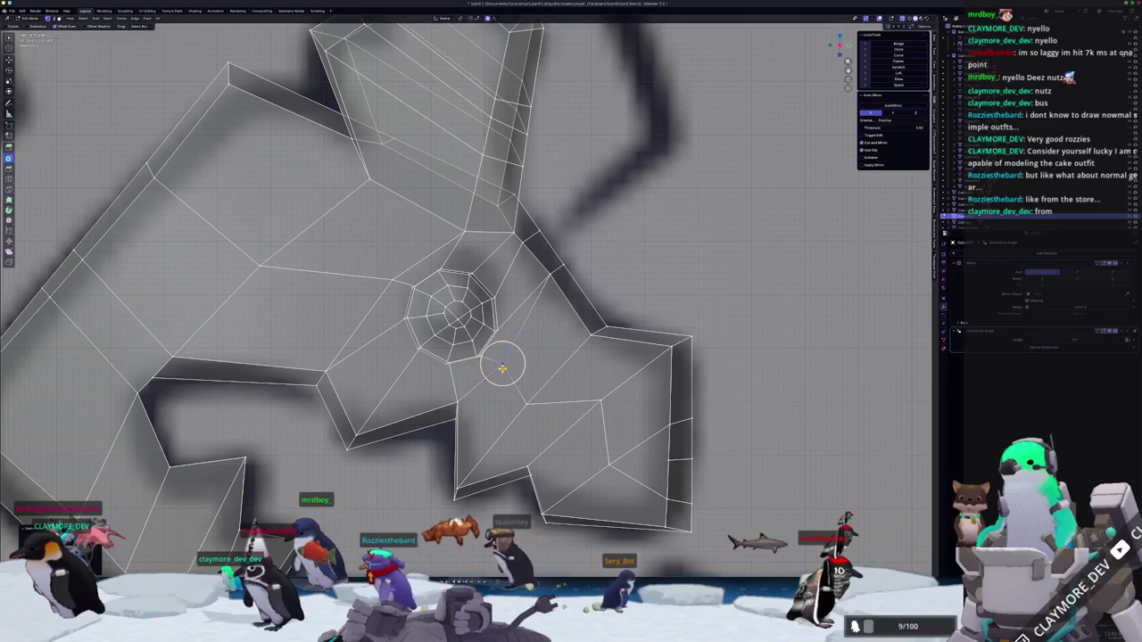
# Clear the head's location and place it on top of the staff pole in front orthographic view.
pyautogui.scroll(-5, 502, 366)
pyautogui.moveTo(503, 366)
pyautogui.mouseDown(button='middle')
pyautogui.moveTo(400, 372)
pyautogui.moveTo(552, 415)
pyautogui.mouseUp(button='middle')
pyautogui.scroll(-5, 400, 372)
pyautogui.scroll(2, 552, 415)
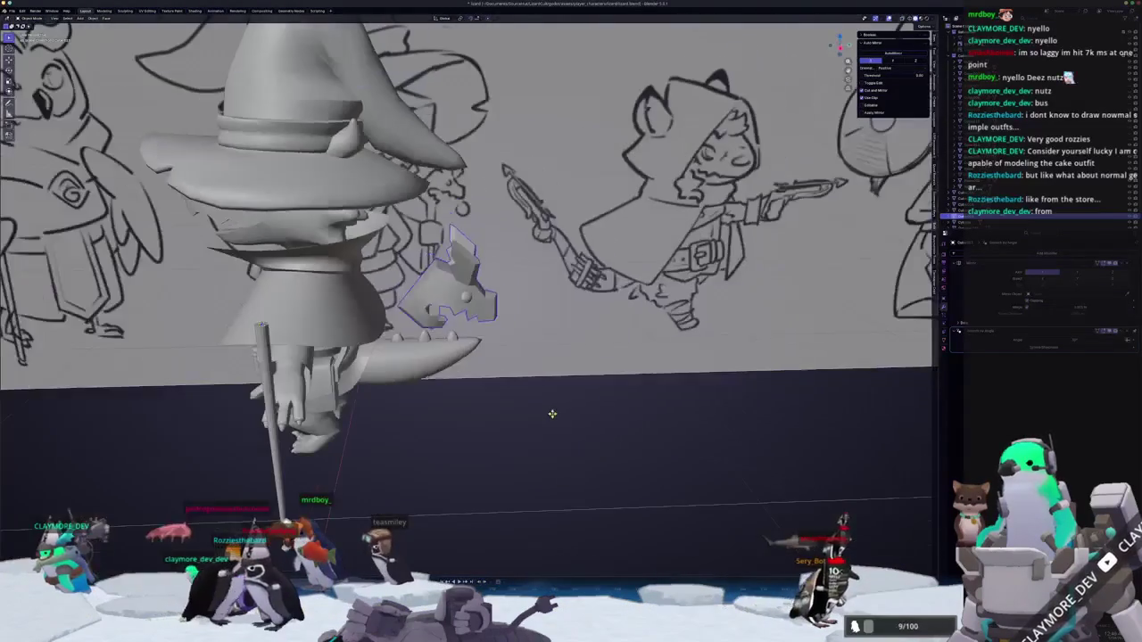
pyautogui.hotkey('alt', 'g')
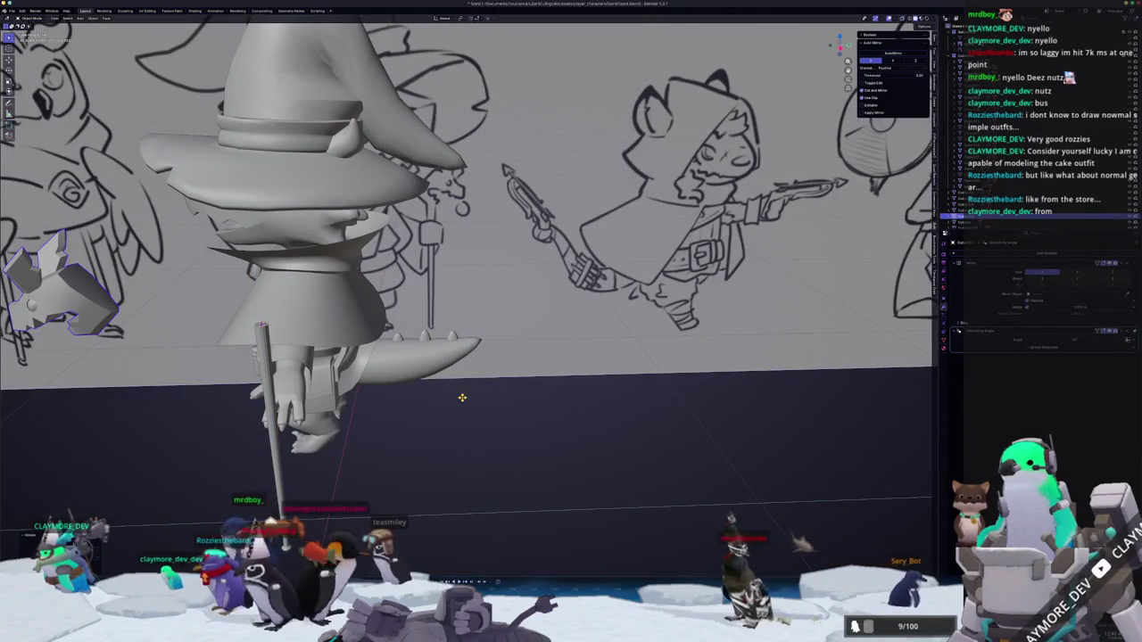
pyautogui.press('KP_1')
pyautogui.scroll(2, 463, 397)
pyautogui.press('g')
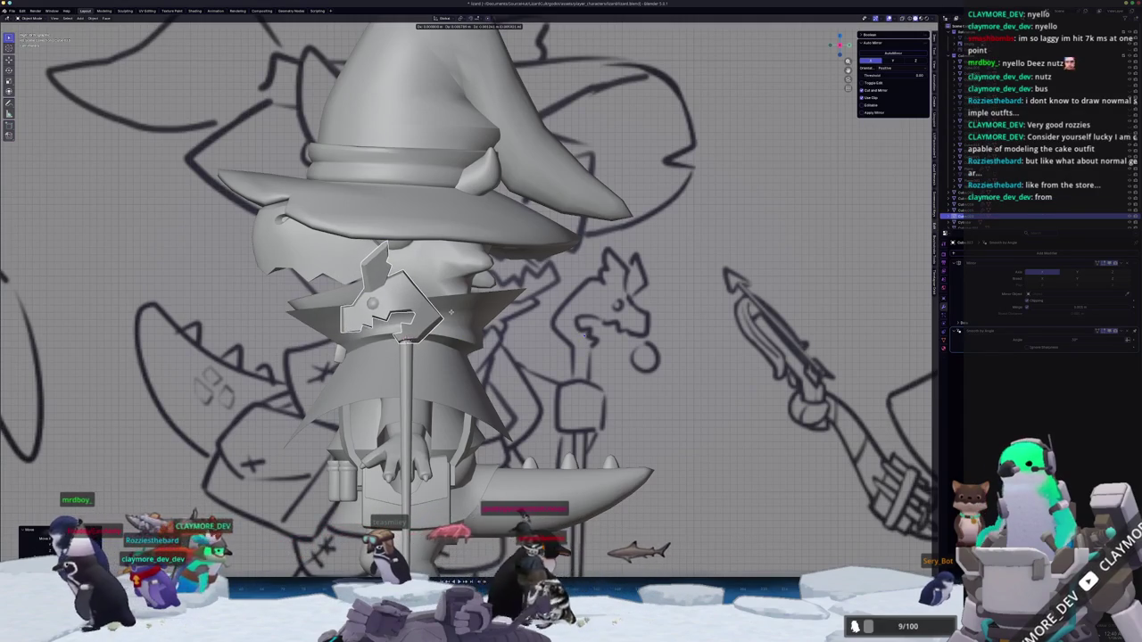
pyautogui.click(448, 312)
pyautogui.moveTo(448, 313)
pyautogui.mouseDown(button='middle')
pyautogui.moveTo(395, 390)
pyautogui.moveTo(518, 319)
pyautogui.mouseUp(button='middle')
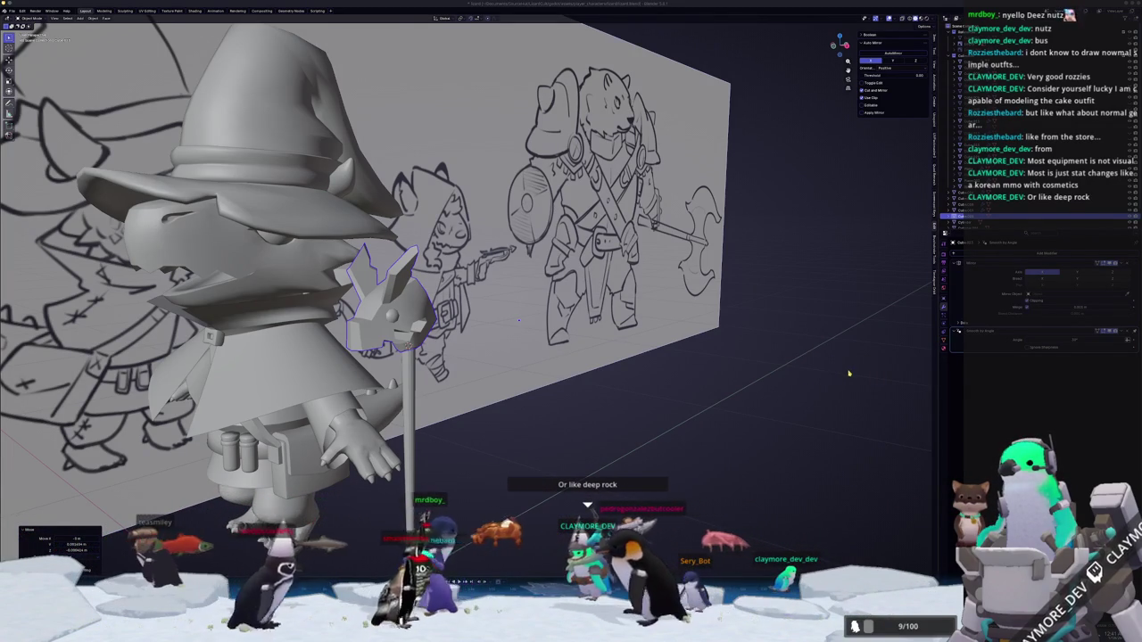
pyautogui.moveTo(849, 372); pyautogui.dragTo(551, 429, button='middle')
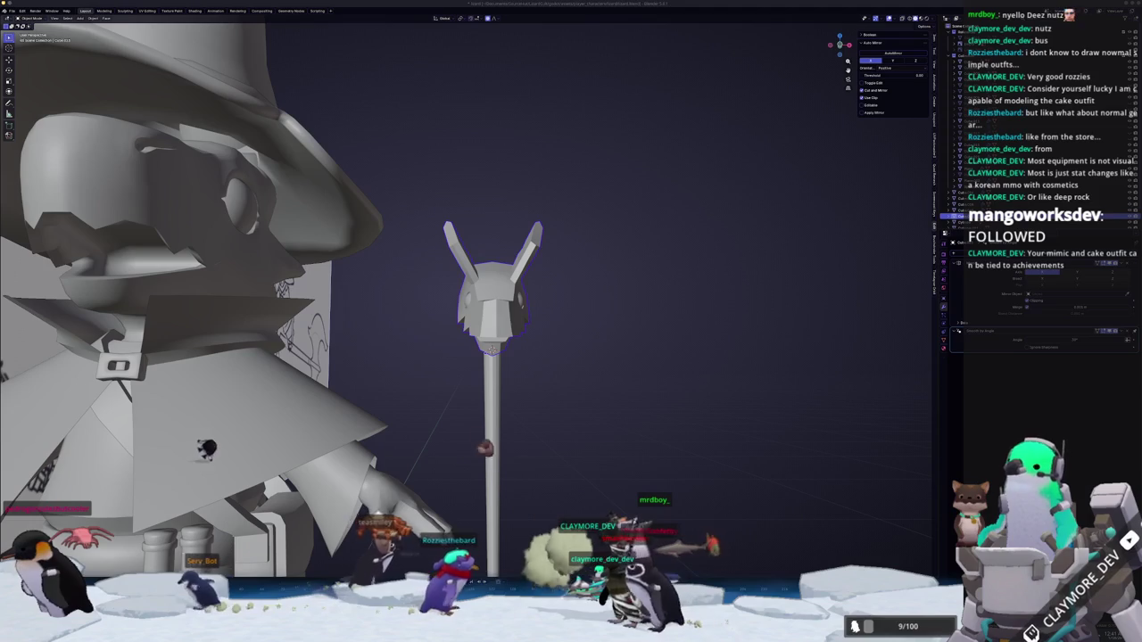
# Select the staff head and, in Edit Mode, move a jaw edge along the X axis.
pyautogui.rightClick(486, 308)
pyautogui.click(504, 299)
pyautogui.moveTo(557, 333)
pyautogui.mouseDown(button='middle')
pyautogui.moveTo(394, 339)
pyautogui.moveTo(556, 366)
pyautogui.mouseUp(button='middle')
pyautogui.press('Tab')
pyautogui.scroll(3, 536, 365)
pyautogui.scroll(2, 560, 373)
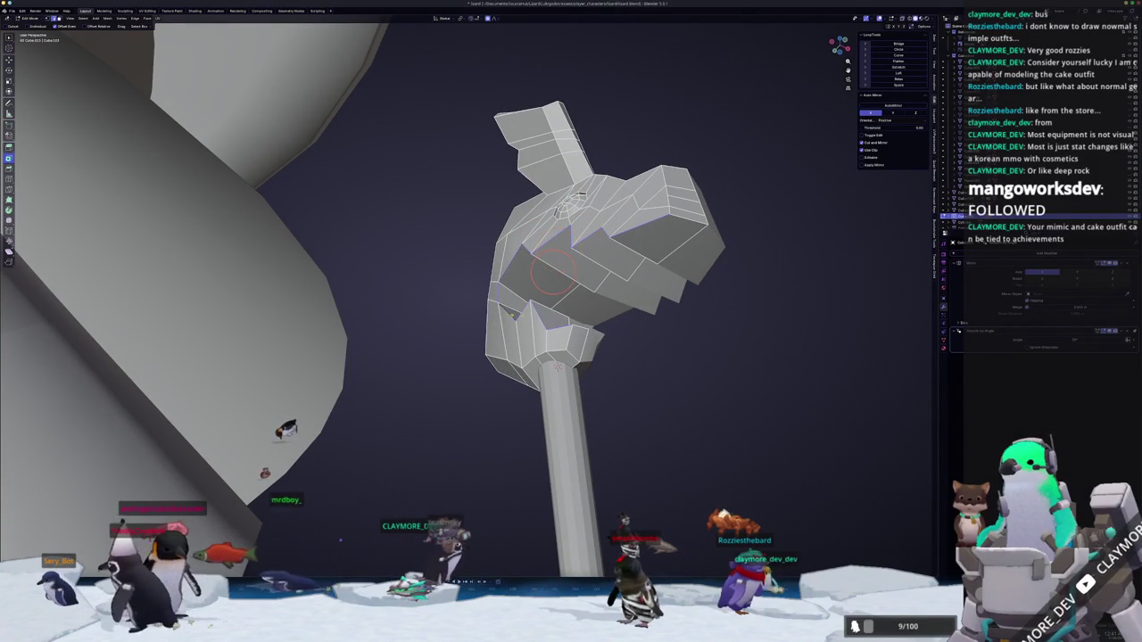
pyautogui.moveTo(557, 366); pyautogui.dragTo(546, 389, button='middle')
pyautogui.press('g')
pyautogui.press('g')
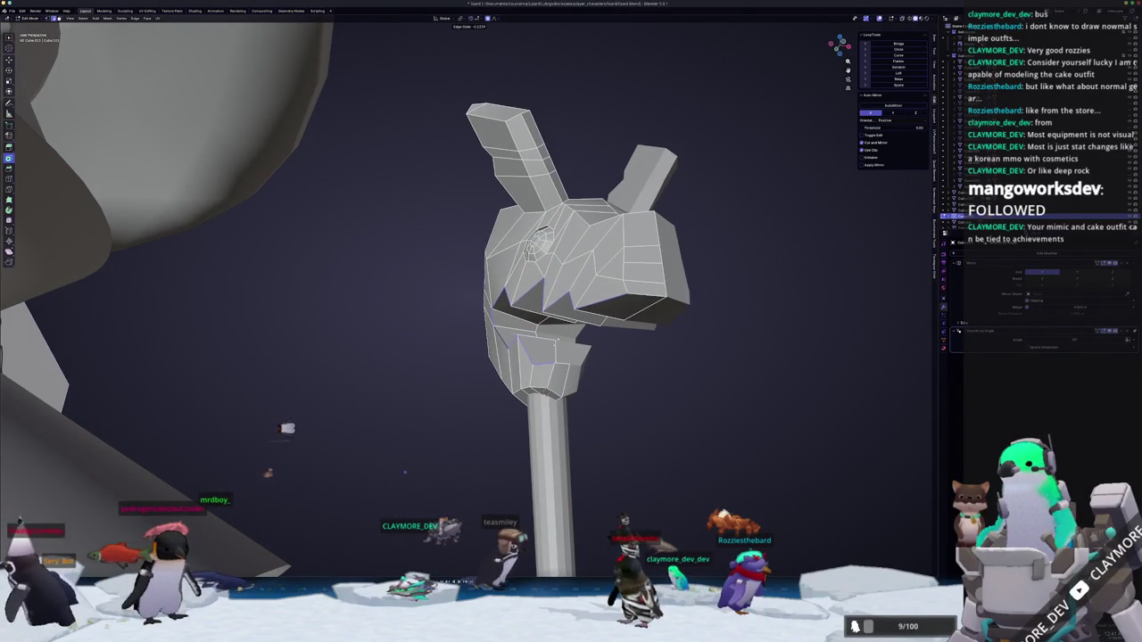
pyautogui.moveTo(404, 472); pyautogui.dragTo(478, 468, button='middle')
pyautogui.press('x')
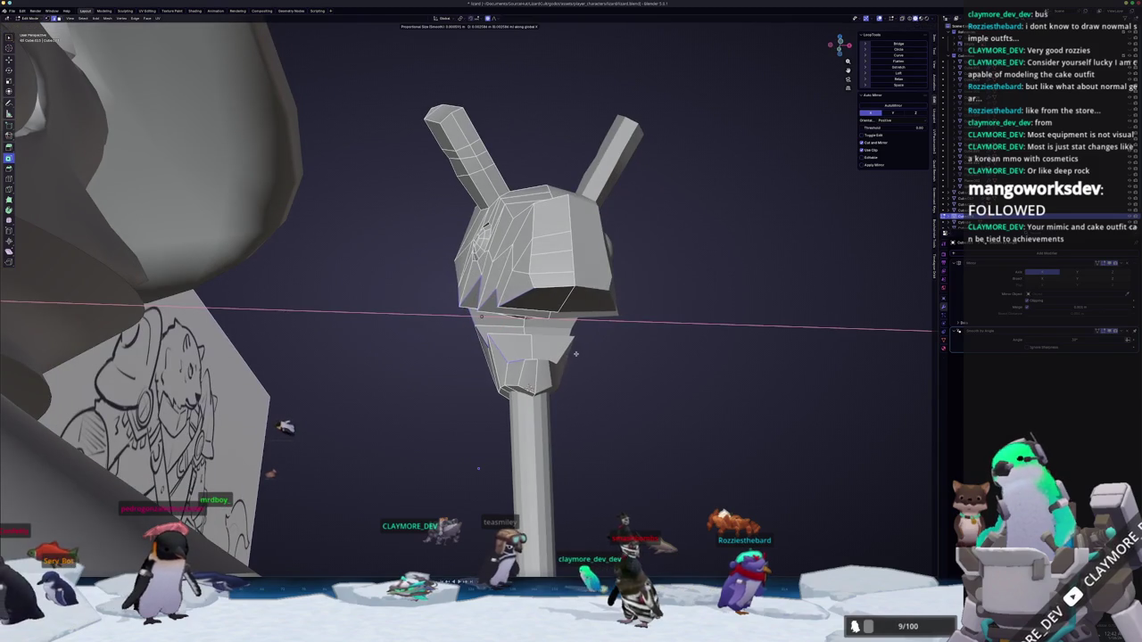
pyautogui.click(574, 354)
# Isolate the staff head in local view to work on it alone.
pyautogui.press('Tab')
pyautogui.moveTo(575, 354)
pyautogui.mouseDown(button='middle')
pyautogui.moveTo(793, 417)
pyautogui.moveTo(407, 346)
pyautogui.mouseUp(button='middle')
pyautogui.scroll(3, 793, 418)
pyautogui.press('Tab')
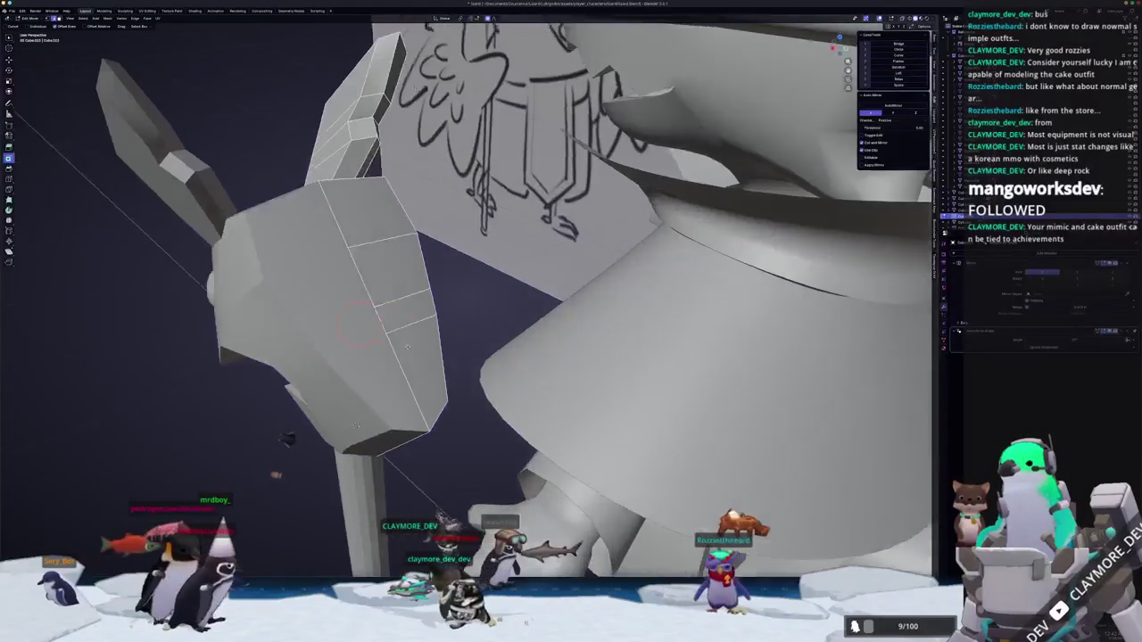
pyautogui.press('KP_Divide')
pyautogui.moveTo(565, 268)
pyautogui.mouseDown(button='middle')
pyautogui.moveTo(614, 283)
pyautogui.moveTo(458, 279)
pyautogui.moveTo(533, 334)
pyautogui.mouseUp(button='middle')
pyautogui.press('Tab')
pyautogui.press('Tab')
# Inspect the isolated head's jaw from several angles, in and out of Edit Mode.
pyautogui.scroll(-5, 459, 279)
pyautogui.scroll(5, 534, 334)
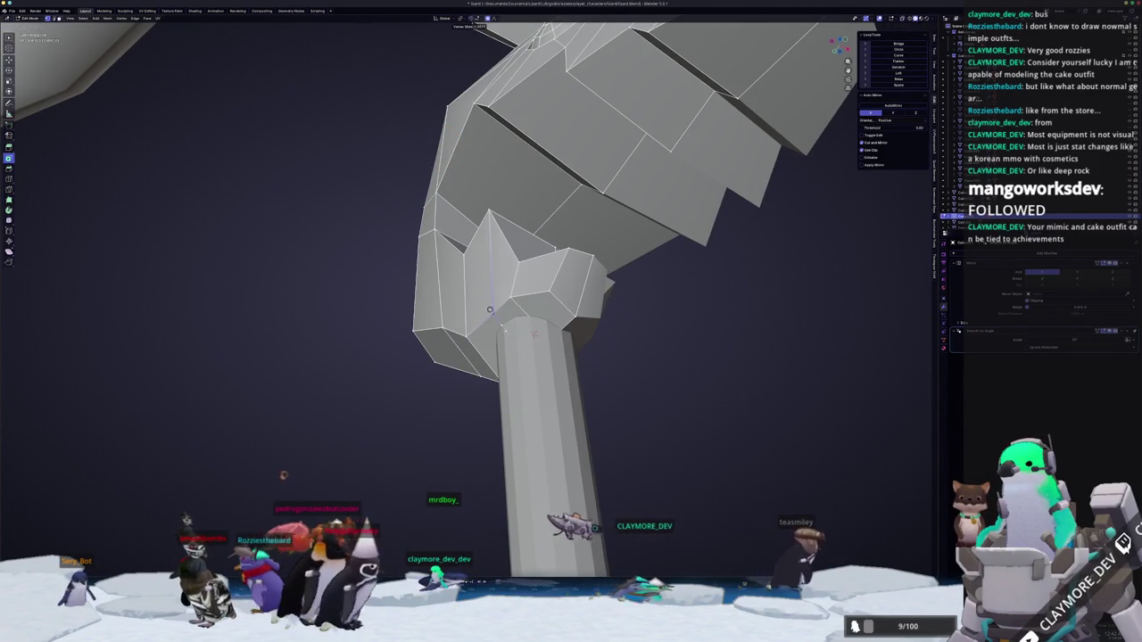
pyautogui.moveTo(533, 333); pyautogui.dragTo(582, 342, button='middle')
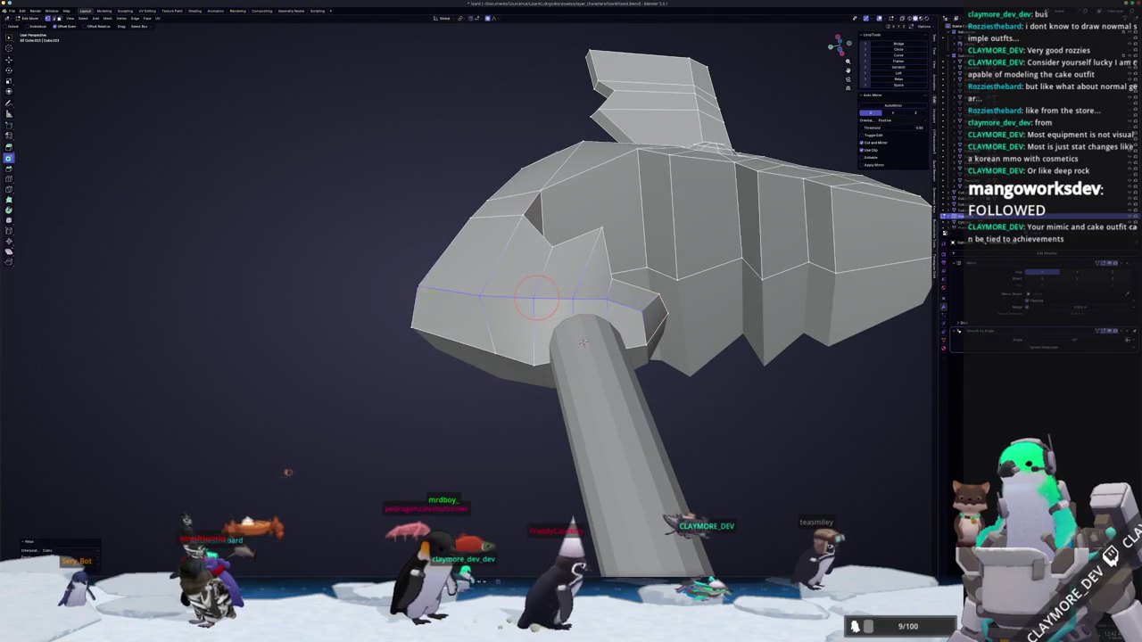
pyautogui.press('Tab')
pyautogui.moveTo(583, 341)
pyautogui.mouseDown(button='middle')
pyautogui.moveTo(414, 367)
pyautogui.moveTo(466, 306)
pyautogui.mouseUp(button='middle')
pyautogui.press('Tab')
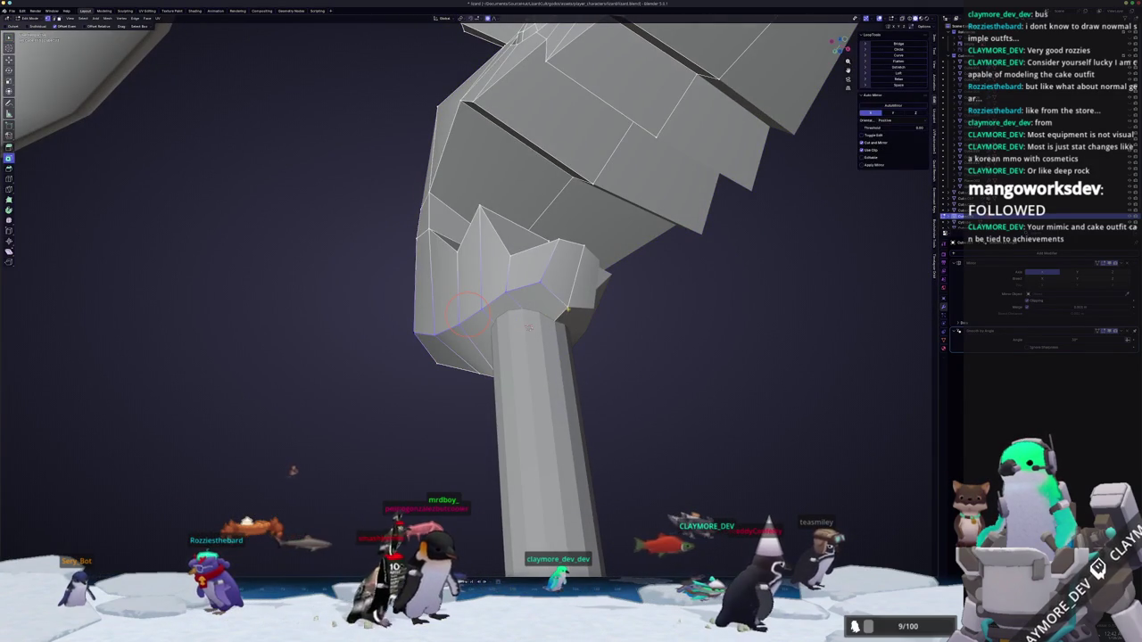
pyautogui.moveTo(529, 328)
pyautogui.mouseDown(button='middle')
pyautogui.moveTo(568, 337)
pyautogui.moveTo(555, 411)
pyautogui.mouseUp(button='middle')
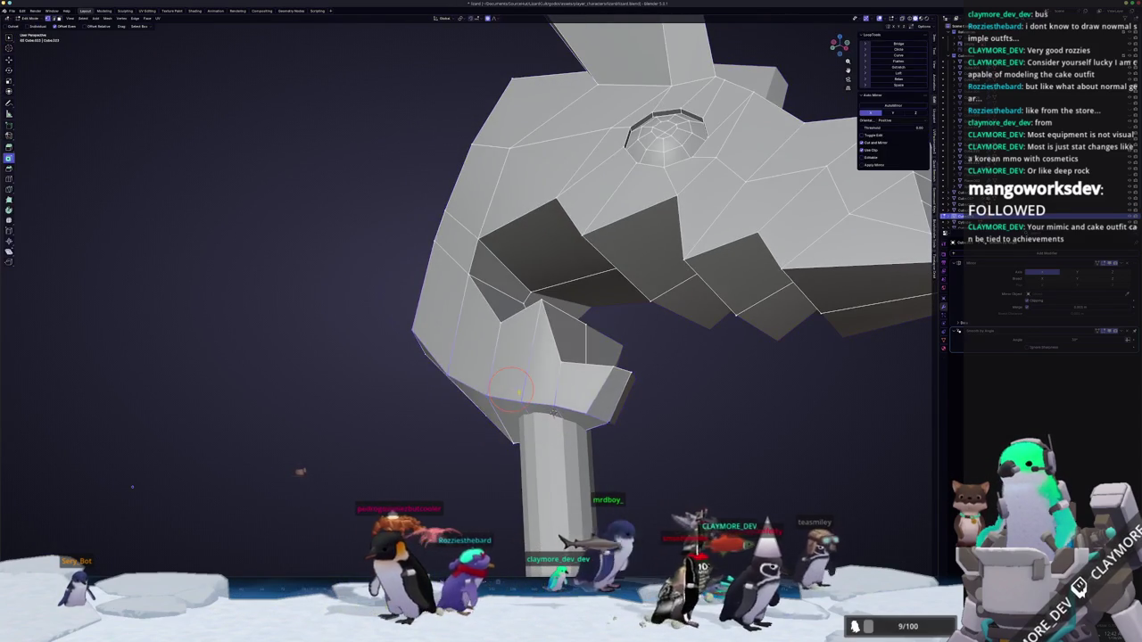
pyautogui.moveTo(589, 410)
pyautogui.mouseDown(button='middle')
pyautogui.moveTo(600, 403)
pyautogui.moveTo(622, 442)
pyautogui.mouseUp(button='middle')
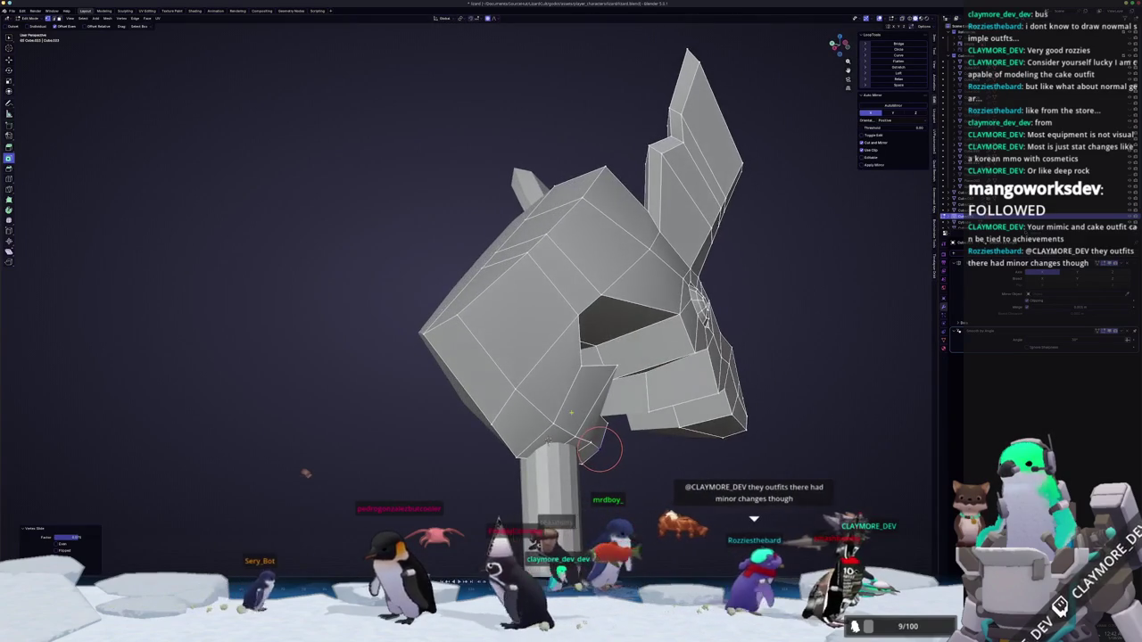
pyautogui.moveTo(622, 443)
pyautogui.mouseDown(button='middle')
pyautogui.moveTo(658, 516)
pyautogui.moveTo(696, 403)
pyautogui.moveTo(525, 319)
pyautogui.mouseUp(button='middle')
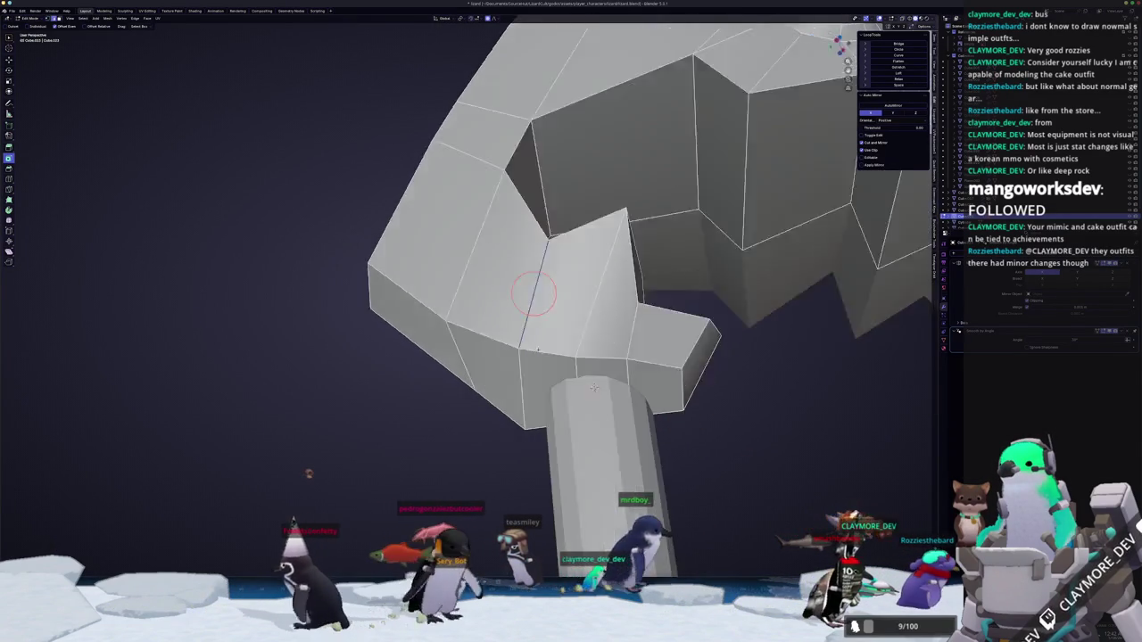
pyautogui.moveTo(614, 393)
pyautogui.mouseDown(button='middle')
pyautogui.moveTo(602, 403)
pyautogui.moveTo(490, 379)
pyautogui.mouseUp(button='middle')
# Vertex-slide two jaw-corner vertices along their edges and check the result.
pyautogui.hotkey('shift', 'v')
pyautogui.click(602, 406)
pyautogui.hotkey('shift', 'v')
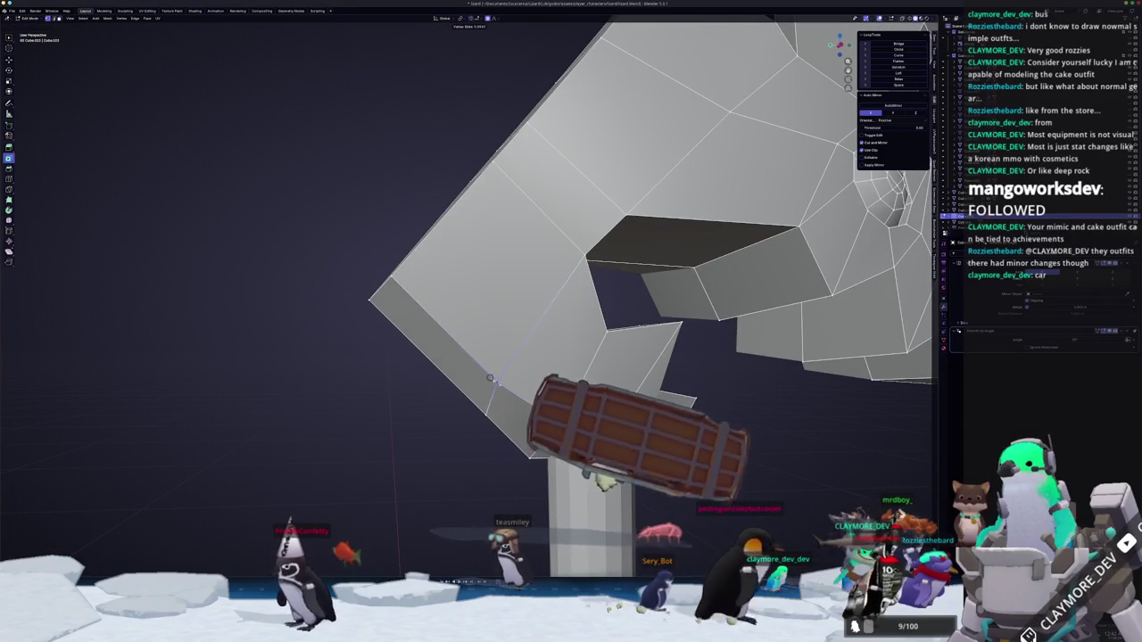
pyautogui.click(493, 382)
pyautogui.moveTo(492, 382)
pyautogui.mouseDown(button='middle')
pyautogui.moveTo(530, 395)
pyautogui.moveTo(532, 363)
pyautogui.mouseUp(button='middle')
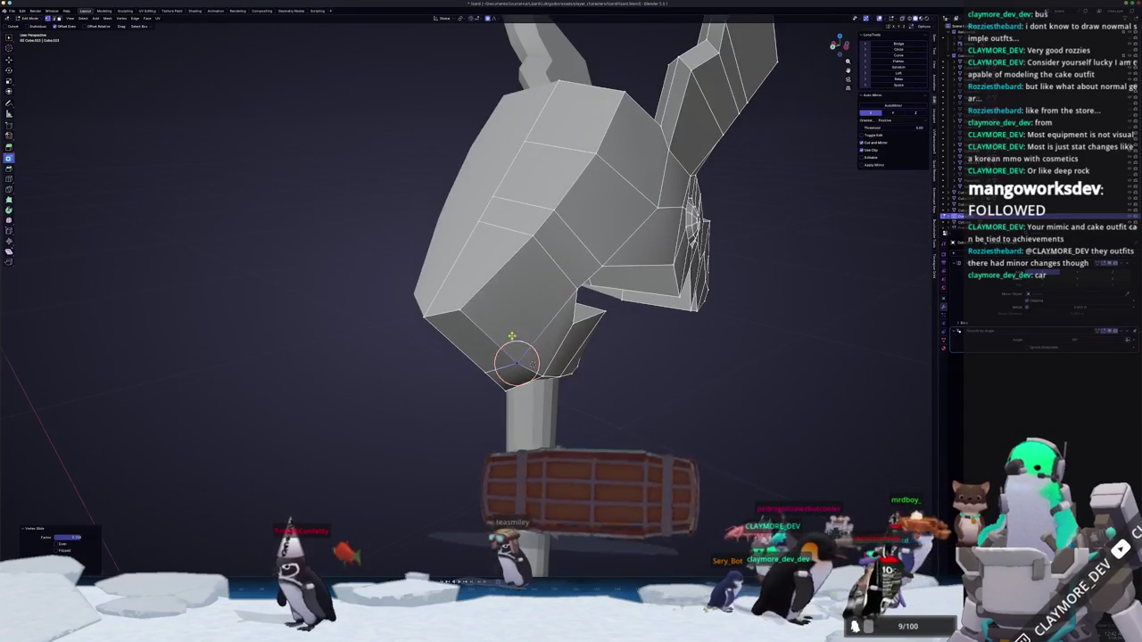
pyautogui.moveTo(553, 198); pyautogui.dragTo(546, 192, button='middle')
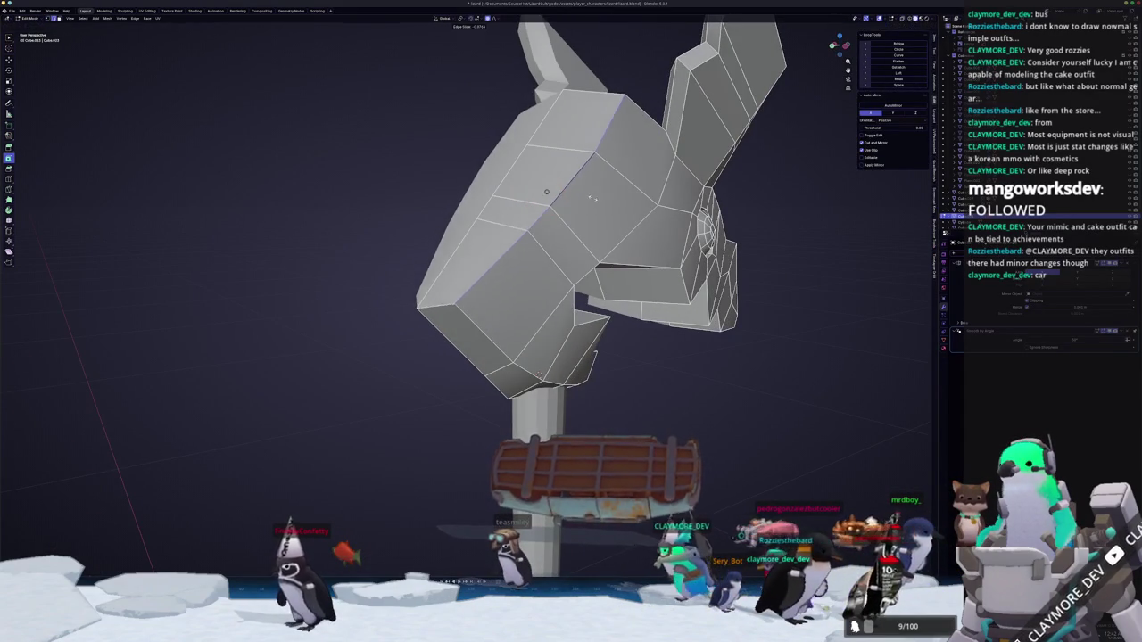
pyautogui.moveTo(546, 192); pyautogui.dragTo(428, 285, button='middle')
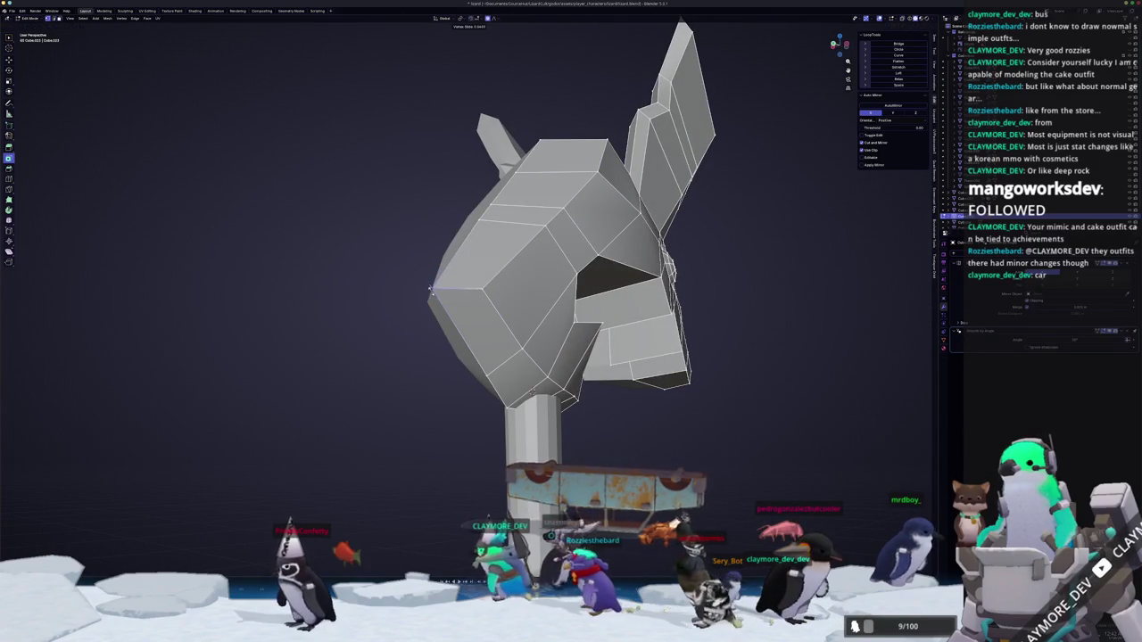
# Toggle local view off and back on, then view the reshaped head shaded.
pyautogui.press('Tab')
pyautogui.press('/')
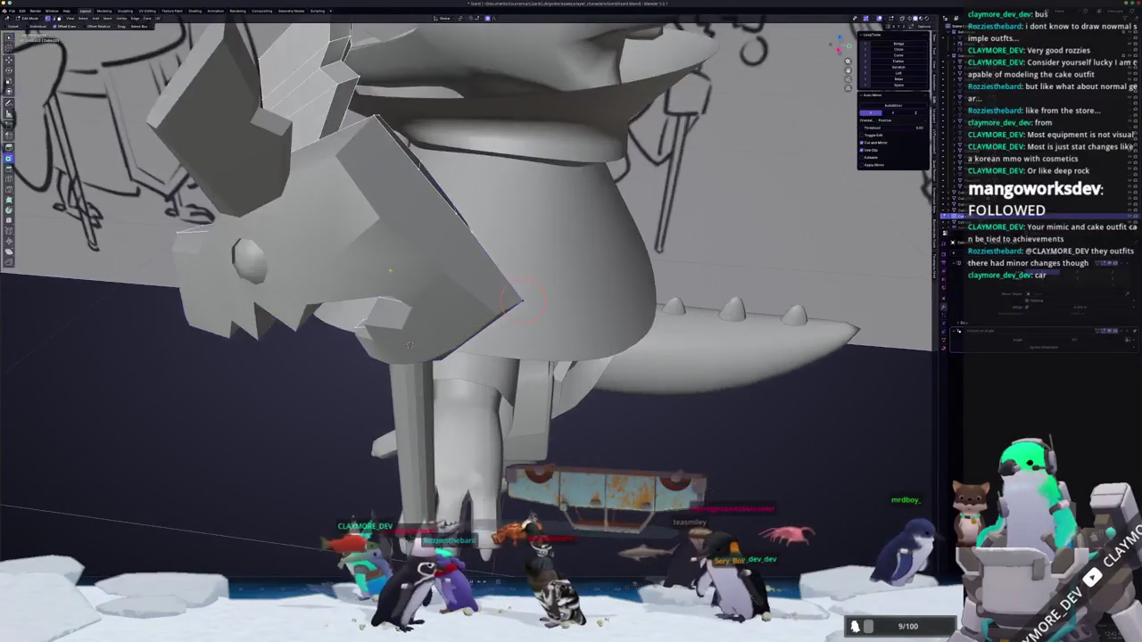
pyautogui.press('/')
pyautogui.press('Tab')
pyautogui.moveTo(355, 409)
pyautogui.mouseDown(button='middle')
pyautogui.moveTo(509, 268)
pyautogui.moveTo(525, 314)
pyautogui.moveTo(527, 273)
pyautogui.moveTo(435, 323)
pyautogui.mouseUp(button='middle')
pyautogui.press('Tab')
pyautogui.press('Tab')
pyautogui.press('Tab')
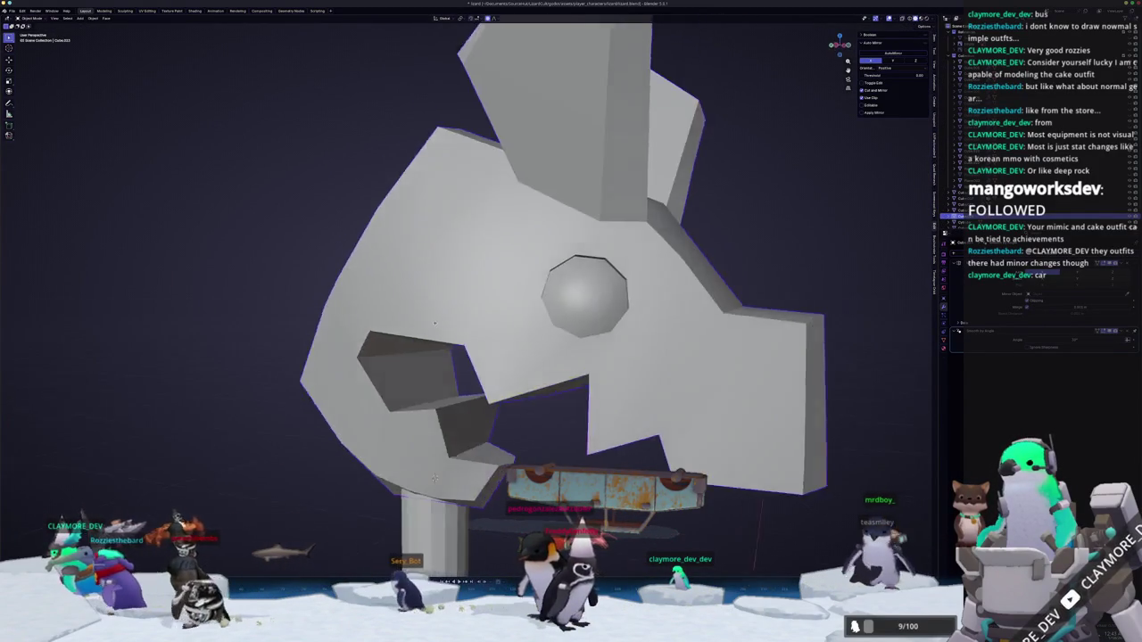
pyautogui.scroll(-3, 435, 323)
pyautogui.scroll(-5, 436, 323)
pyautogui.scroll(-3, 474, 390)
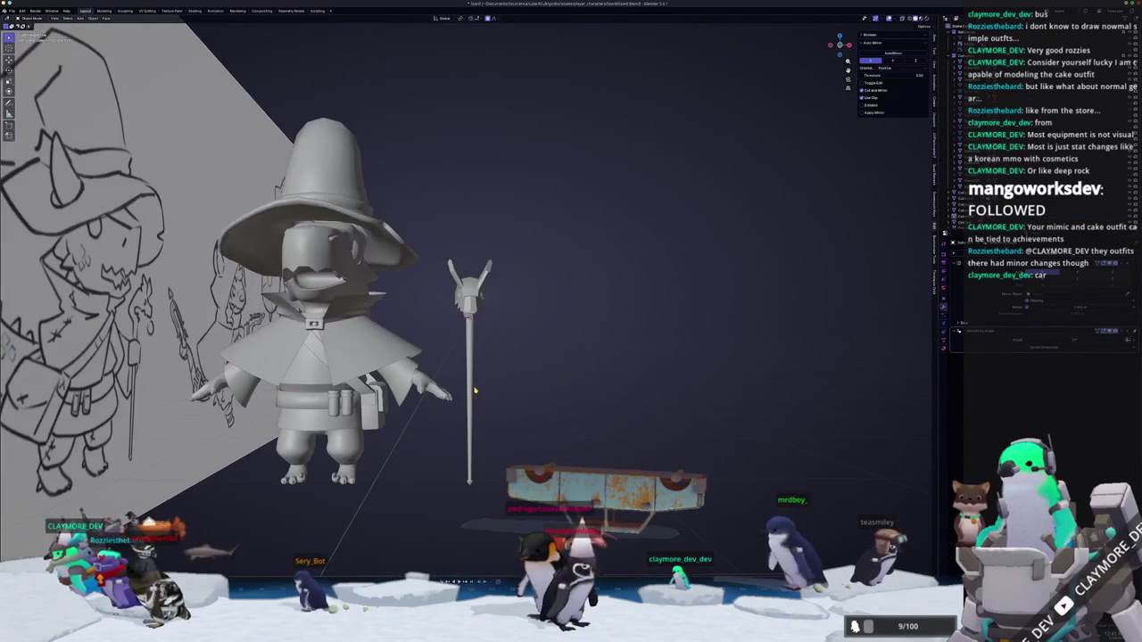
pyautogui.moveTo(473, 382); pyautogui.dragTo(533, 306, button='middle')
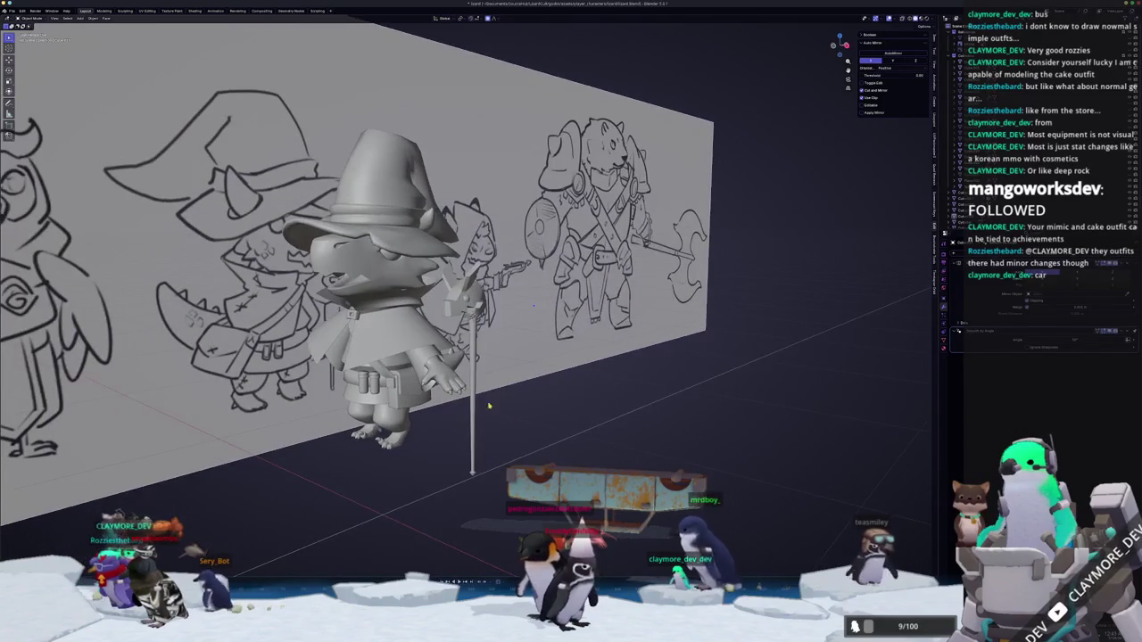
pyautogui.moveTo(711, 443); pyautogui.dragTo(471, 473, button='middle')
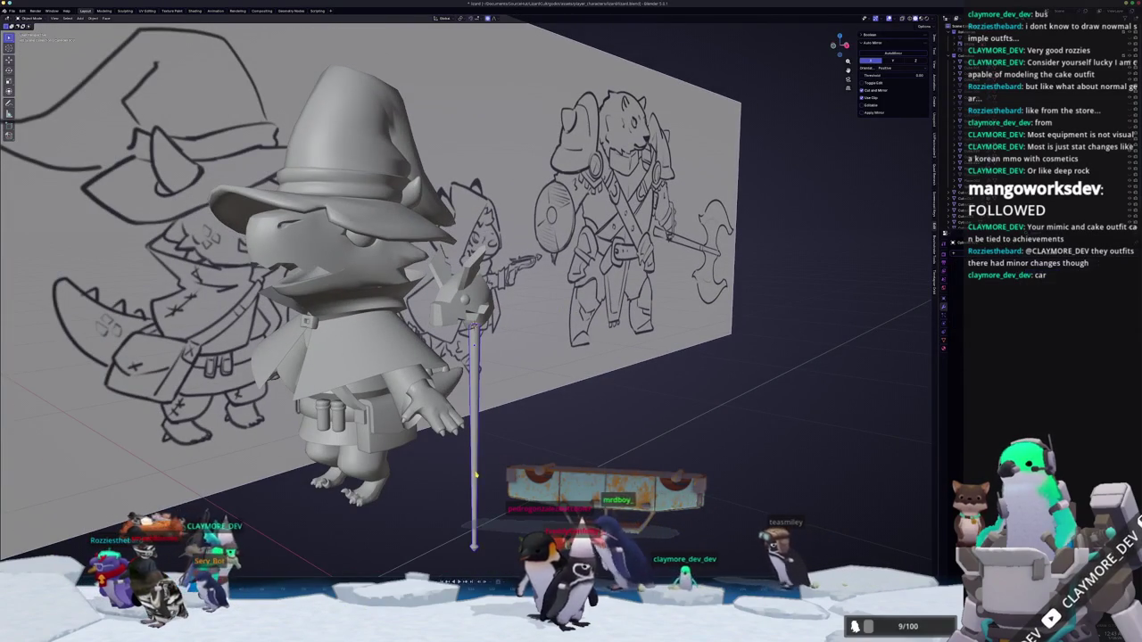
pyautogui.click(464, 290)
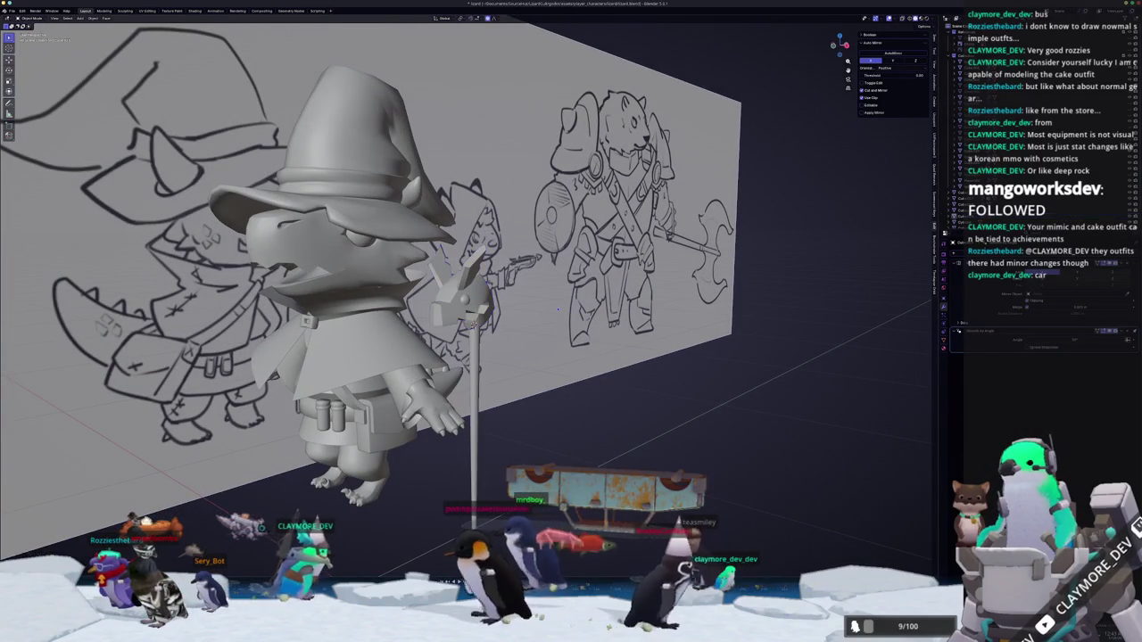
pyautogui.moveTo(558, 309); pyautogui.dragTo(539, 267, button='middle')
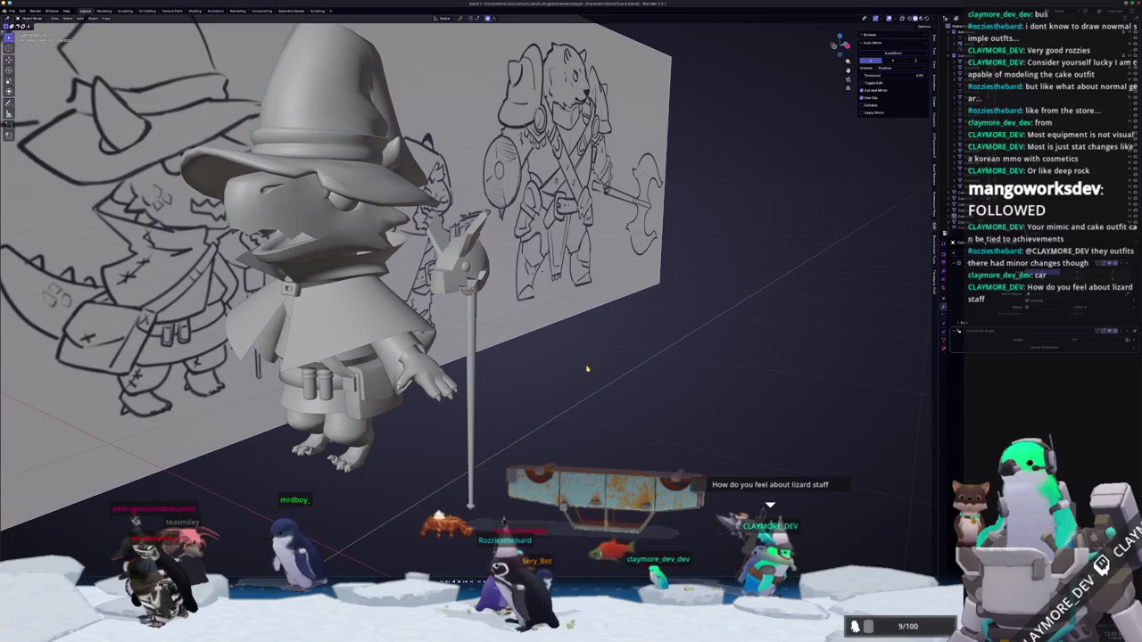
pyautogui.scroll(3, 449, 275)
pyautogui.scroll(3, 449, 275)
pyautogui.moveTo(468, 275)
pyautogui.mouseDown(button='middle')
pyautogui.moveTo(530, 281)
pyautogui.moveTo(520, 238)
pyautogui.moveTo(544, 232)
pyautogui.mouseUp(button='middle')
# Check the head's mesh, orbit out to the wizard, and frame the staff head.
pyautogui.scroll(3, 521, 237)
pyautogui.press('Tab')
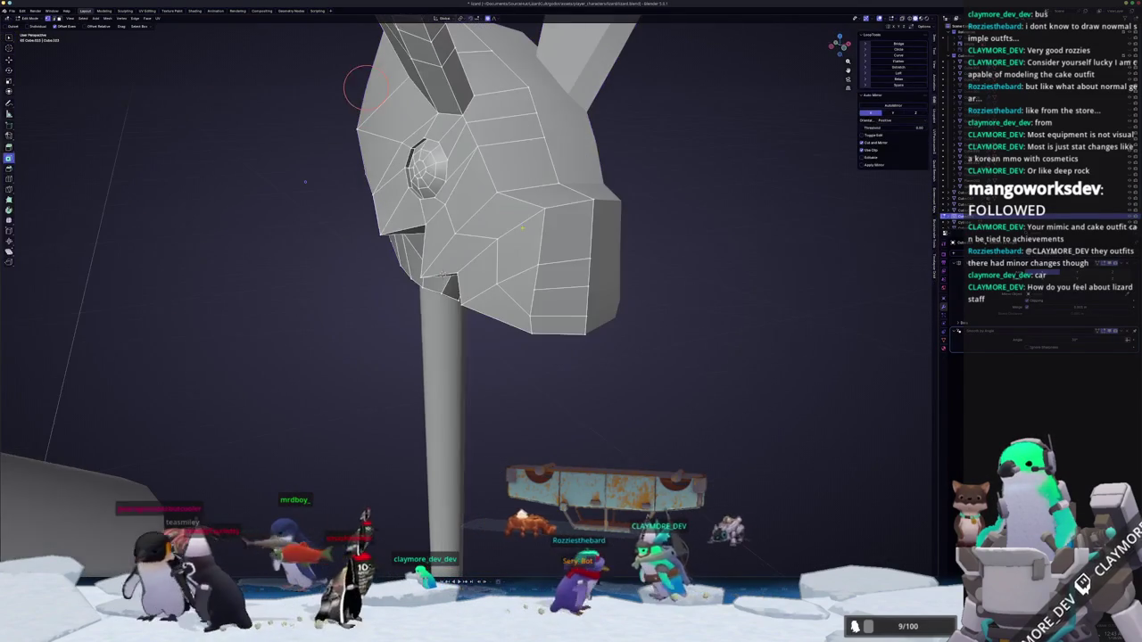
pyautogui.moveTo(553, 295)
pyautogui.mouseDown(button='middle')
pyautogui.moveTo(586, 298)
pyautogui.moveTo(553, 295)
pyautogui.mouseUp(button='middle')
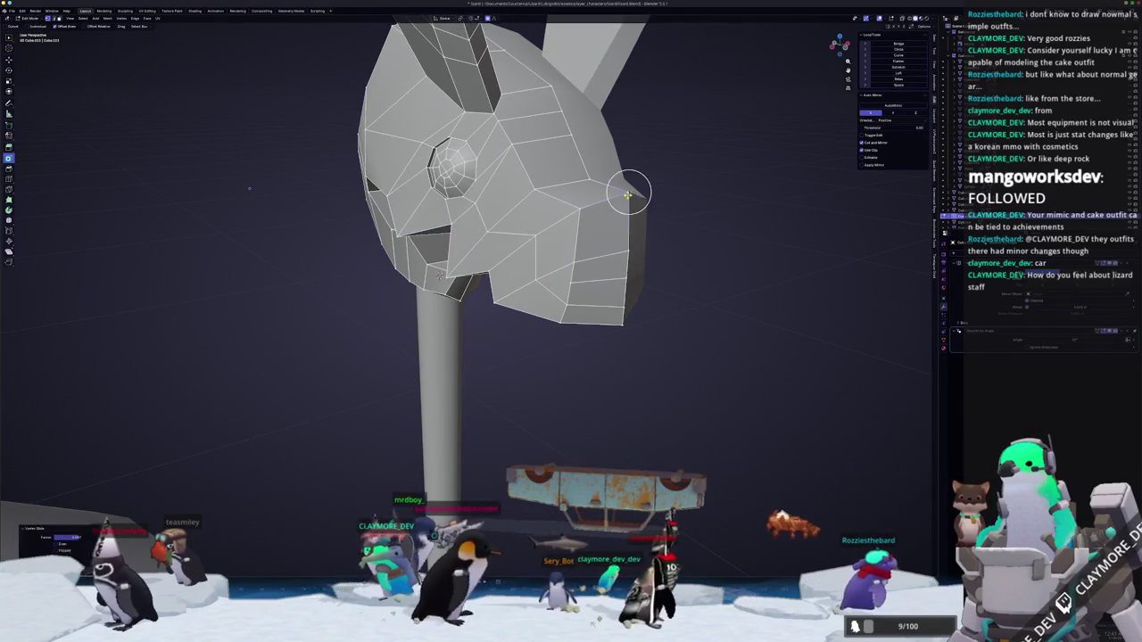
pyautogui.press('Tab')
pyautogui.moveTo(438, 276)
pyautogui.mouseDown(button='middle')
pyautogui.moveTo(584, 331)
pyautogui.moveTo(588, 285)
pyautogui.mouseUp(button='middle')
pyautogui.scroll(-4, 584, 331)
pyautogui.scroll(-3, 535, 348)
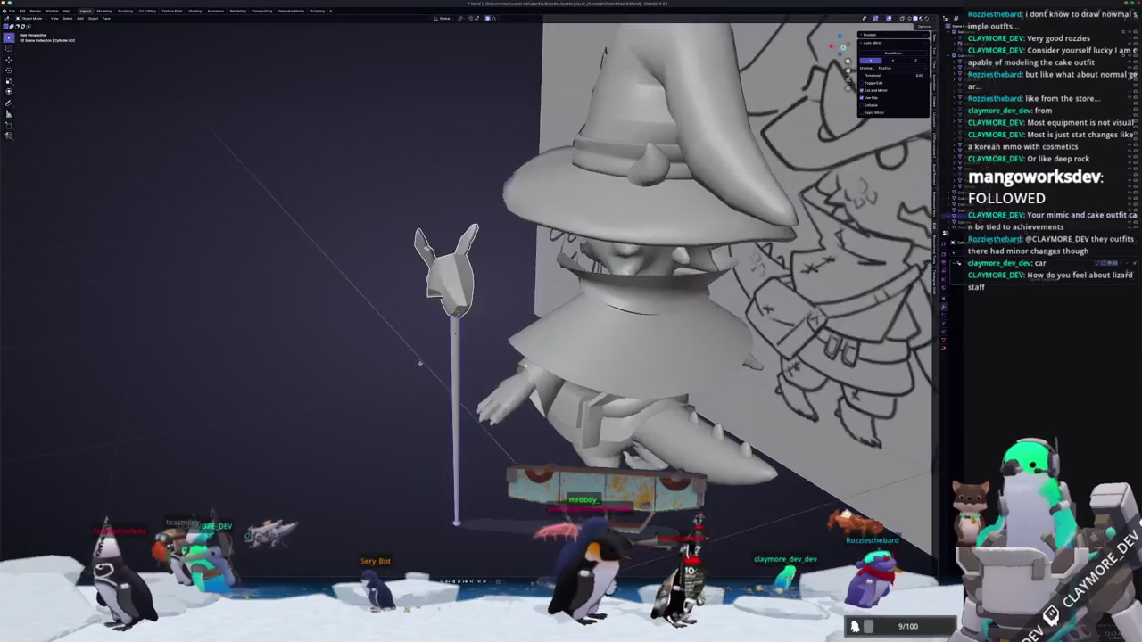
pyautogui.press('KP_Decimal')
# Tidy the head's mesh edges in Edit Mode, then return to Object Mode for the whole staff.
pyautogui.press('Tab')
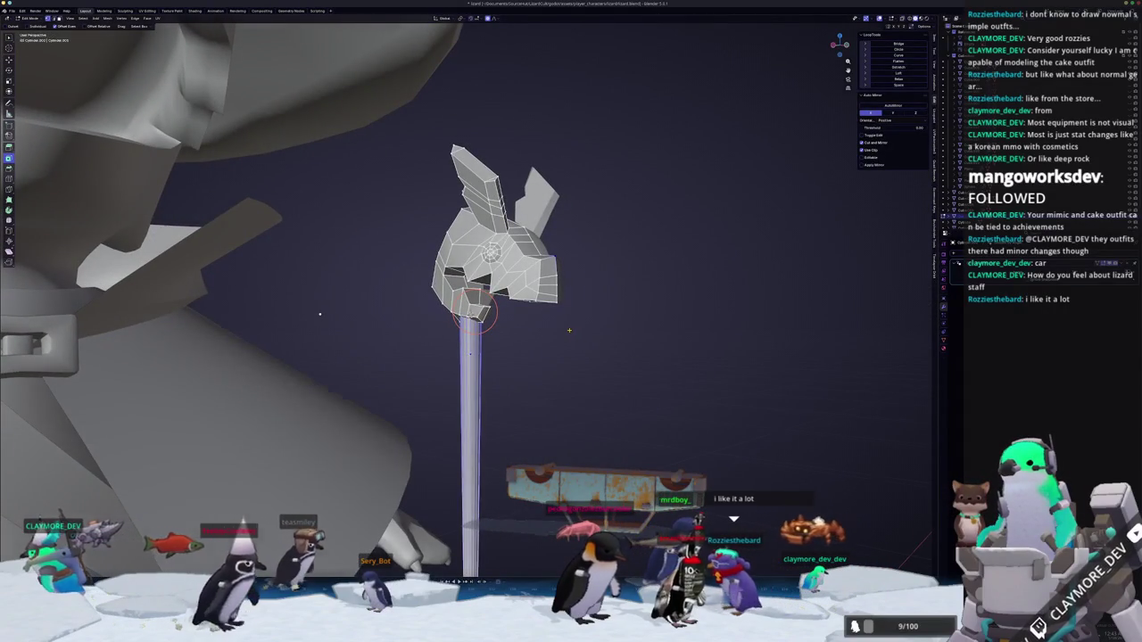
pyautogui.scroll(2, 280, 318)
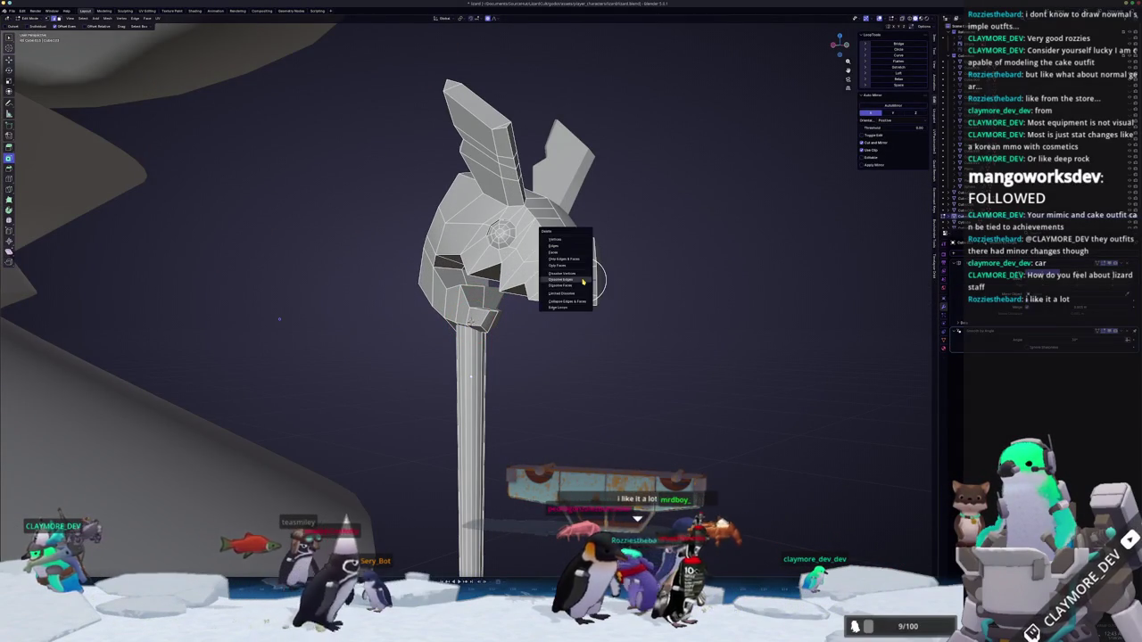
pyautogui.scroll(2, 594, 327)
pyautogui.scroll(1, 594, 328)
pyautogui.moveTo(594, 328); pyautogui.dragTo(578, 331, button='middle')
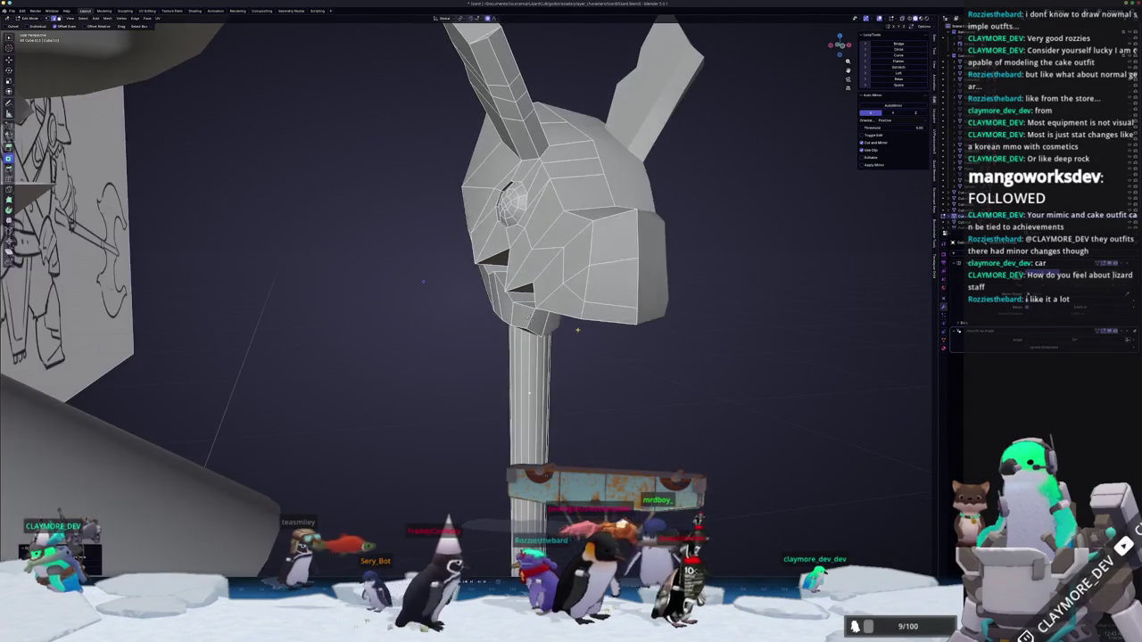
pyautogui.press('Tab')
pyautogui.press('Tab')
pyautogui.press('Tab')
pyautogui.press('Tab')
pyautogui.press('Tab')
pyautogui.moveTo(583, 326); pyautogui.dragTo(551, 351, button='middle')
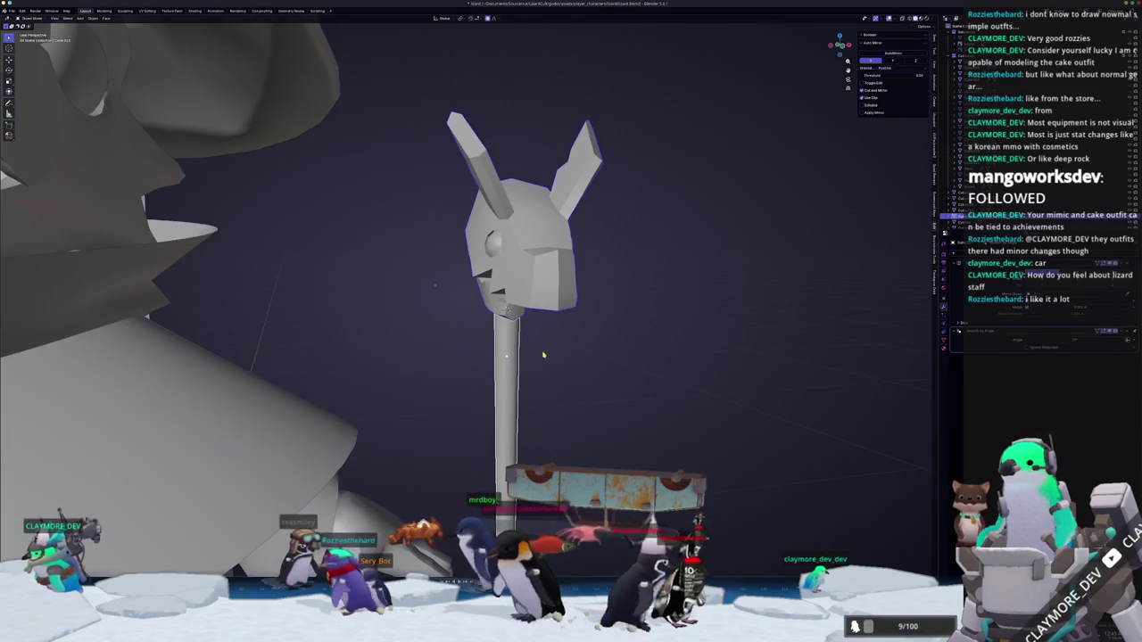
# Apply Shade Auto Smooth to the staff, undoing a mistaken Shade Smooth.
pyautogui.scroll(-3, 513, 374)
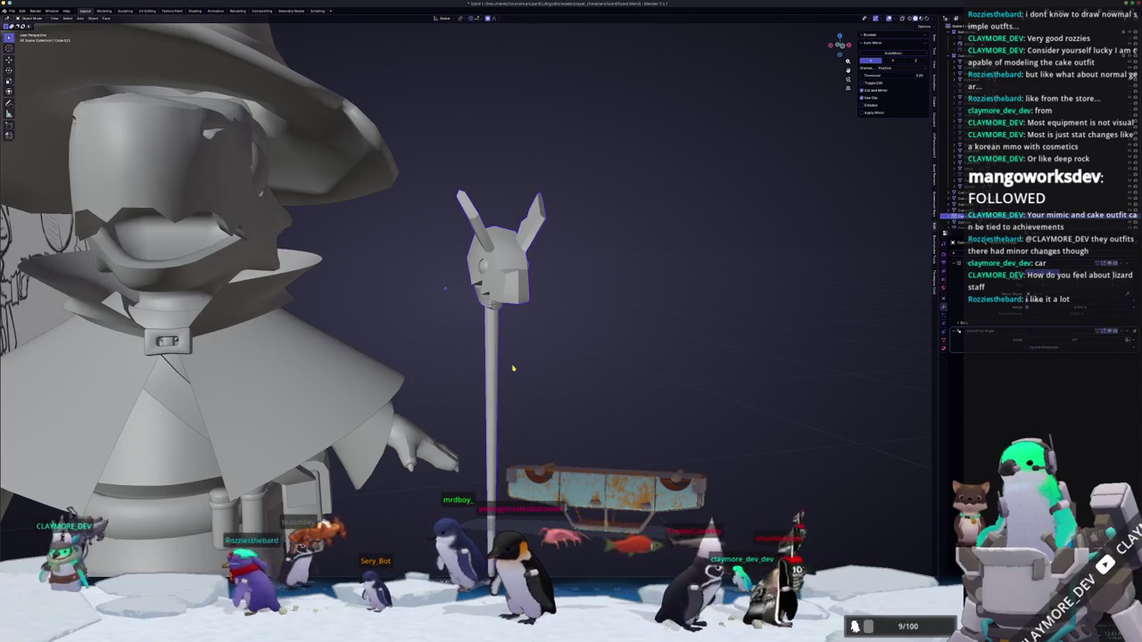
pyautogui.scroll(-4, 513, 368)
pyautogui.rightClick(514, 364)
pyautogui.click(514, 364)
pyautogui.scroll(5, 518, 363)
pyautogui.rightClick(521, 362)
pyautogui.click(510, 356)
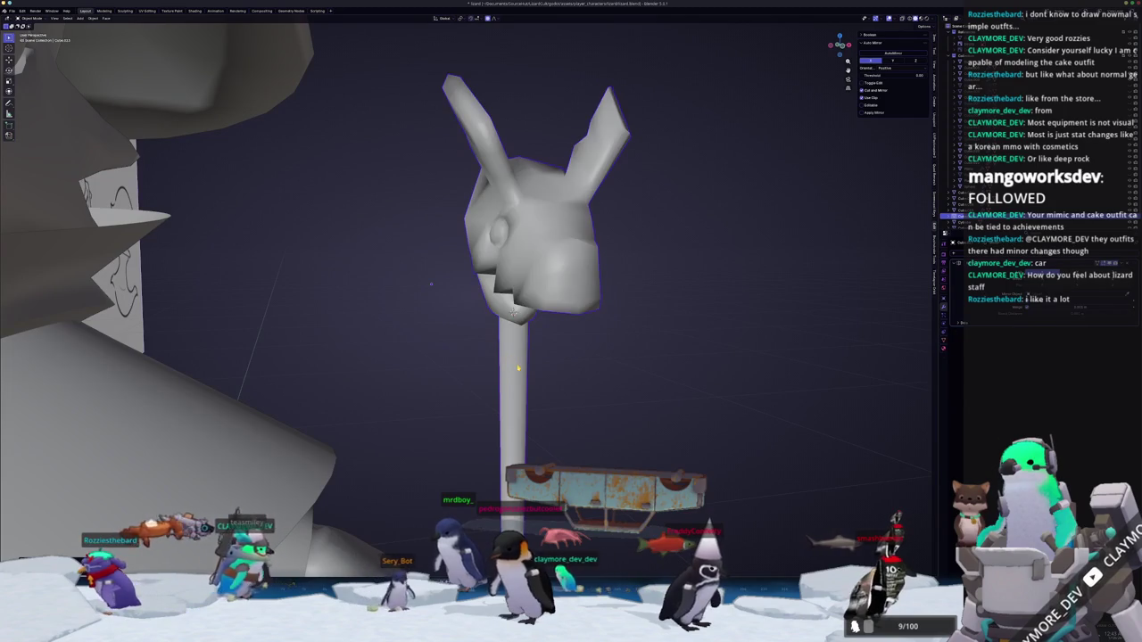
pyautogui.hotkey('ctrl', 'z')
pyautogui.rightClick(523, 364)
pyautogui.click(515, 366)
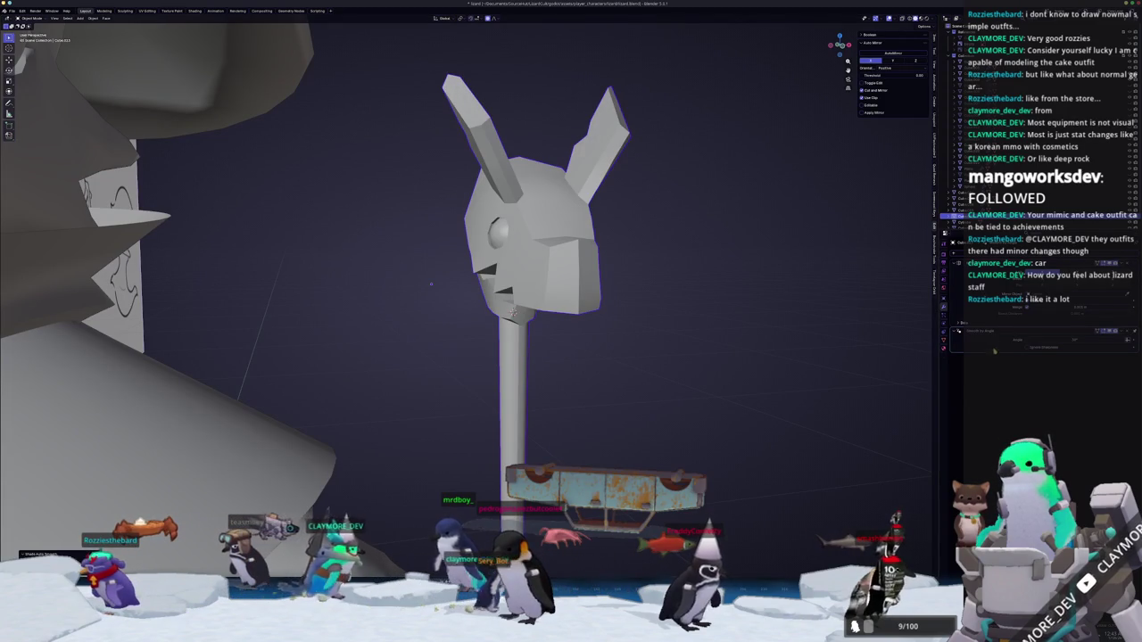
pyautogui.moveTo(514, 314); pyautogui.dragTo(507, 308, button='middle')
# View the staff and character from the front and begin rotating the staff.
pyautogui.scroll(-4, 504, 305)
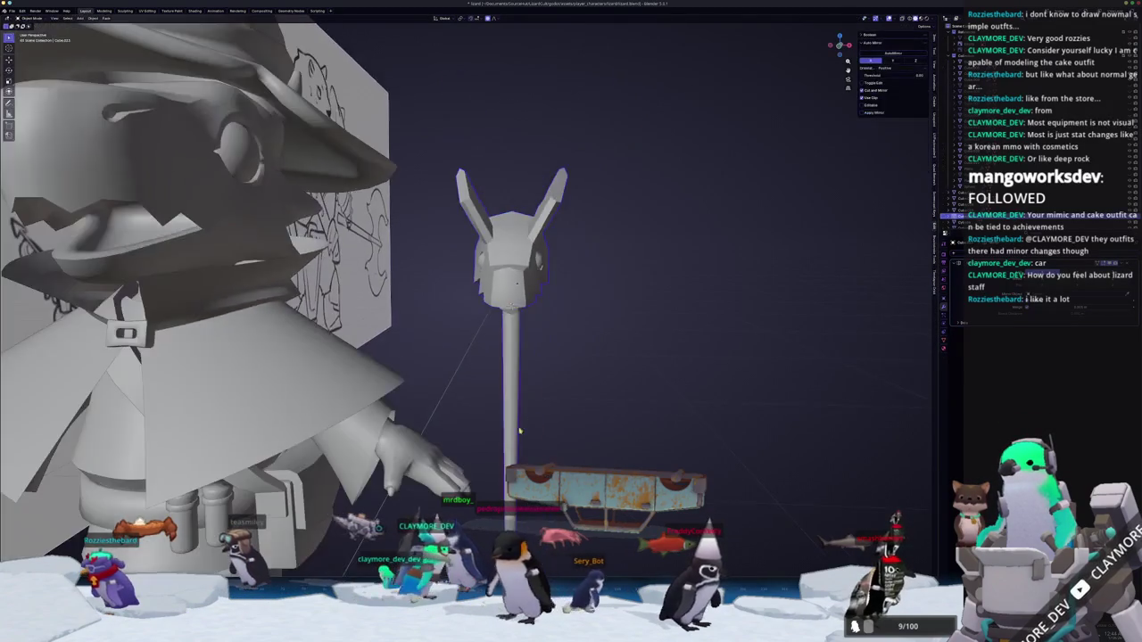
pyautogui.scroll(1, 502, 304)
pyautogui.scroll(2, 518, 307)
pyautogui.scroll(2, 539, 310)
pyautogui.rightClick(544, 311)
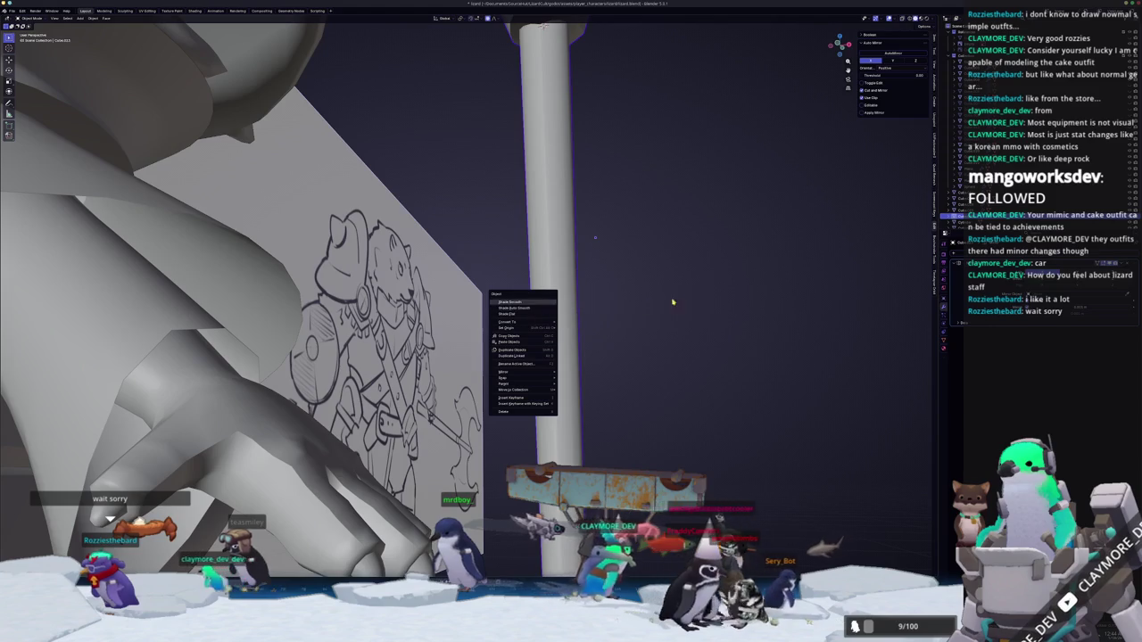
pyautogui.moveTo(641, 304); pyautogui.dragTo(580, 294, button='middle')
pyautogui.rightClick(531, 225)
pyautogui.press('Escape')
pyautogui.scroll(2, 533, 234)
pyautogui.scroll(3, 535, 239)
pyautogui.scroll(-3, 534, 241)
pyautogui.moveTo(535, 241)
pyautogui.mouseDown(button='middle')
pyautogui.moveTo(545, 266)
pyautogui.moveTo(539, 196)
pyautogui.mouseUp(button='middle')
pyautogui.press('r')
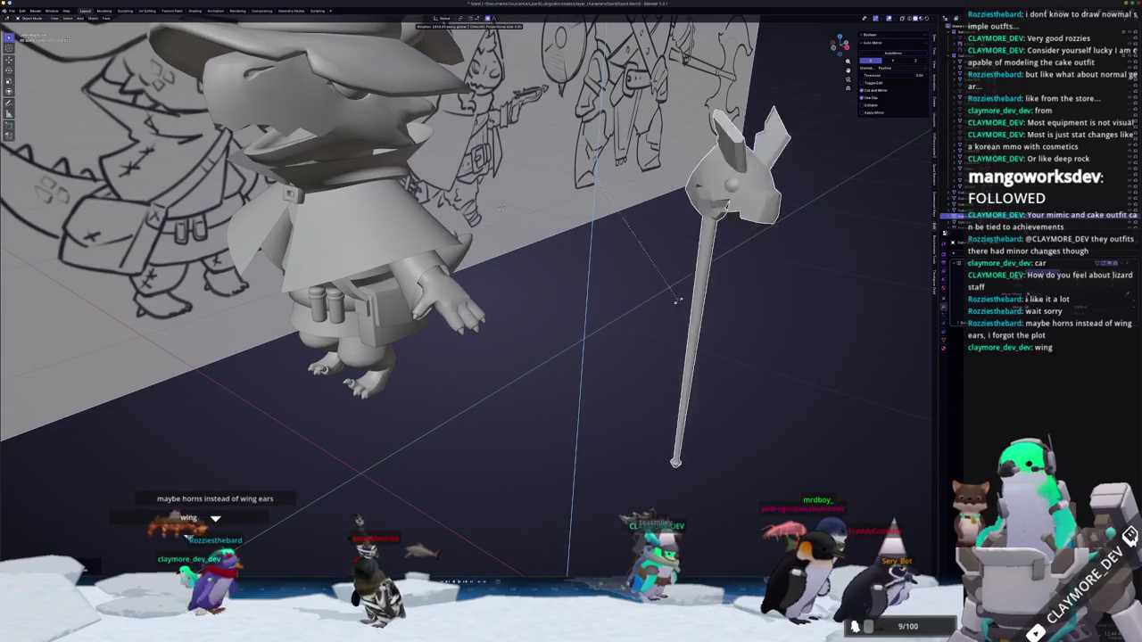
# Stand the staff upright and check it from the front view.
pyautogui.click(647, 339)
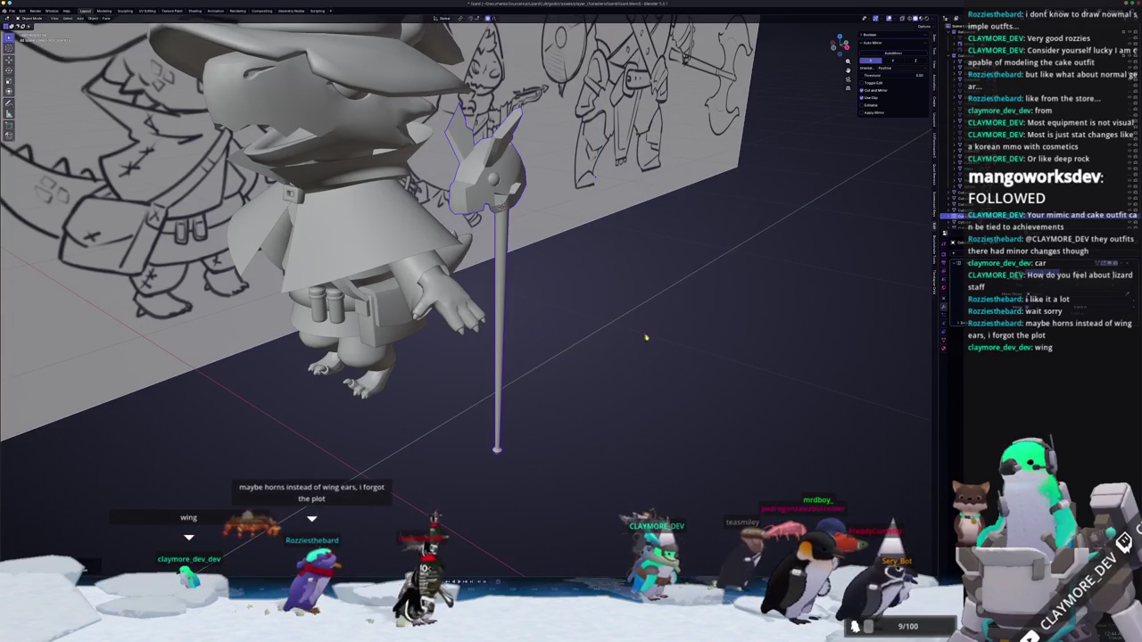
pyautogui.moveTo(647, 343); pyautogui.dragTo(441, 293, button='middle')
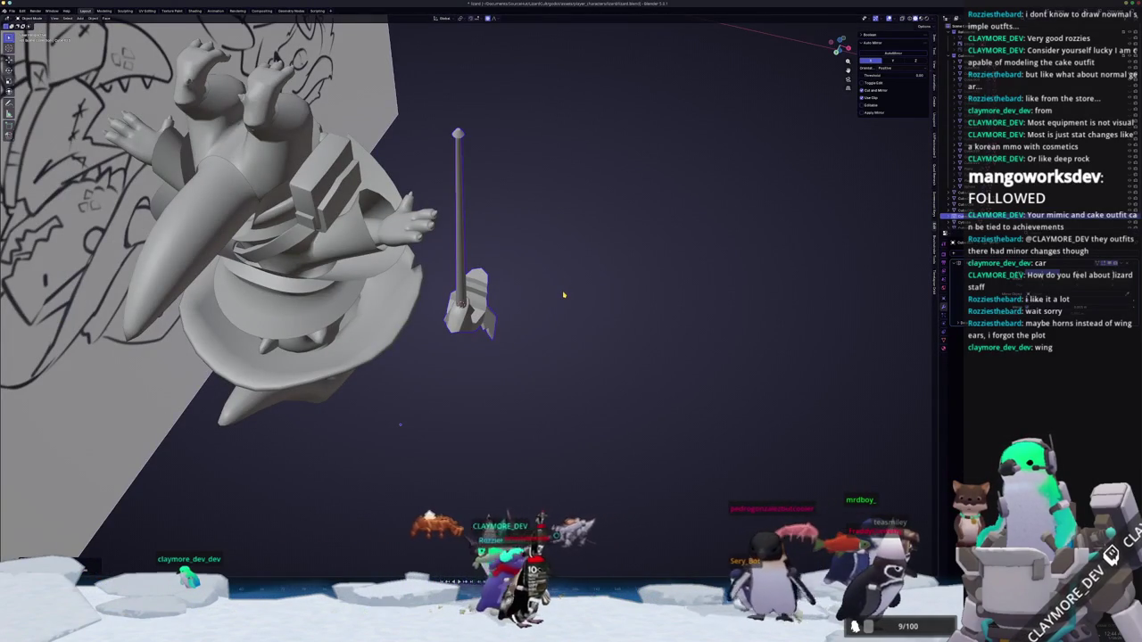
pyautogui.press('KP_1')
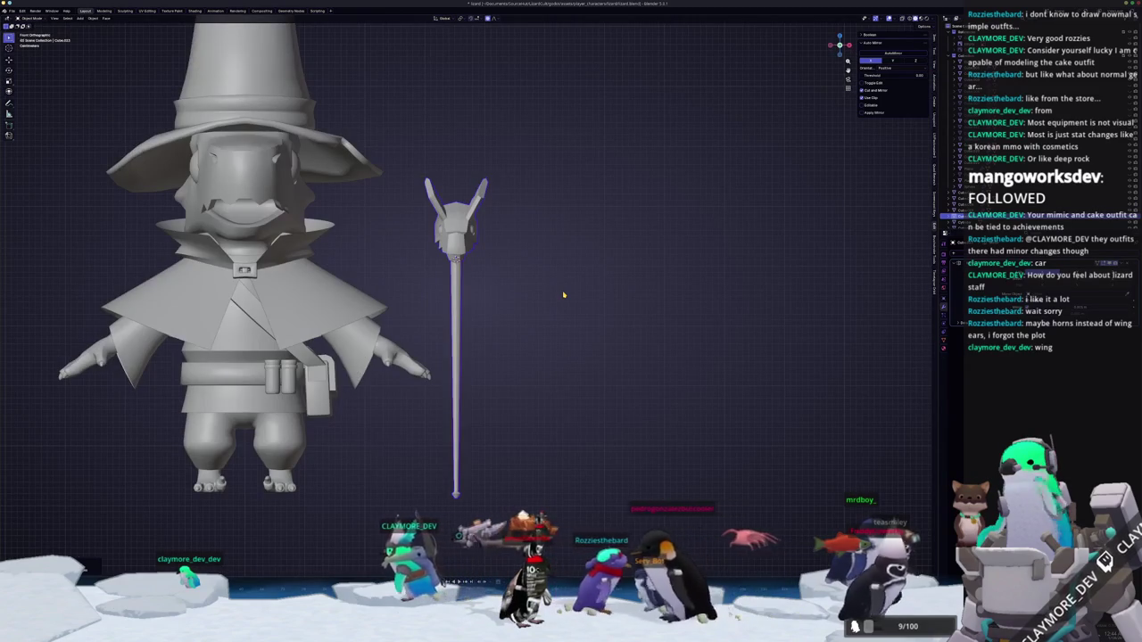
pyautogui.press('Tab')
pyautogui.scroll(5, 563, 294)
pyautogui.moveTo(562, 295); pyautogui.dragTo(516, 308, button='middle')
pyautogui.moveTo(217, 290)
pyautogui.mouseDown(button='middle')
pyautogui.moveTo(237, 353)
pyautogui.moveTo(504, 343)
pyautogui.mouseUp(button='middle')
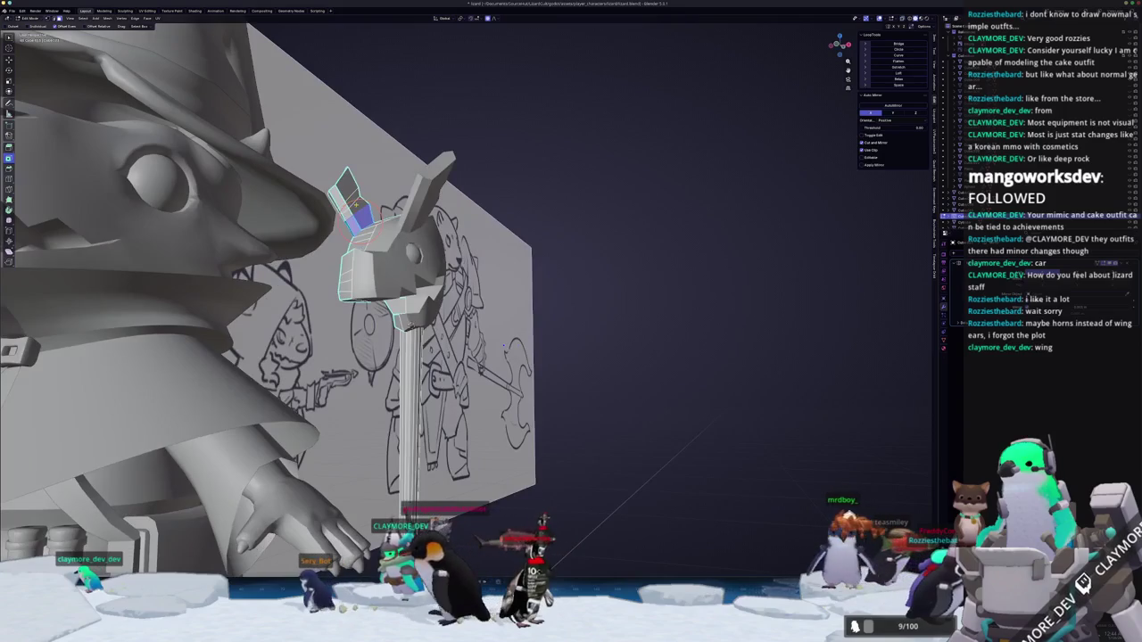
pyautogui.press('Tab')
pyautogui.scroll(-3, 583, 306)
# Duplicate the staff along X, placing the copy to the right.
pyautogui.hotkey('shift', 'd')
pyautogui.press('x')
pyautogui.click(839, 306)
pyautogui.press('Tab')
pyautogui.scroll(4, 596, 225)
pyautogui.moveTo(535, 339); pyautogui.dragTo(464, 339, button='middle')
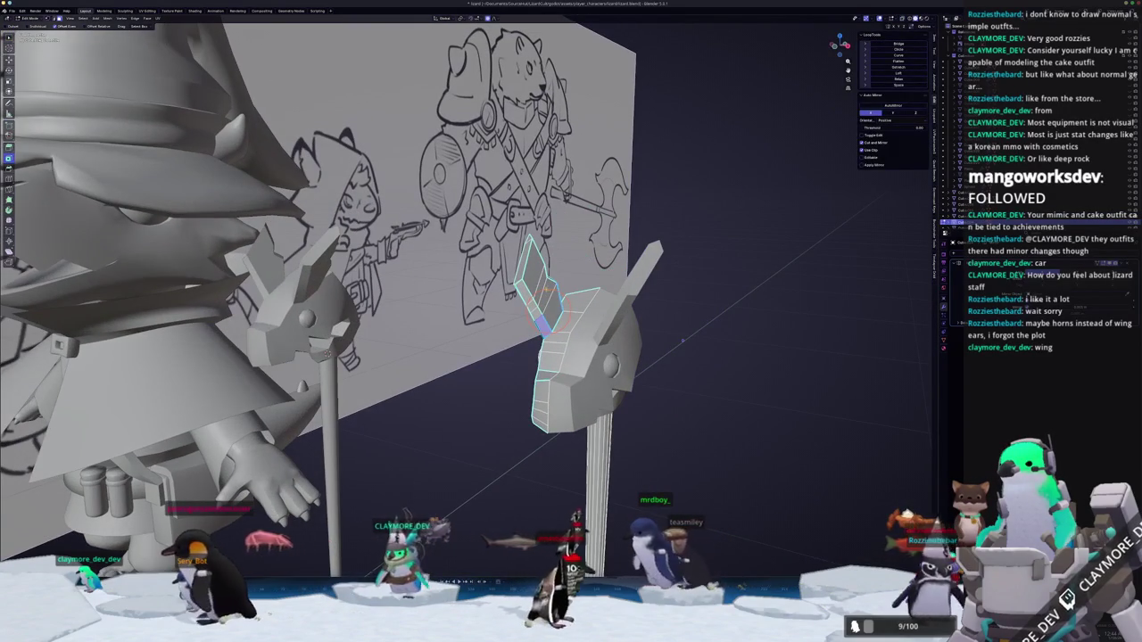
pyautogui.scroll(3, 548, 302)
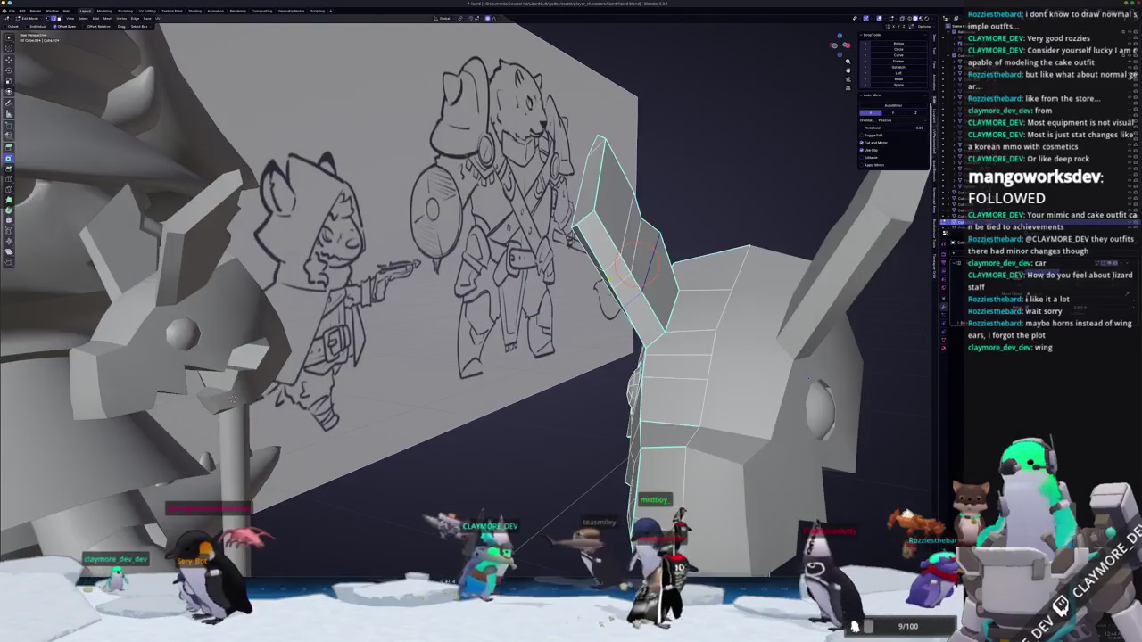
# Loop-cut across the copy's ear, inspect the head, and start scaling the ear longer.
pyautogui.click(638, 268)
pyautogui.moveTo(662, 312); pyautogui.dragTo(677, 313, button='middle')
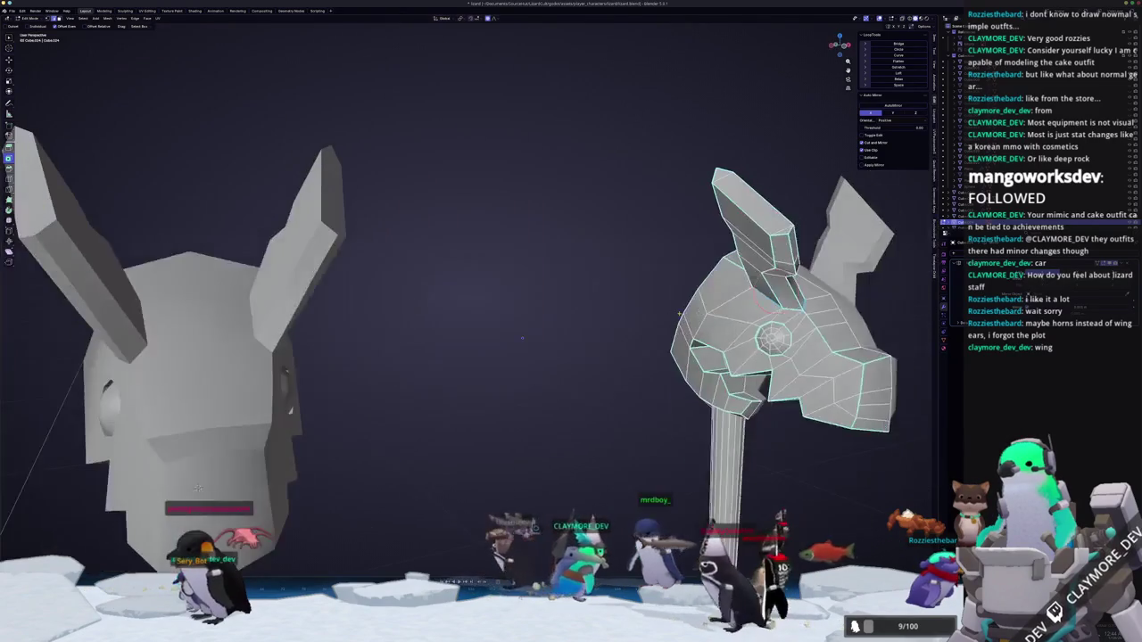
pyautogui.moveTo(522, 338); pyautogui.dragTo(429, 338, button='middle')
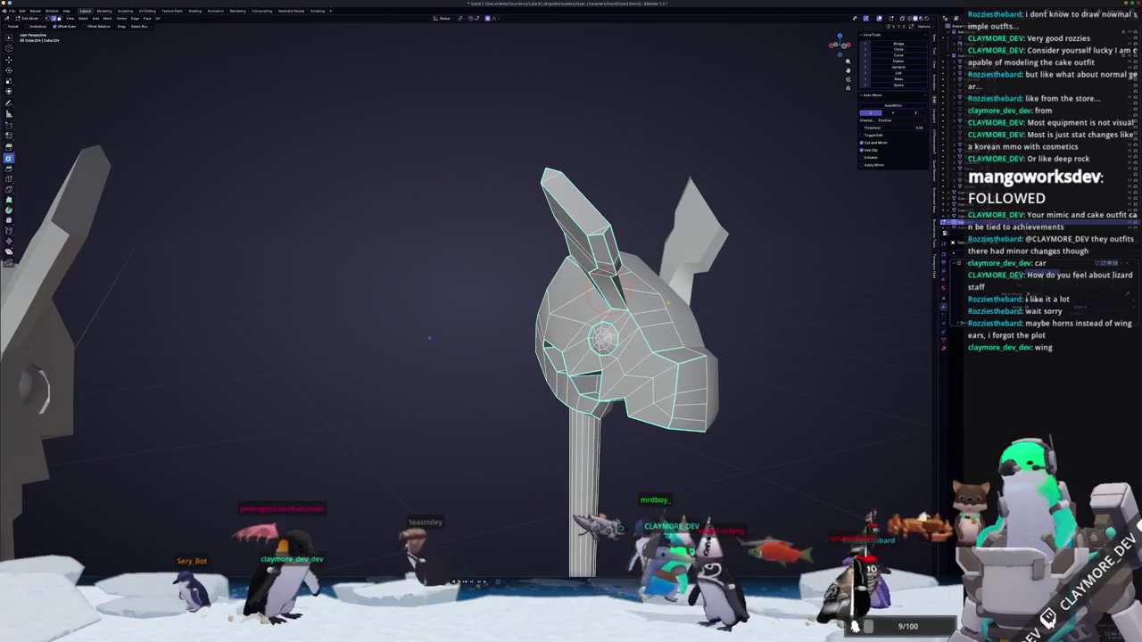
pyautogui.scroll(3, 429, 338)
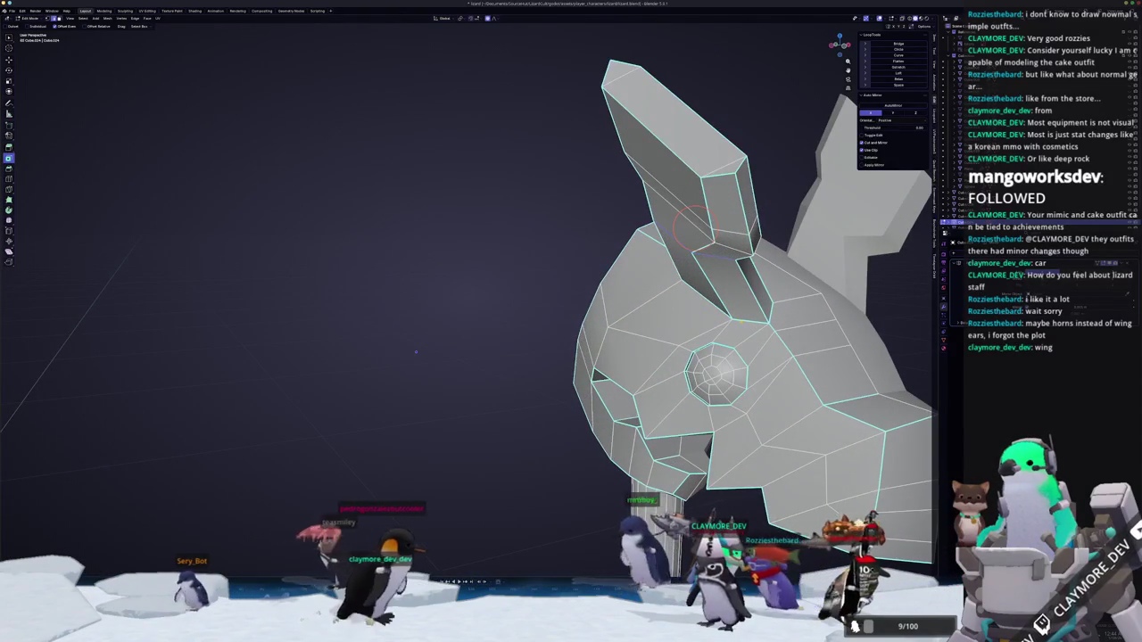
pyautogui.moveTo(416, 351); pyautogui.dragTo(499, 357, button='middle')
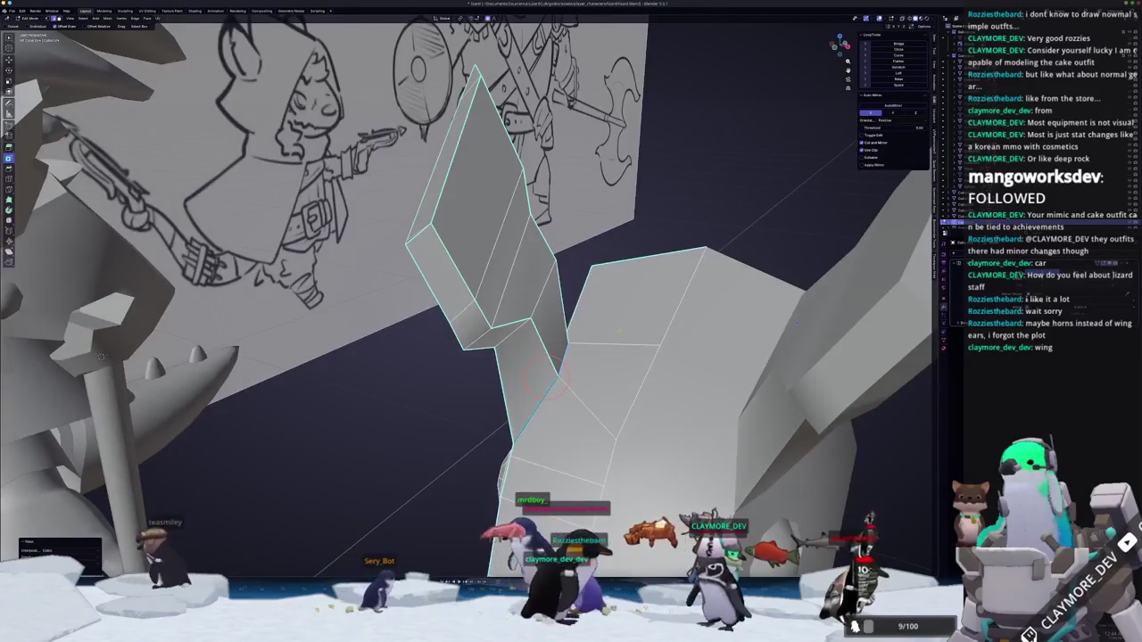
pyautogui.moveTo(631, 328); pyautogui.dragTo(513, 392, button='middle')
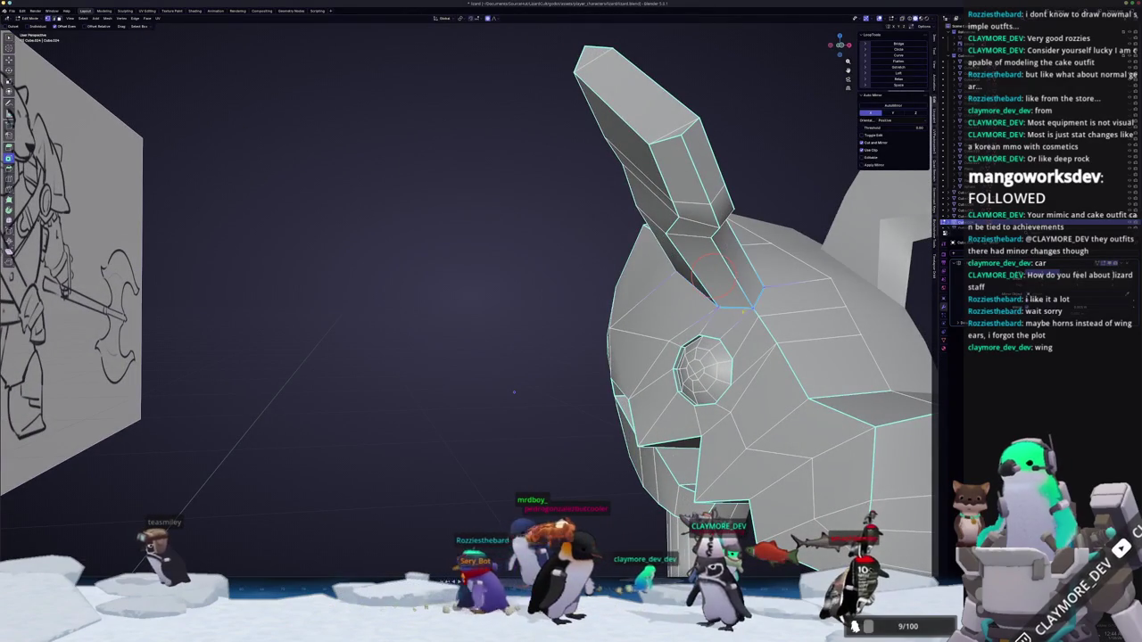
pyautogui.moveTo(513, 392); pyautogui.dragTo(314, 410, button='middle')
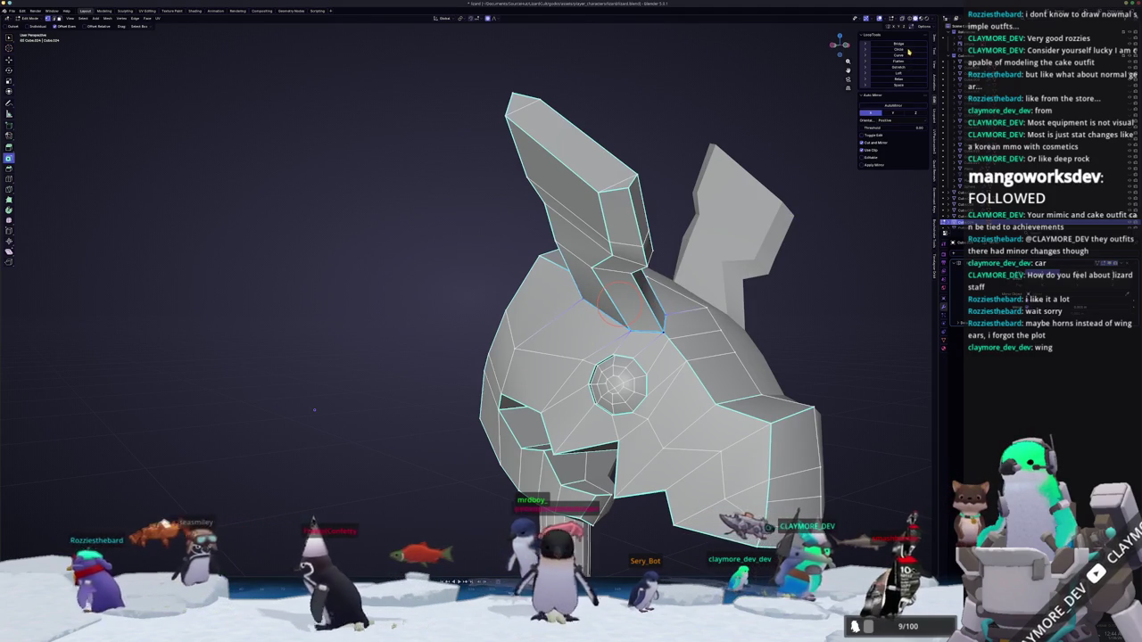
pyautogui.moveTo(314, 410); pyautogui.dragTo(464, 406, button='middle')
pyautogui.moveTo(603, 352)
pyautogui.mouseDown(button='middle')
pyautogui.moveTo(535, 357)
pyautogui.moveTo(657, 368)
pyautogui.mouseUp(button='middle')
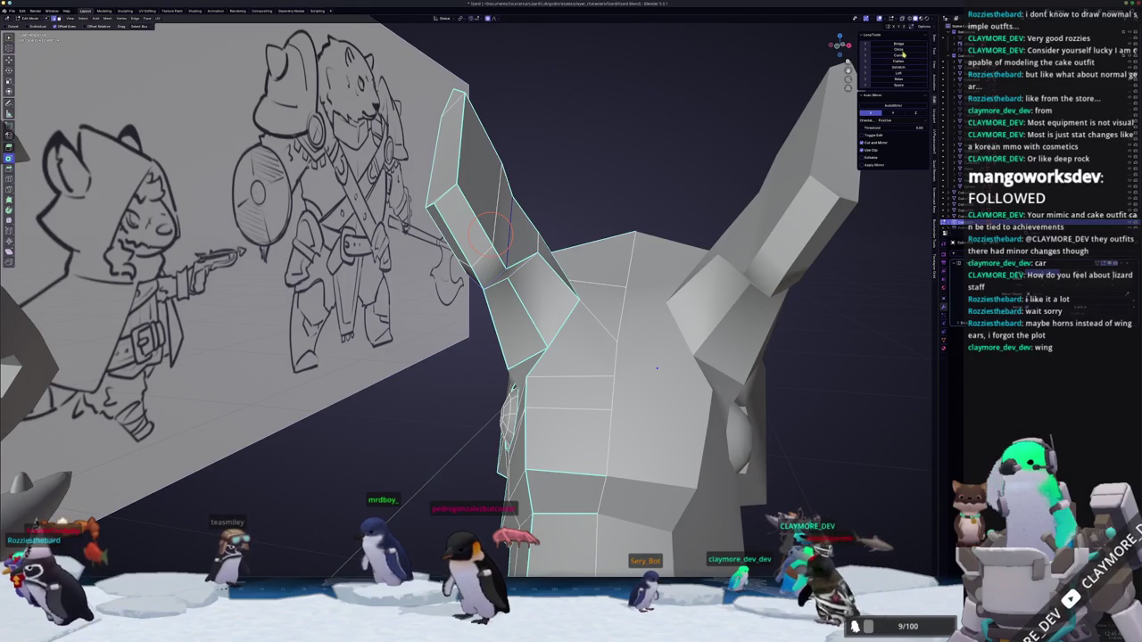
pyautogui.press('s')
pyautogui.moveTo(656, 367)
pyautogui.mouseDown(button='middle')
pyautogui.moveTo(676, 142)
pyautogui.moveTo(632, 200)
pyautogui.moveTo(506, 236)
pyautogui.moveTo(506, 223)
pyautogui.moveTo(899, 58)
pyautogui.mouseUp(button='middle')
# Confirm the lengthened ear and shrink its tip twice into a small rounded end.
pyautogui.click(676, 142)
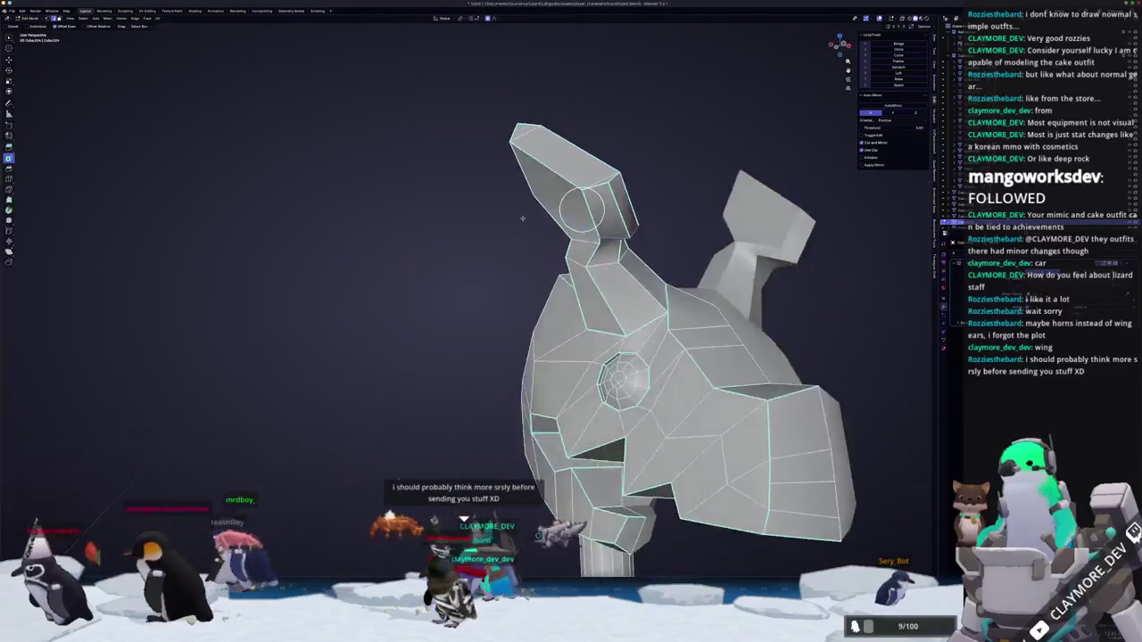
pyautogui.moveTo(578, 203)
pyautogui.mouseDown(button='middle')
pyautogui.moveTo(627, 244)
pyautogui.moveTo(620, 275)
pyautogui.mouseUp(button='middle')
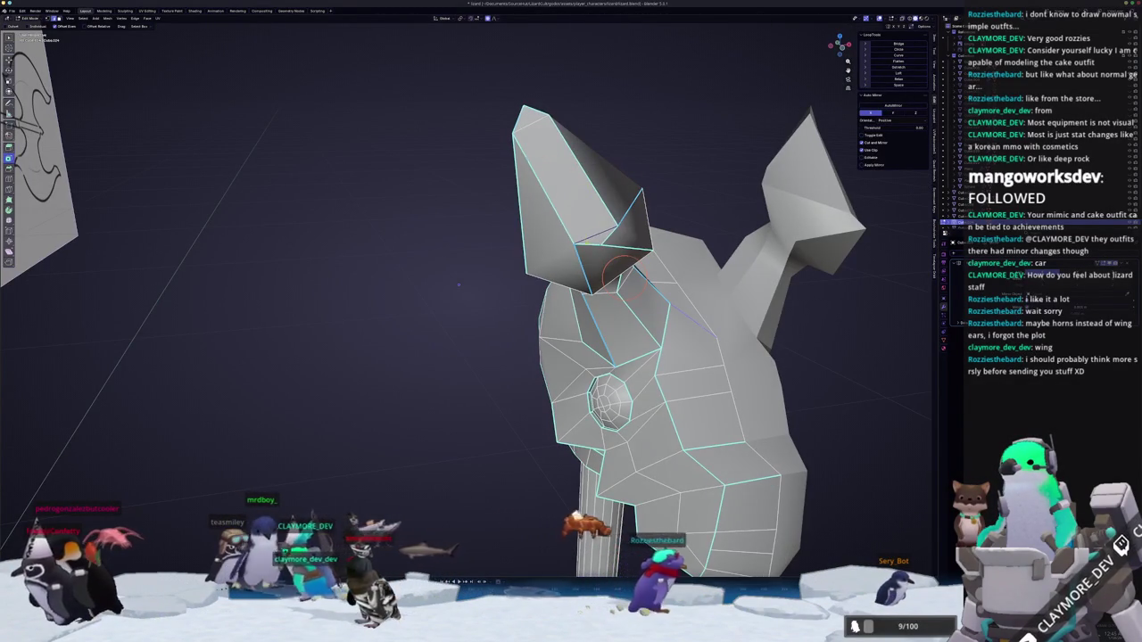
pyautogui.click(904, 52)
pyautogui.press('s')
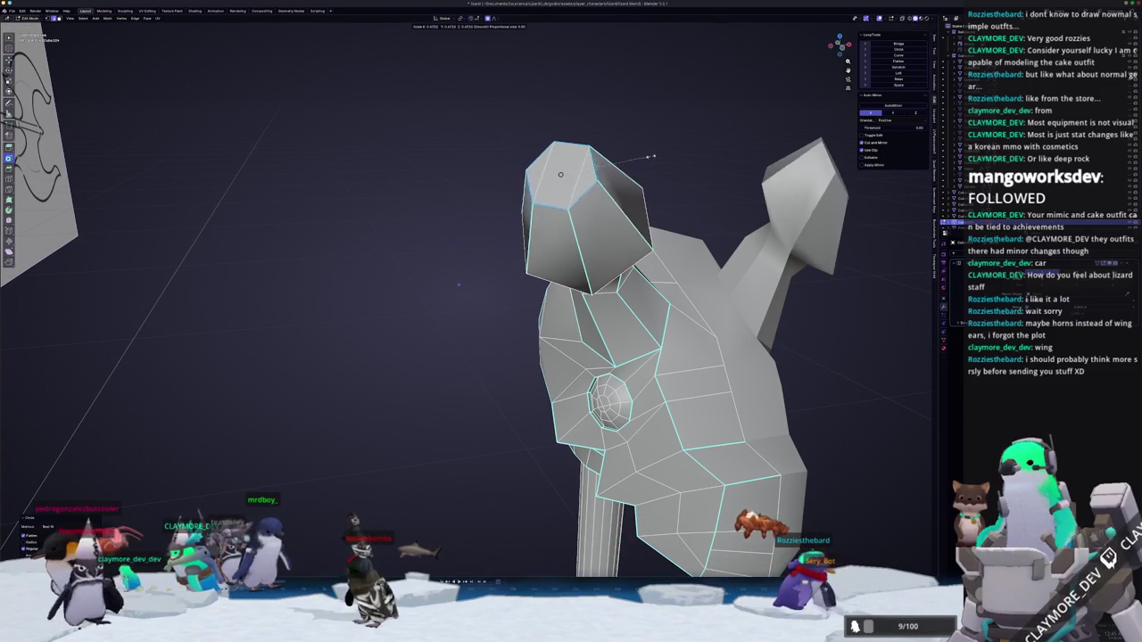
pyautogui.click(561, 225)
pyautogui.moveTo(561, 225)
pyautogui.mouseDown(button='middle')
pyautogui.moveTo(642, 187)
pyautogui.moveTo(589, 252)
pyautogui.moveTo(535, 286)
pyautogui.mouseUp(button='middle')
pyautogui.press('s')
pyautogui.click(614, 182)
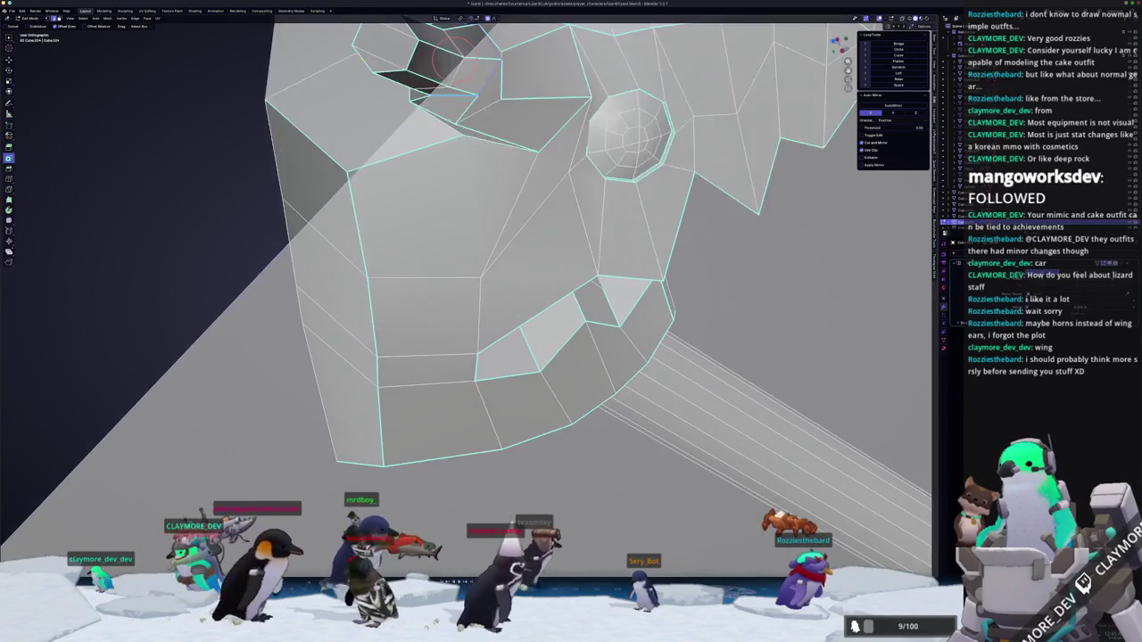
# Rotate and inset the snout-tip faces, rotate the hexagonal tip face, and begin scaling it.
pyautogui.moveTo(590, 253); pyautogui.dragTo(572, 306, button='middle')
pyautogui.press('r')
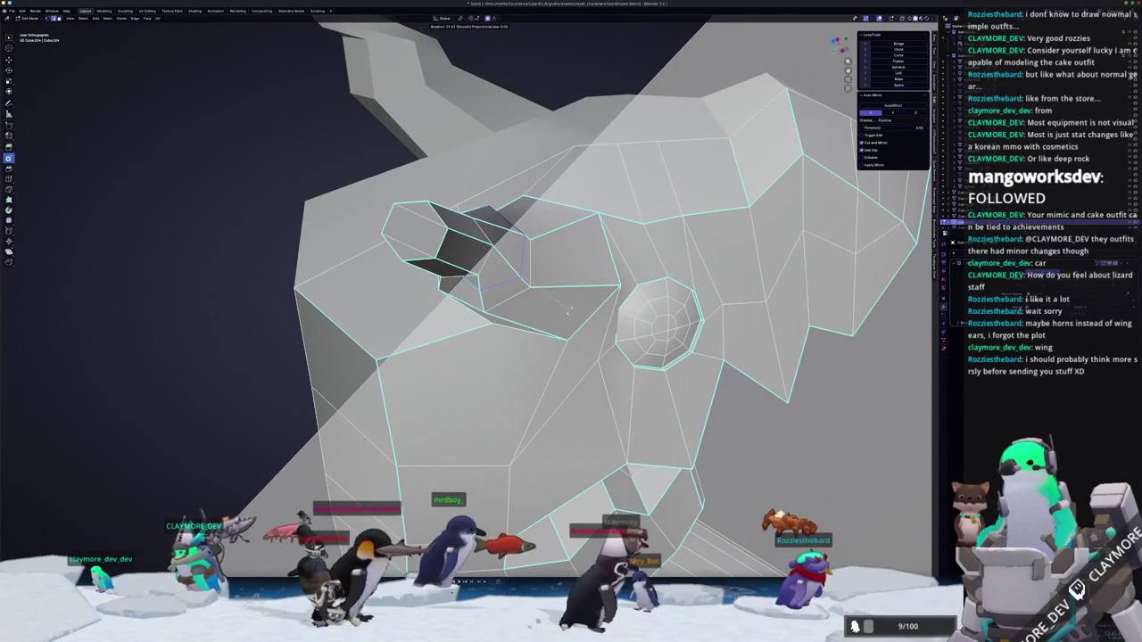
pyautogui.click(535, 294)
pyautogui.press('i')
pyautogui.moveTo(486, 261); pyautogui.dragTo(639, 285, button='middle')
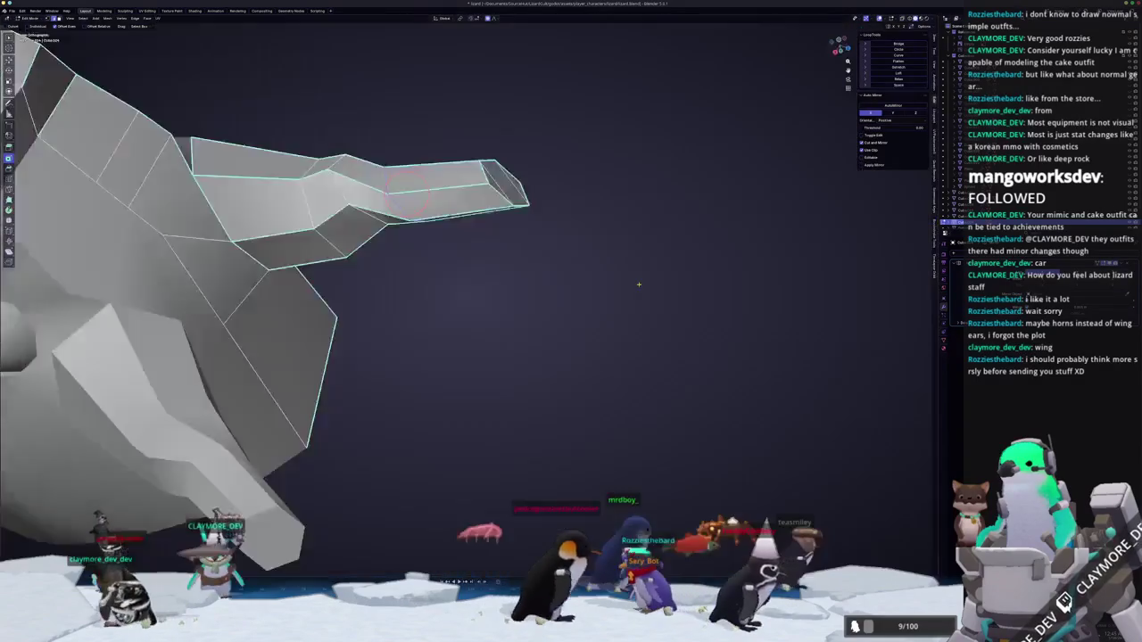
pyautogui.press('r')
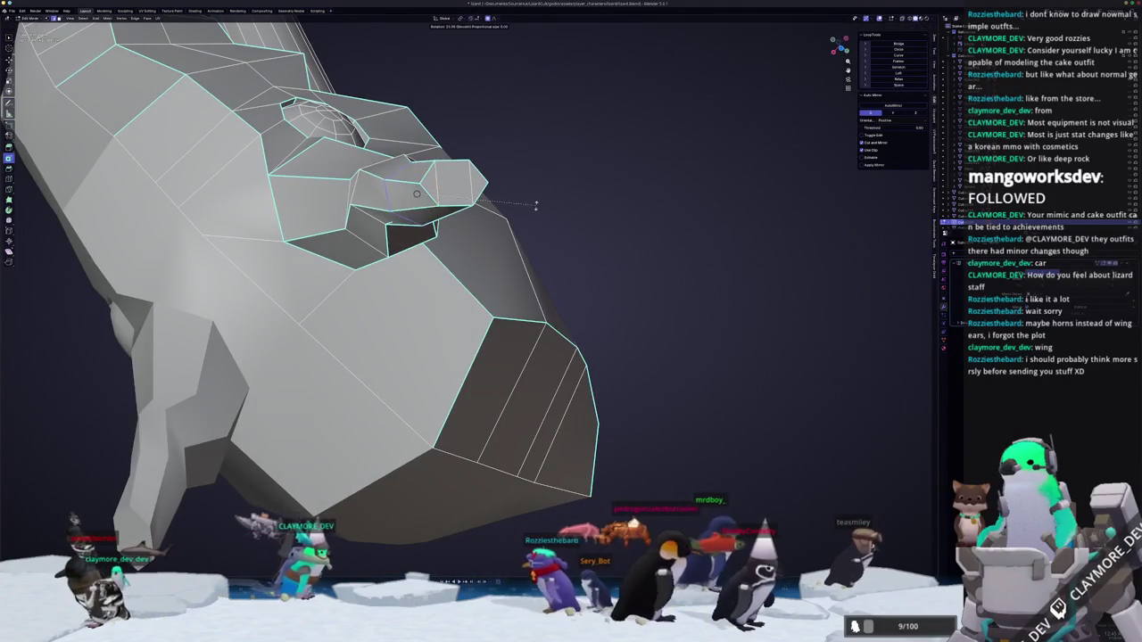
pyautogui.click(529, 228)
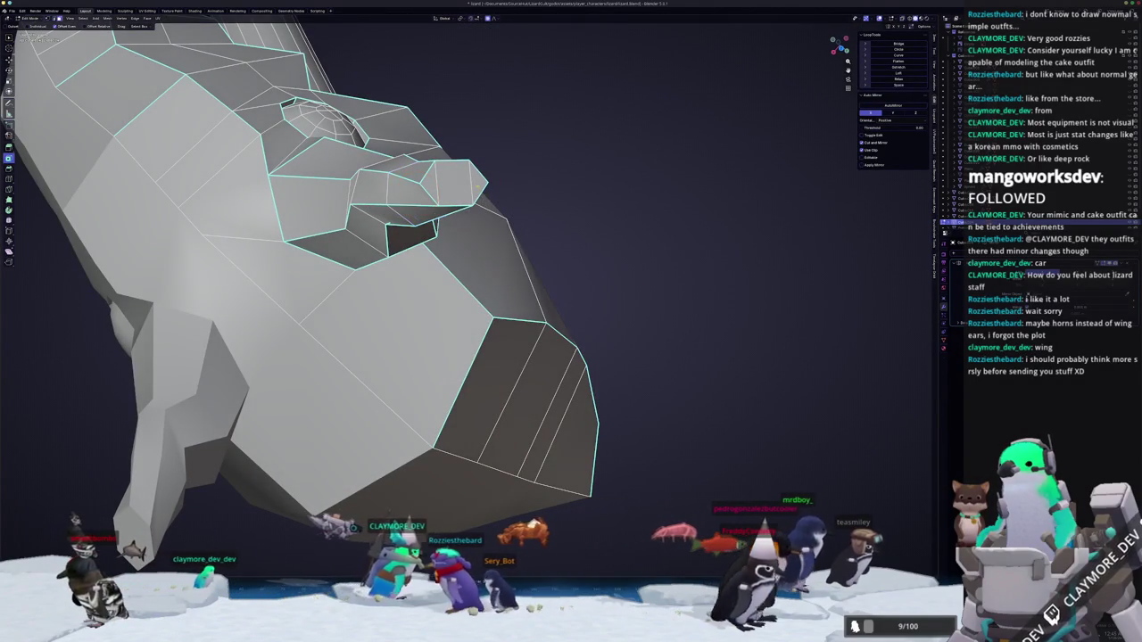
pyautogui.moveTo(428, 184); pyautogui.dragTo(452, 241, button='middle')
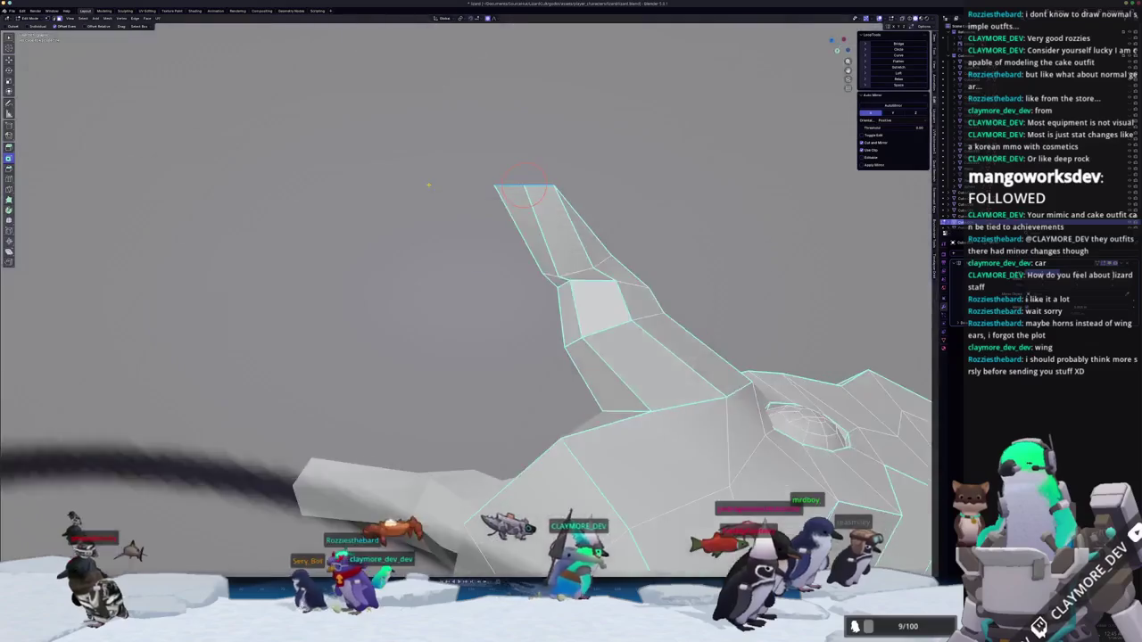
pyautogui.scroll(5, 451, 241)
pyautogui.press('s')
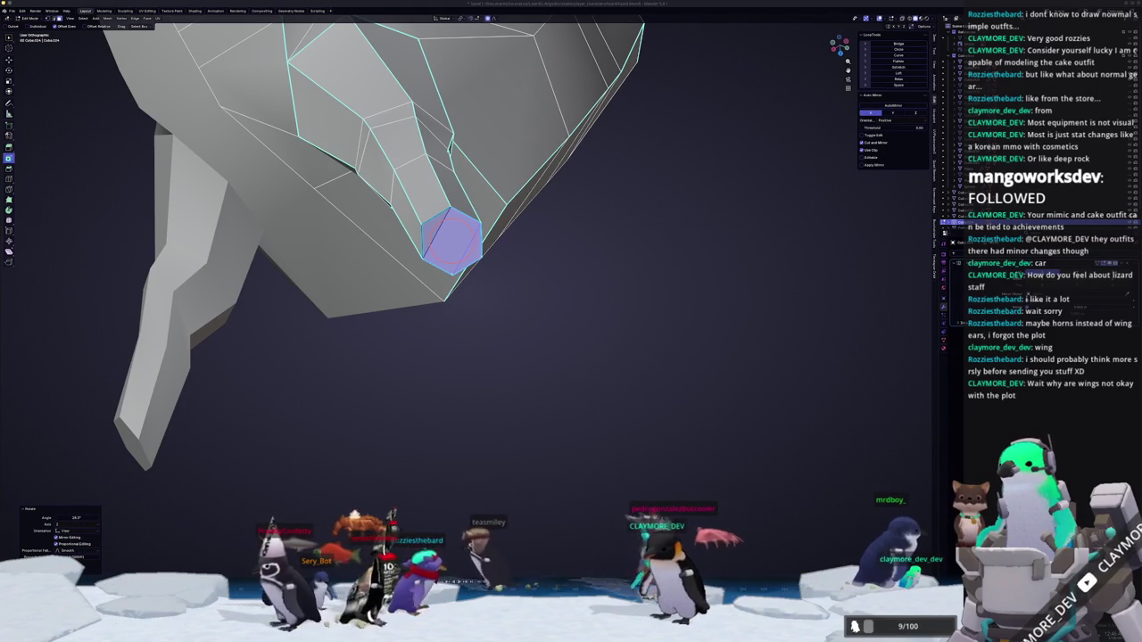
# Inspect the tapered hexagonal horn tip from several angles, both in and out of Edit Mode.
pyautogui.moveTo(685, 378); pyautogui.dragTo(562, 294, button='middle')
pyautogui.scroll(5, 556, 288)
pyautogui.press('Tab')
pyautogui.scroll(-5, 555, 288)
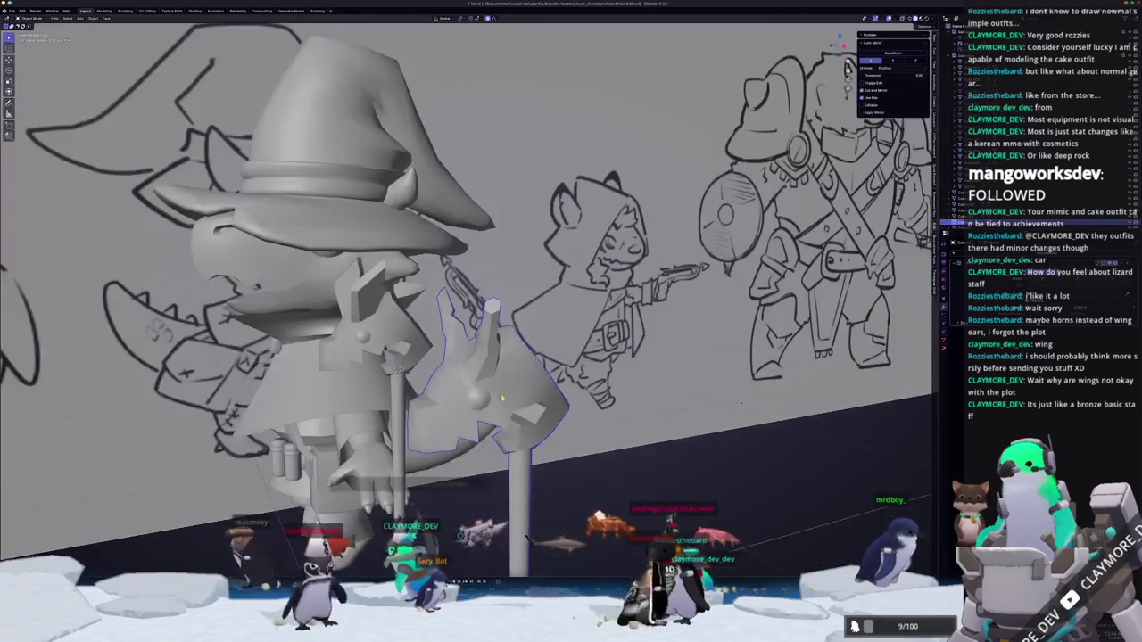
pyautogui.scroll(3, 489, 347)
pyautogui.moveTo(490, 347); pyautogui.dragTo(463, 205, button='middle')
pyautogui.scroll(3, 462, 165)
pyautogui.press('Tab')
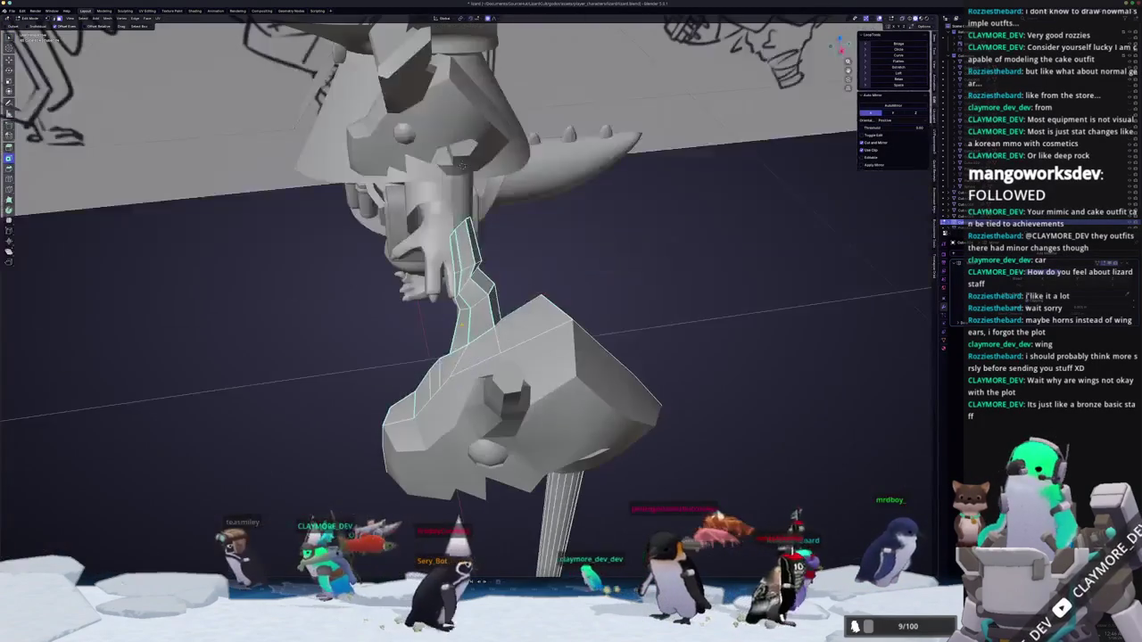
# Edge-slide the neck edges along the mesh and check the neck shape.
pyautogui.moveTo(536, 268); pyautogui.dragTo(553, 256, button='middle')
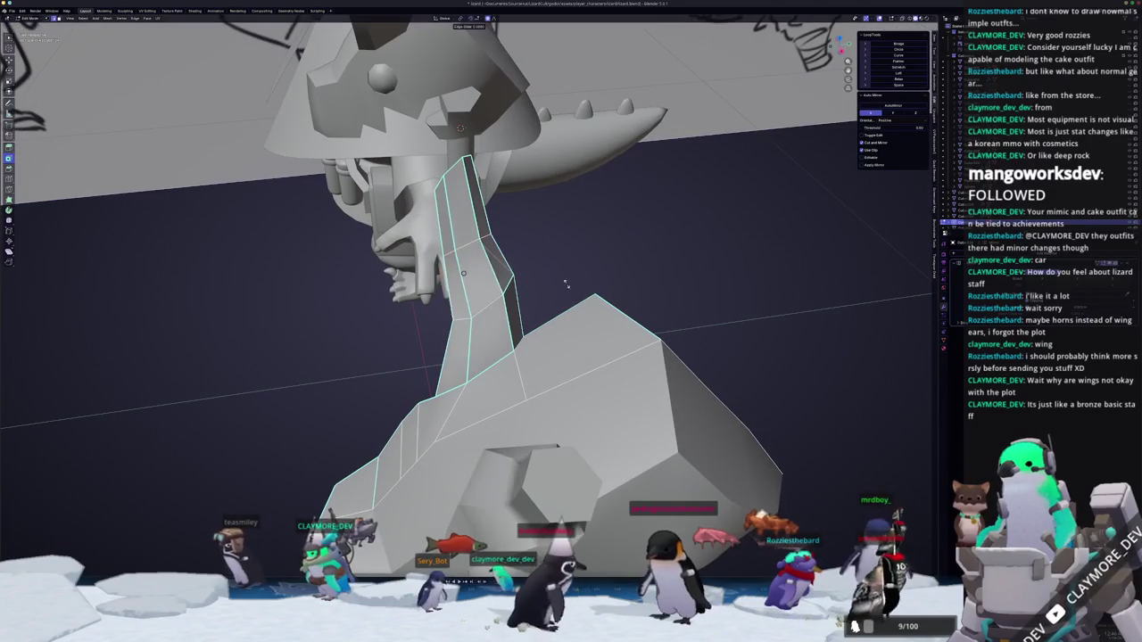
pyautogui.press('g')
pyautogui.press('g')
pyautogui.moveTo(544, 275)
pyautogui.mouseDown(button='middle')
pyautogui.moveTo(482, 290)
pyautogui.moveTo(489, 301)
pyautogui.mouseUp(button='middle')
pyautogui.moveTo(544, 389)
pyautogui.mouseDown(button='middle')
pyautogui.moveTo(543, 406)
pyautogui.moveTo(507, 317)
pyautogui.moveTo(449, 294)
pyautogui.moveTo(625, 320)
pyautogui.moveTo(530, 314)
pyautogui.moveTo(589, 305)
pyautogui.moveTo(620, 335)
pyautogui.moveTo(553, 288)
pyautogui.moveTo(533, 202)
pyautogui.mouseUp(button='middle')
pyautogui.press('Tab')
# Move and rotate the horn geometry, then slide a horn edge loop upward.
pyautogui.press('Tab')
pyautogui.scroll(5, 506, 317)
pyautogui.press('g')
pyautogui.click(600, 309)
pyautogui.click(611, 355)
pyautogui.press('Tab')
pyautogui.scroll(2, 546, 288)
pyautogui.scroll(2, 542, 288)
pyautogui.press('Tab')
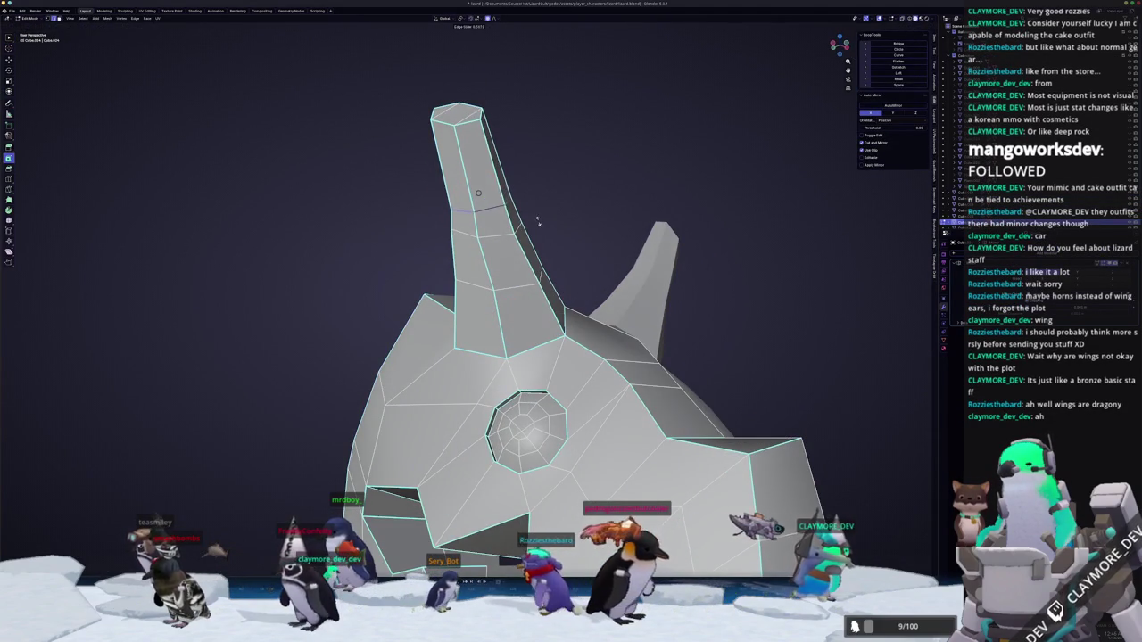
pyautogui.click(525, 202)
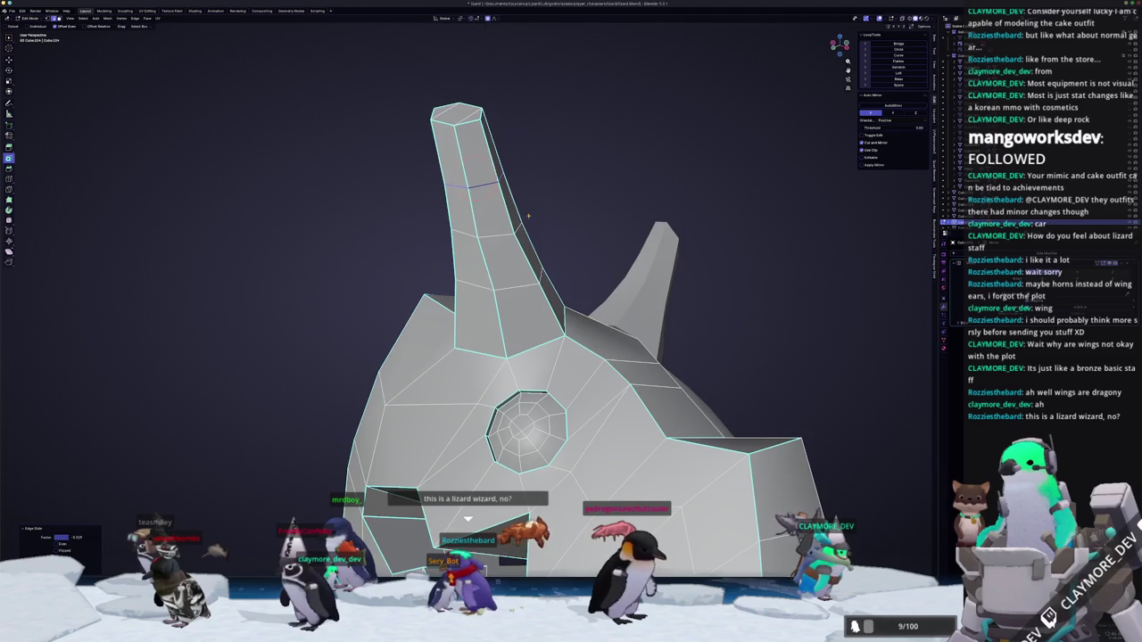
# Finalize the horn edge loop position and return to Object Mode.
pyautogui.click(528, 214)
pyautogui.moveTo(527, 214)
pyautogui.mouseDown(button='middle')
pyautogui.moveTo(705, 281)
pyautogui.moveTo(510, 314)
pyautogui.moveTo(451, 251)
pyautogui.mouseUp(button='middle')
pyautogui.press('Tab')
# Move the wizard hat off the lizard's head to the right of the staffs.
pyautogui.click(501, 264)
pyautogui.moveTo(506, 256); pyautogui.dragTo(831, 271)
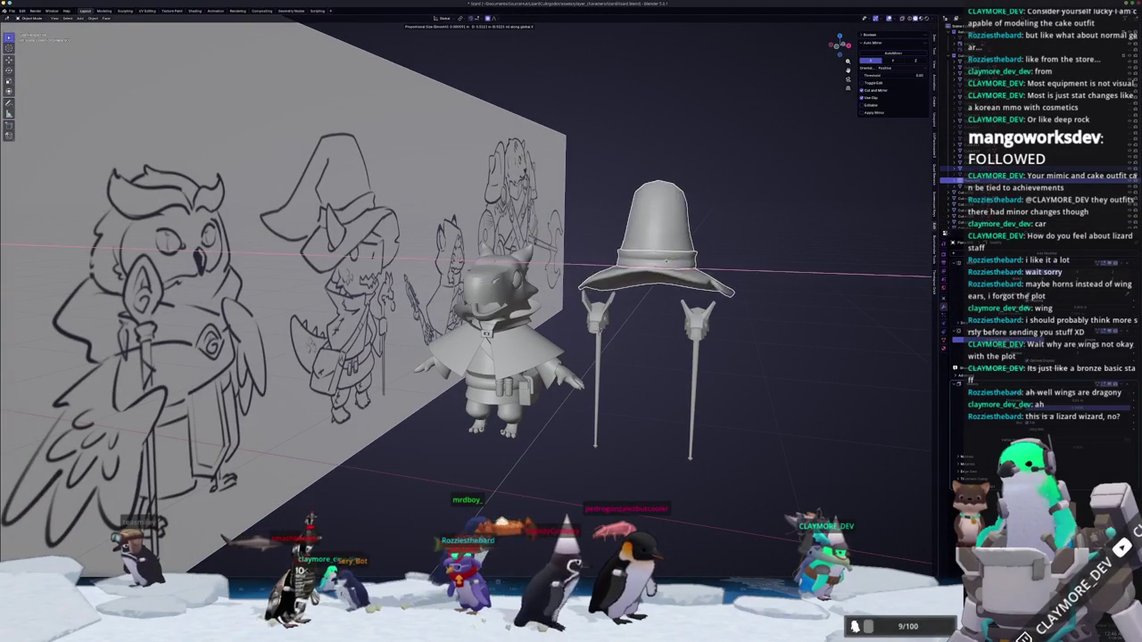
pyautogui.scroll(2, 516, 337)
pyautogui.scroll(2, 499, 337)
pyautogui.scroll(2, 446, 337)
pyautogui.scroll(2, 379, 339)
pyautogui.scroll(-4, 378, 339)
pyautogui.moveTo(378, 339); pyautogui.dragTo(450, 309, button='middle')
pyautogui.scroll(2, 450, 309)
# Capture a region screenshot of the bare lizard head and start annotating it.
pyautogui.press('Print')
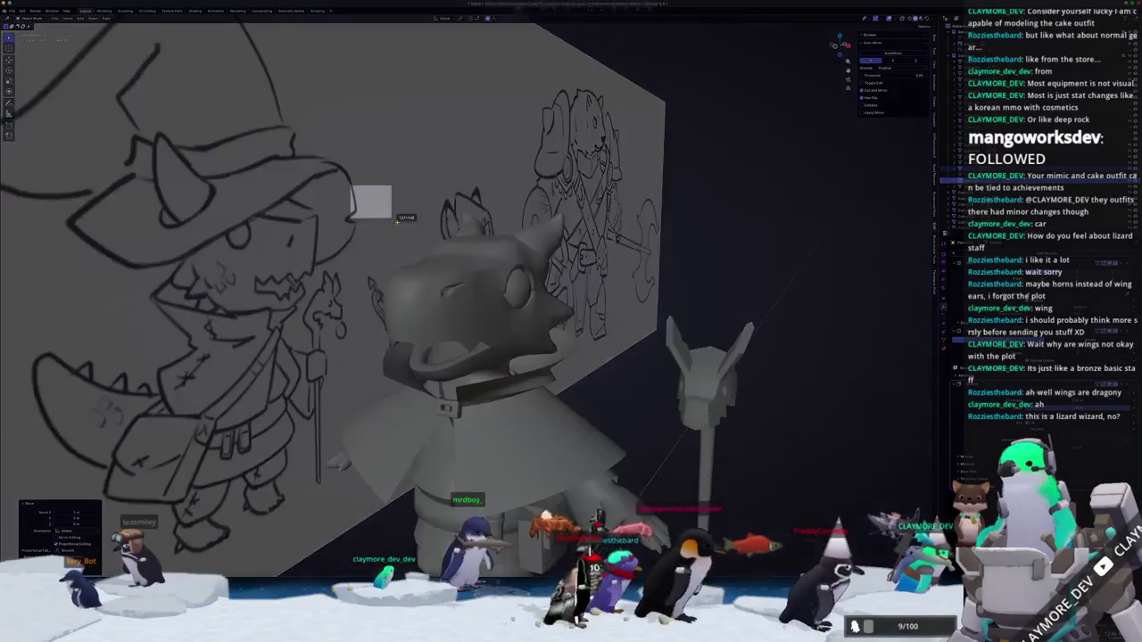
pyautogui.moveTo(349, 186); pyautogui.dragTo(610, 408)
pyautogui.press('Return')
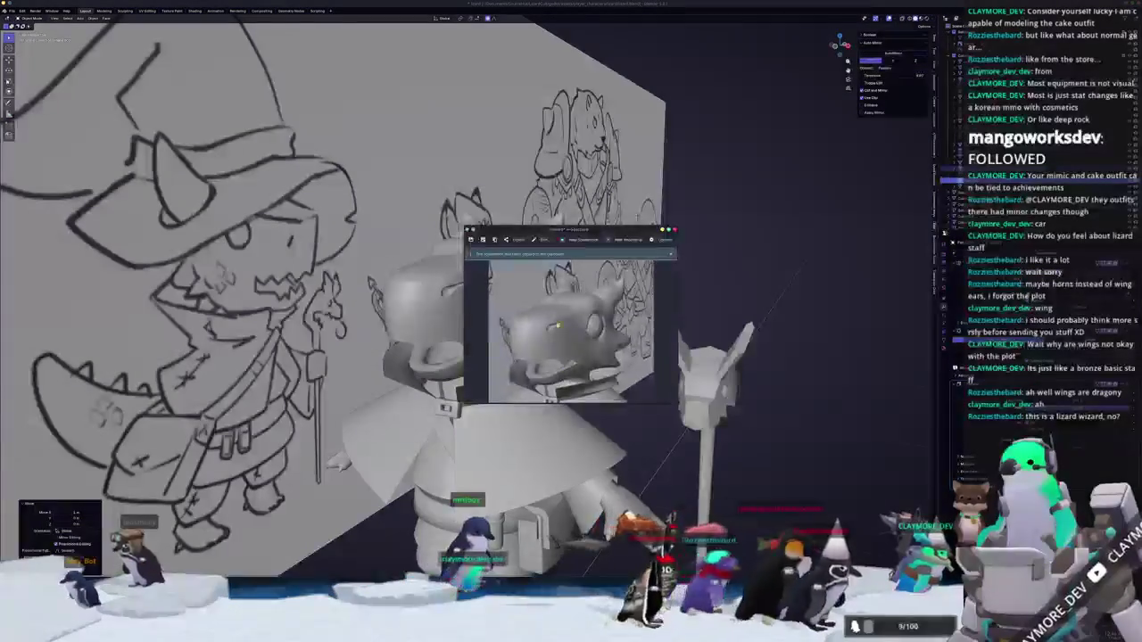
pyautogui.click(537, 243)
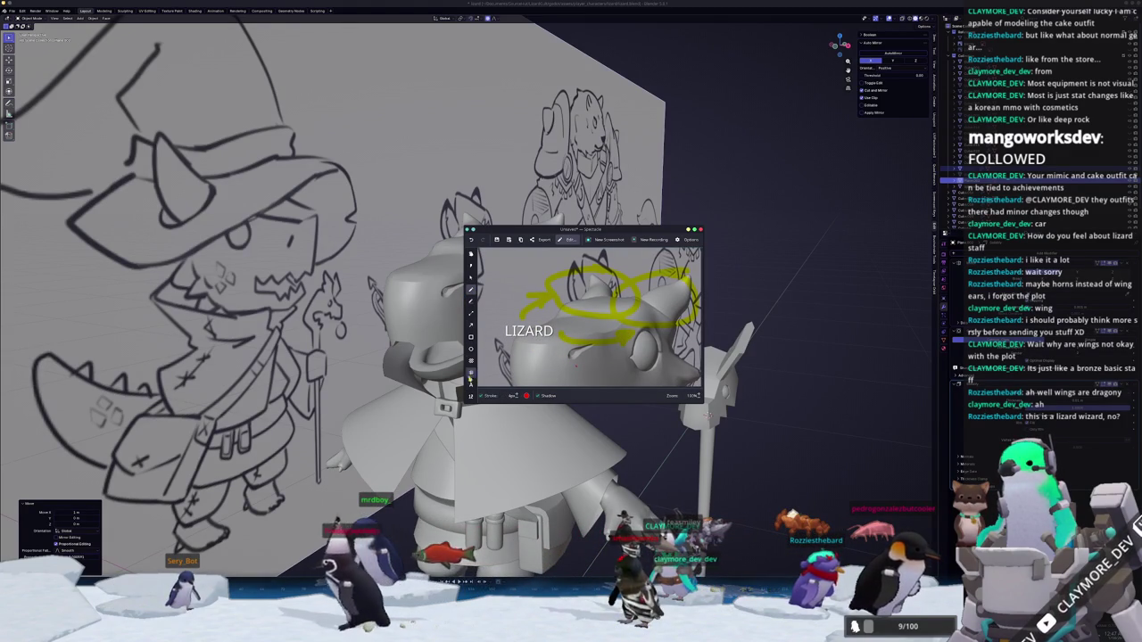
# Add the text label 'Well known for horns' under LIZARD, then move the window up and right.
pyautogui.click(471, 385)
pyautogui.click(562, 356)
pyautogui.write('Well')
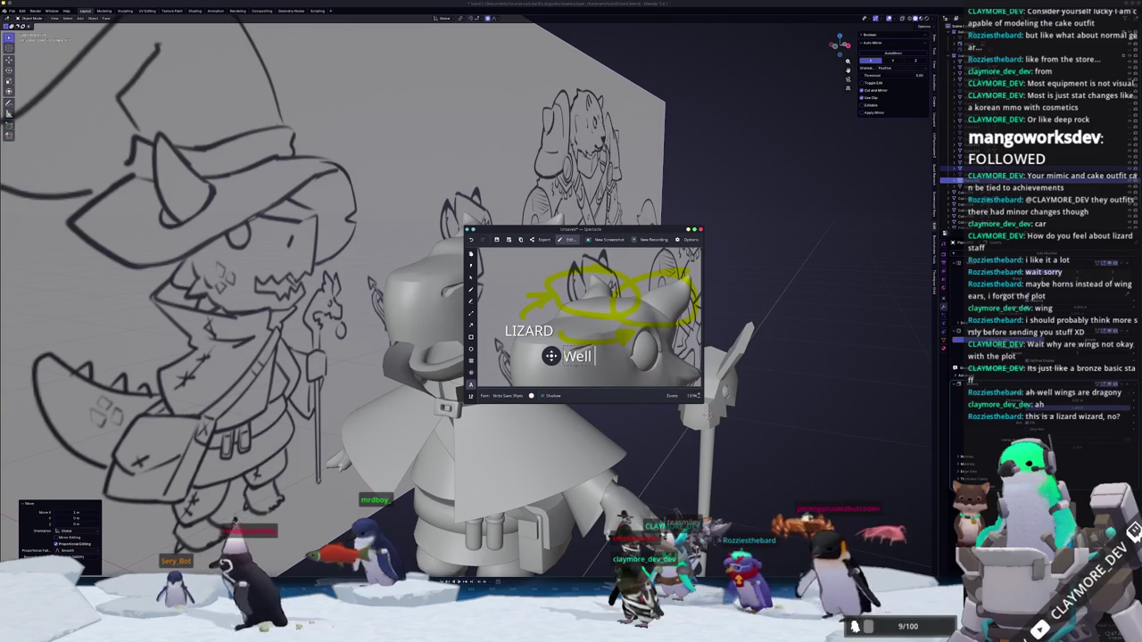
pyautogui.write(' known for horn')
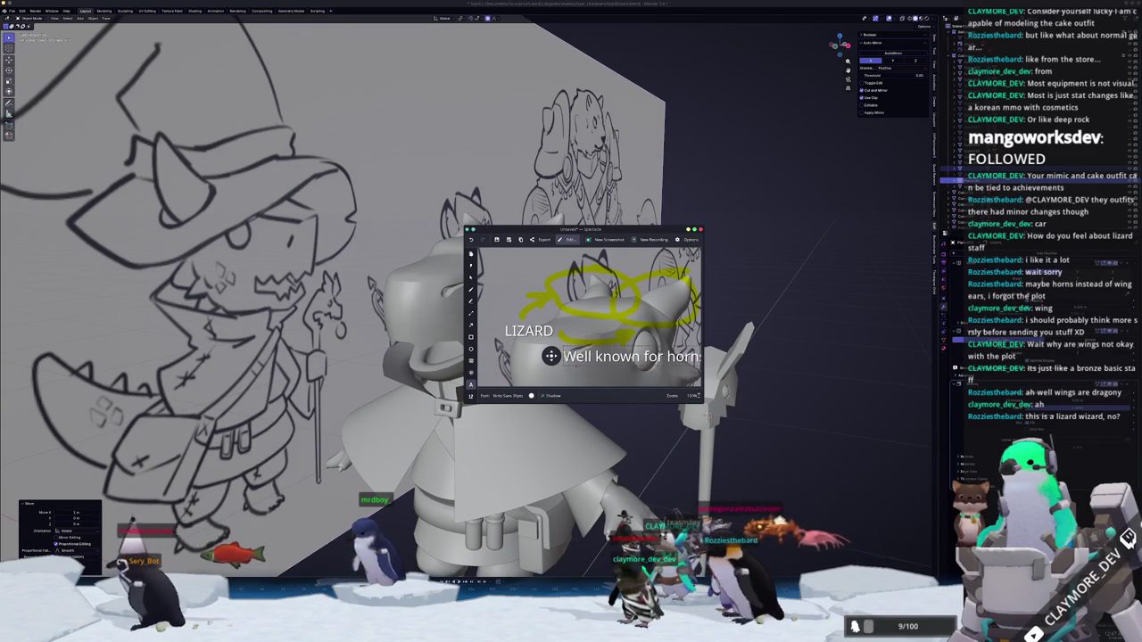
pyautogui.write('s')
pyautogui.moveTo(552, 356); pyautogui.dragTo(492, 351)
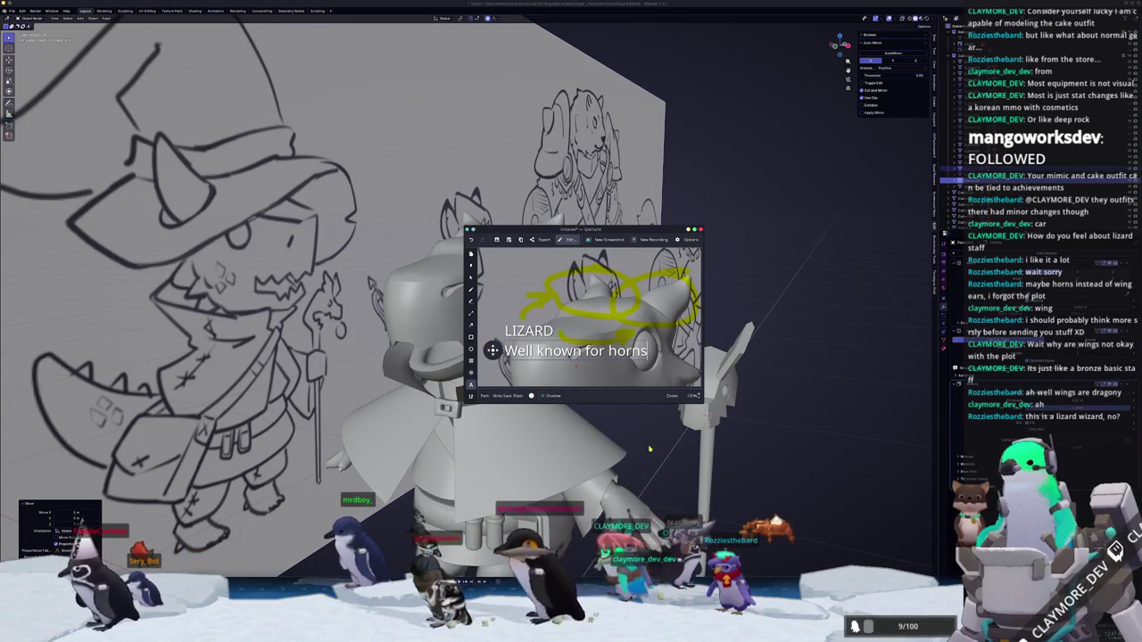
pyautogui.moveTo(620, 227)
pyautogui.mouseDown()
pyautogui.moveTo(736, 154)
pyautogui.moveTo(739, 117)
pyautogui.mouseUp()
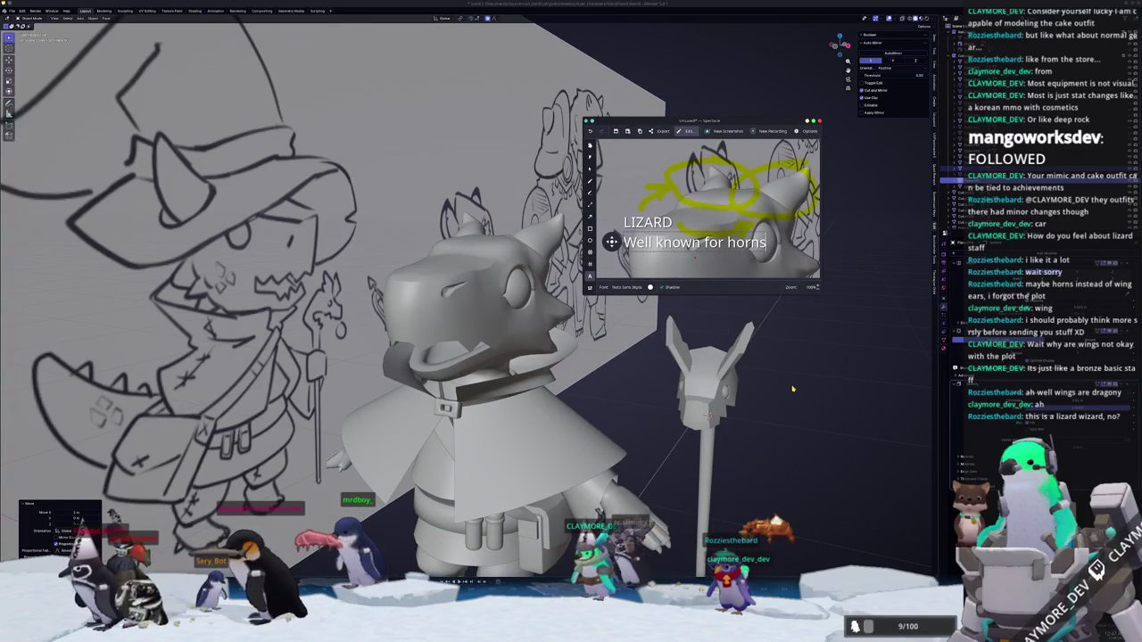
# Undo the hat move so the wizard hat sits back on the lizard's head.
pyautogui.click(792, 388)
pyautogui.scroll(-3, 808, 352)
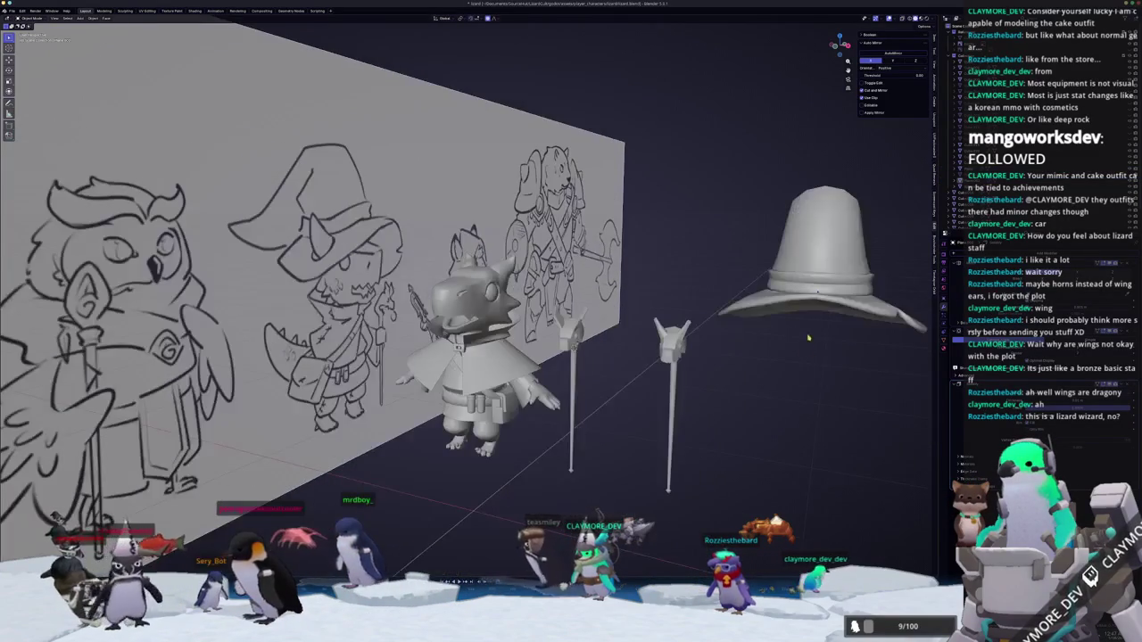
pyautogui.hotkey('ctrl', 'z')
pyautogui.keyDown('shift'); pyautogui.moveTo(783, 367); pyautogui.dragTo(665, 337, button='middle'); pyautogui.keyUp('shift')
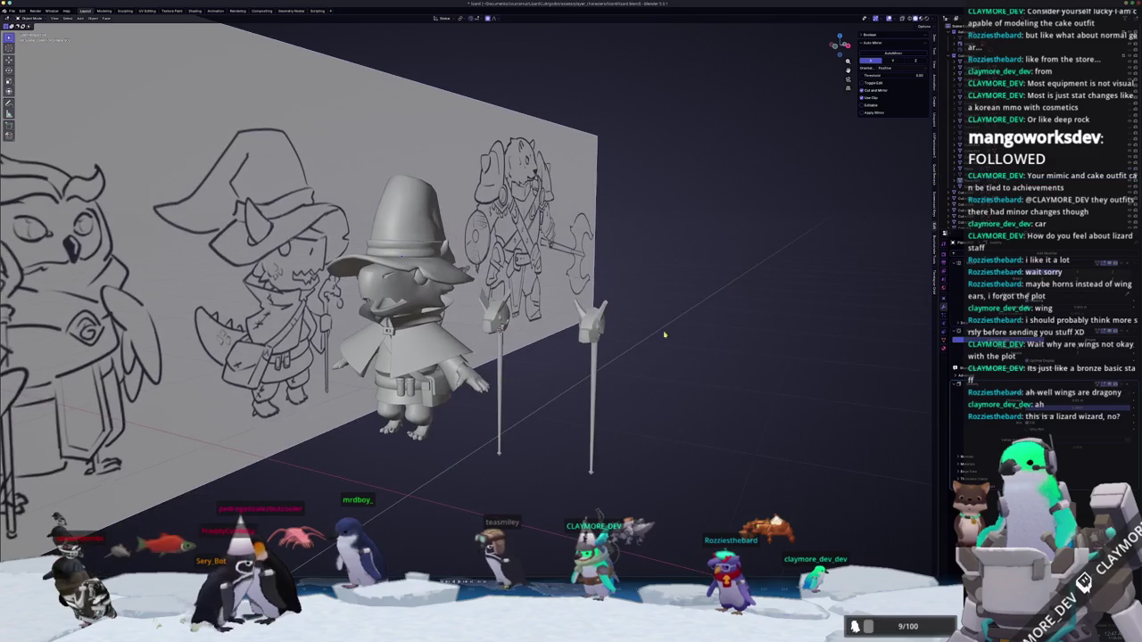
pyautogui.scroll(2, 665, 336)
pyautogui.scroll(2, 665, 336)
pyautogui.scroll(2, 665, 336)
# Scale the staff head's neck section, then frame a region screenshot of the staff head.
pyautogui.press('Tab')
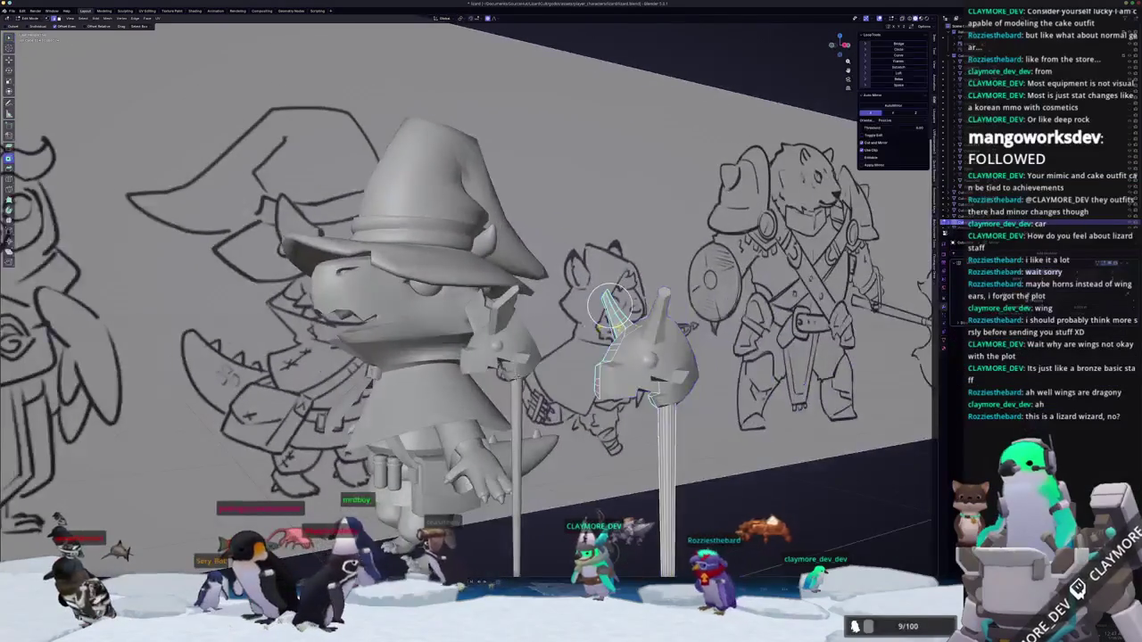
pyautogui.scroll(2, 664, 337)
pyautogui.moveTo(877, 404)
pyautogui.mouseDown(button='middle')
pyautogui.moveTo(875, 352)
pyautogui.moveTo(738, 361)
pyautogui.mouseUp(button='middle')
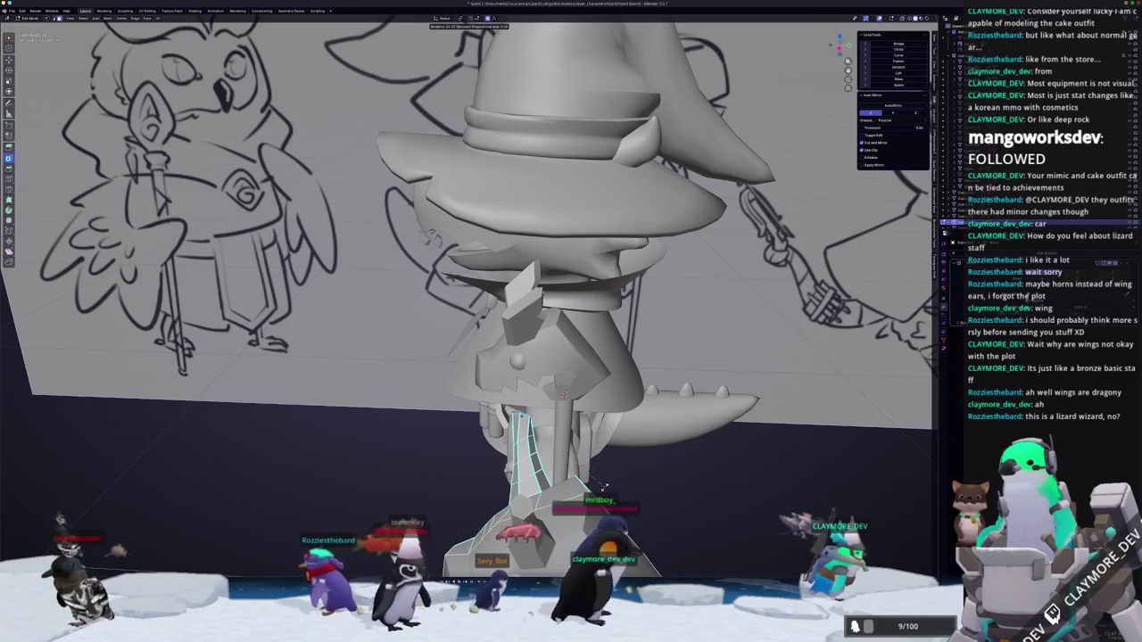
pyautogui.moveTo(614, 455); pyautogui.dragTo(613, 392, button='middle')
pyautogui.moveTo(526, 243); pyautogui.dragTo(537, 238, button='middle')
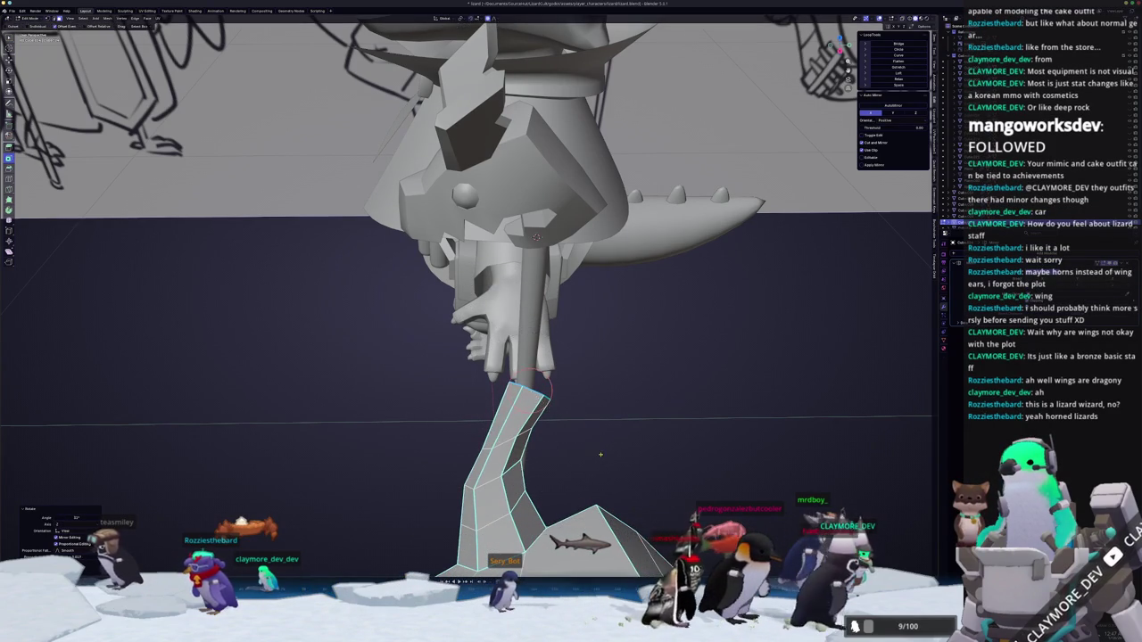
pyautogui.click(581, 400)
pyautogui.press('Tab')
pyautogui.moveTo(580, 401)
pyautogui.mouseDown(button='middle')
pyautogui.moveTo(632, 374)
pyautogui.moveTo(480, 411)
pyautogui.moveTo(486, 425)
pyautogui.mouseUp(button='middle')
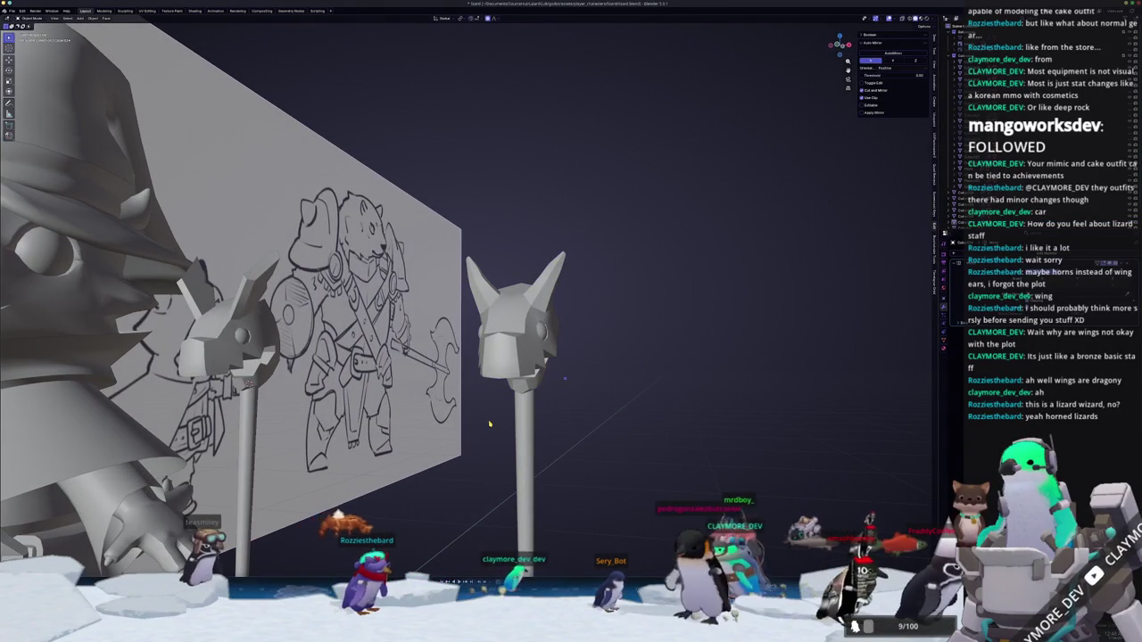
pyautogui.press('Print')
pyautogui.moveTo(382, 175); pyautogui.dragTo(627, 408)
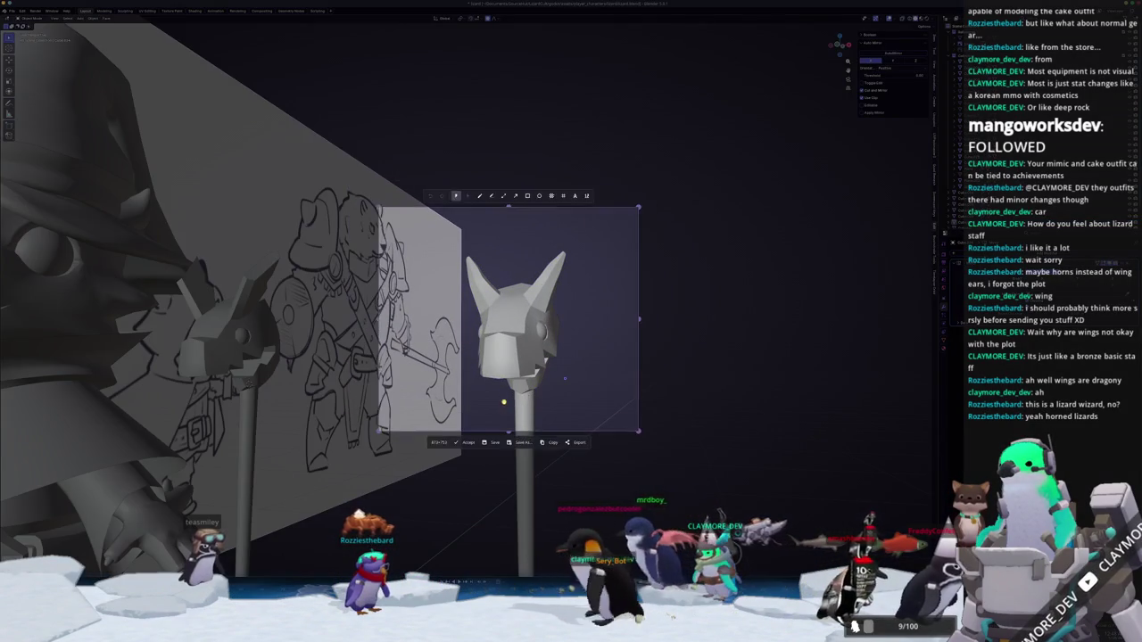
# Capture the staff head screenshot and write a yellow 'Yes?' on it.
pyautogui.press('Return')
pyautogui.click(544, 240)
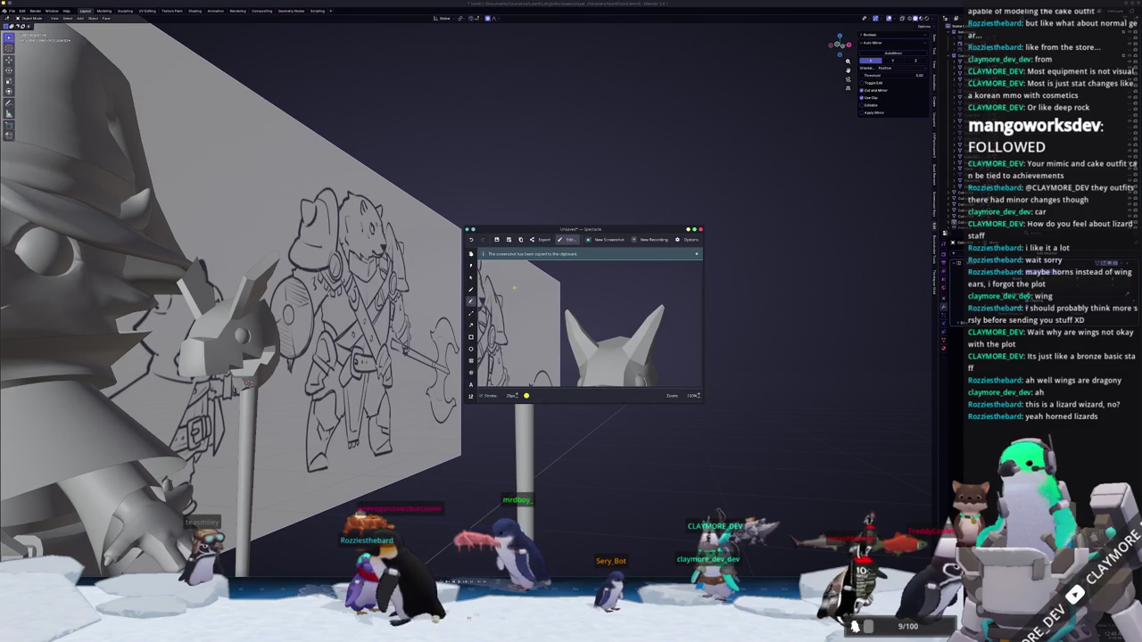
pyautogui.moveTo(576, 299); pyautogui.dragTo(605, 295)
pyautogui.click(609, 304)
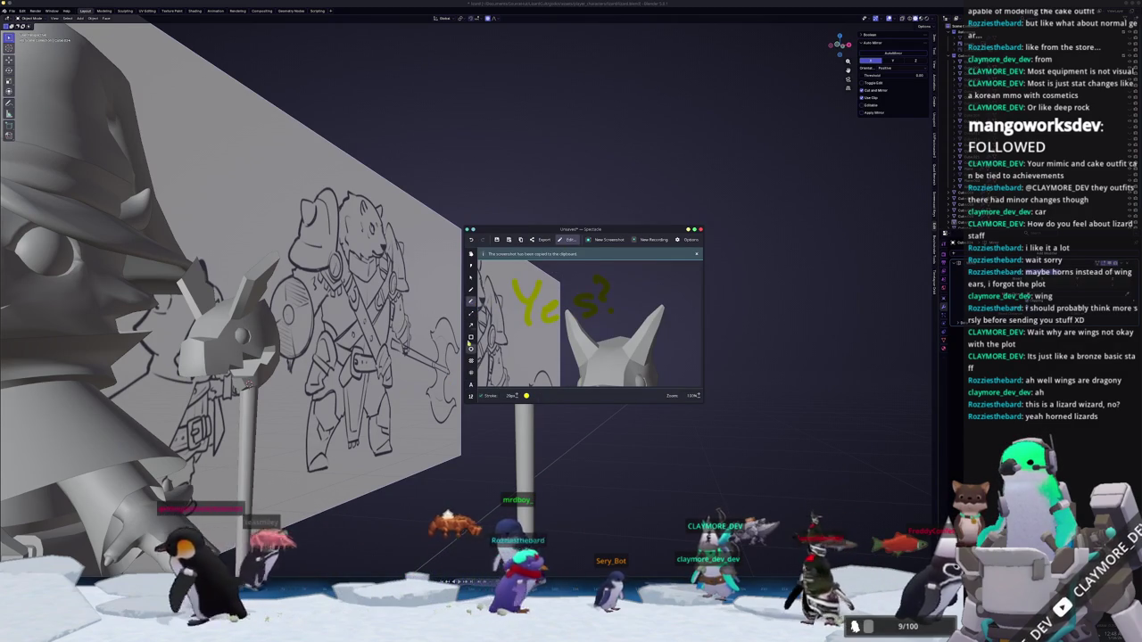
# Draw red outlines around the head's eyes, mouth and neck.
pyautogui.click(471, 289)
pyautogui.moveTo(513, 284)
pyautogui.mouseDown()
pyautogui.moveTo(533, 285)
pyautogui.moveTo(528, 311)
pyautogui.moveTo(603, 284)
pyautogui.mouseUp()
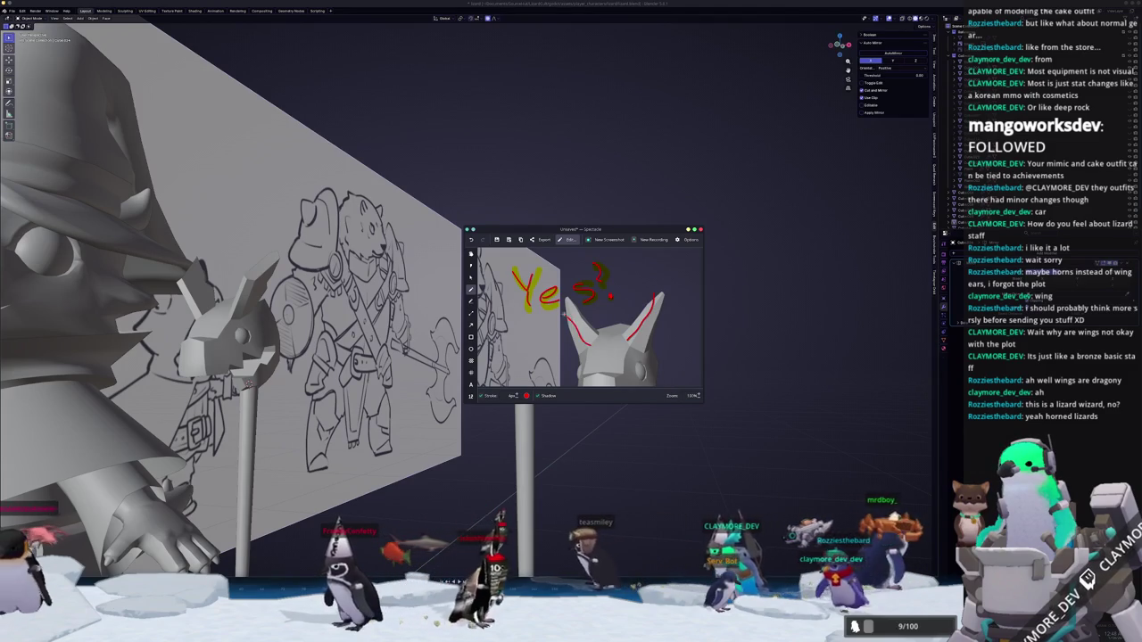
pyautogui.moveTo(581, 364); pyautogui.dragTo(664, 366)
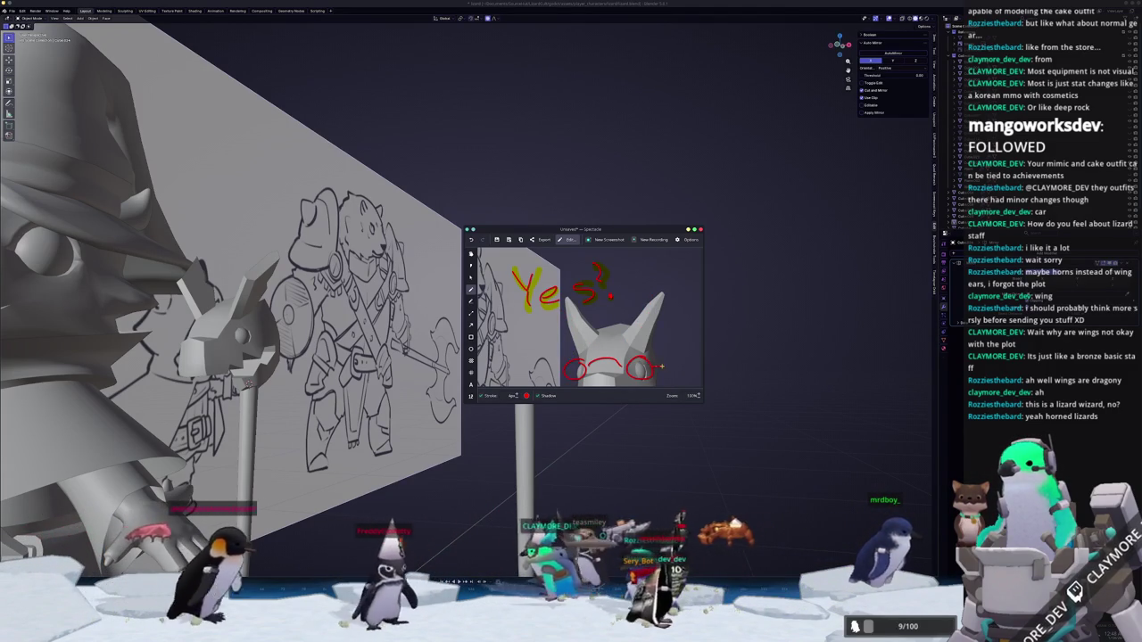
pyautogui.scroll(-3, 664, 375)
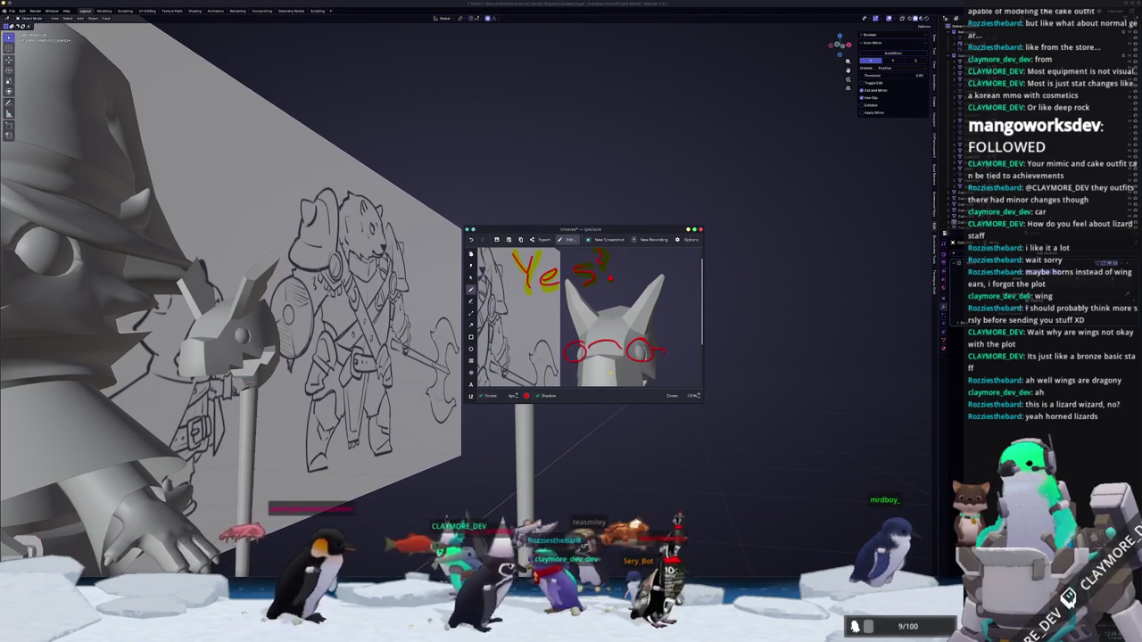
pyautogui.moveTo(596, 343)
pyautogui.mouseDown()
pyautogui.moveTo(635, 348)
pyautogui.moveTo(571, 359)
pyautogui.moveTo(641, 361)
pyautogui.mouseUp()
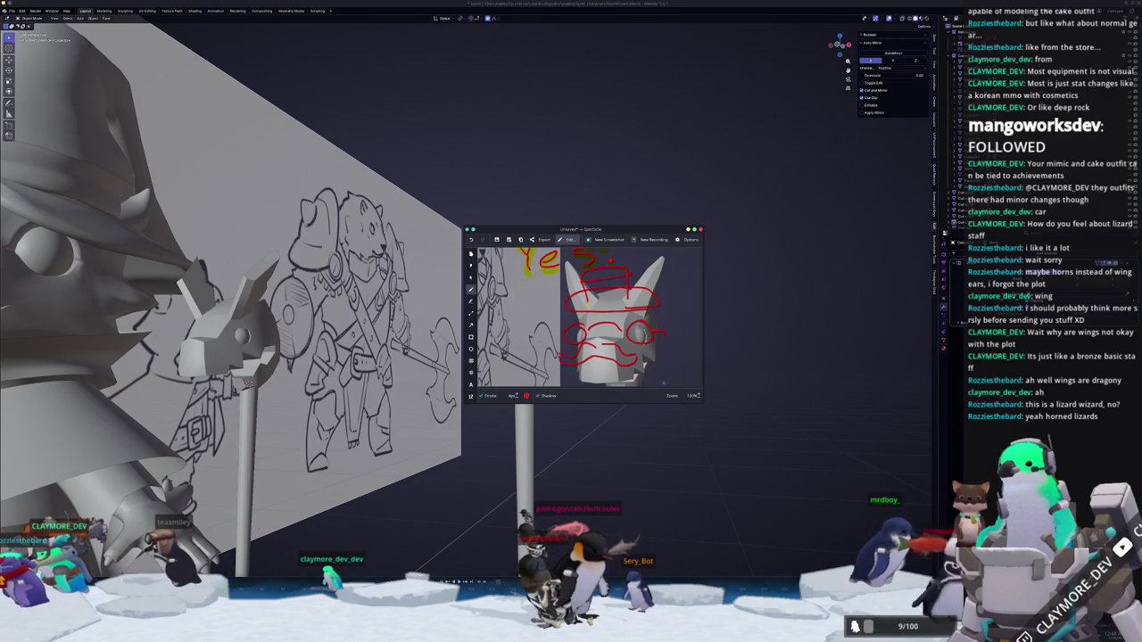
pyautogui.scroll(-2, 588, 317)
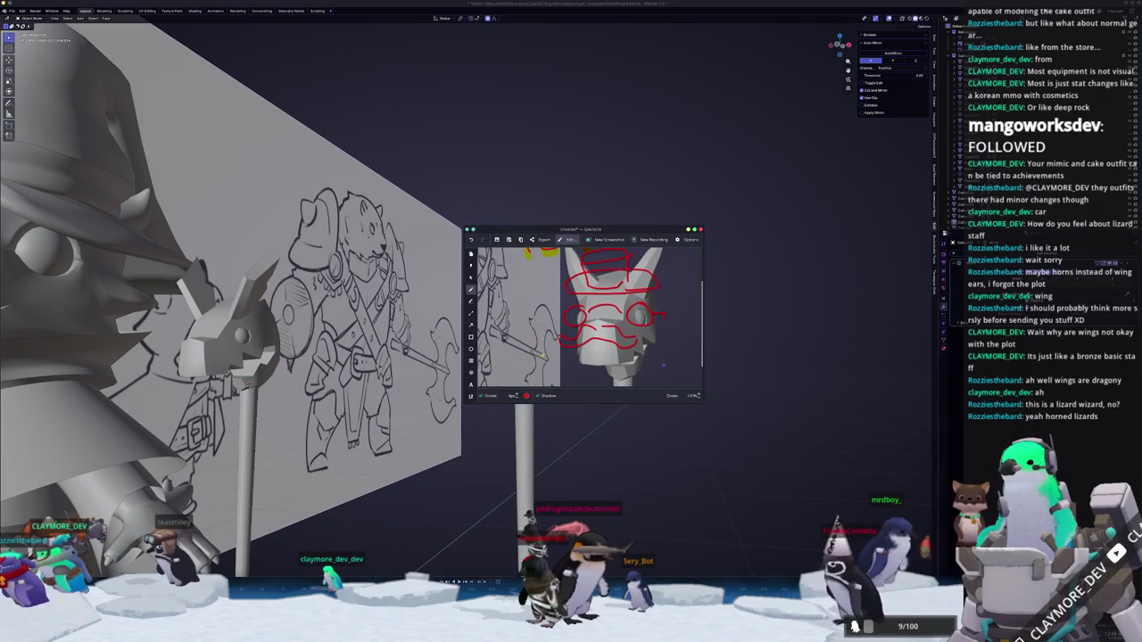
pyautogui.moveTo(618, 358)
pyautogui.mouseDown()
pyautogui.moveTo(610, 374)
pyautogui.moveTo(592, 362)
pyautogui.mouseUp()
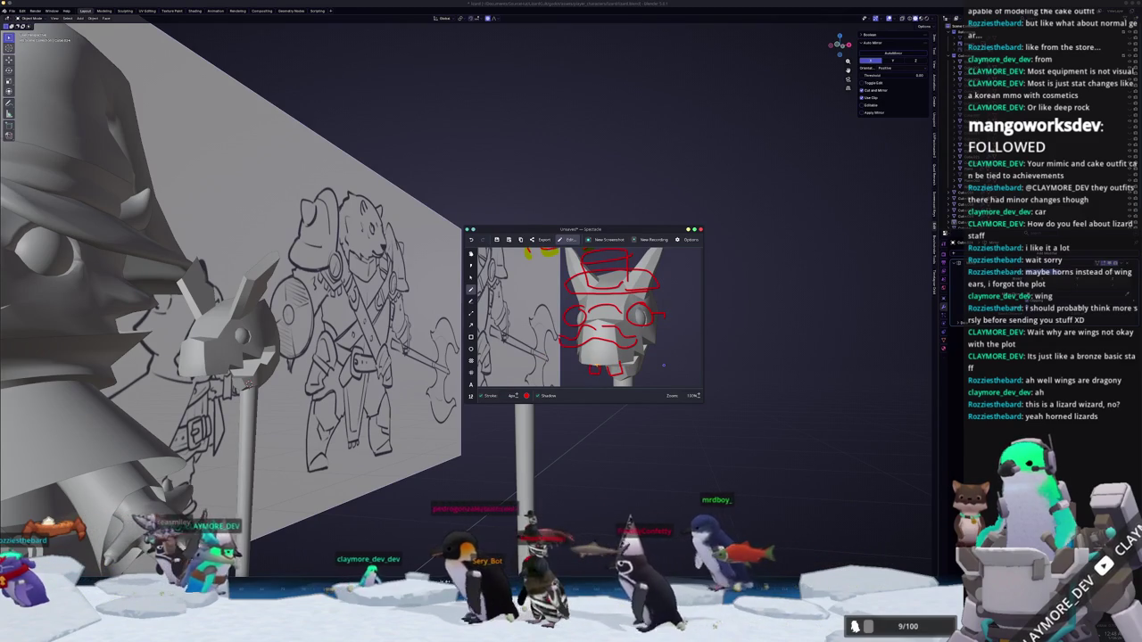
pyautogui.scroll(3, 624, 339)
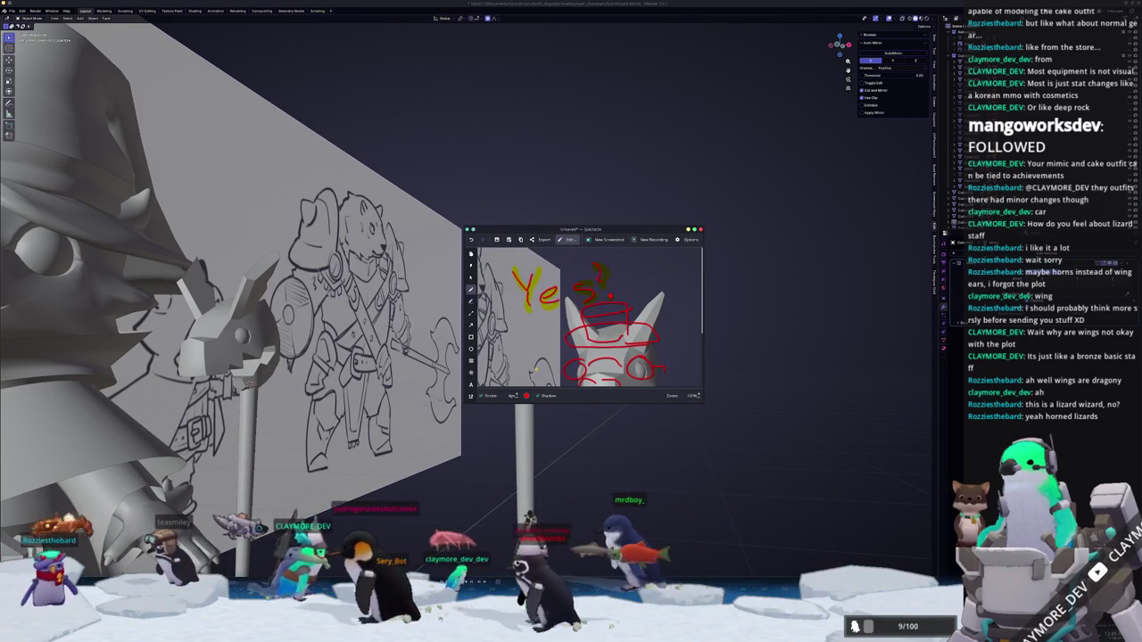
pyautogui.moveTo(629, 443); pyautogui.dragTo(518, 426, button='middle')
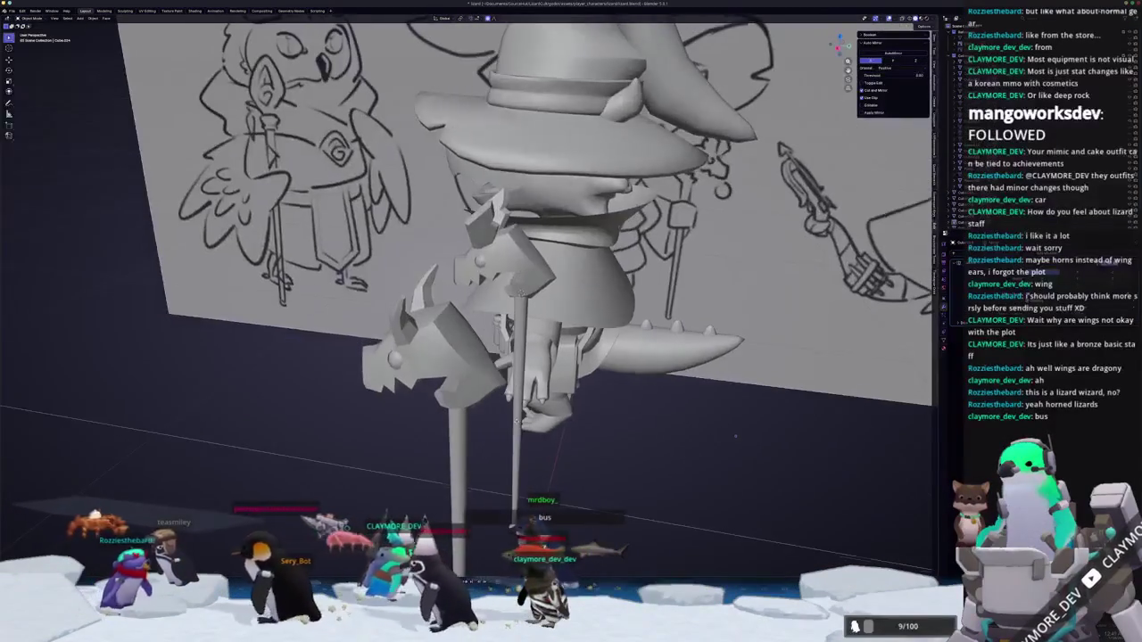
# Orbit and zoom in until the horned staff head fills the viewport.
pyautogui.press('Tab')
pyautogui.moveTo(518, 425)
pyautogui.mouseDown(button='middle')
pyautogui.moveTo(462, 373)
pyautogui.moveTo(683, 448)
pyautogui.moveTo(535, 428)
pyautogui.mouseUp(button='middle')
pyautogui.press('Tab')
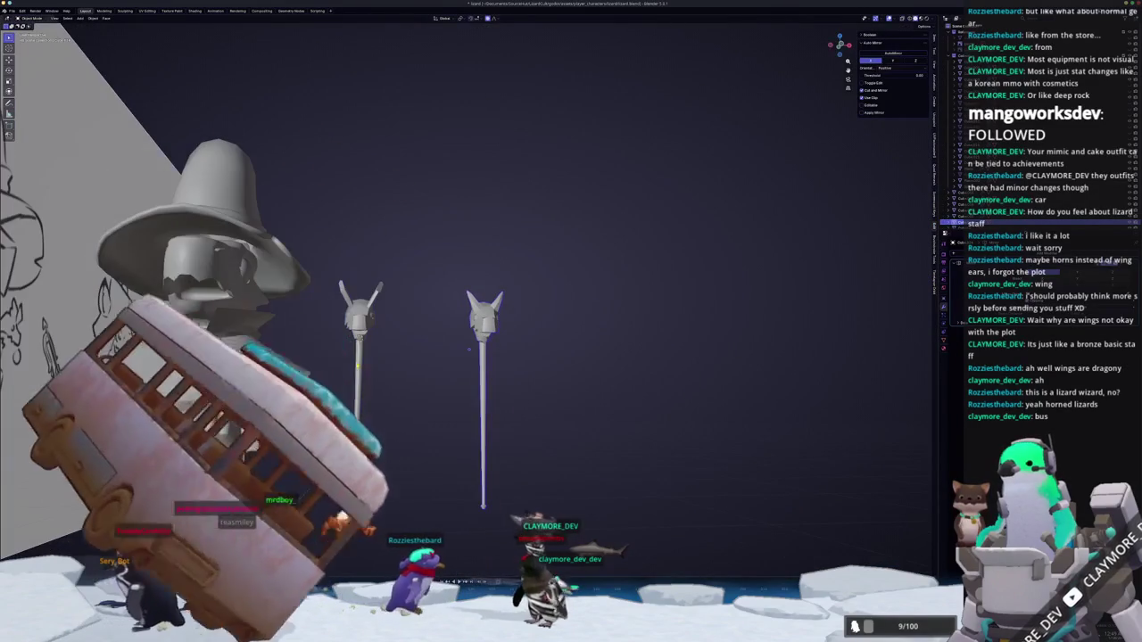
pyautogui.moveTo(367, 326)
pyautogui.mouseDown(button='middle')
pyautogui.moveTo(487, 354)
pyautogui.moveTo(486, 380)
pyautogui.mouseUp(button='middle')
pyautogui.rightClick(486, 379)
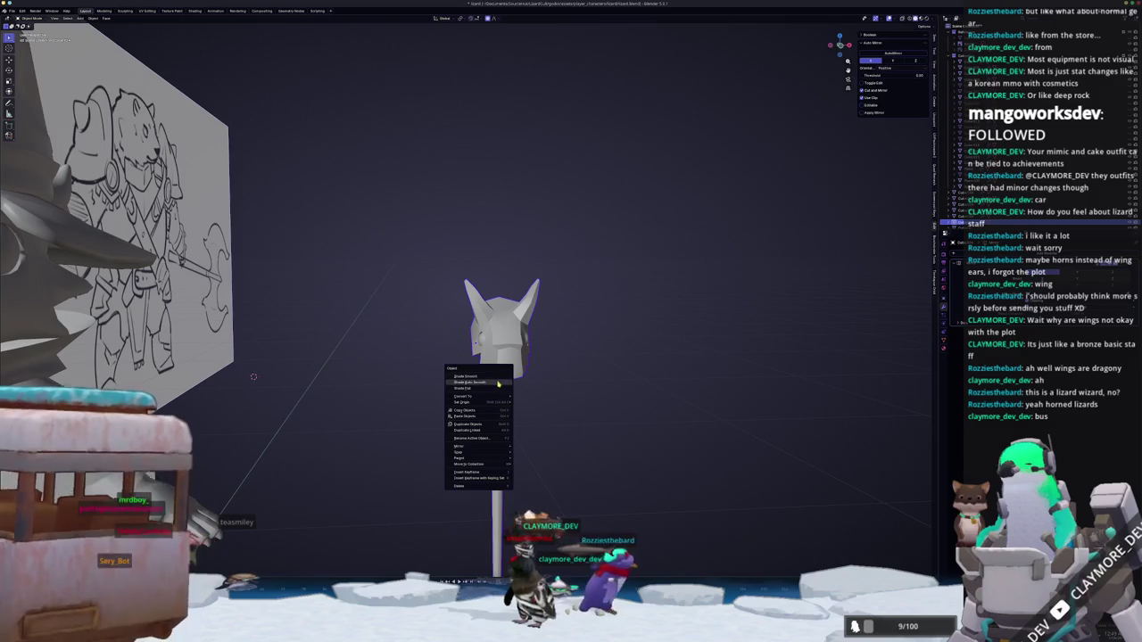
pyautogui.click(512, 434)
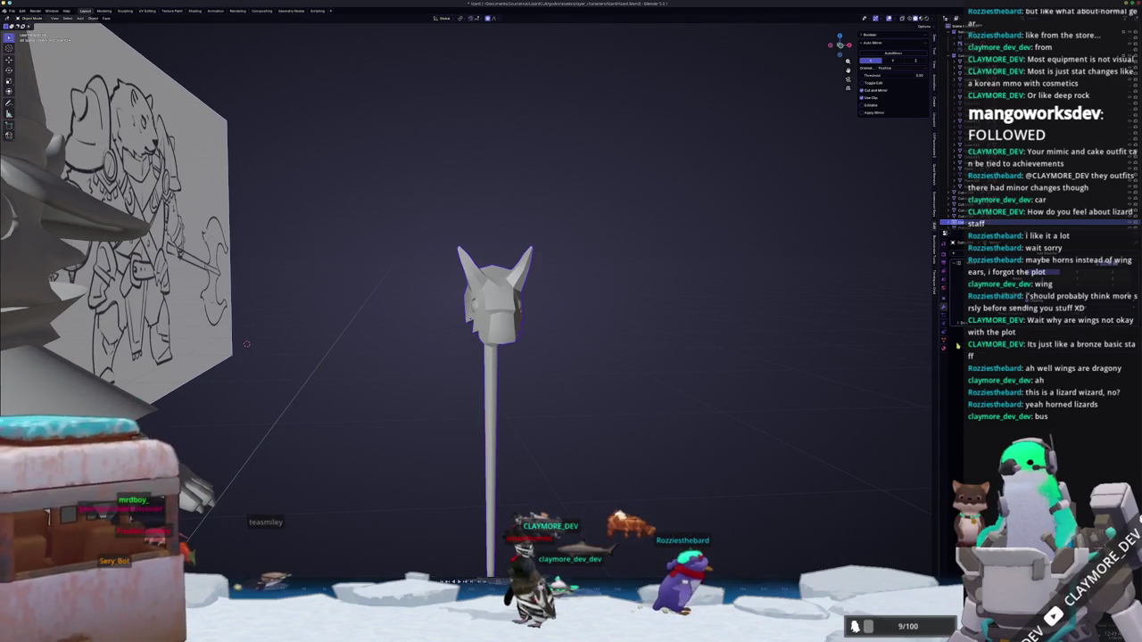
pyautogui.scroll(4, 589, 347)
pyautogui.moveTo(589, 348); pyautogui.dragTo(597, 352, button='middle')
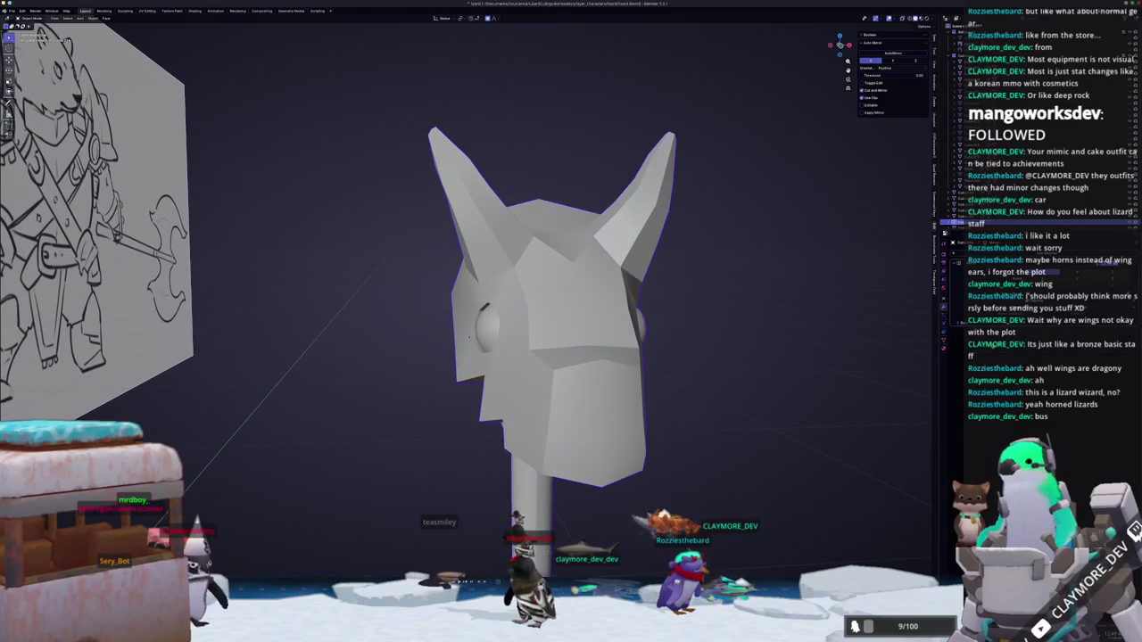
pyautogui.moveTo(469, 337)
pyautogui.mouseDown(button='middle')
pyautogui.moveTo(591, 386)
pyautogui.moveTo(587, 357)
pyautogui.mouseUp(button='middle')
pyautogui.rightClick(592, 385)
# In face select mode, apply an Edge menu operation to the selected horn geometry.
pyautogui.click(591, 384)
pyautogui.press('Tab')
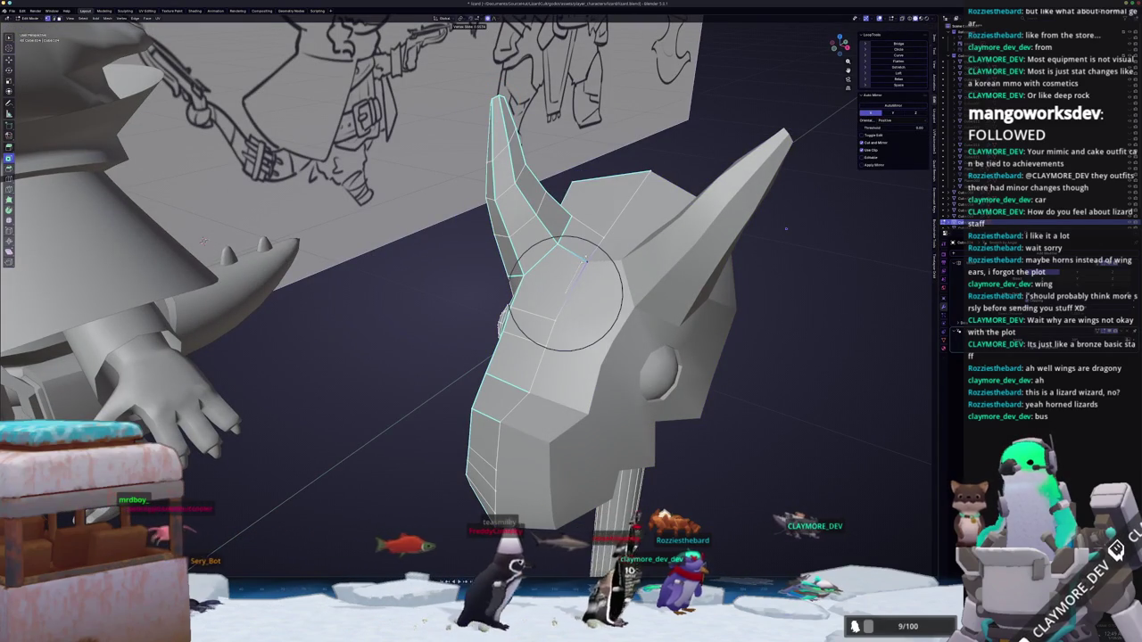
pyautogui.scroll(3, 584, 260)
pyautogui.press('3')
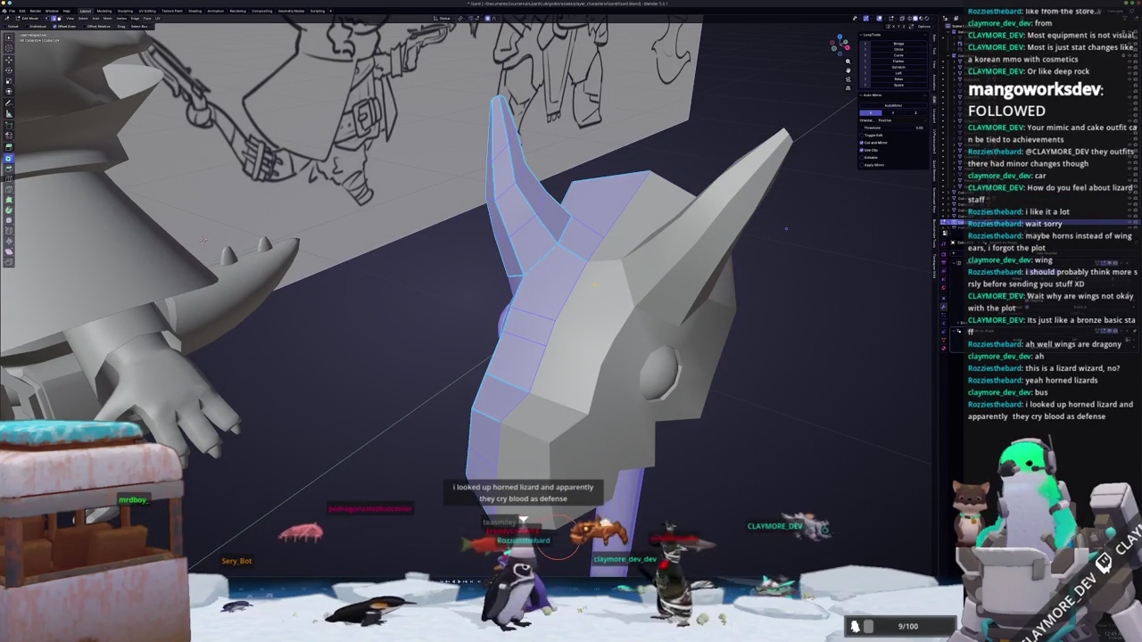
pyautogui.rightClick(594, 283)
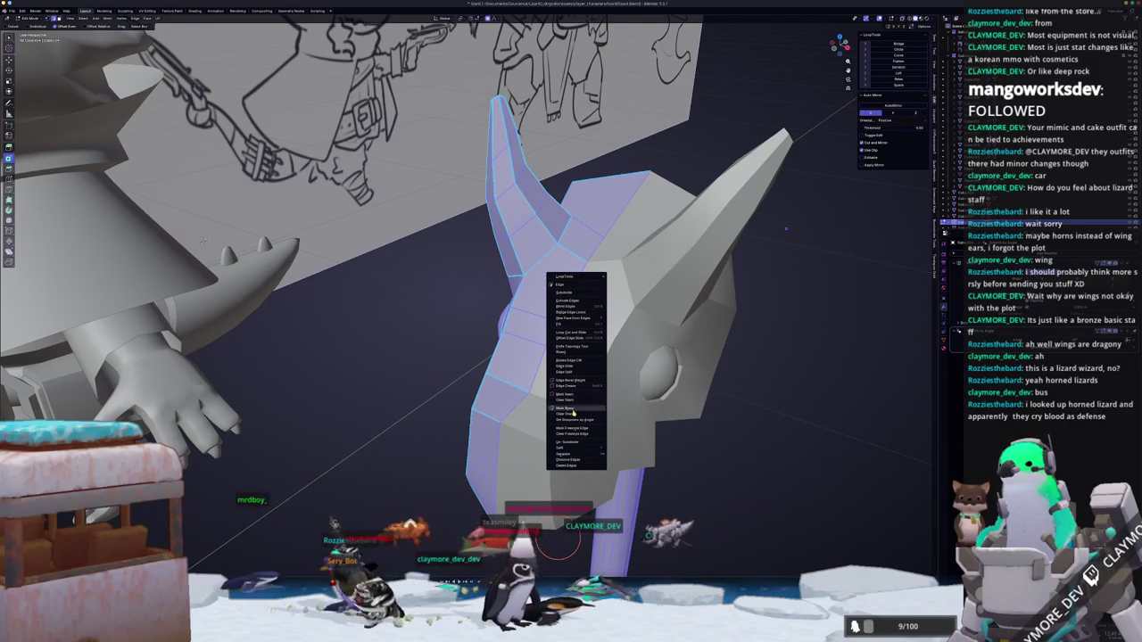
pyautogui.click(574, 411)
# Deselect everything in the head mesh and orbit around the staff head.
pyautogui.press('Tab')
pyautogui.rightClick(553, 362)
pyautogui.click(558, 371)
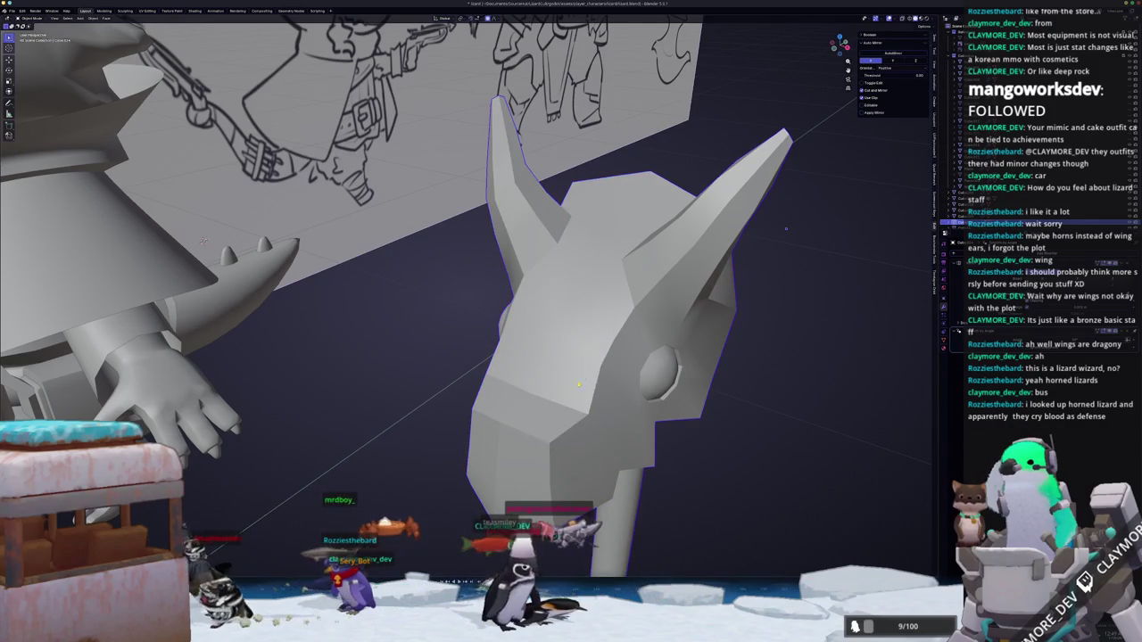
pyautogui.moveTo(535, 357); pyautogui.dragTo(513, 359, button='middle')
pyautogui.press('Tab')
pyautogui.hotkey('alt', 'a')
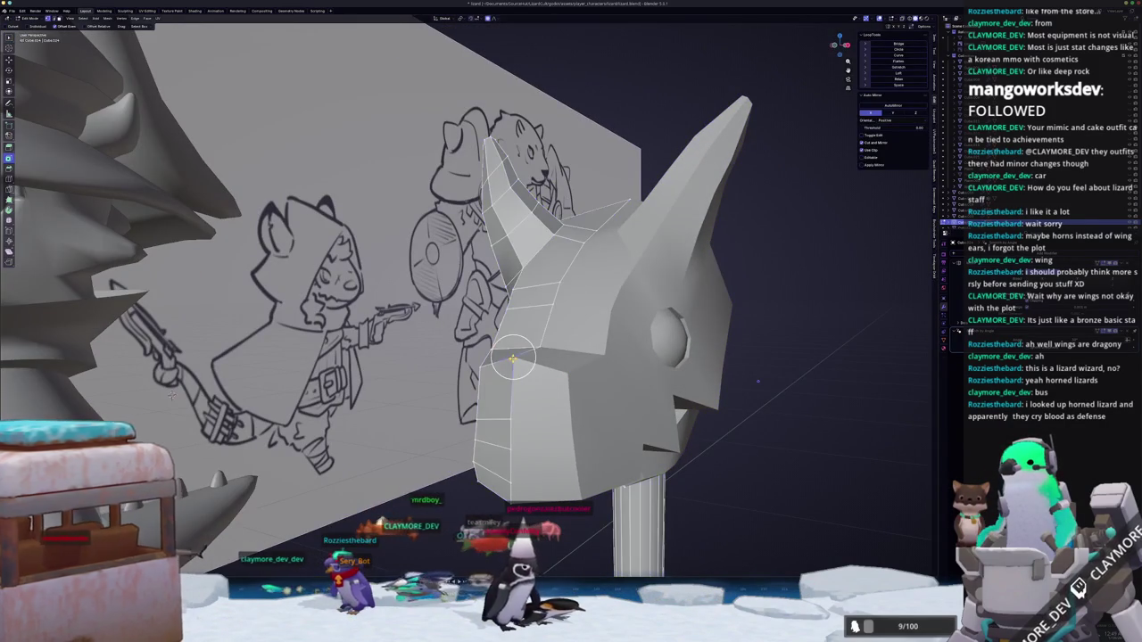
pyautogui.scroll(-5, 513, 360)
pyautogui.press('Tab')
pyautogui.moveTo(513, 366)
pyautogui.mouseDown(button='middle')
pyautogui.moveTo(546, 413)
pyautogui.moveTo(601, 381)
pyautogui.moveTo(579, 384)
pyautogui.mouseUp(button='middle')
# Check the head from the side and front, then zoom out in Object Mode.
pyautogui.press('Tab')
pyautogui.press('Tab')
pyautogui.scroll(5, 601, 381)
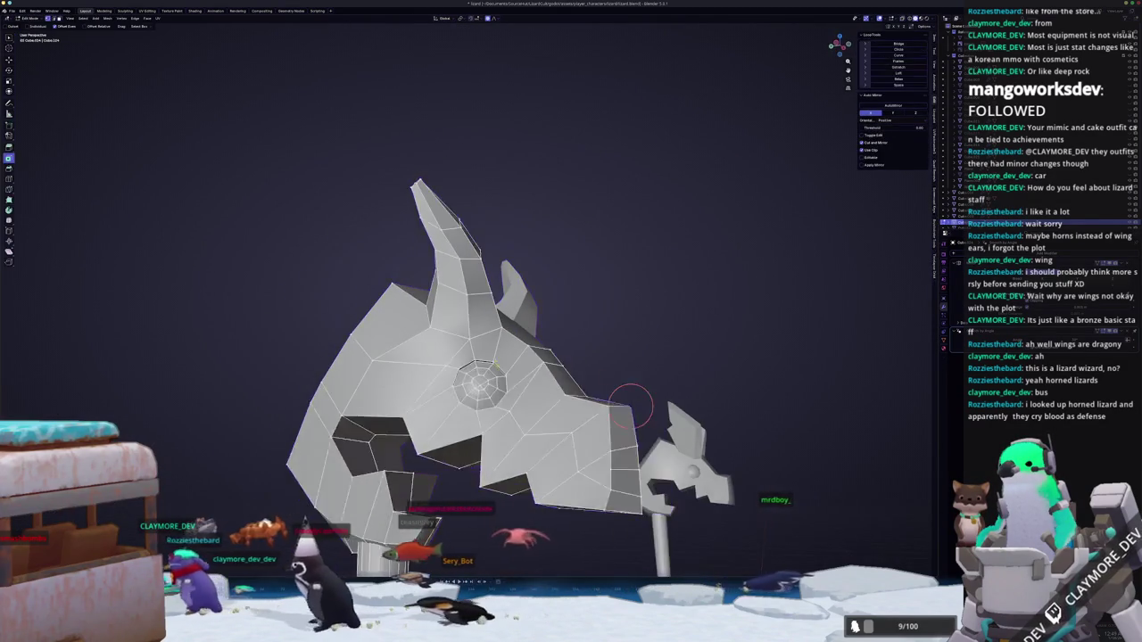
pyautogui.press('Tab')
pyautogui.scroll(3, 580, 384)
pyautogui.moveTo(465, 345); pyautogui.dragTo(417, 332, button='middle')
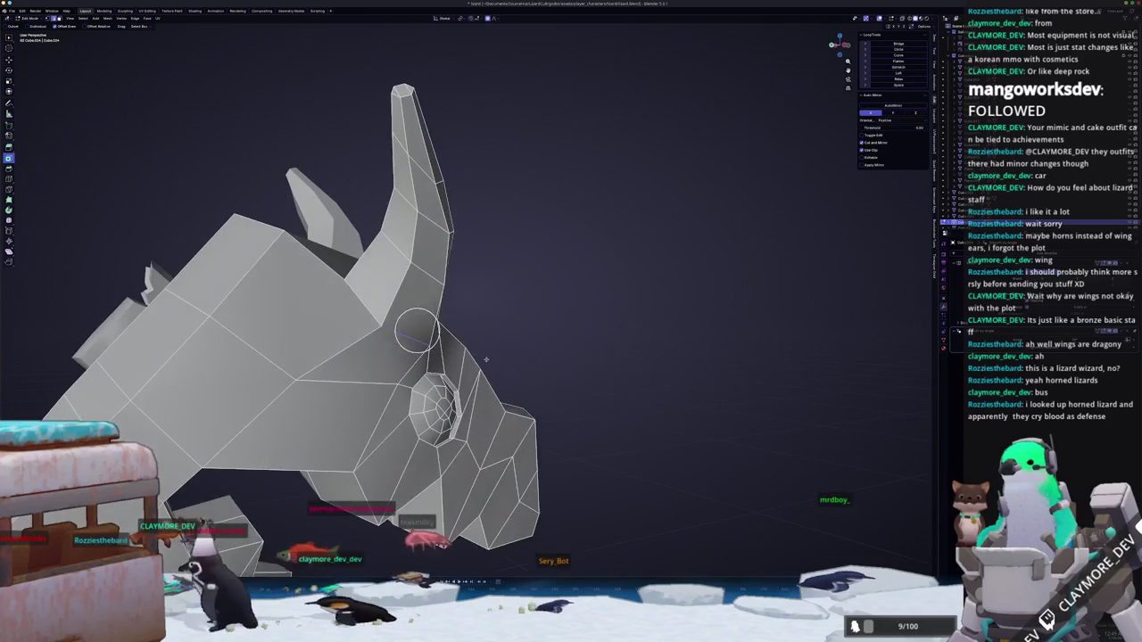
pyautogui.rightClick(369, 313)
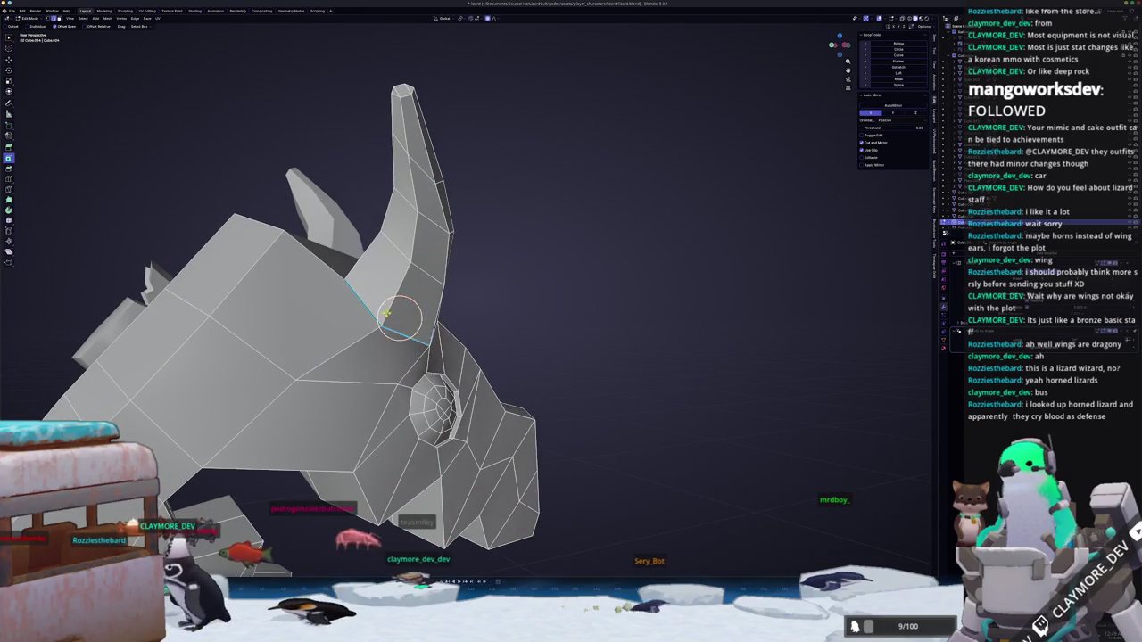
pyautogui.press('Escape')
pyautogui.press('Tab')
pyautogui.moveTo(368, 312)
pyautogui.mouseDown(button='middle')
pyautogui.moveTo(467, 314)
pyautogui.moveTo(401, 294)
pyautogui.moveTo(287, 332)
pyautogui.moveTo(450, 314)
pyautogui.mouseUp(button='middle')
pyautogui.press('Tab')
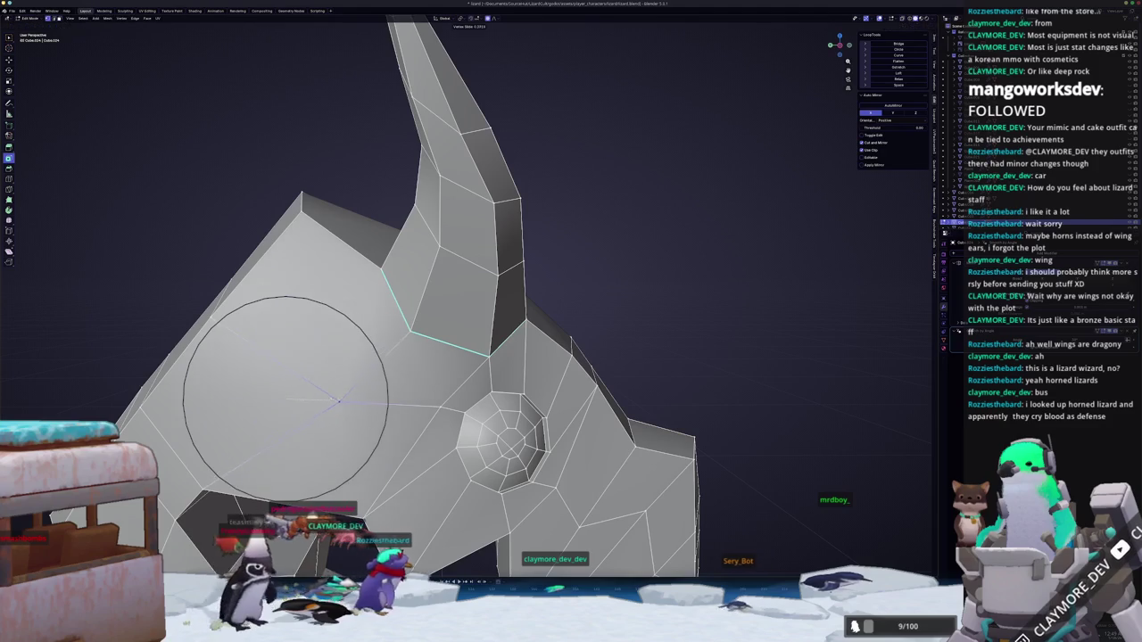
pyautogui.press('Tab')
pyautogui.moveTo(340, 398)
pyautogui.mouseDown(button='middle')
pyautogui.moveTo(350, 429)
pyautogui.moveTo(332, 396)
pyautogui.moveTo(410, 464)
pyautogui.moveTo(397, 451)
pyautogui.moveTo(504, 386)
pyautogui.moveTo(486, 394)
pyautogui.mouseUp(button='middle')
pyautogui.press('Tab')
pyautogui.scroll(-3, 397, 450)
pyautogui.scroll(-4, 397, 450)
pyautogui.press('Tab')
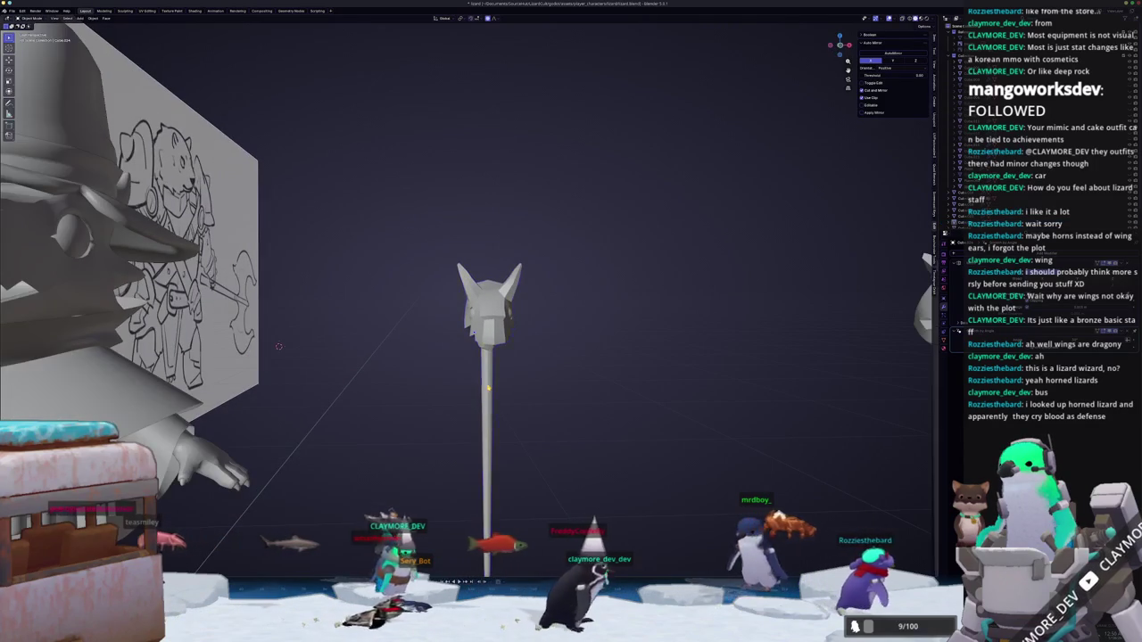
# Select the staff, bring up Apply Transforms, and switch to Front view.
pyautogui.click(488, 387)
pyautogui.hotkey('ctrl', 'a')
pyautogui.moveTo(481, 398); pyautogui.dragTo(496, 378, button='middle')
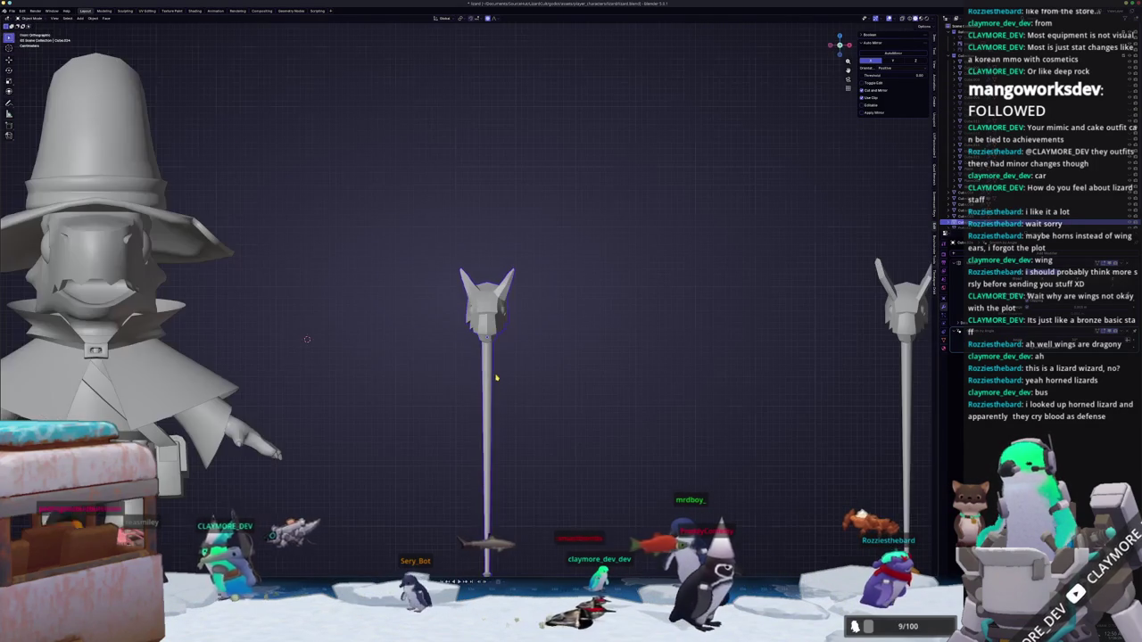
pyautogui.press('KP_1')
pyautogui.scroll(-3, 496, 378)
# Move the staff toward the wizard's hand and rotate it diagonally across the body.
pyautogui.press('g')
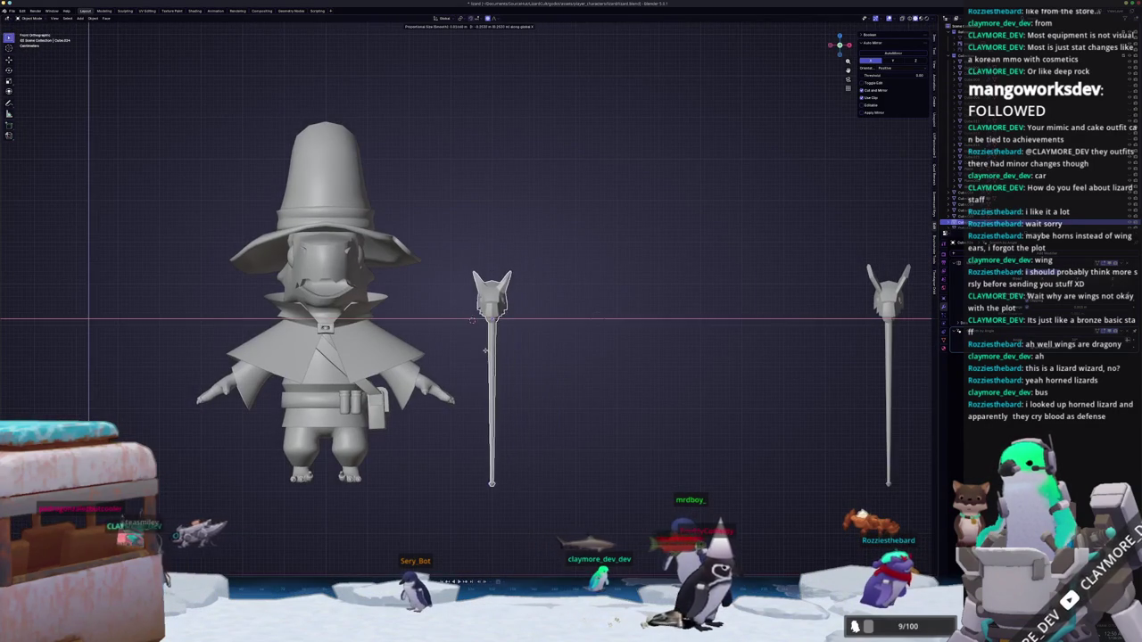
pyautogui.moveTo(536, 388)
pyautogui.mouseDown(button='middle')
pyautogui.moveTo(501, 407)
pyautogui.moveTo(510, 390)
pyautogui.moveTo(446, 392)
pyautogui.moveTo(464, 383)
pyautogui.mouseUp(button='middle')
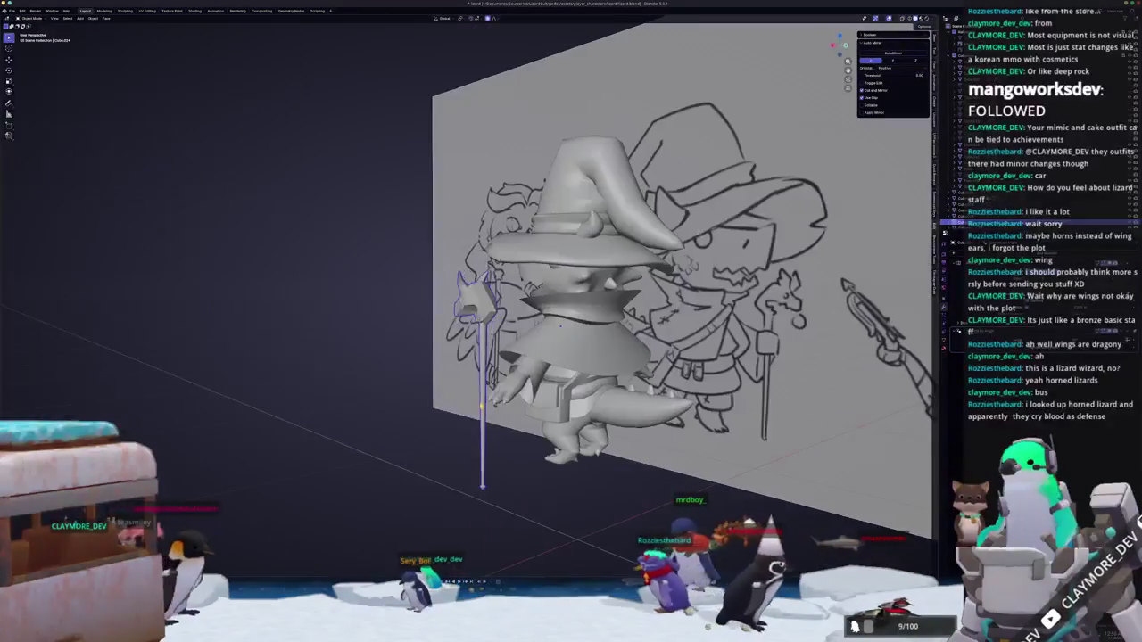
pyautogui.press('g')
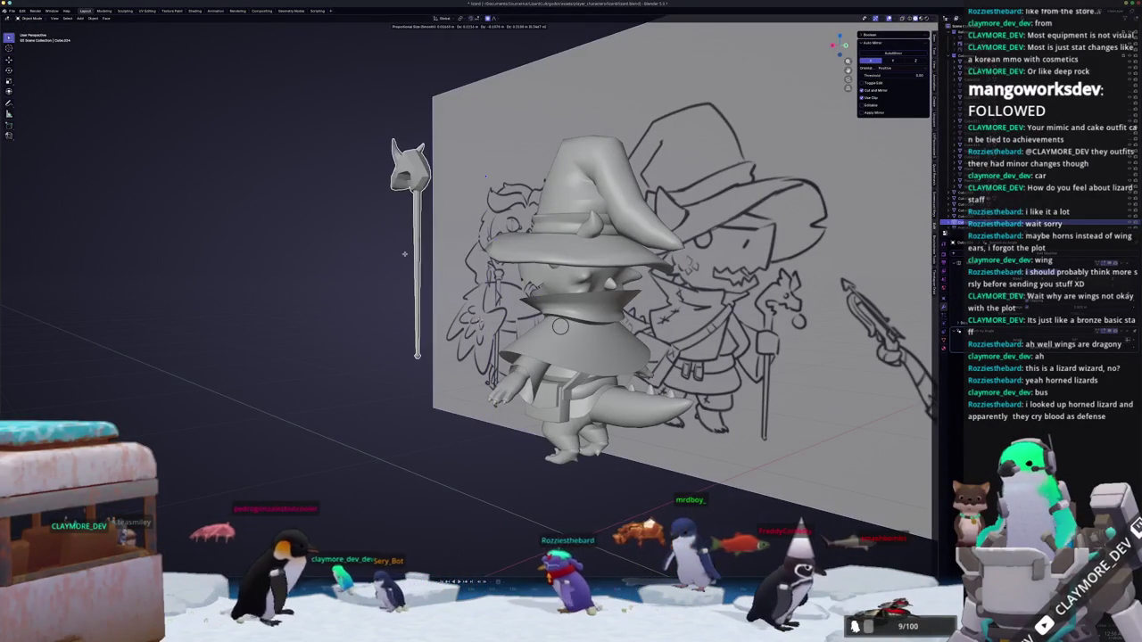
pyautogui.press('Escape')
pyautogui.moveTo(406, 428); pyautogui.dragTo(466, 459, button='middle')
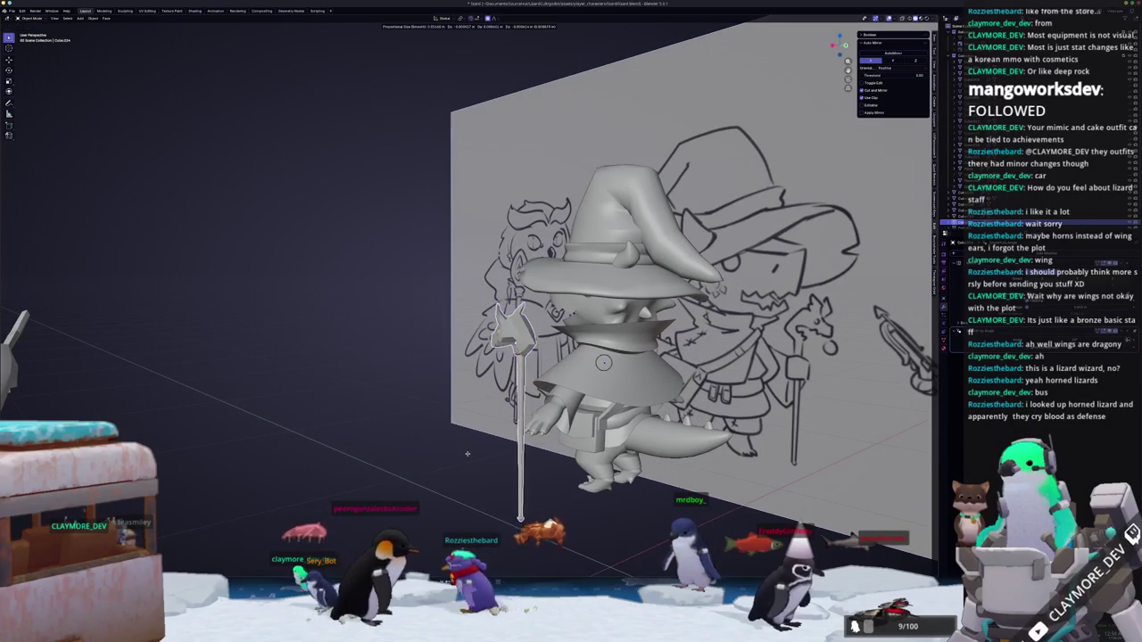
pyautogui.press('g')
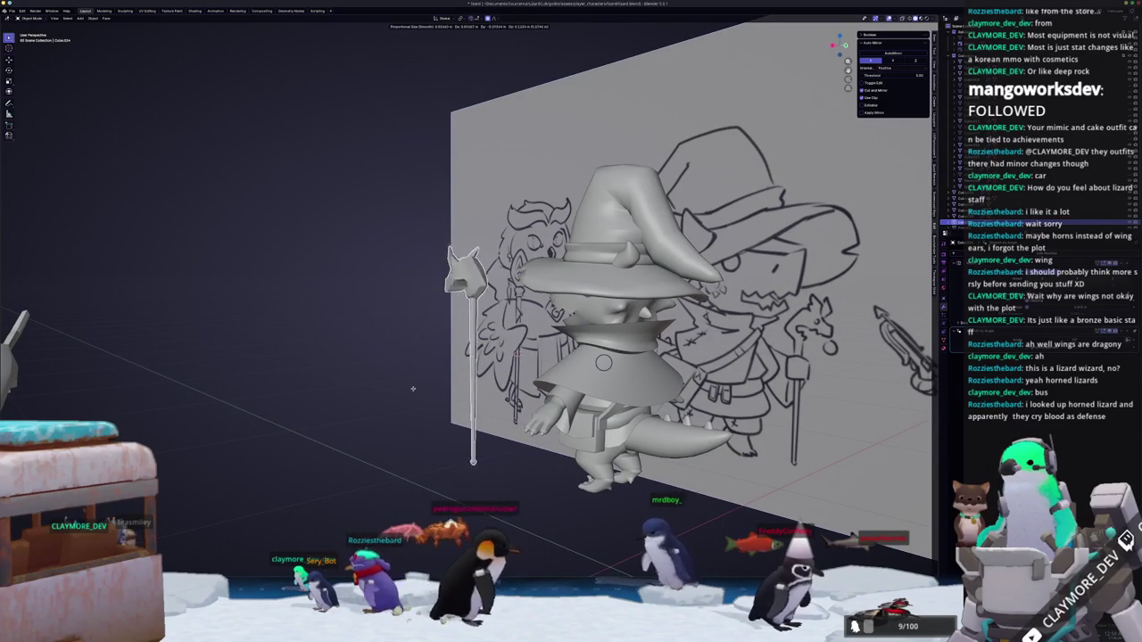
pyautogui.press('r')
pyautogui.press('r')
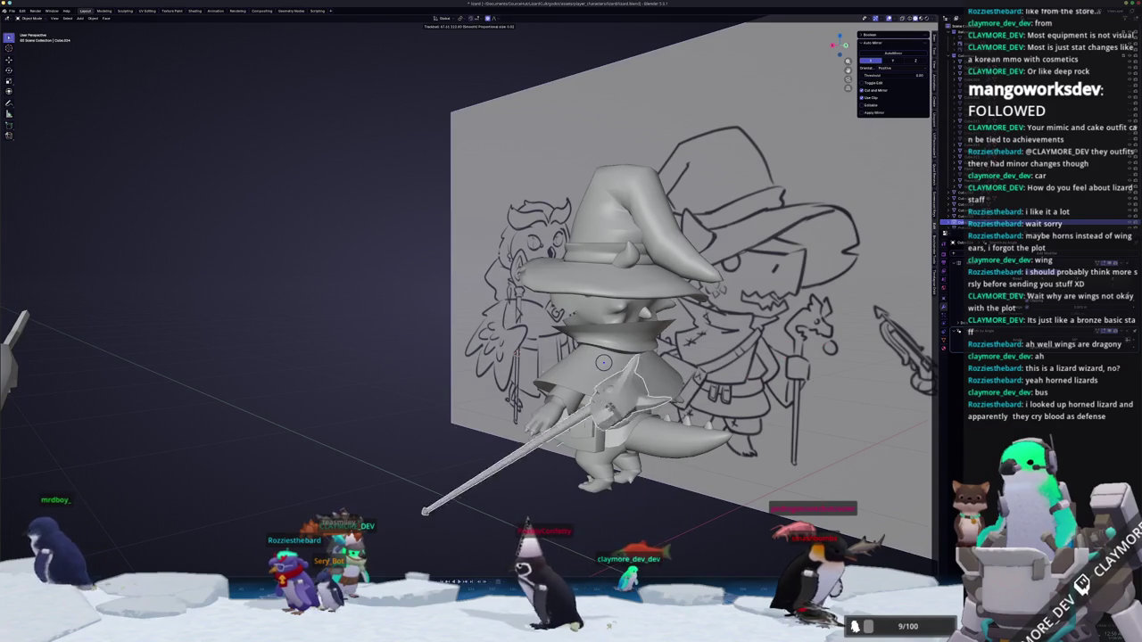
# Cancel the staff rotation and raise the staff along Z to the wizard's hands in front view.
pyautogui.press('Escape')
pyautogui.press('KP_1')
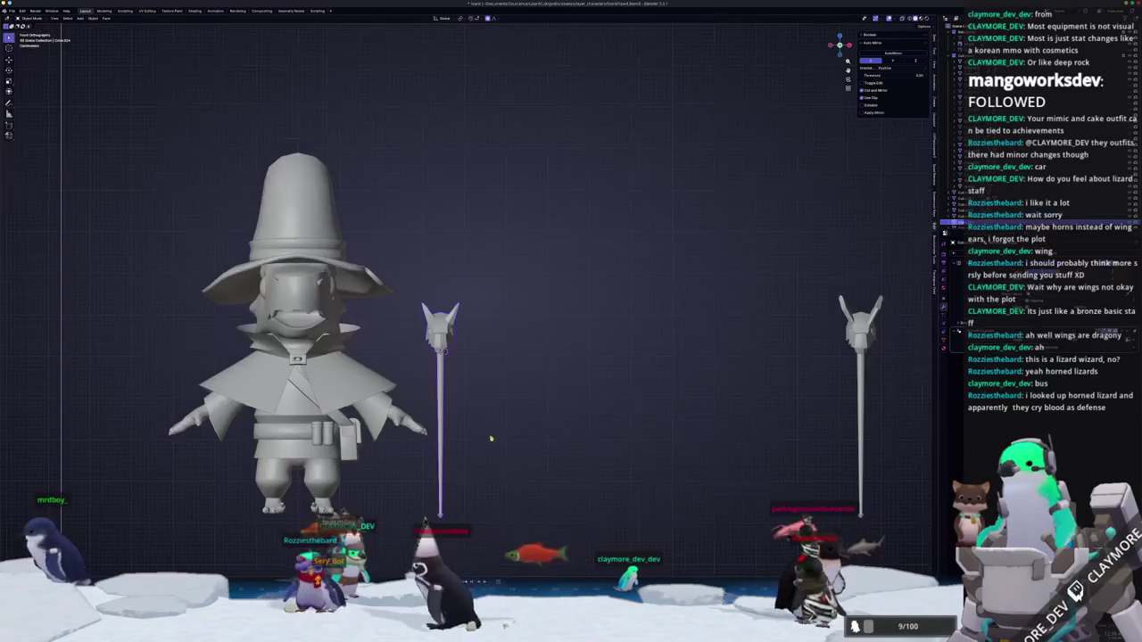
pyautogui.scroll(-3, 595, 420)
pyautogui.scroll(1, 595, 419)
pyautogui.keyDown('shift'); pyautogui.moveTo(595, 419); pyautogui.dragTo(625, 362, button='middle'); pyautogui.keyUp('shift')
pyautogui.press('g')
pyautogui.press('z')
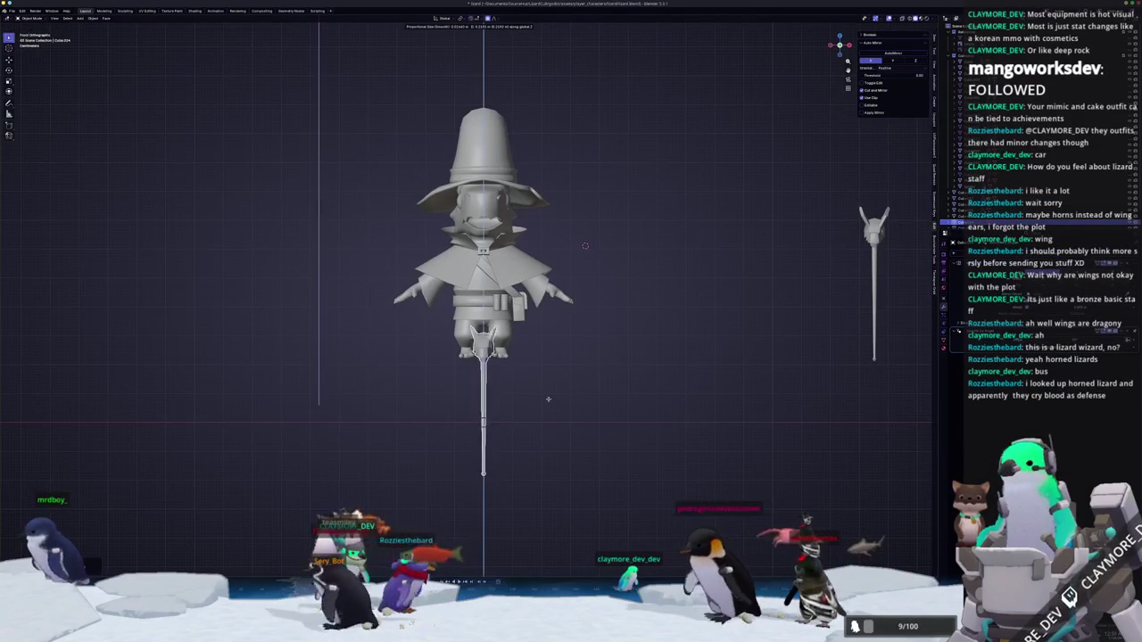
pyautogui.click(553, 348)
# Fine-tune the staff's height along Z and apply all its transforms.
pyautogui.scroll(5, 561, 385)
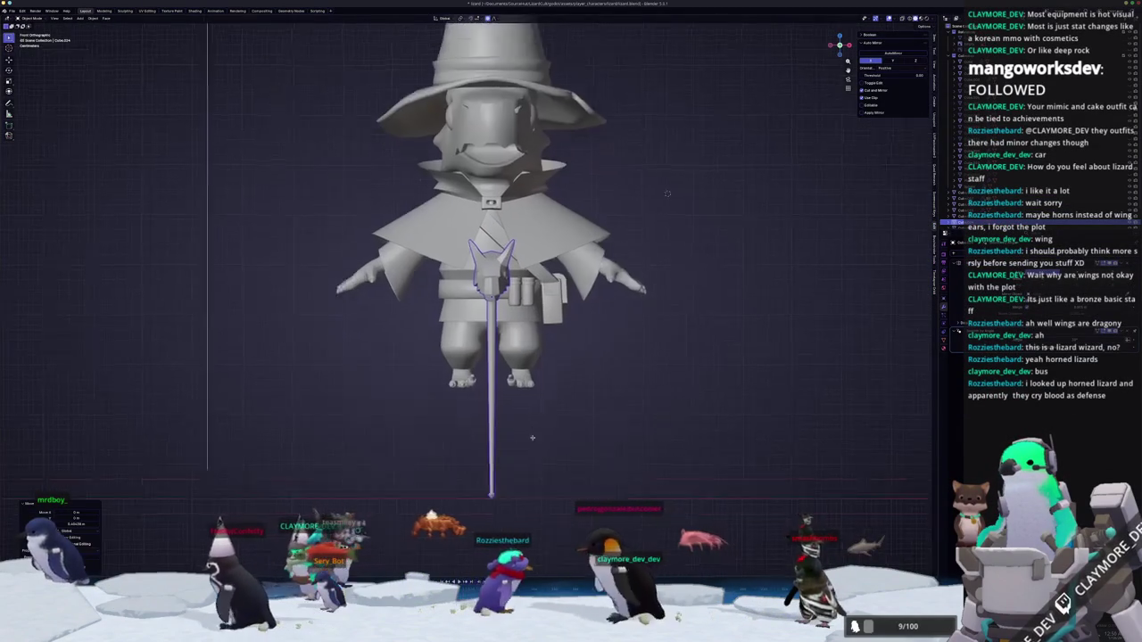
pyautogui.press('g')
pyautogui.press('z')
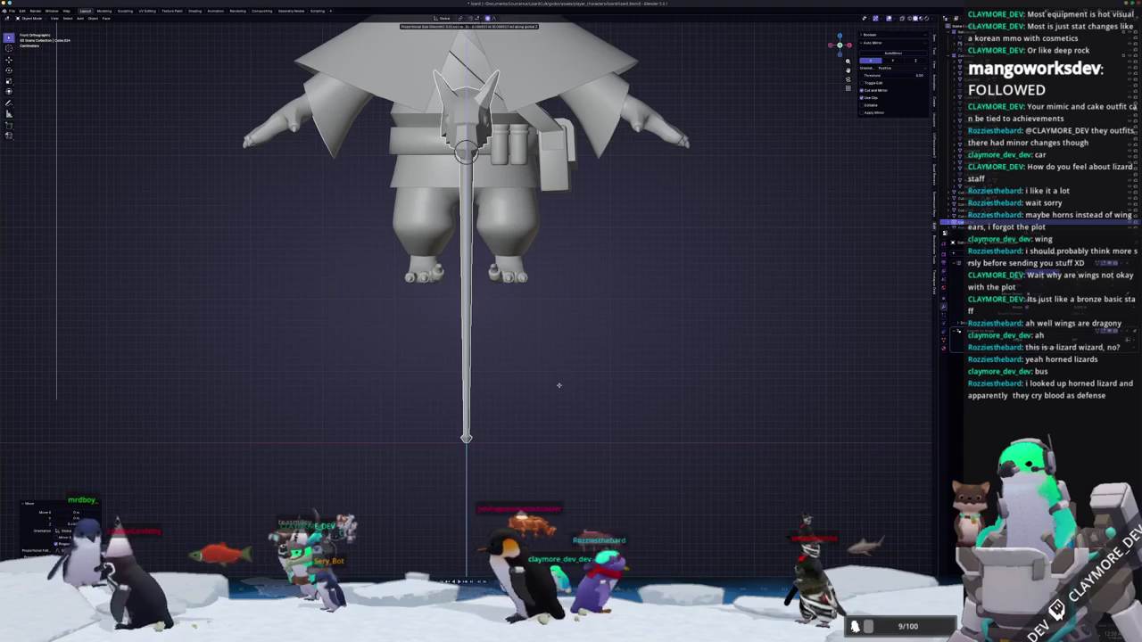
pyautogui.click(559, 384)
pyautogui.hotkey('ctrl', 'a')
pyautogui.click(558, 392)
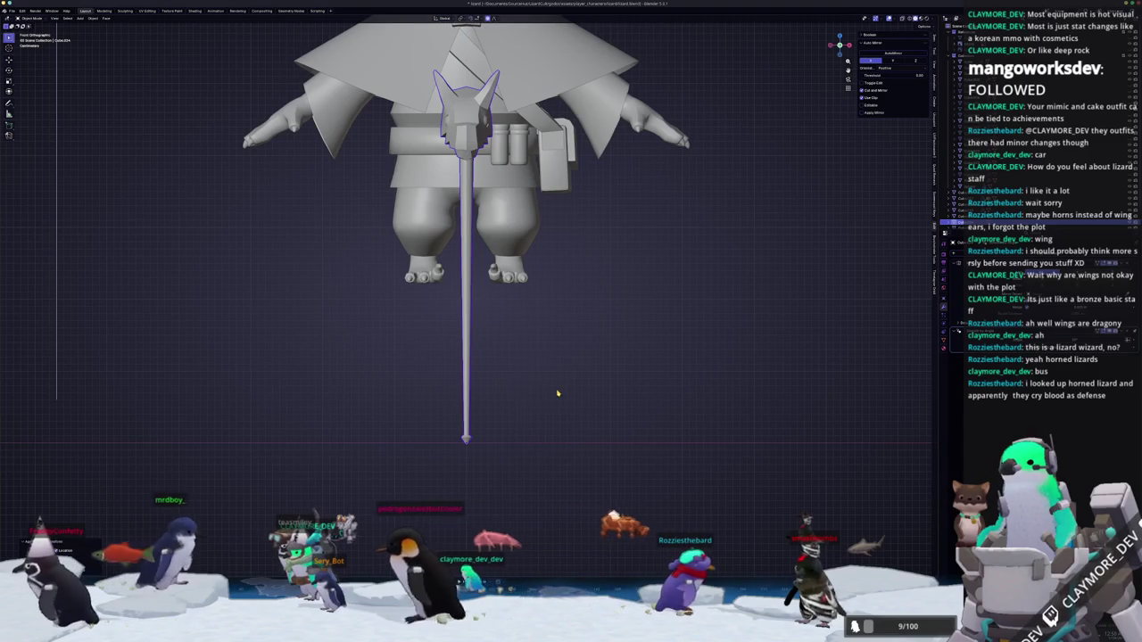
# Slide the staff sideways along X, cancelling a trial rotation so it stays upright.
pyautogui.scroll(-2, 545, 402)
pyautogui.scroll(-2, 545, 403)
pyautogui.press('g')
pyautogui.press('x')
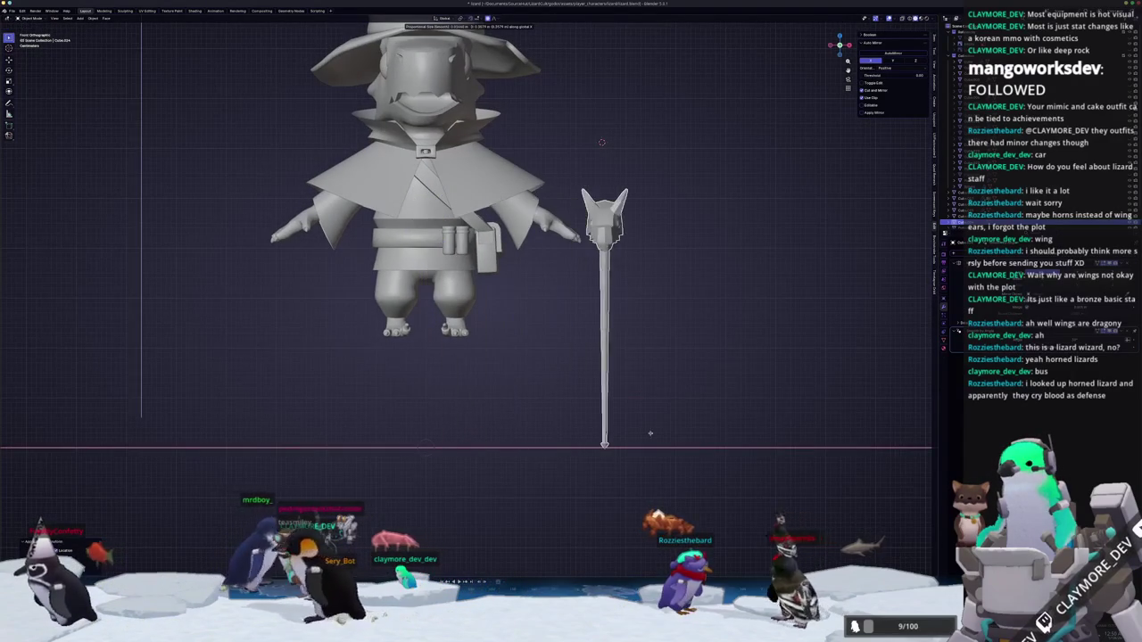
pyautogui.click(656, 439)
pyautogui.press('r')
pyautogui.press('r')
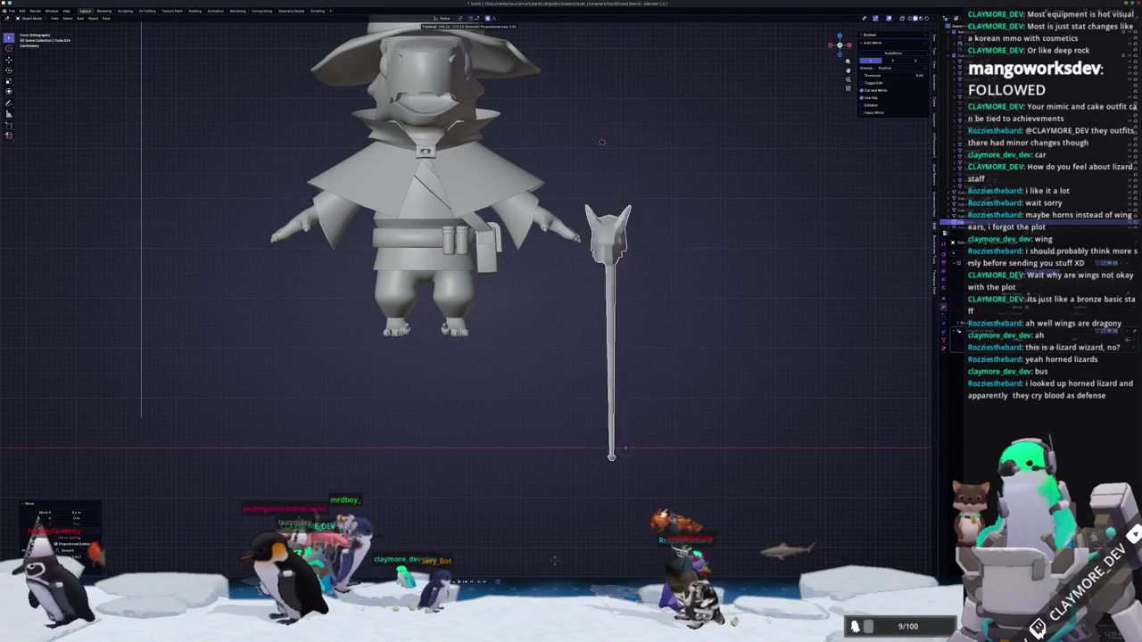
pyautogui.press('Escape')
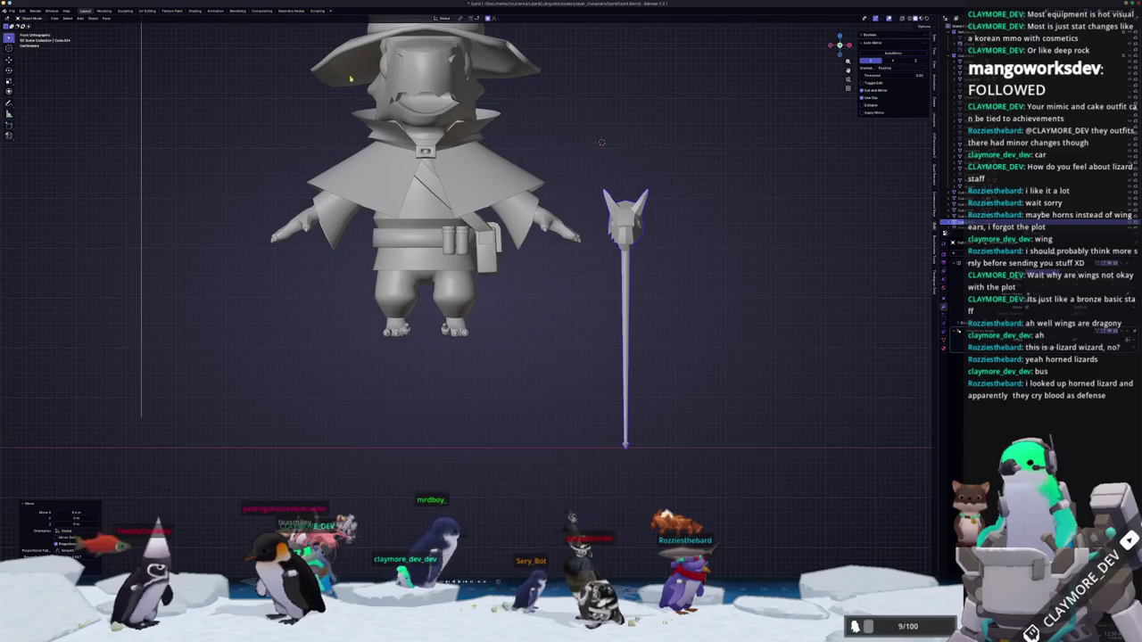
# In the side view, begin moving the staff along global Y.
pyautogui.moveTo(326, 74); pyautogui.dragTo(435, 235, button='middle')
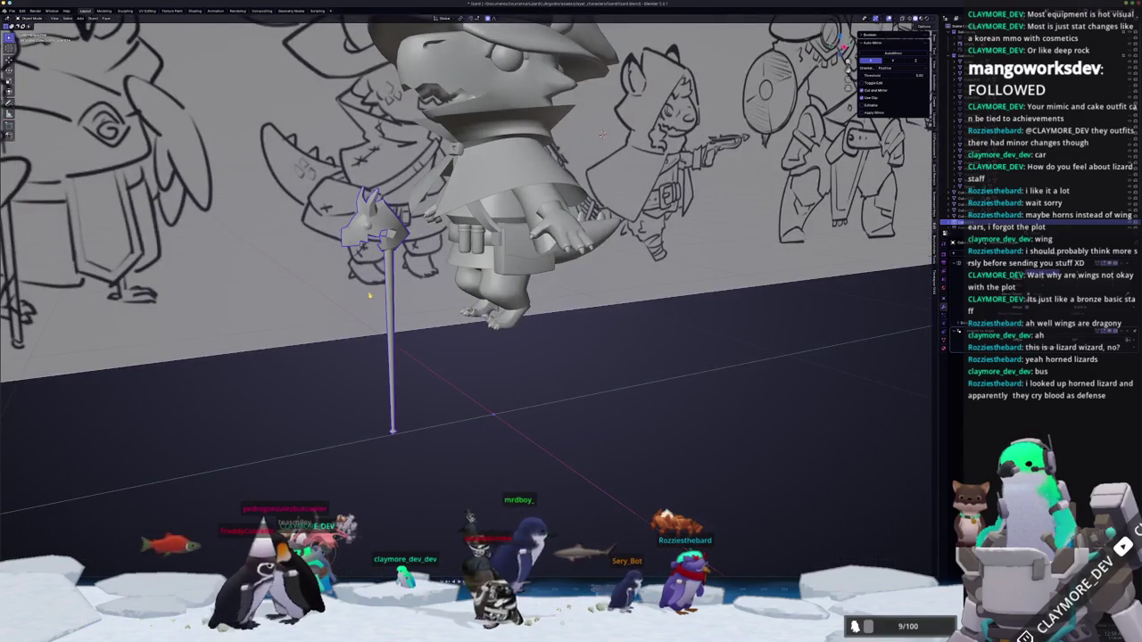
pyautogui.press('KP_3')
pyautogui.press('g')
pyautogui.press('y')
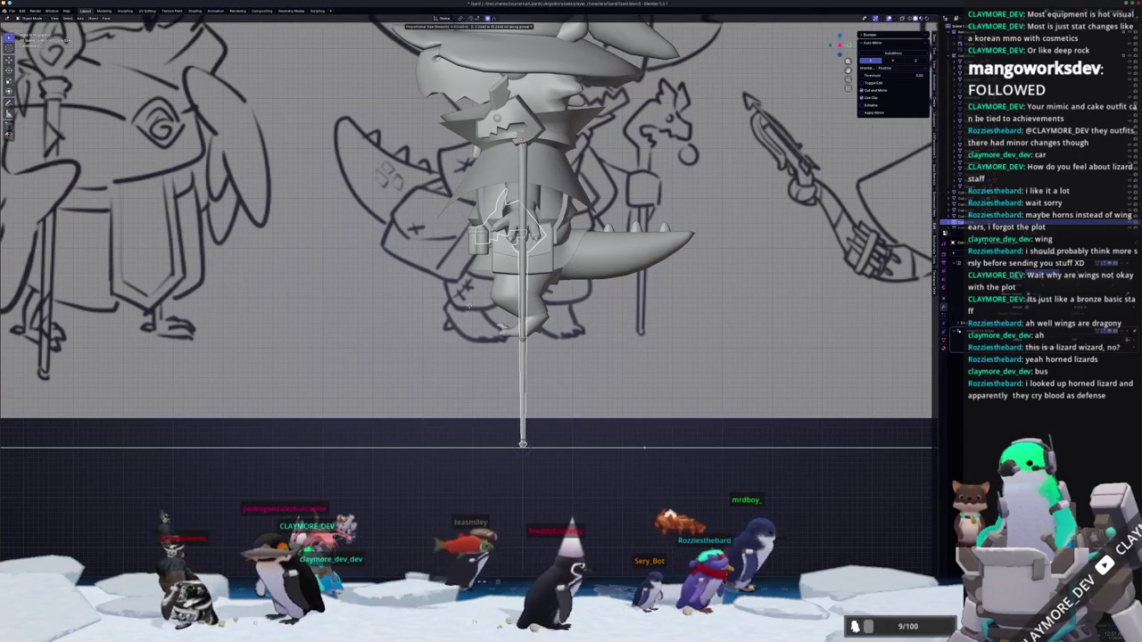
# Confirm the staff's new Y position, then cancel a second Y move.
pyautogui.click(466, 306)
pyautogui.scroll(3, 499, 294)
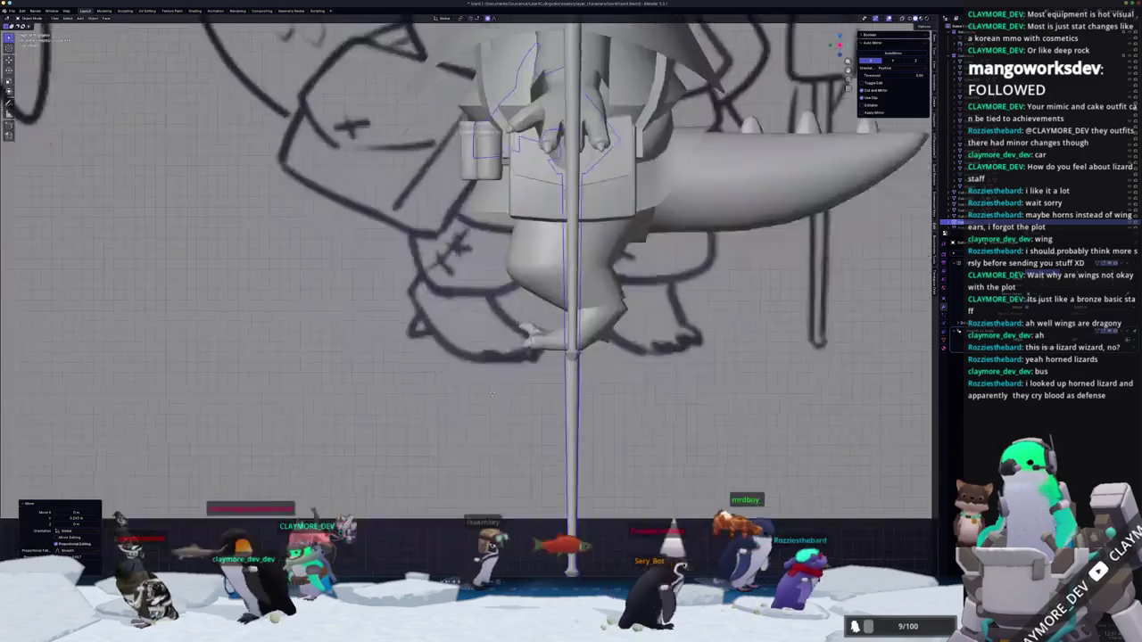
pyautogui.scroll(2, 542, 285)
pyautogui.scroll(2, 541, 285)
pyautogui.scroll(3, 538, 331)
pyautogui.scroll(1, 538, 331)
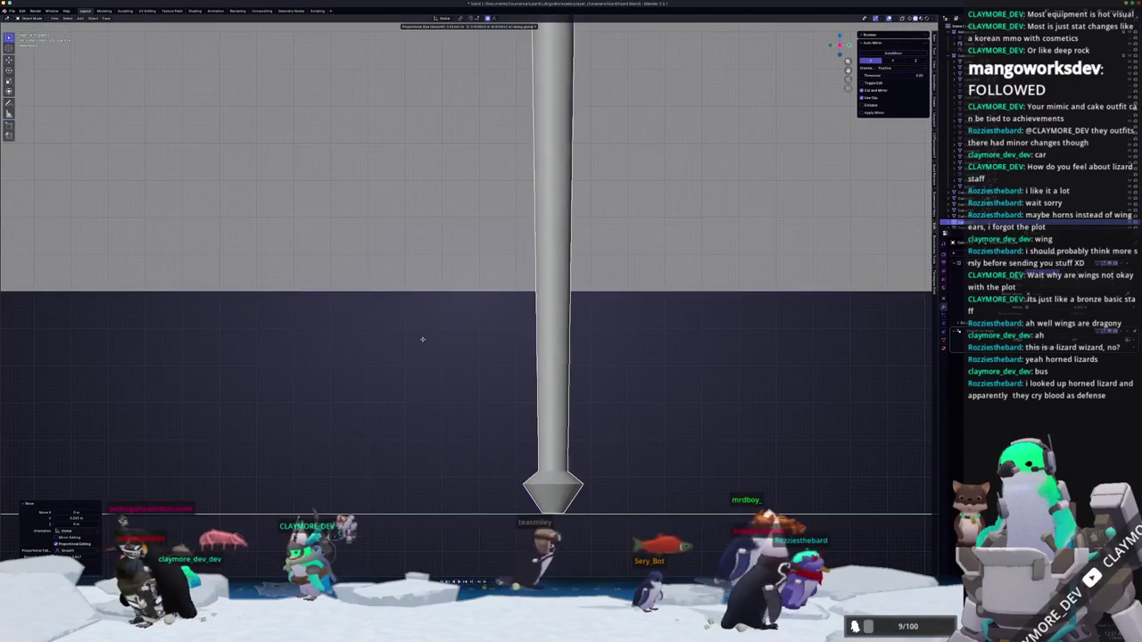
pyautogui.press('g')
pyautogui.press('y')
pyautogui.rightClick(424, 341)
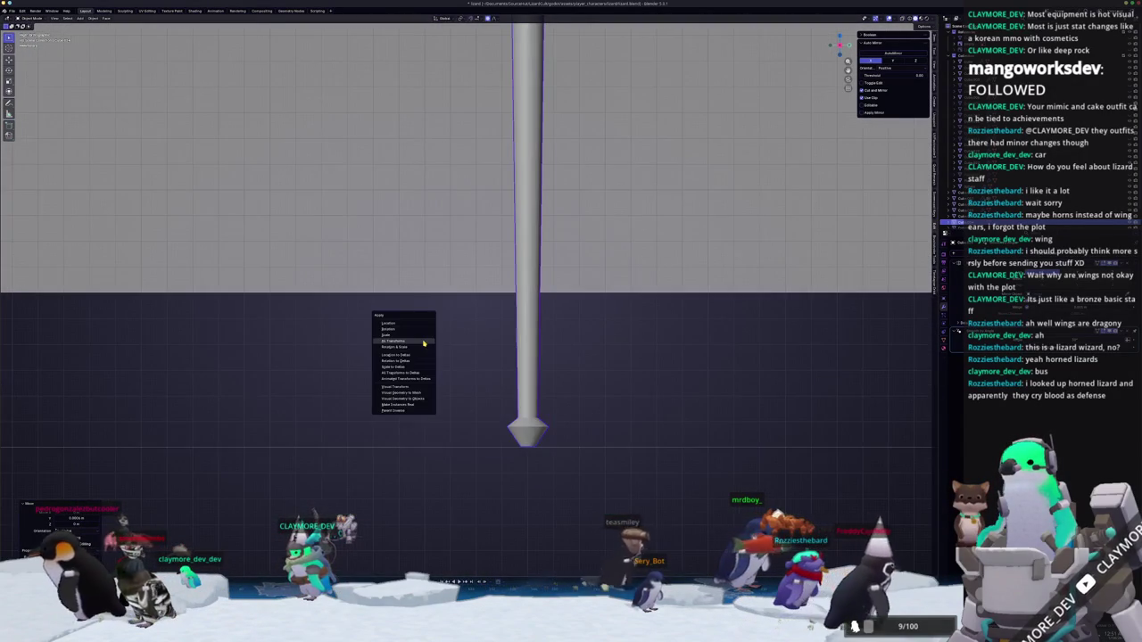
pyautogui.press('Escape')
# Shift the staff left along X, cancelling a trial rotation.
pyautogui.scroll(-2, 423, 343)
pyautogui.press('r')
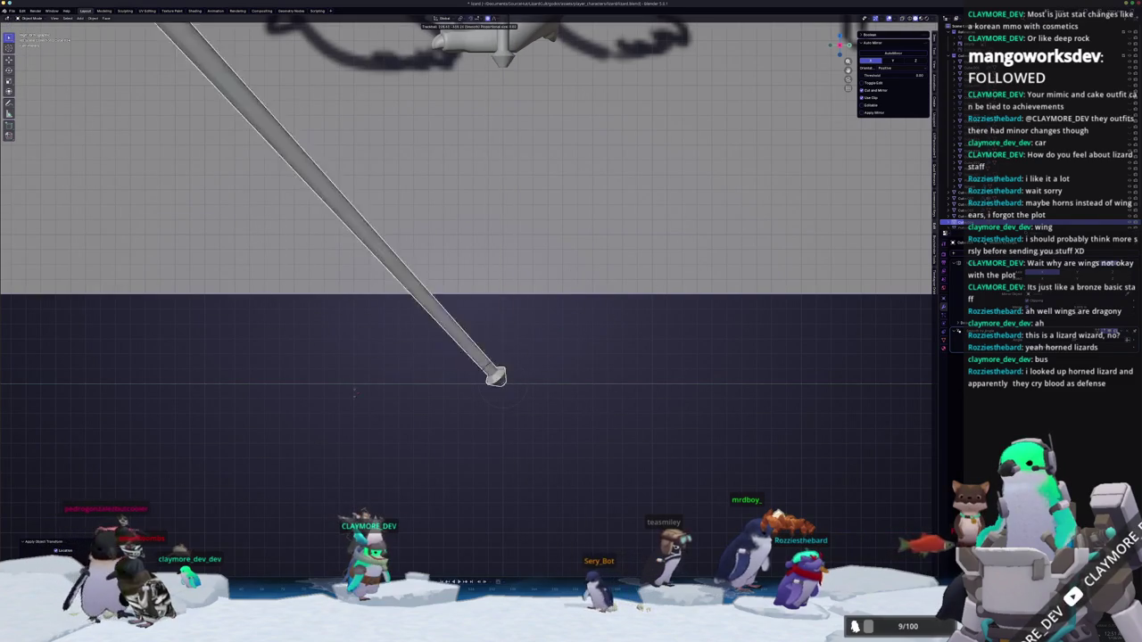
pyautogui.press('Escape')
pyautogui.scroll(-6, 394, 307)
pyautogui.press('g')
pyautogui.press('x')
pyautogui.click(491, 309)
# Box-select the wizard model and move it along Z.
pyautogui.moveTo(490, 309); pyautogui.dragTo(550, 312, button='middle')
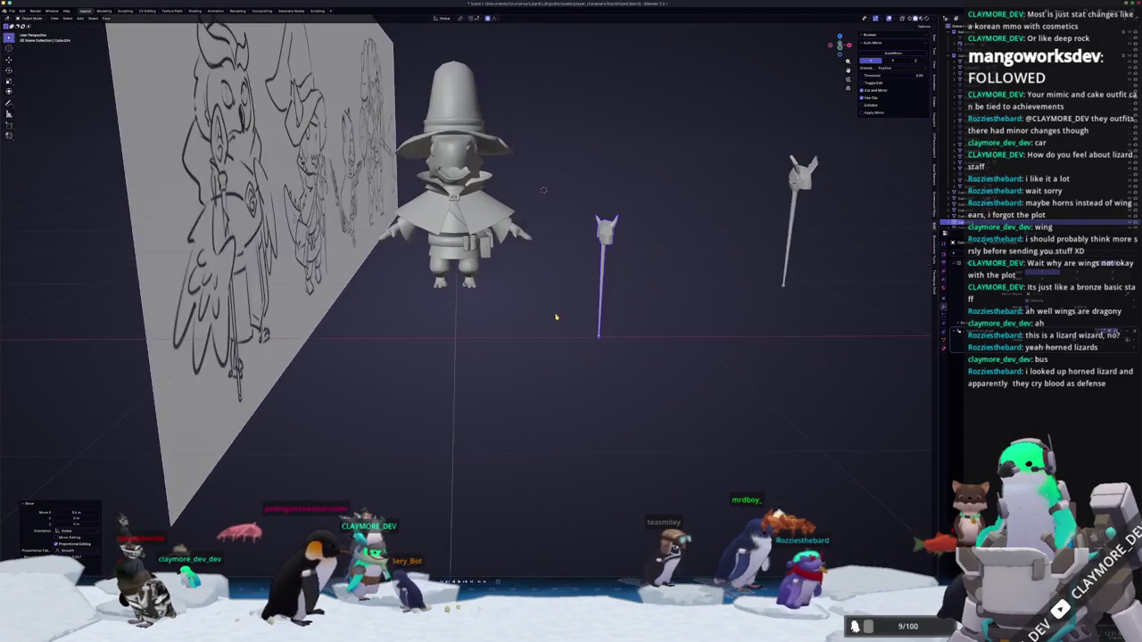
pyautogui.hotkey('shift', 'b')
pyautogui.moveTo(549, 312); pyautogui.dragTo(411, 117)
pyautogui.moveTo(411, 117); pyautogui.dragTo(601, 244, button='middle')
pyautogui.moveTo(601, 244); pyautogui.dragTo(395, 102)
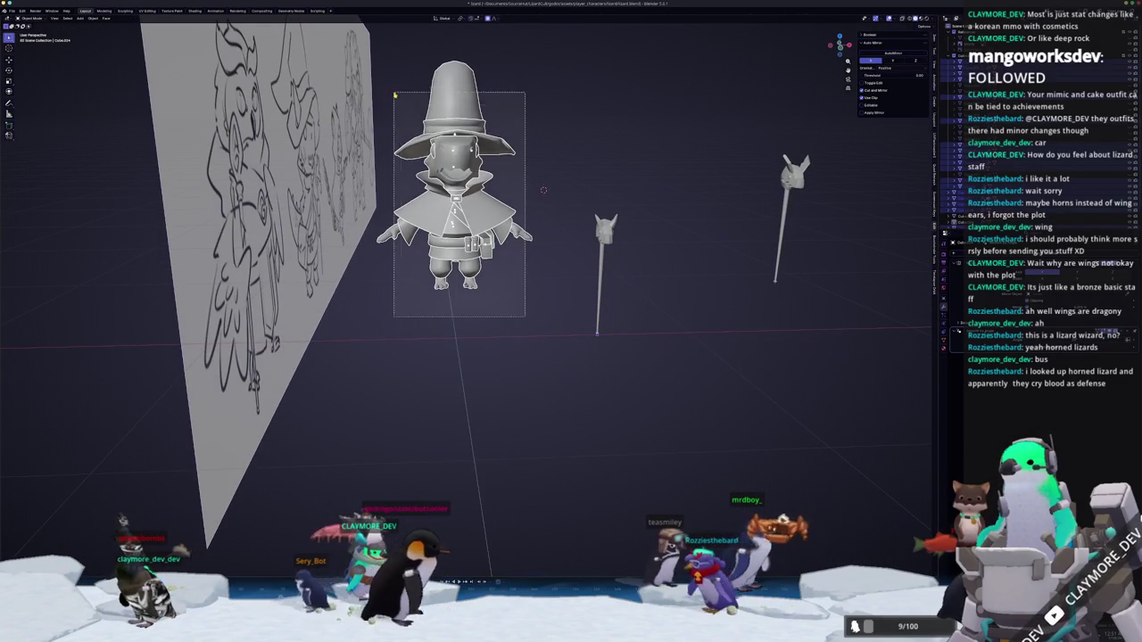
pyautogui.press('g')
pyautogui.press('z')
pyautogui.click(401, 149)
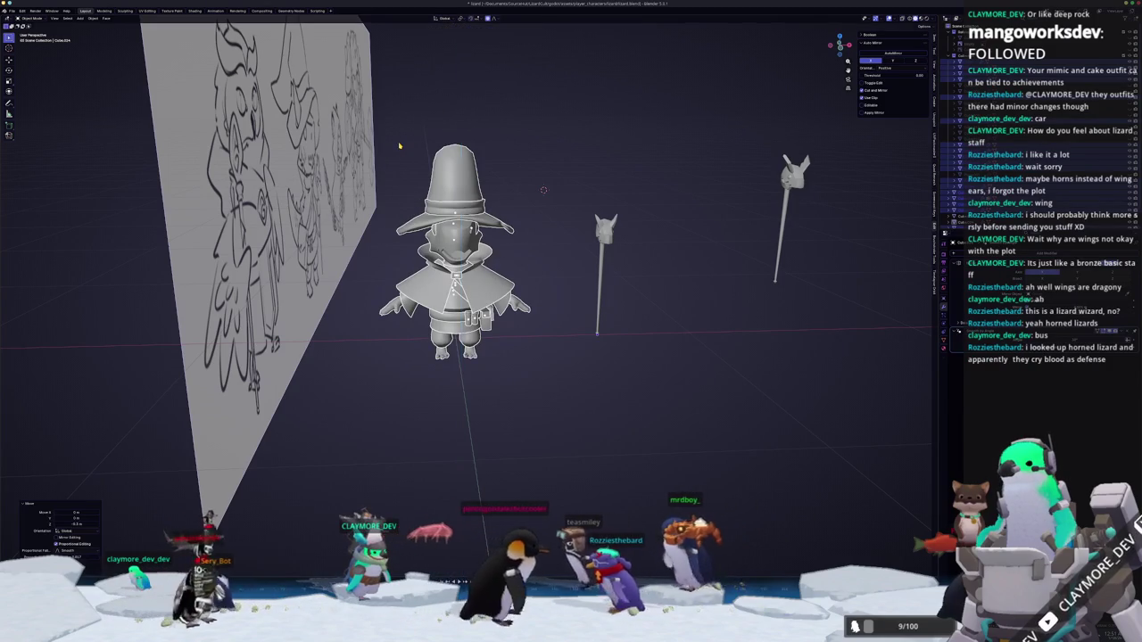
# In front view, start another Z move on the wizard and apply all its transforms.
pyautogui.press('KP_1')
pyautogui.scroll(3, 401, 149)
pyautogui.scroll(2, 401, 149)
pyautogui.press('g')
pyautogui.press('z')
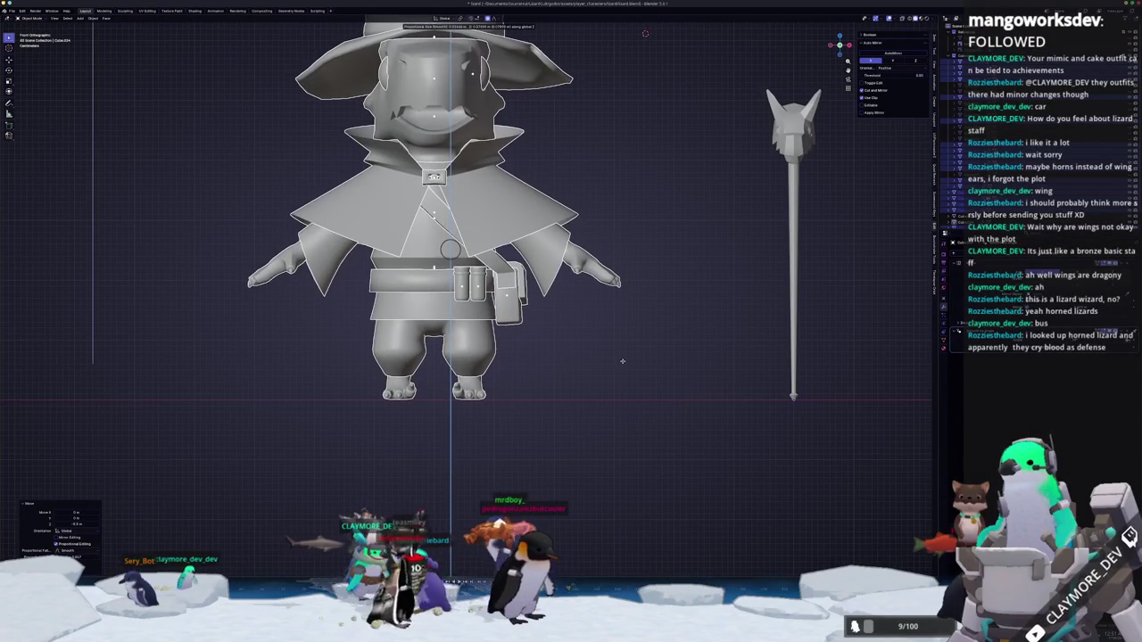
pyautogui.hotkey('ctrl', 'a')
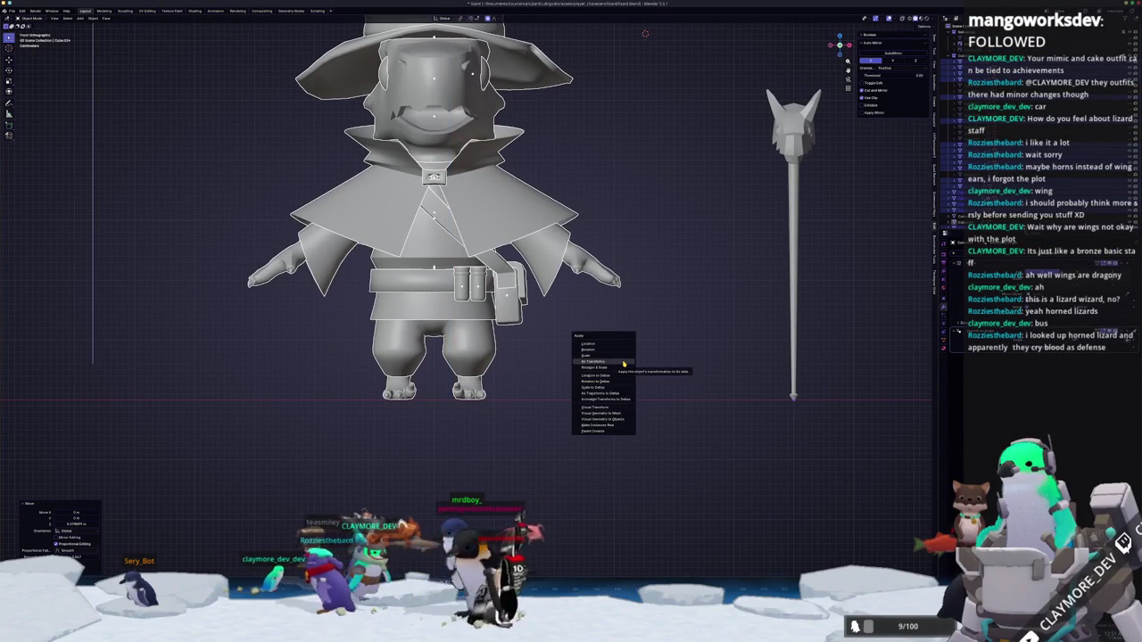
pyautogui.click(623, 363)
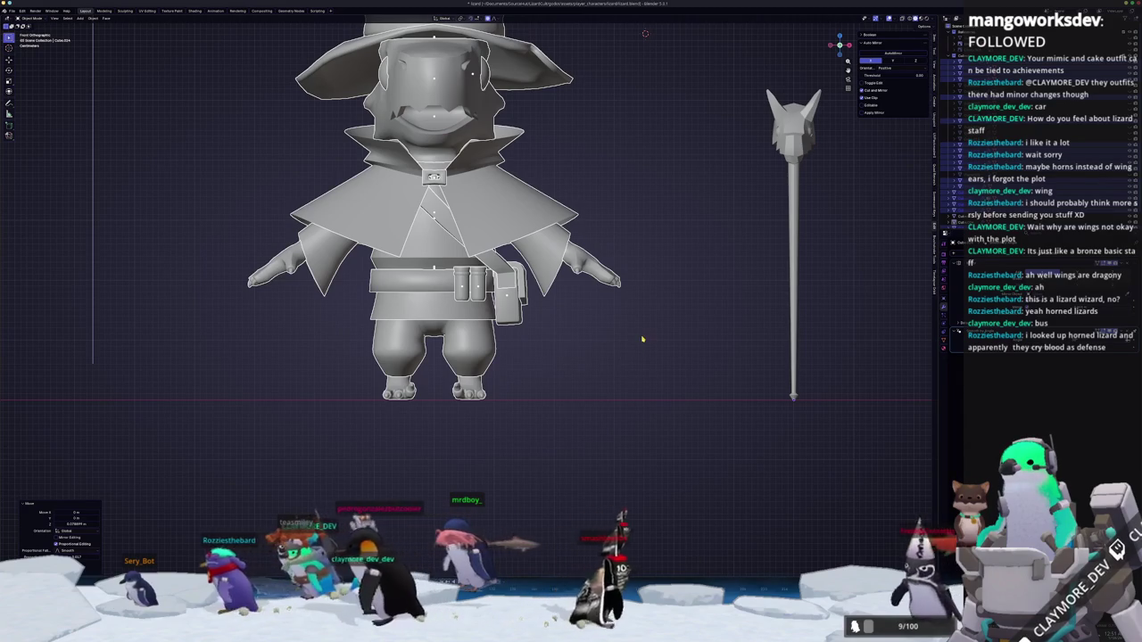
# Undo the apply and lower the wizard about 0.22 m along Z.
pyautogui.hotkey('ctrl', 'z')
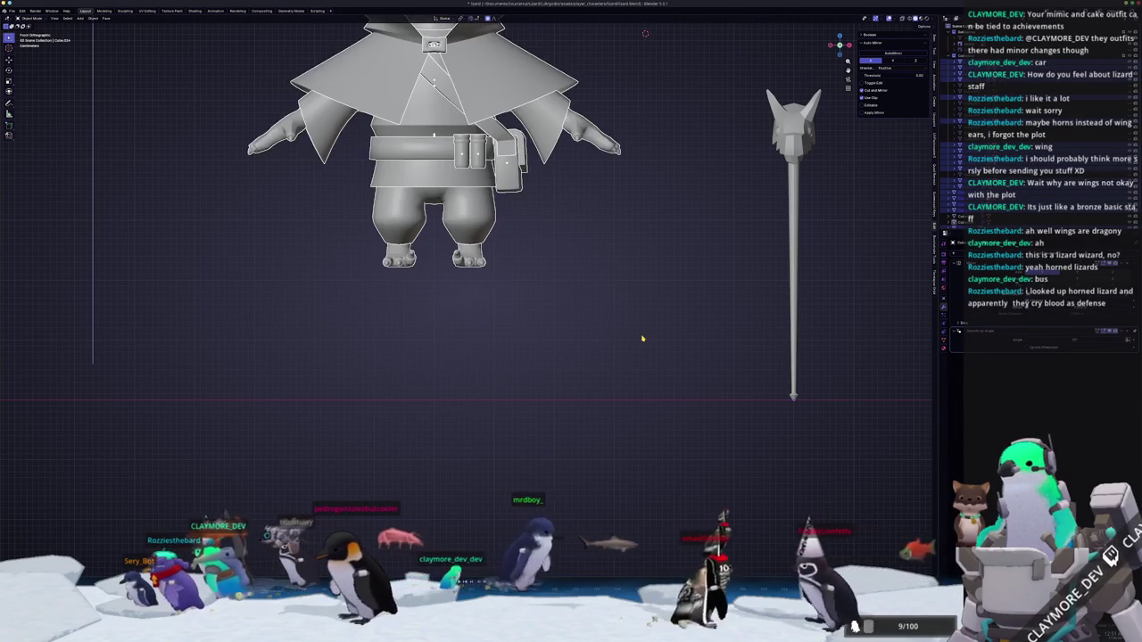
pyautogui.hotkey('ctrl', 'shift', 'z')
pyautogui.hotkey('ctrl', 'z')
pyautogui.press('g')
pyautogui.press('z')
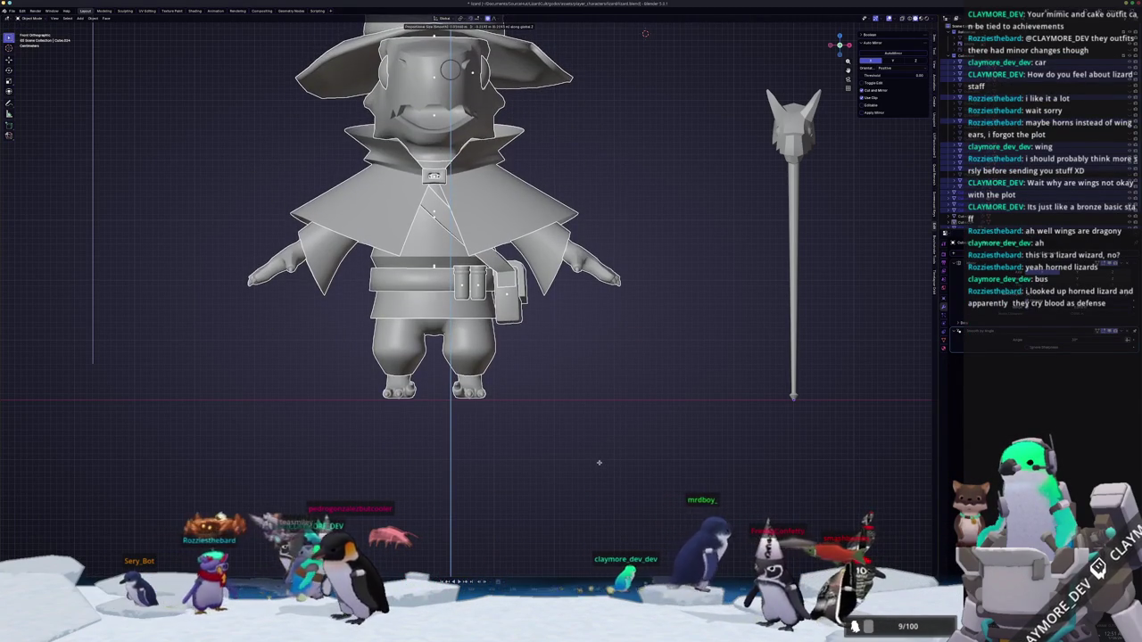
pyautogui.click(598, 463)
# Move the horned staff sideways along X.
pyautogui.scroll(-3, 591, 434)
pyautogui.moveTo(543, 472); pyautogui.dragTo(513, 394, button='middle')
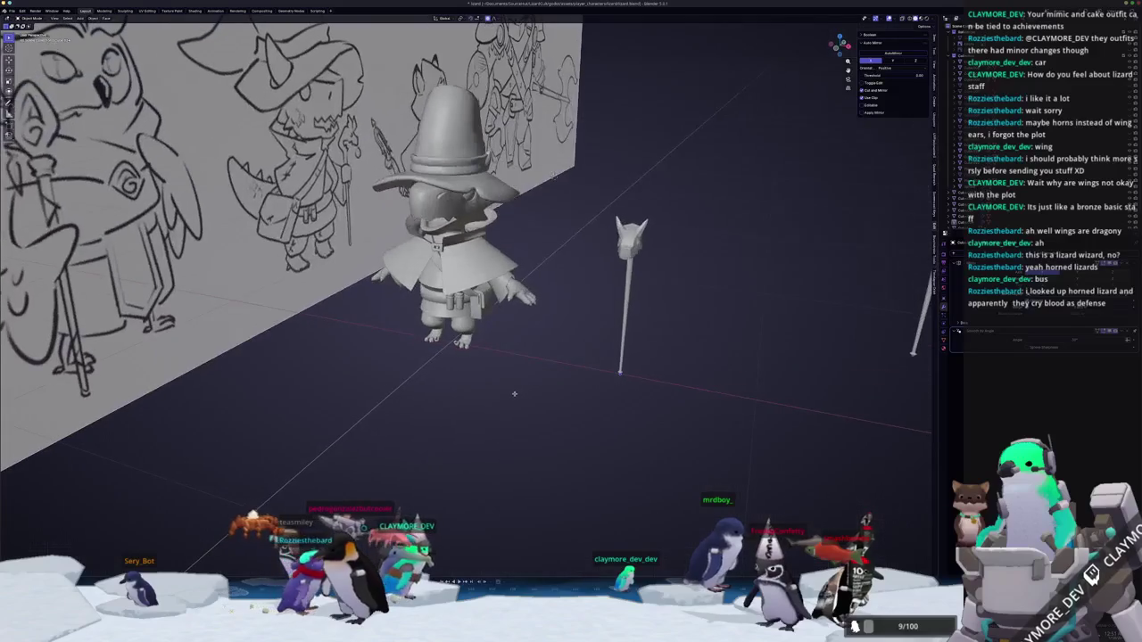
pyautogui.press('g')
pyautogui.press('x')
pyautogui.click(684, 372)
# Frame the reference wall, wizard and staff, and switch to freehand annotation drawing.
pyautogui.moveTo(684, 372); pyautogui.dragTo(660, 339, button='middle')
pyautogui.scroll(-3, 660, 339)
pyautogui.moveTo(536, 295); pyautogui.dragTo(555, 285, button='middle')
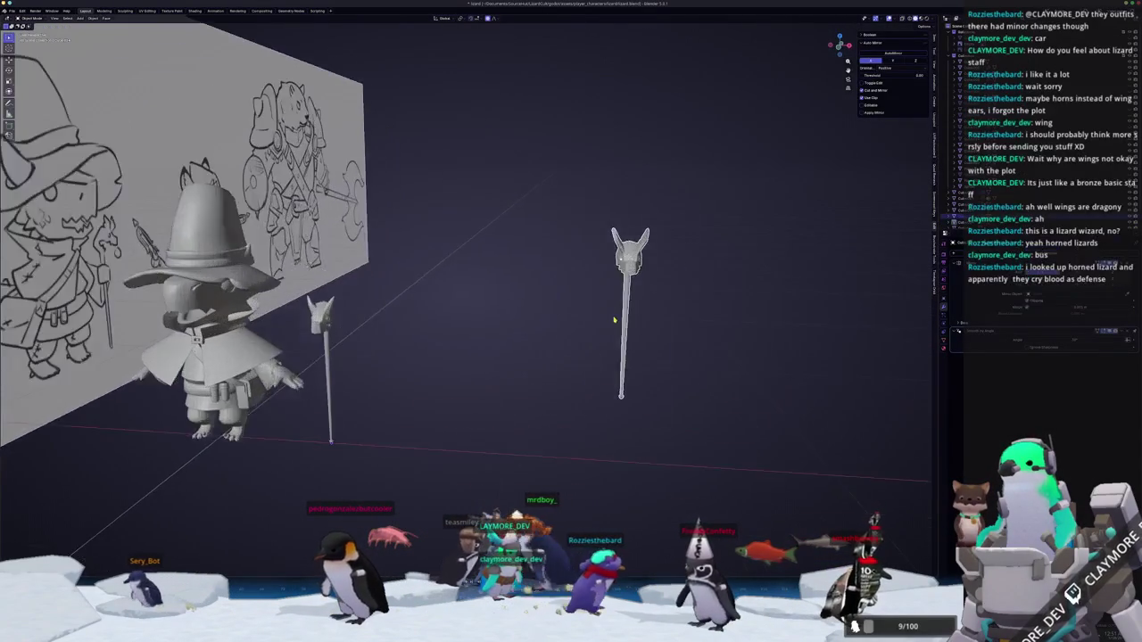
pyautogui.scroll(4, 555, 285)
pyautogui.scroll(1, 555, 286)
pyautogui.scroll(1, 555, 286)
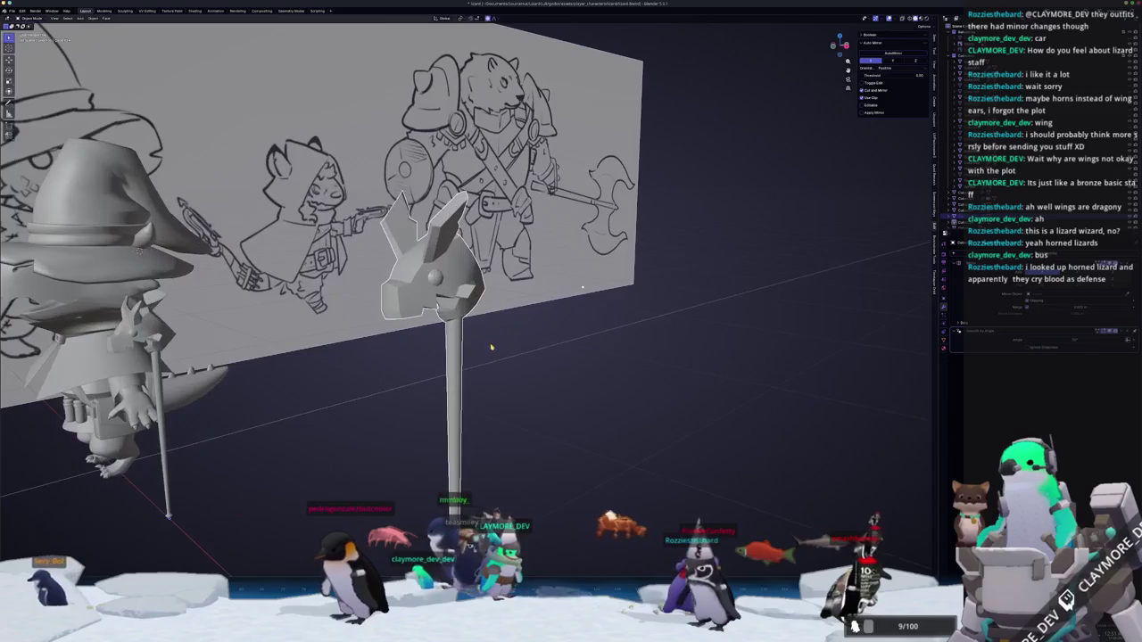
pyautogui.scroll(1, 555, 286)
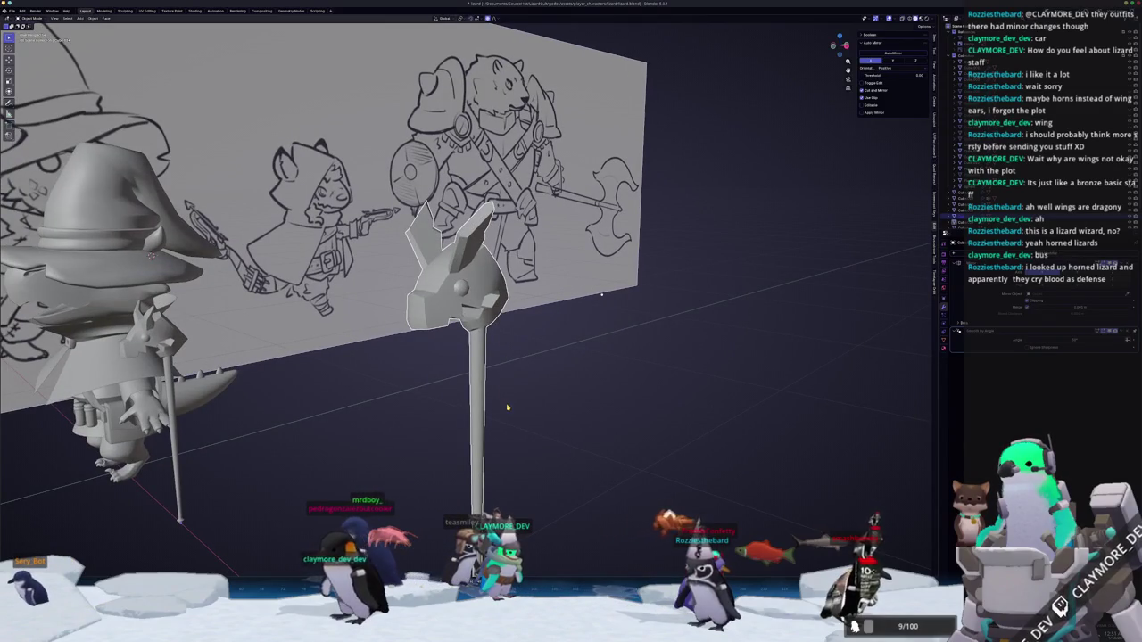
pyautogui.scroll(3, 506, 407)
pyautogui.scroll(-2, 500, 406)
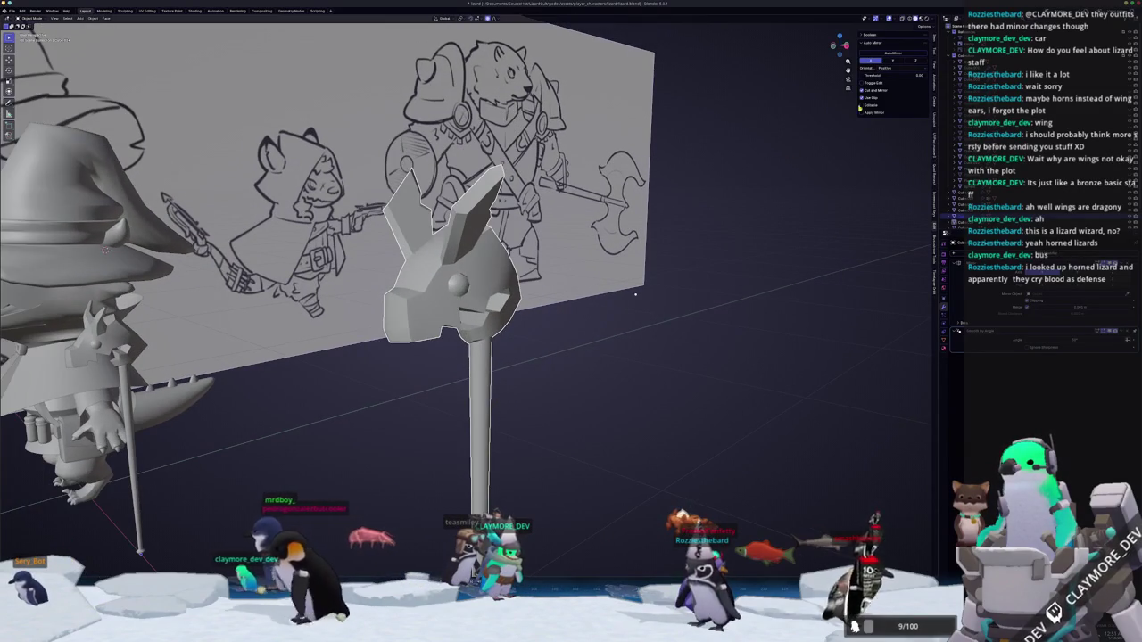
pyautogui.hotkey('shift', 'space')
pyautogui.press('d')
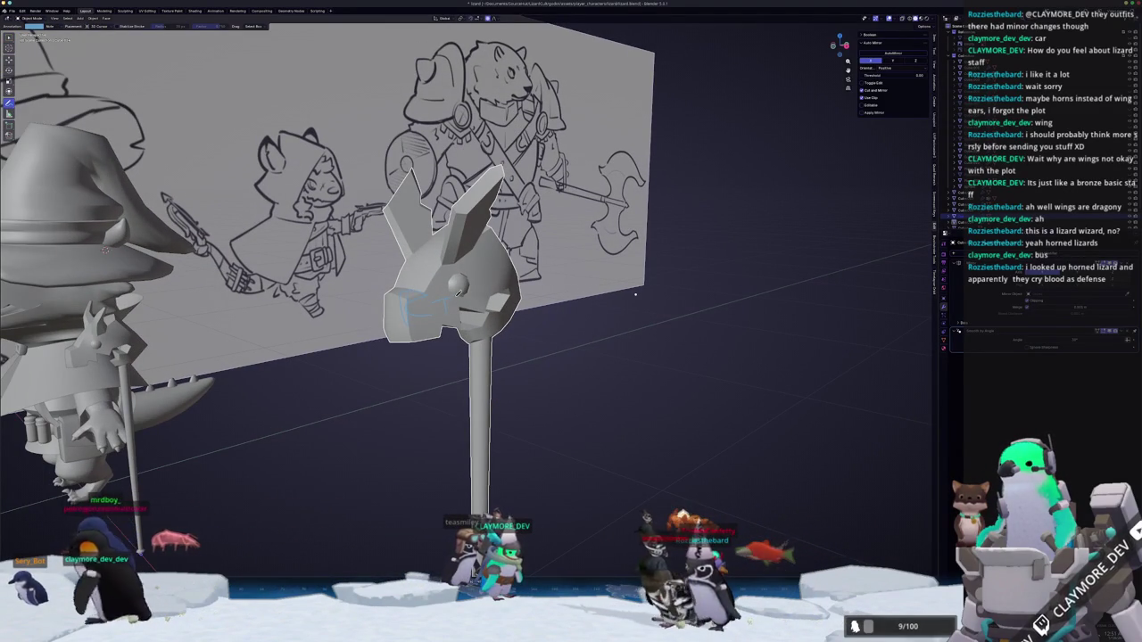
# Handwrite annotation notes around the staff head, including 'Goodbye', then undo the last strokes.
pyautogui.moveTo(490, 284); pyautogui.dragTo(406, 303)
pyautogui.moveTo(406, 374); pyautogui.dragTo(565, 361)
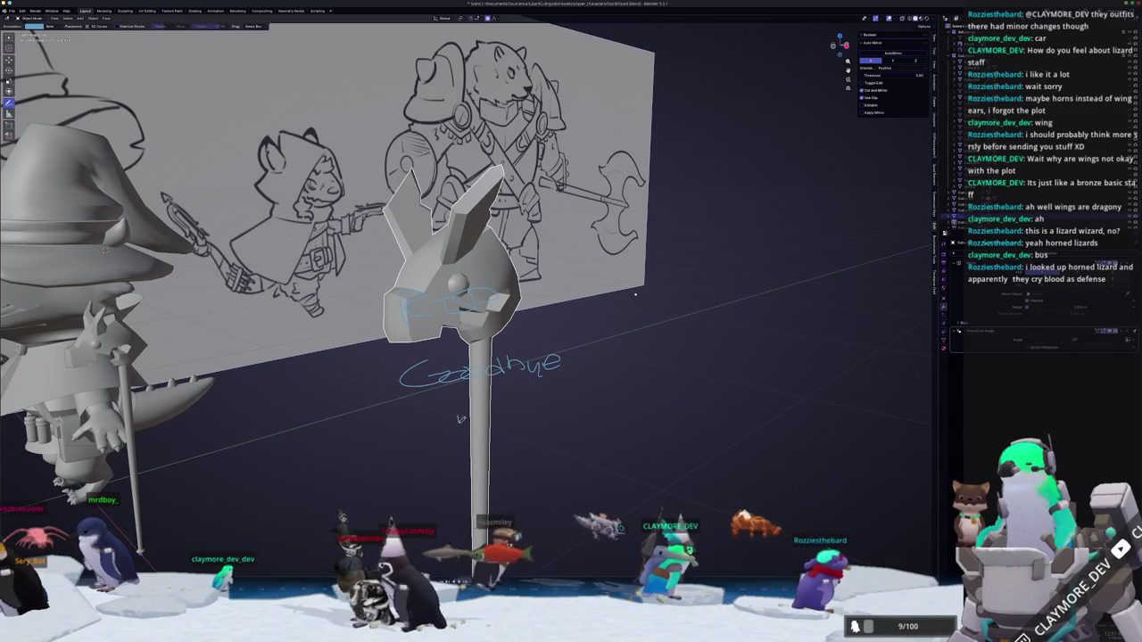
pyautogui.moveTo(457, 418)
pyautogui.mouseDown()
pyautogui.moveTo(547, 408)
pyautogui.moveTo(524, 452)
pyautogui.mouseUp()
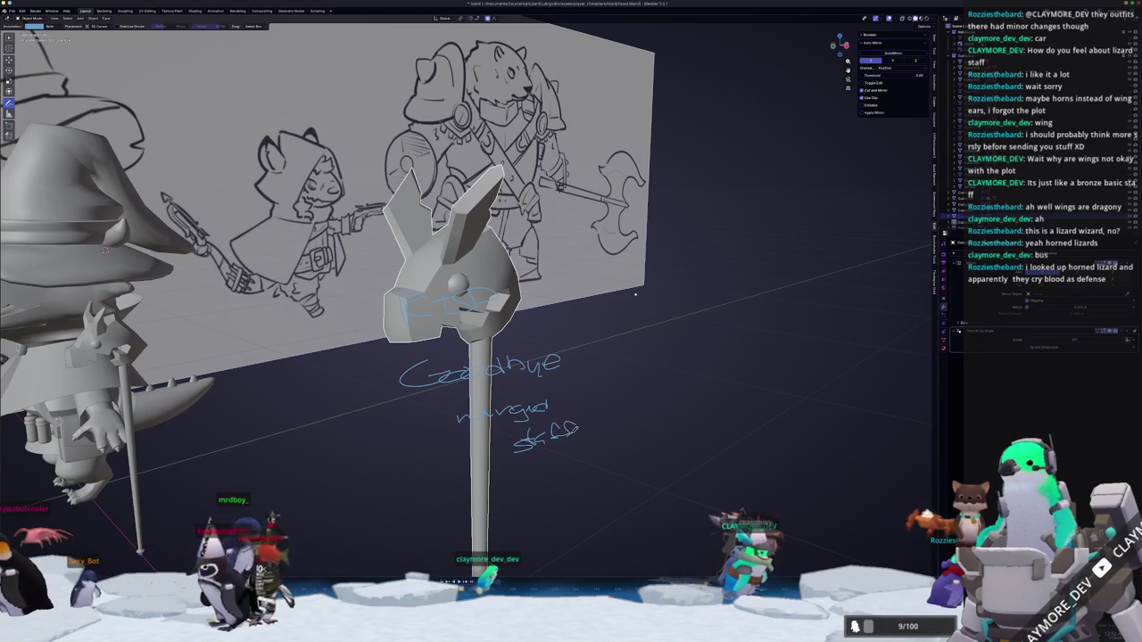
pyautogui.scroll(-5, 636, 294)
pyautogui.moveTo(636, 293); pyautogui.dragTo(452, 426, button='middle')
pyautogui.hotkey('ctrl', 'z')
pyautogui.hotkey('ctrl', 'z')
pyautogui.hotkey('ctrl', 'z')
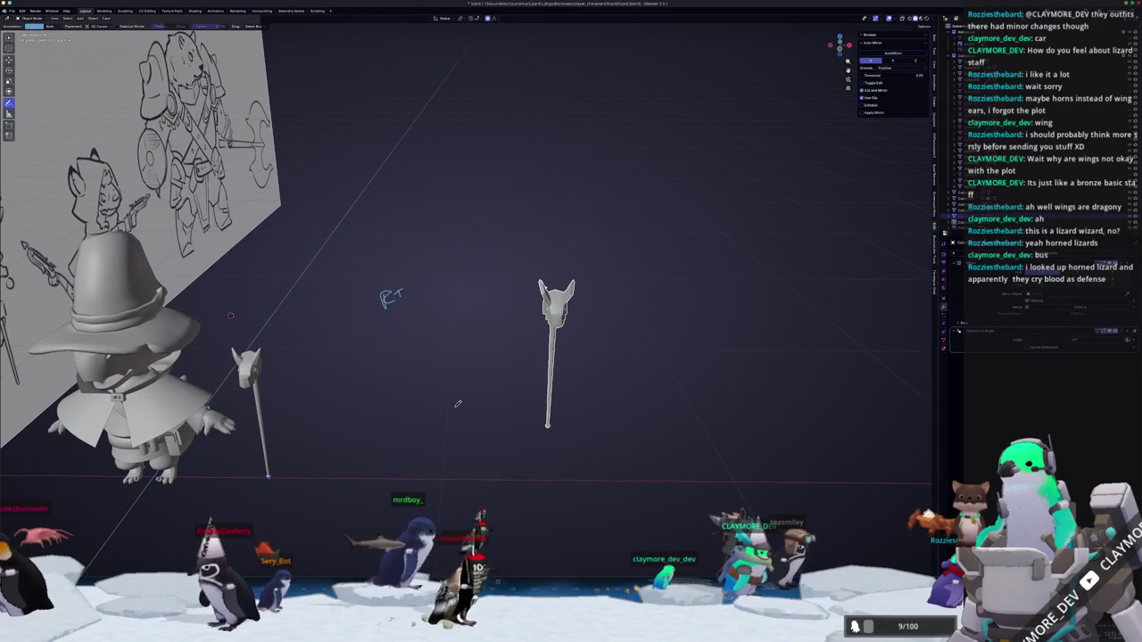
# Orbit and zoom around the wizard, staffs and sketch board, selecting the wizard model.
pyautogui.moveTo(457, 404); pyautogui.dragTo(437, 350, button='middle')
pyautogui.hotkey('ctrl', 'Tab')
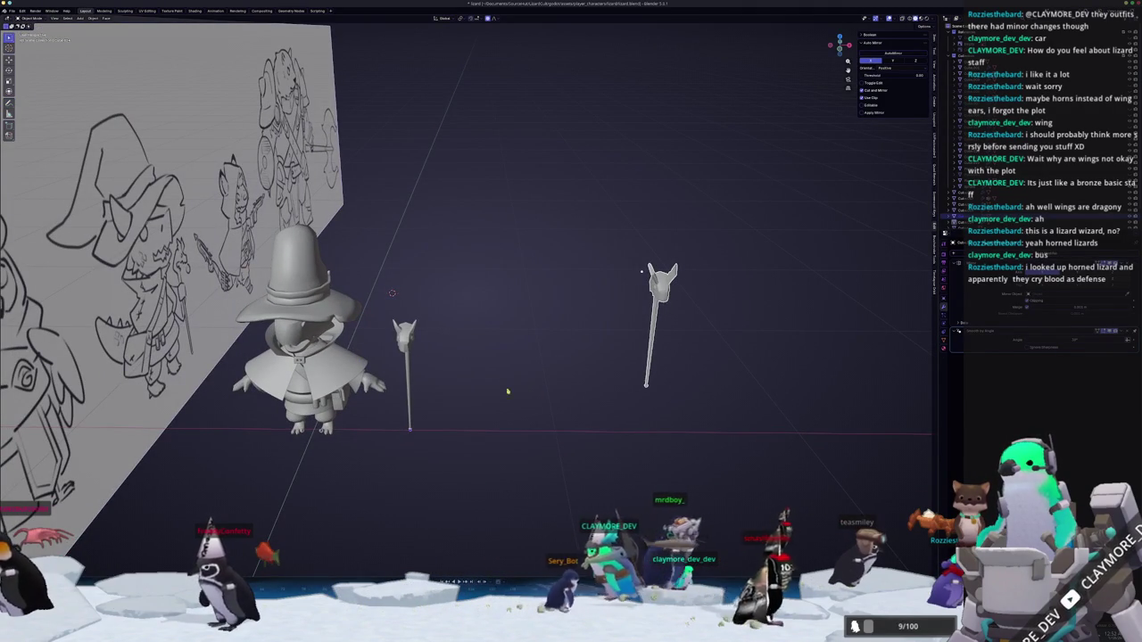
pyautogui.moveTo(560, 403); pyautogui.dragTo(464, 375, button='middle')
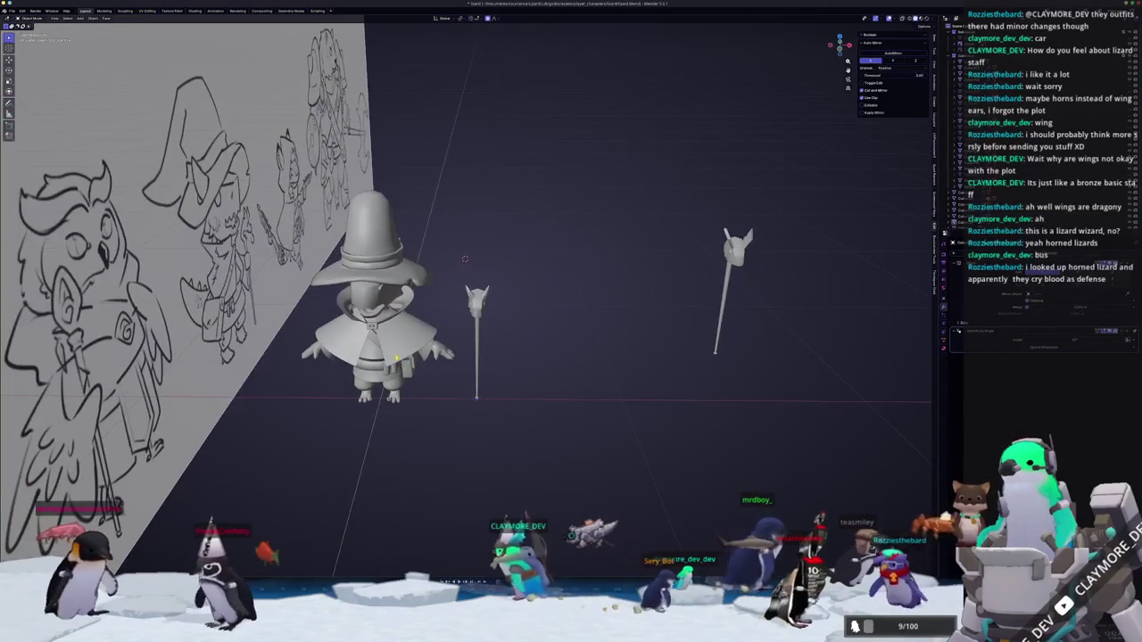
pyautogui.click(389, 348)
pyautogui.moveTo(460, 253); pyautogui.dragTo(454, 238, button='middle')
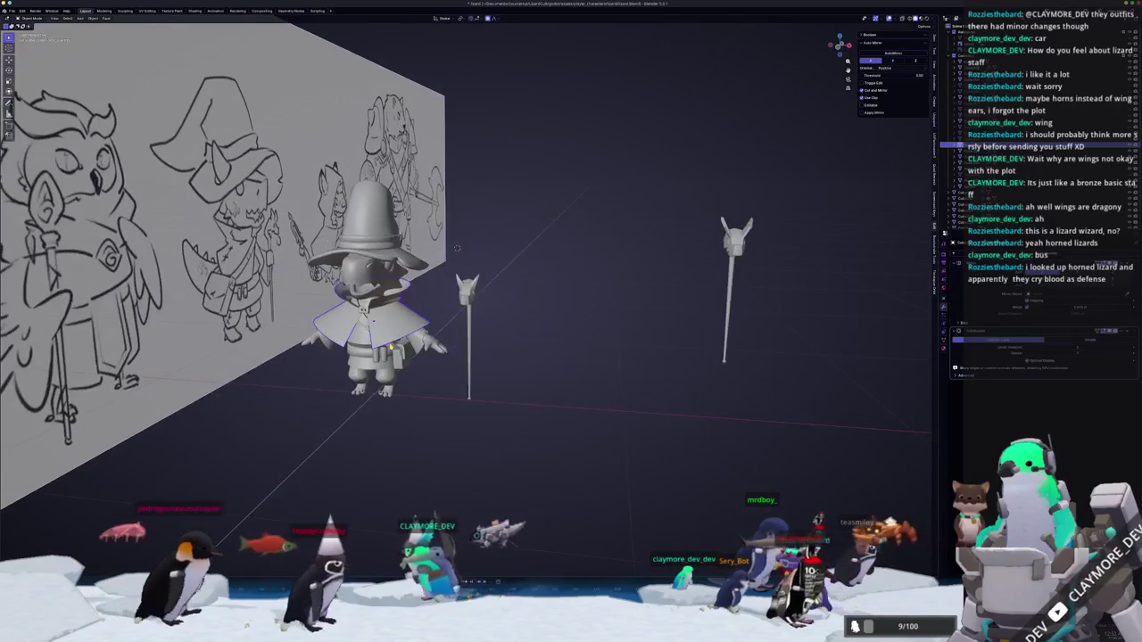
pyautogui.scroll(3, 451, 223)
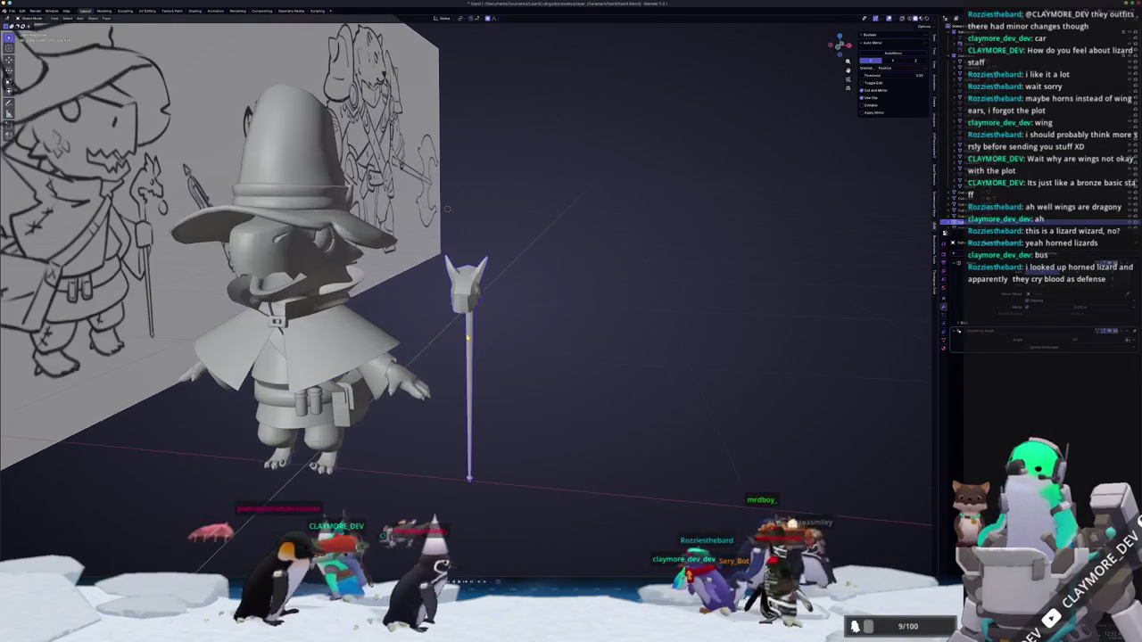
pyautogui.scroll(-2, 468, 337)
pyautogui.scroll(-3, 473, 339)
pyautogui.scroll(4, 493, 345)
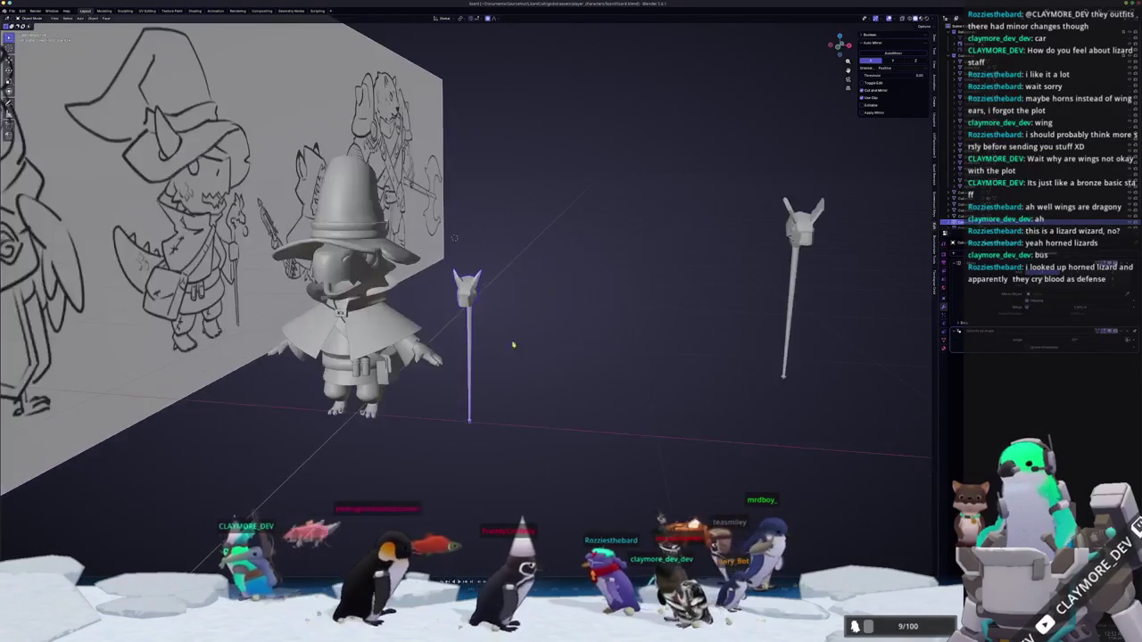
pyautogui.keyDown('shift'); pyautogui.moveTo(492, 341); pyautogui.dragTo(560, 339, button='middle'); pyautogui.keyUp('shift')
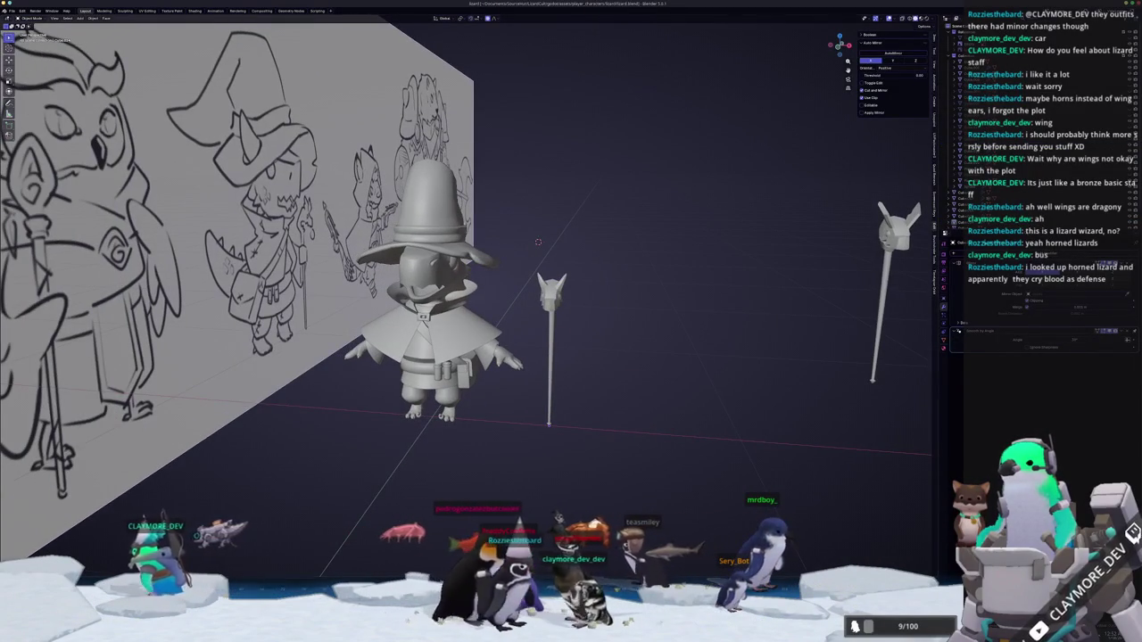
# Reopen the lizard wizard file and view the character from the front.
pyautogui.click(11, 11)
pyautogui.moveTo(27, 36)
pyautogui.click(103, 47)
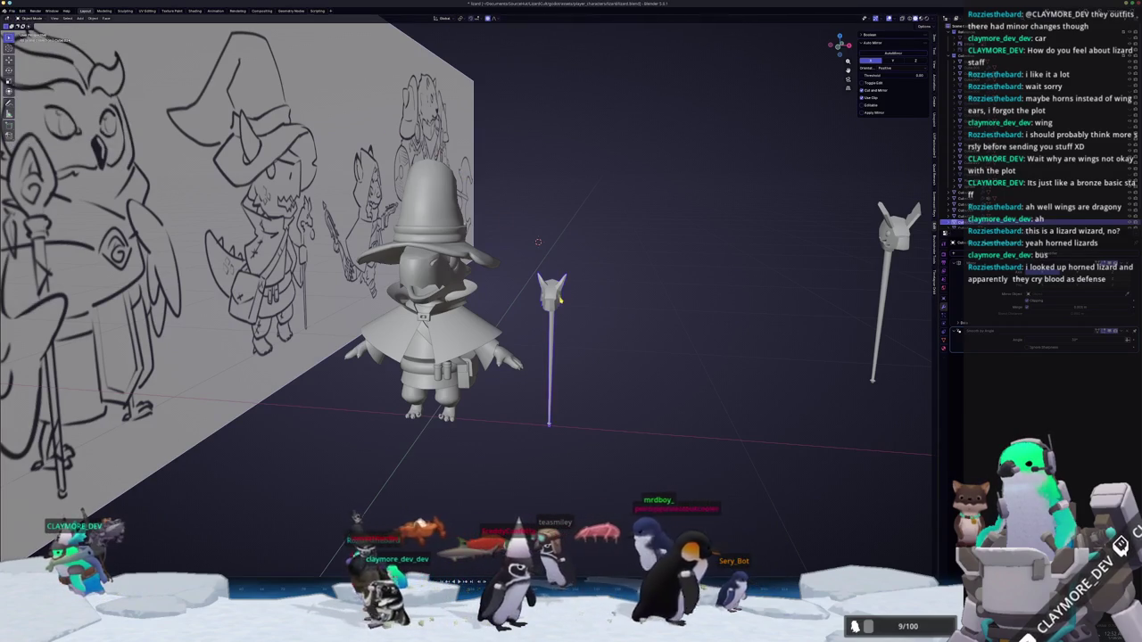
pyautogui.press('KP_1')
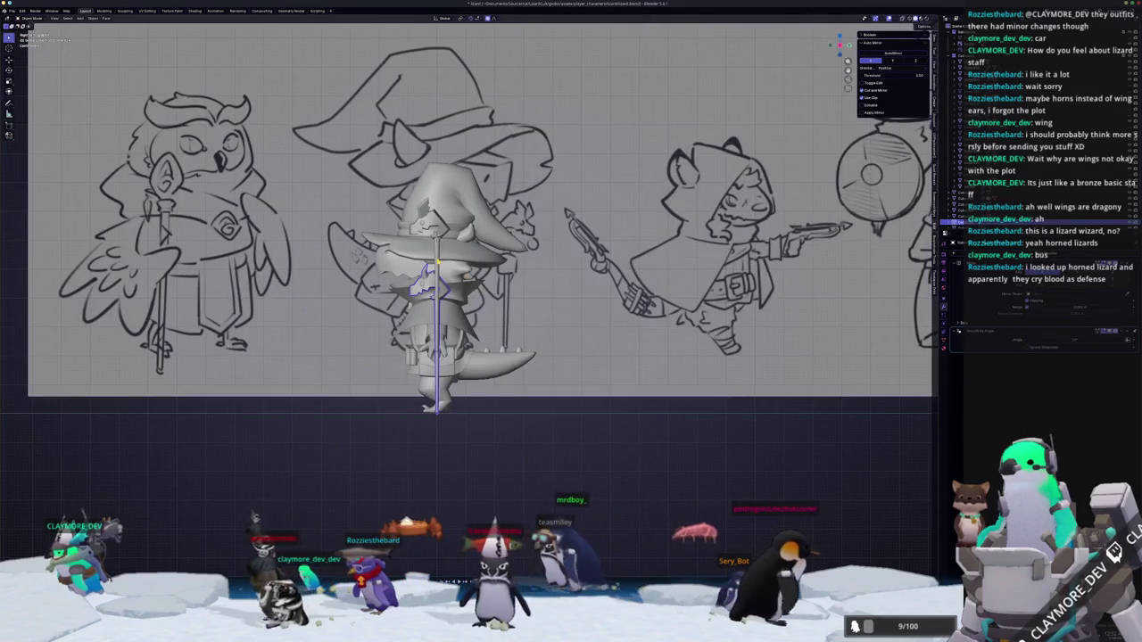
pyautogui.scroll(5, 404, 318)
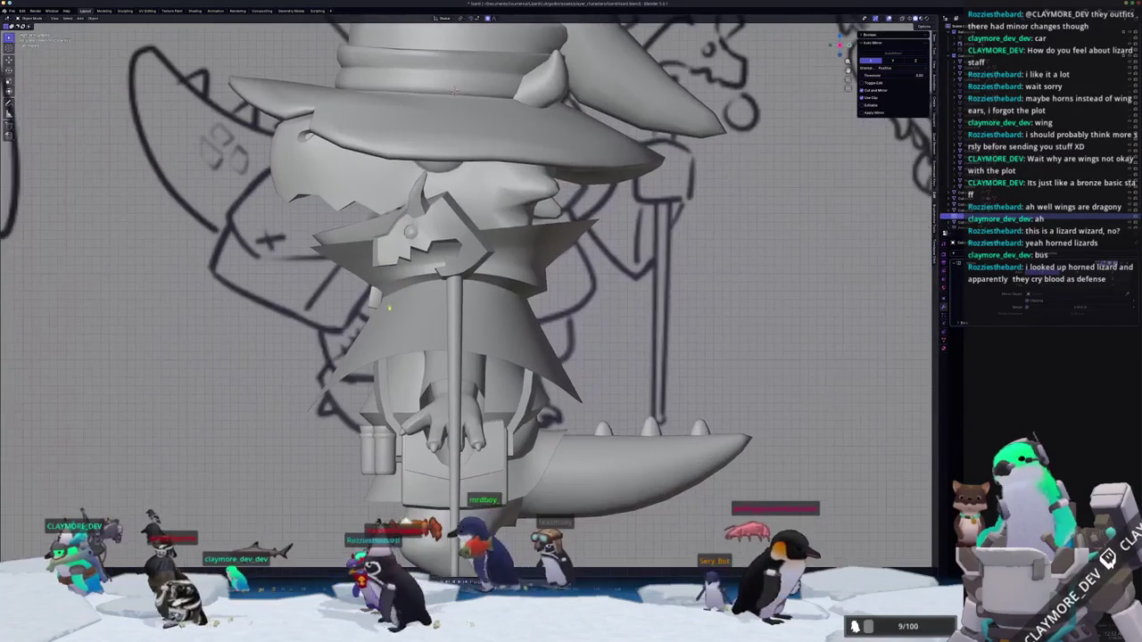
pyautogui.scroll(-2, 404, 319)
# Copy a region screenshot of just the character to the clipboard.
pyautogui.press('Print')
pyautogui.moveTo(379, 207); pyautogui.dragTo(639, 432)
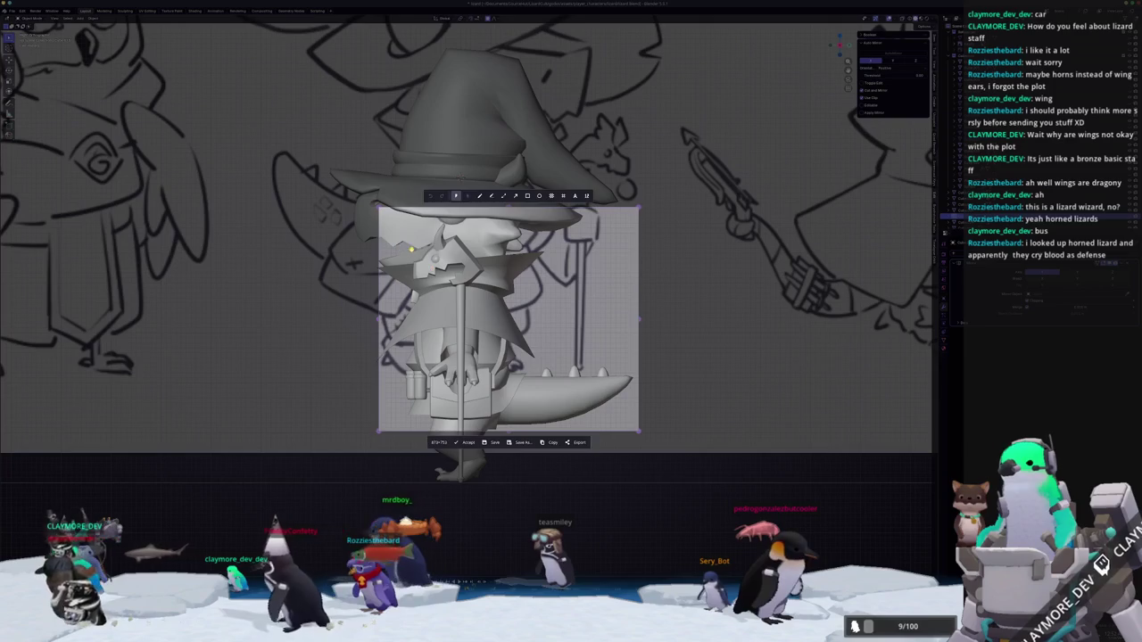
pyautogui.moveTo(393, 192); pyautogui.dragTo(524, 484)
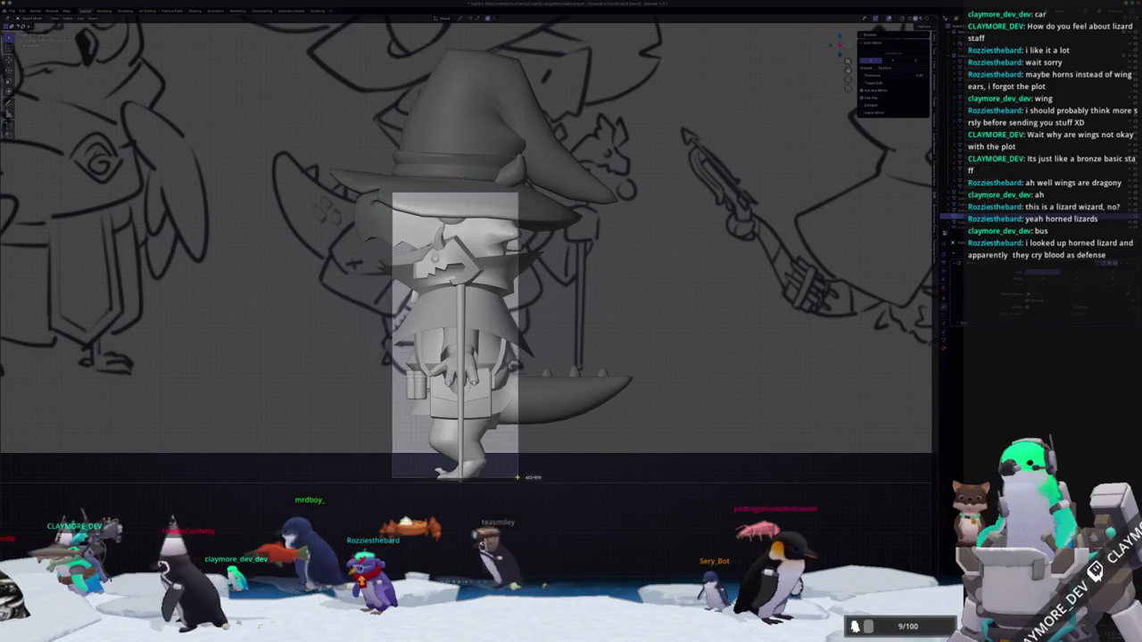
pyautogui.press('Return')
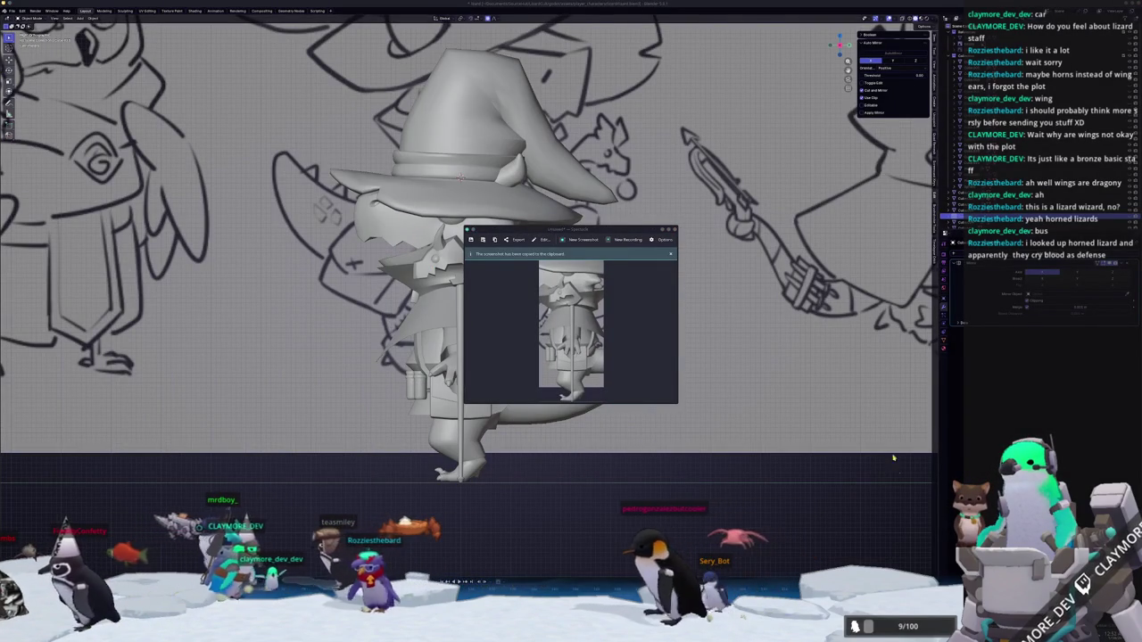
pyautogui.press('Escape')
# Copy a front-view region screenshot of the staff to the clipboard.
pyautogui.press('KP_1')
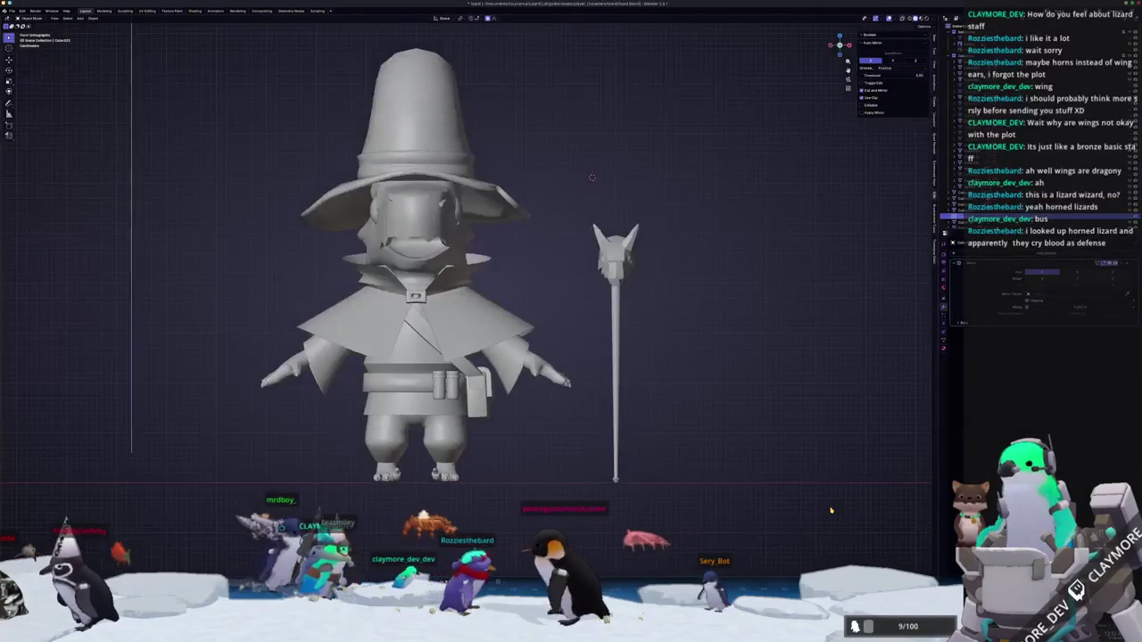
pyautogui.press('super+shift+Print')
pyautogui.moveTo(568, 196); pyautogui.dragTo(670, 490)
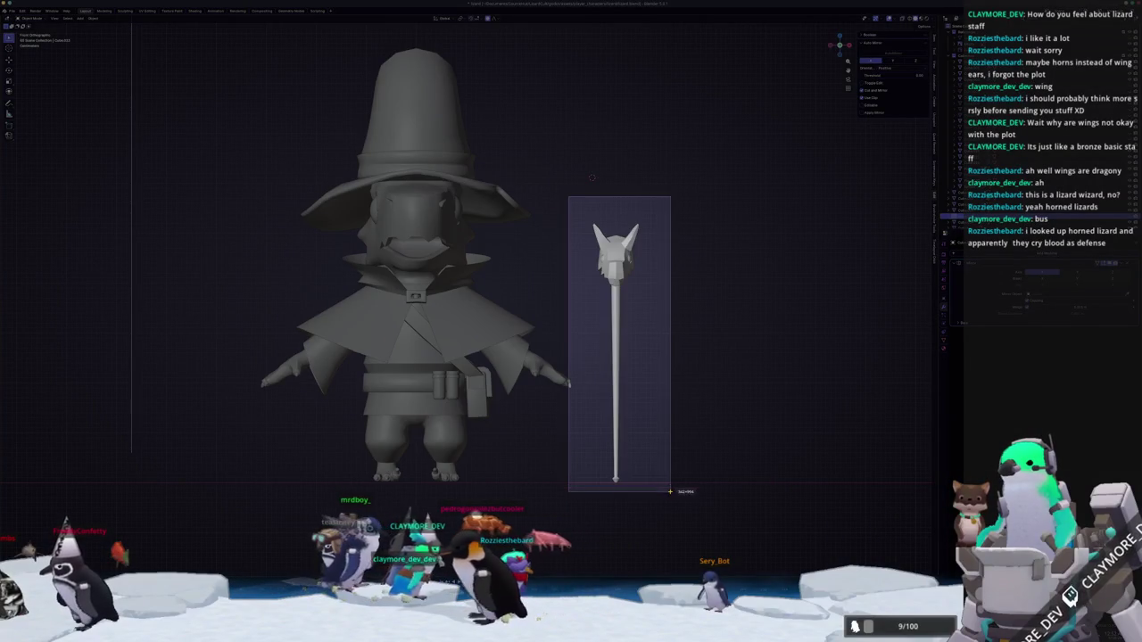
pyautogui.press('Return')
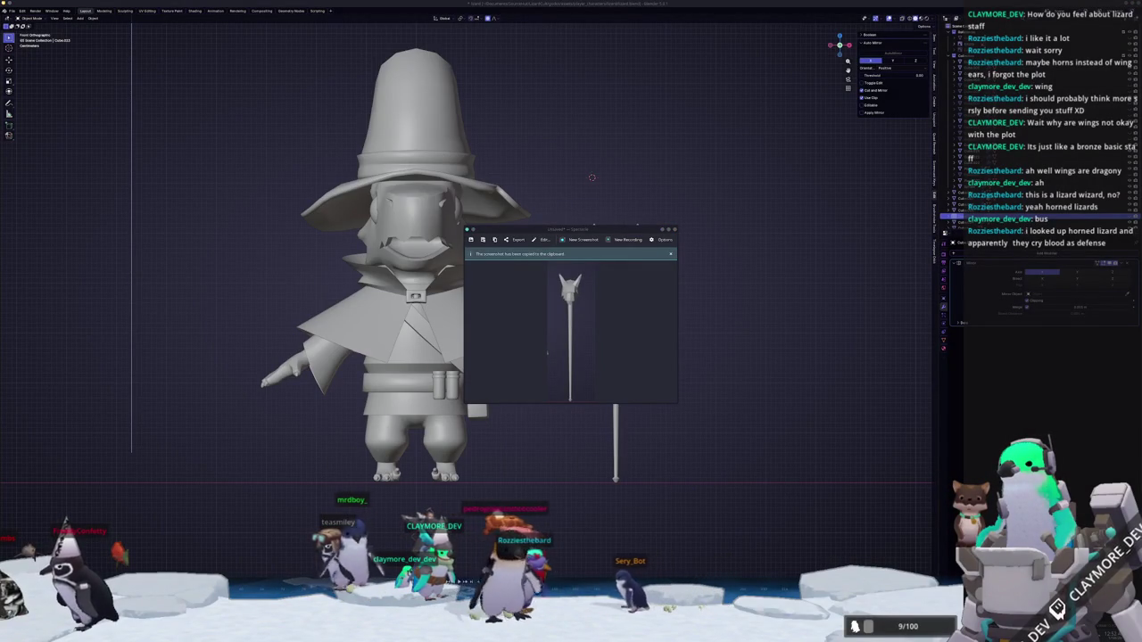
pyautogui.press('Escape')
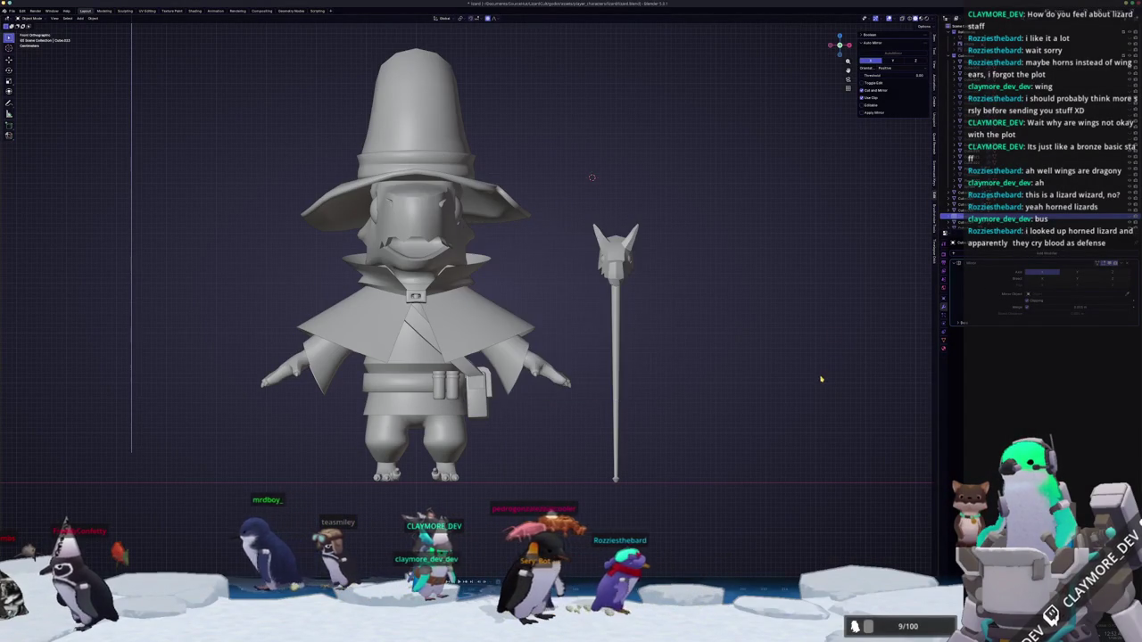
# Return to a perspective view and pick the beaked salmon file from recent files.
pyautogui.scroll(-3, 776, 394)
pyautogui.scroll(-3, 776, 395)
pyautogui.moveTo(776, 394); pyautogui.dragTo(404, 317, button='middle')
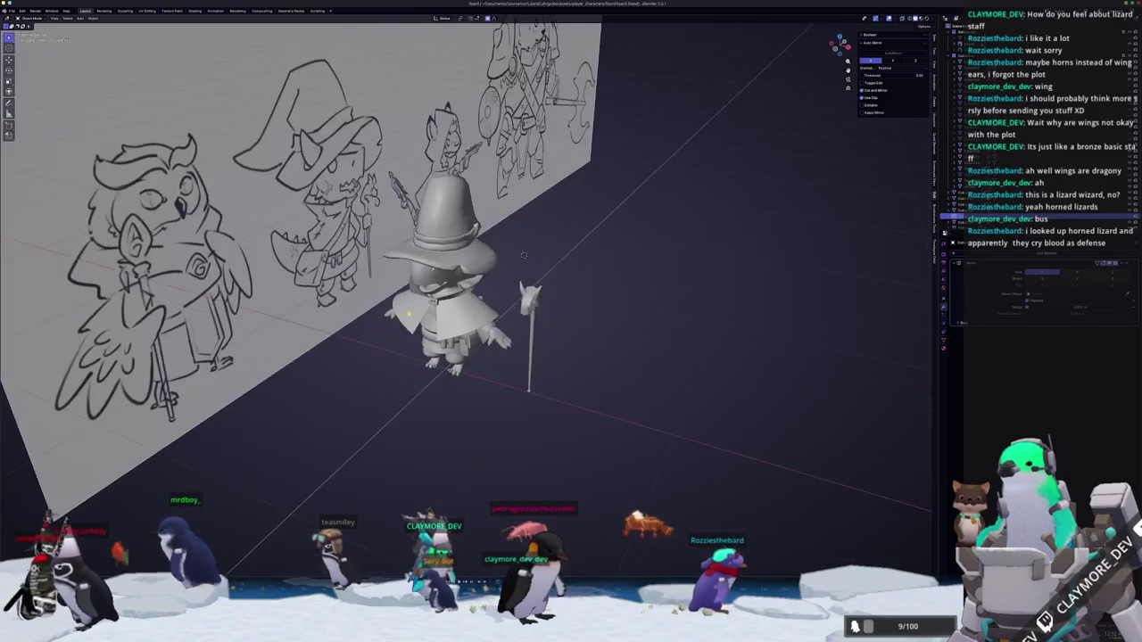
pyautogui.click(13, 11)
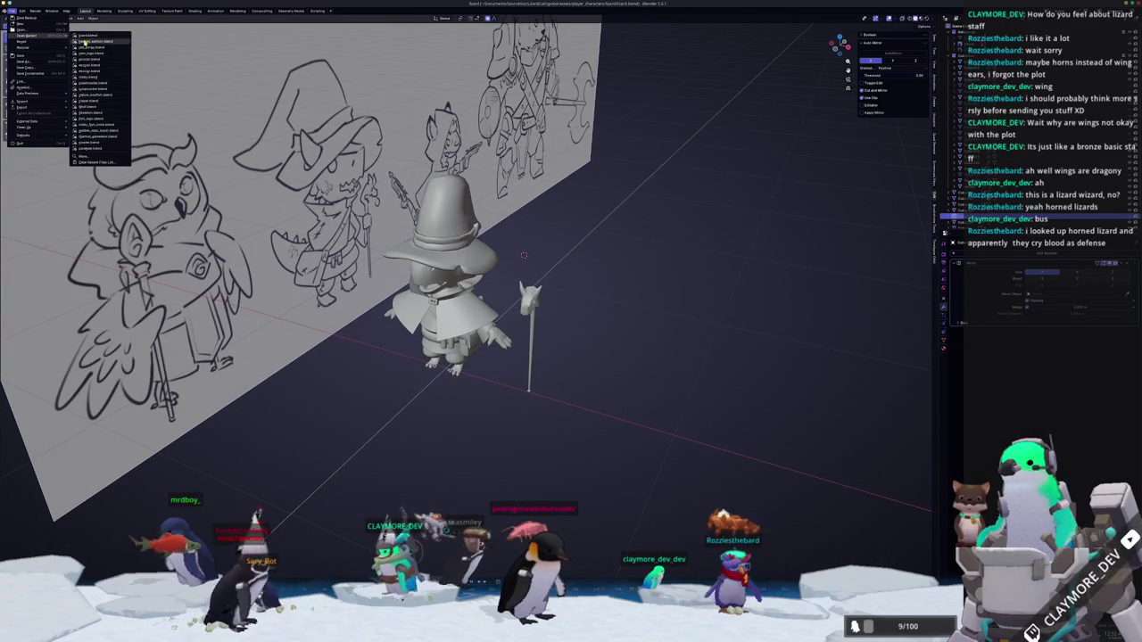
pyautogui.click(98, 34)
# Reset the side fish image's location and rotation, then turn it 90° about Z.
pyautogui.moveTo(27, 35)
pyautogui.hotkey('alt', 'g')
pyautogui.hotkey('alt', 'r')
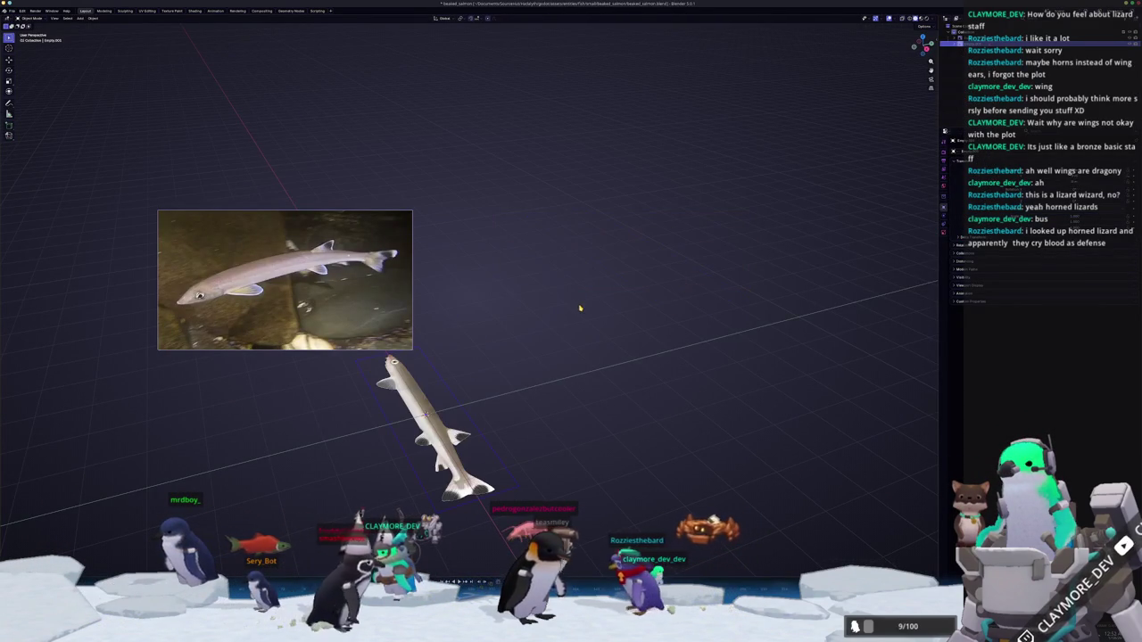
pyautogui.write('90')
pyautogui.press('Return')
pyautogui.write('rz90')
pyautogui.press('Return')
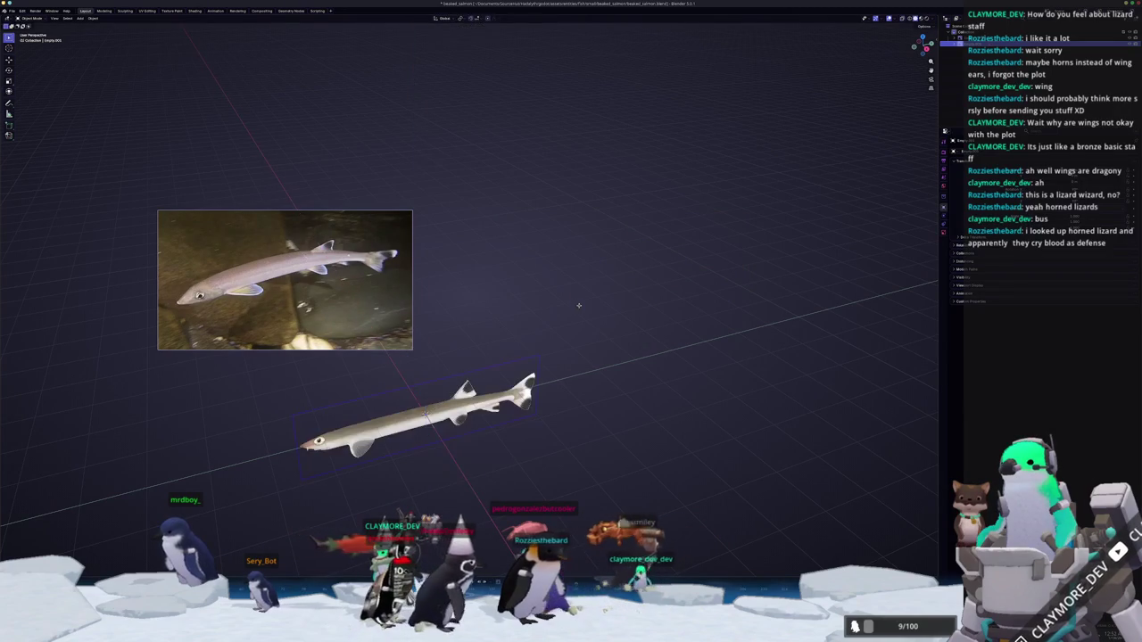
# Slide the side fish image along X and Y to line it up with the origin.
pyautogui.press('g')
pyautogui.press('x')
pyautogui.moveTo(446, 357); pyautogui.dragTo(517, 339, button='middle')
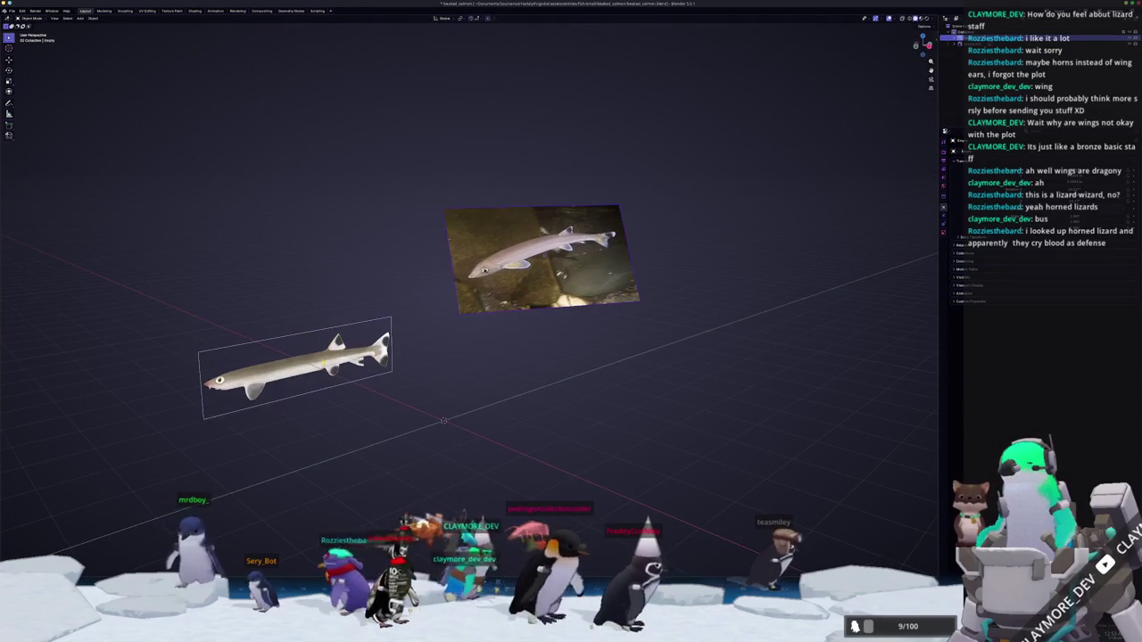
pyautogui.press('g')
pyautogui.press('y')
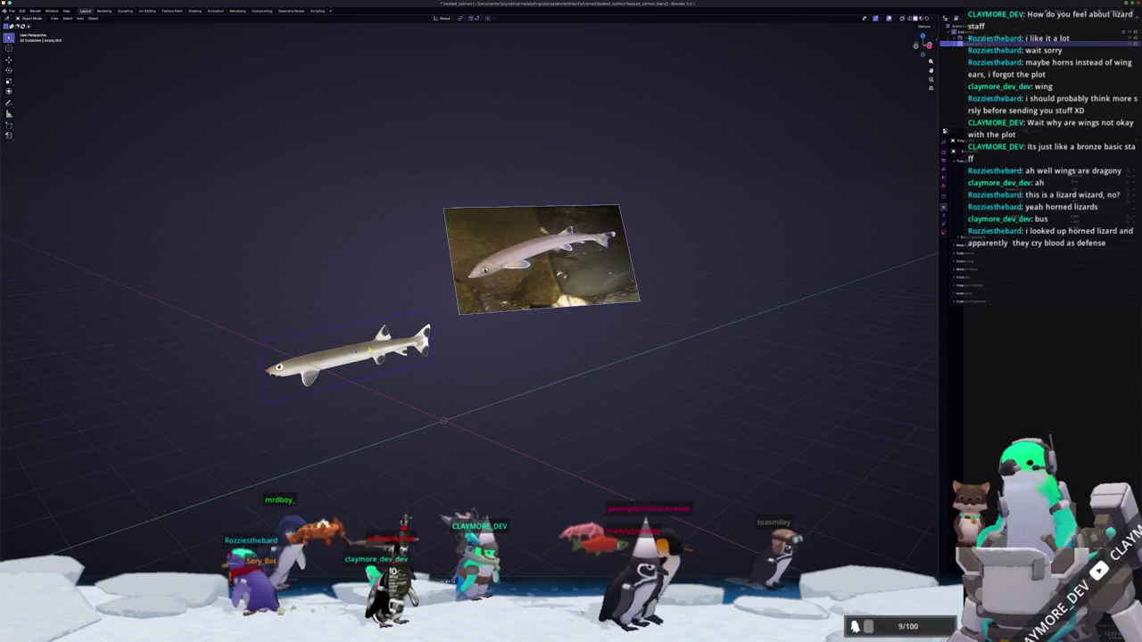
pyautogui.press('y')
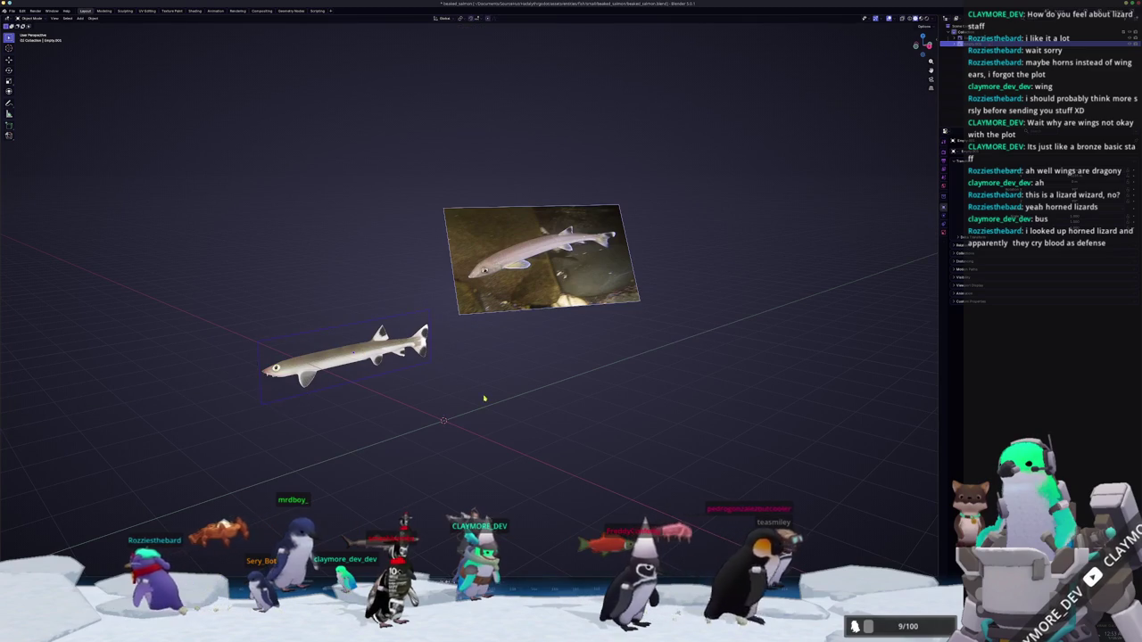
pyautogui.press('Return')
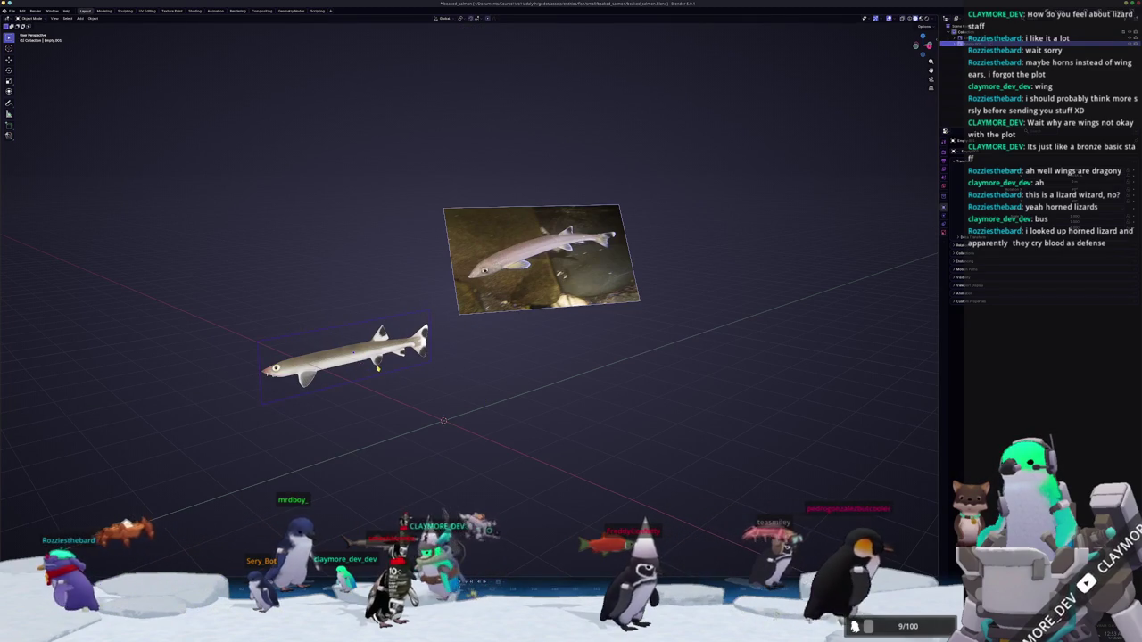
# In right side view, raise the fish image along Z to the right height.
pyautogui.press('KP_3')
pyautogui.press('g')
pyautogui.press('z')
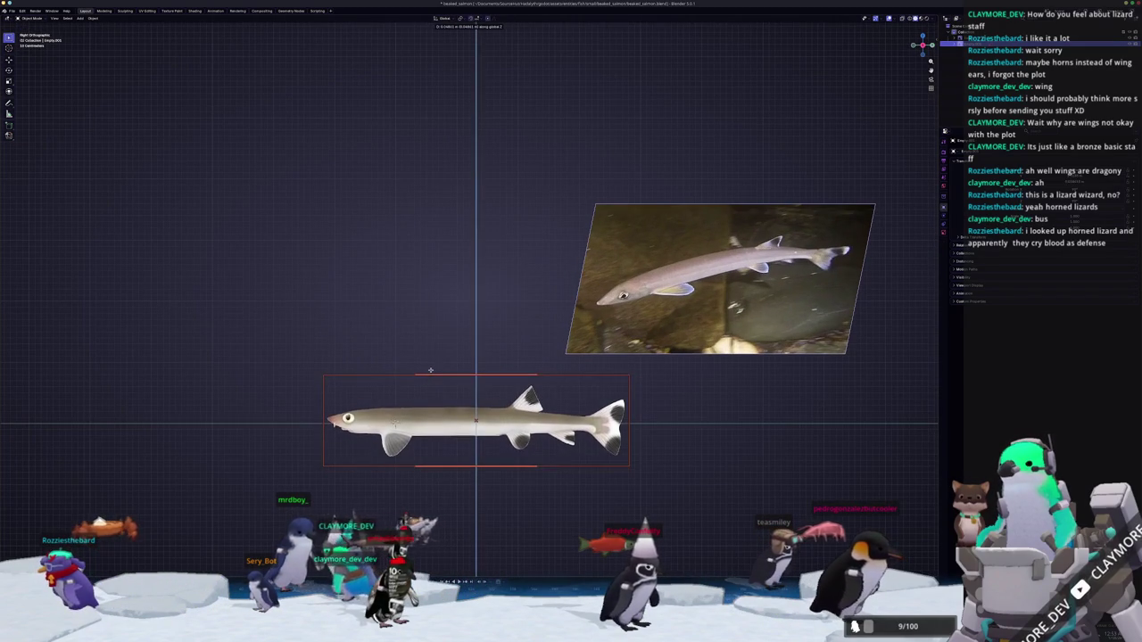
pyautogui.press('g')
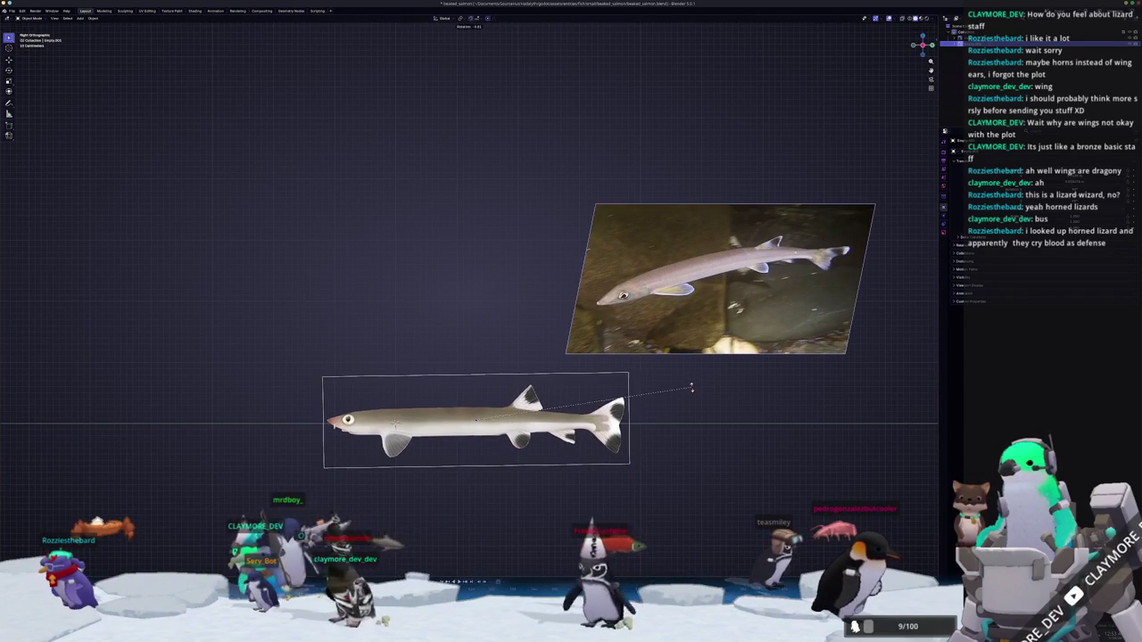
pyautogui.press('z')
pyautogui.click(691, 389)
# Rotate the upper top-view fish image about X to its new angle.
pyautogui.moveTo(669, 402)
pyautogui.mouseDown(button='middle')
pyautogui.moveTo(519, 385)
pyautogui.moveTo(446, 331)
pyautogui.moveTo(434, 293)
pyautogui.moveTo(438, 319)
pyautogui.mouseUp(button='middle')
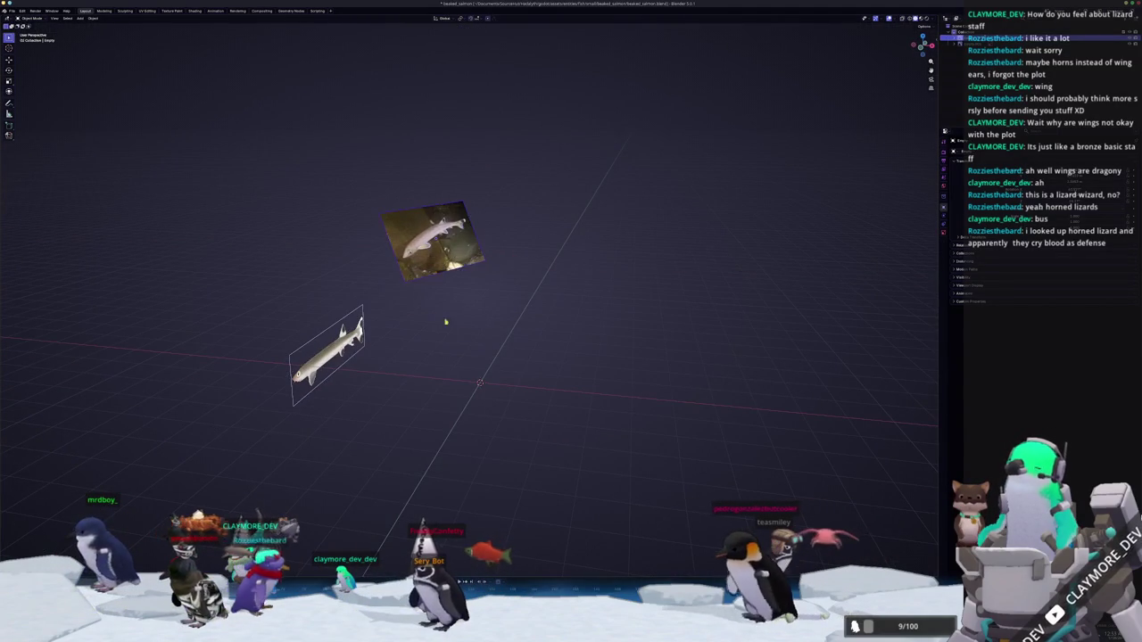
pyautogui.press('x')
pyautogui.press('x')
pyautogui.click(475, 354)
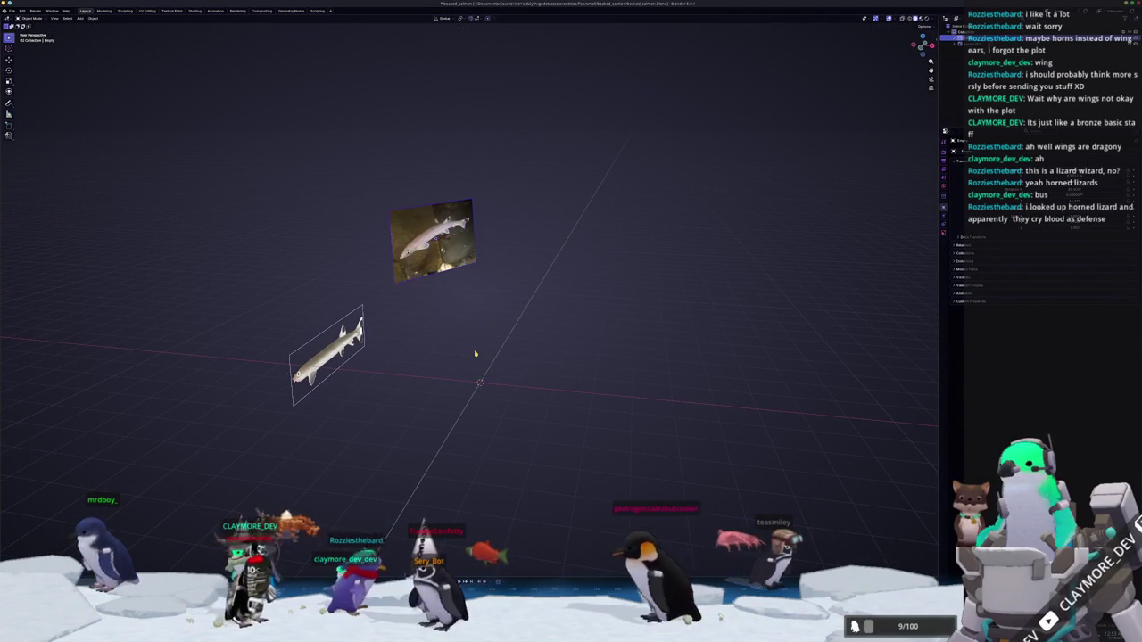
# Add a cube mesh beside the two fish references.
pyautogui.moveTo(470, 374); pyautogui.dragTo(454, 380, button='middle')
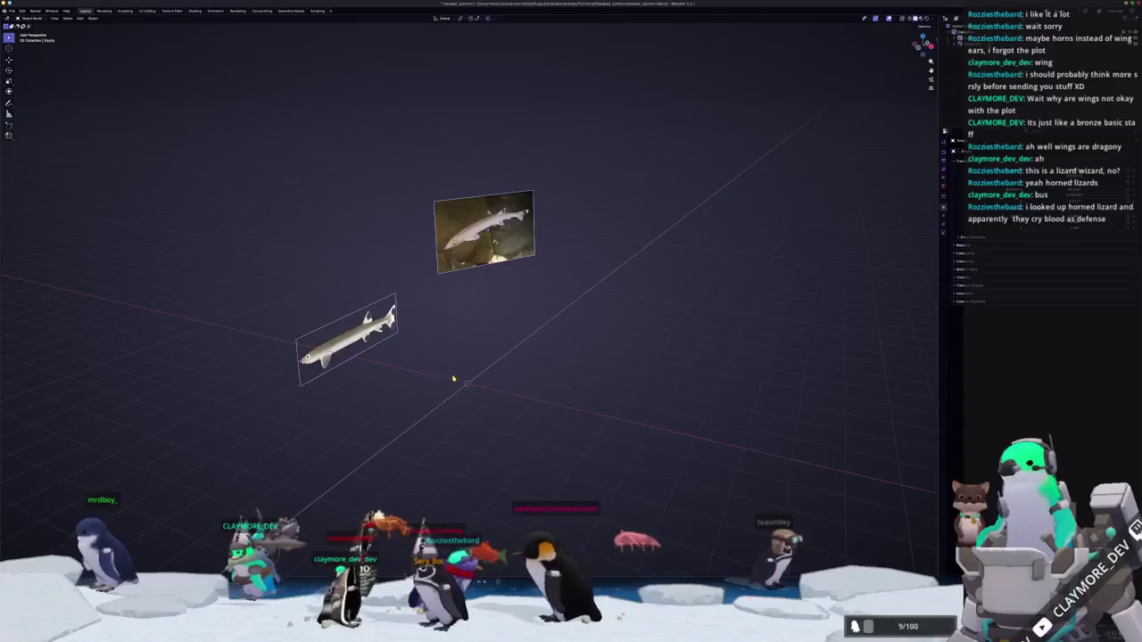
pyautogui.scroll(2, 455, 378)
pyautogui.scroll(2, 484, 357)
pyautogui.hotkey('shift', 'a')
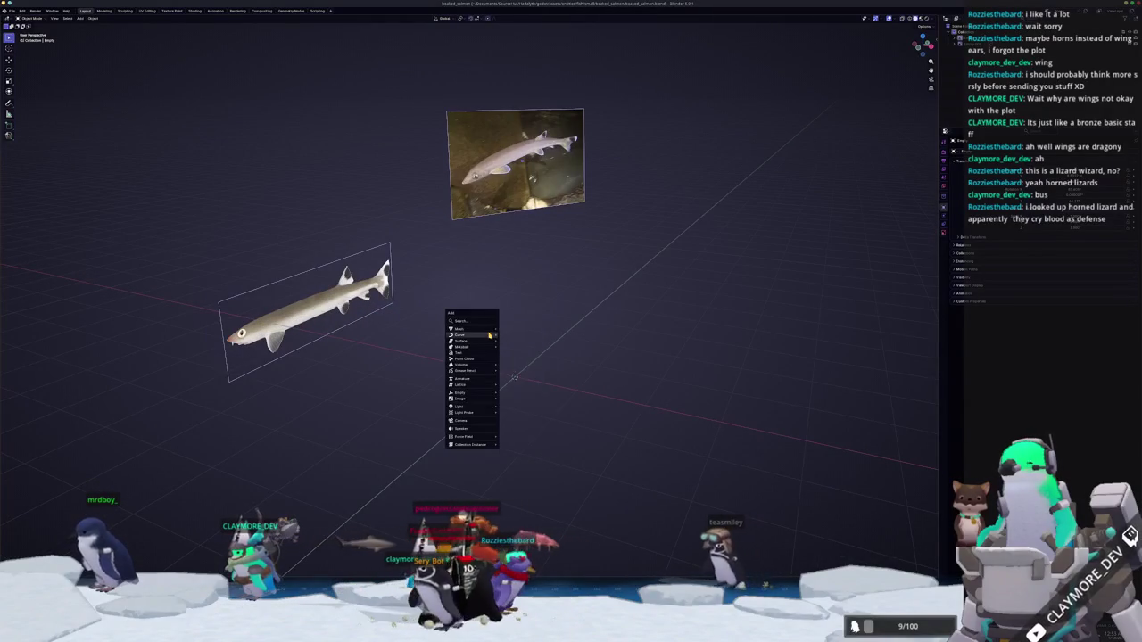
pyautogui.moveTo(464, 329)
pyautogui.click(522, 335)
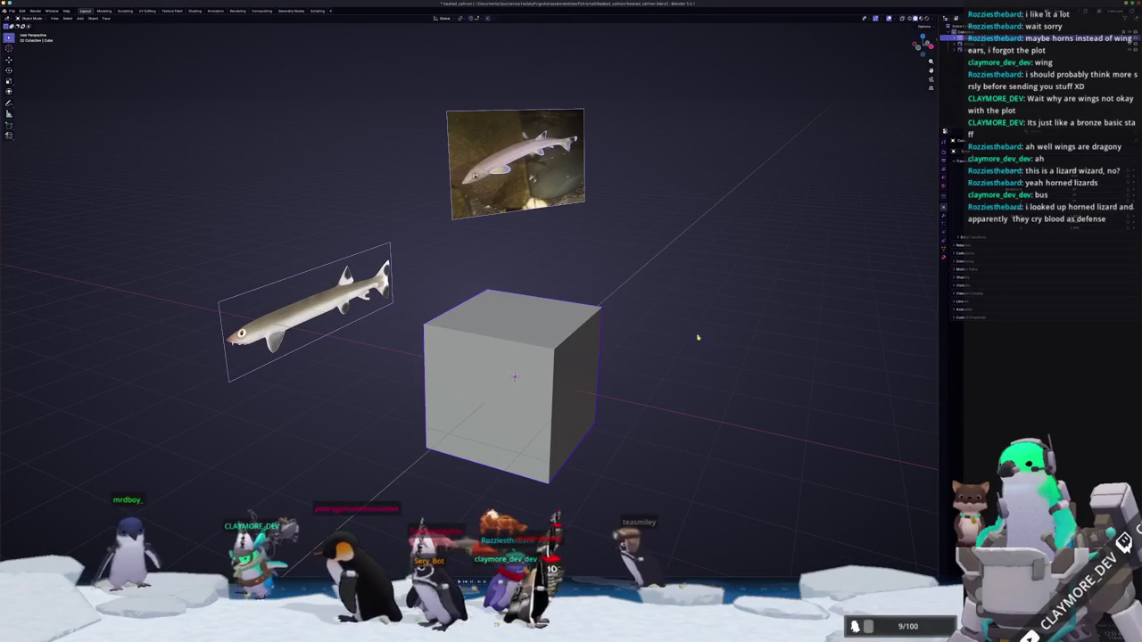
# Mirror the cube across its middle with Auto Mirror in Edit Mode.
pyautogui.press('n')
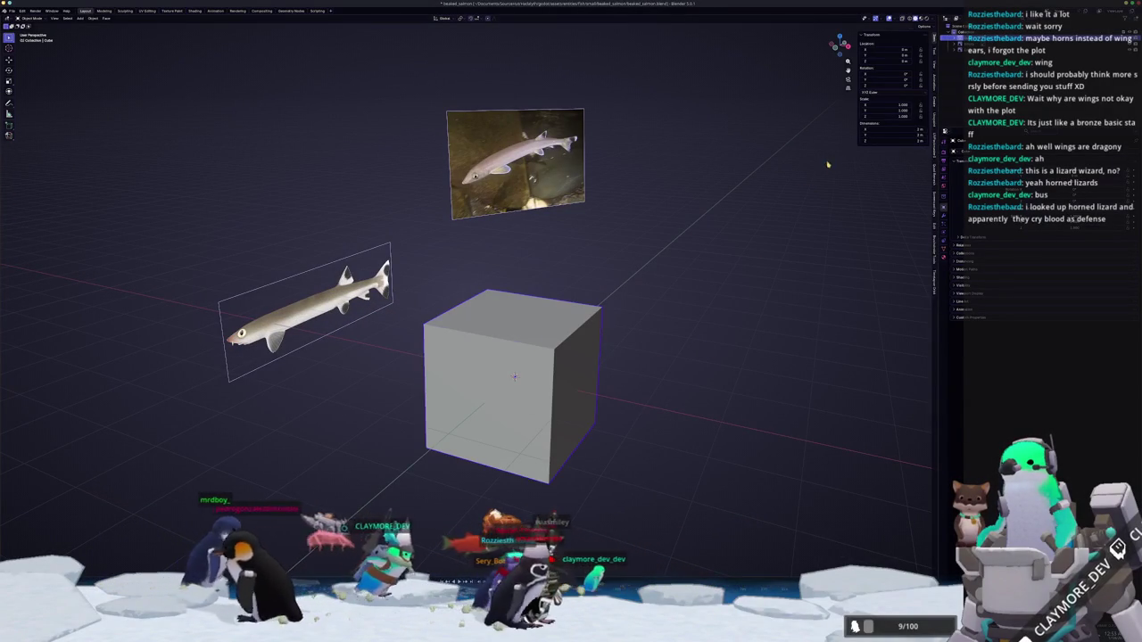
pyautogui.press('Tab')
pyautogui.click(933, 100)
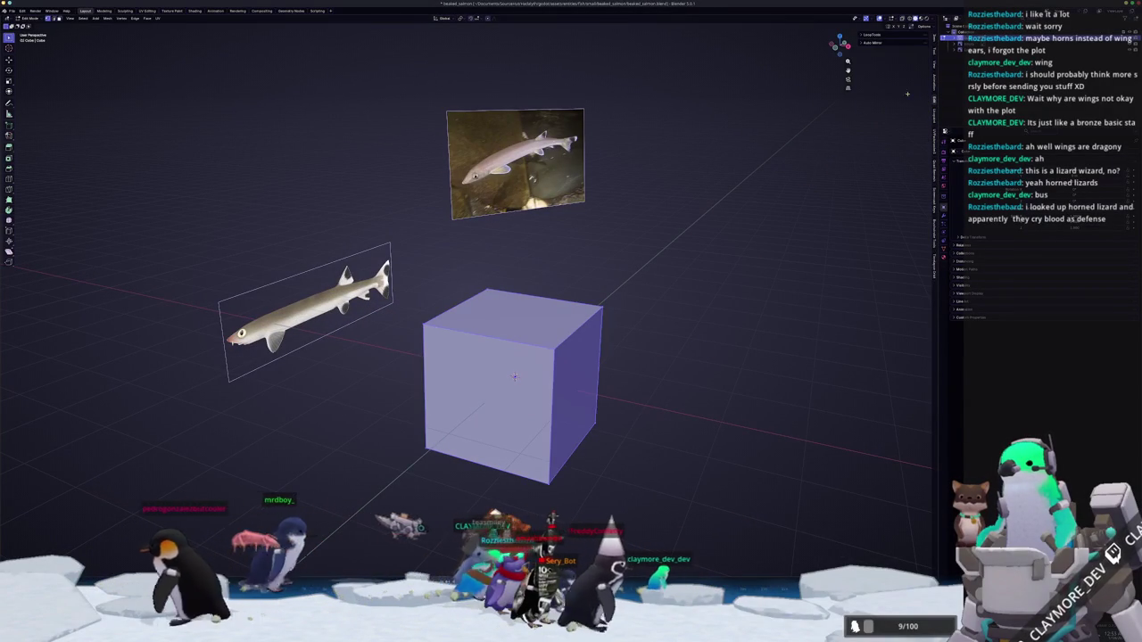
pyautogui.click(872, 42)
pyautogui.click(885, 53)
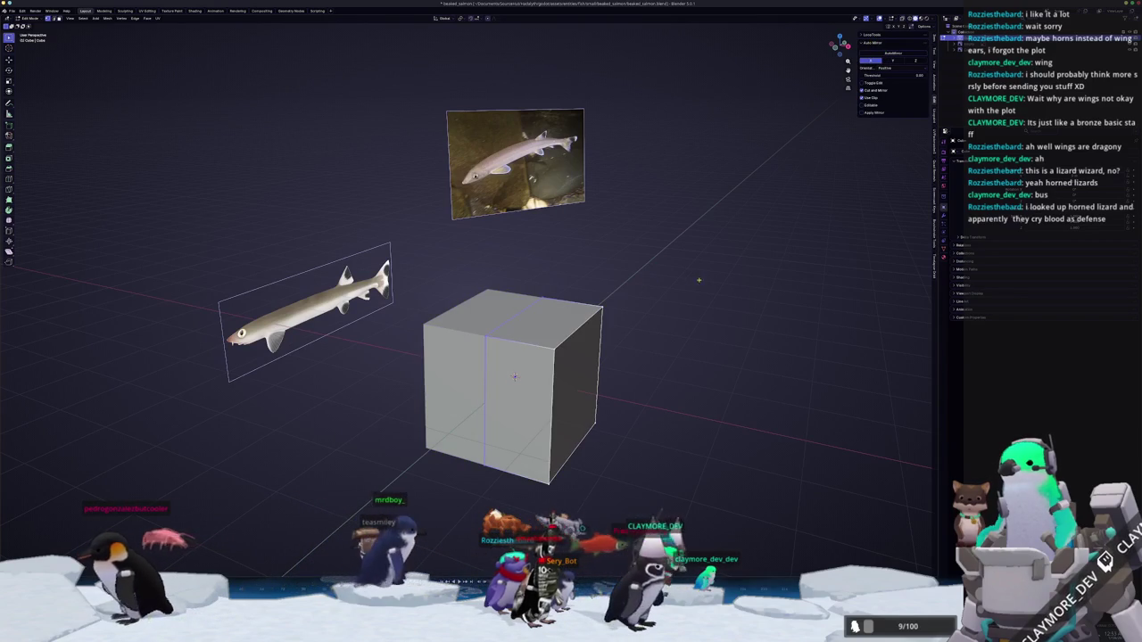
pyautogui.press('a')
# Scale the whole cube down to a small block in Object Mode, then view it side-on.
pyautogui.press('s')
pyautogui.press('Escape')
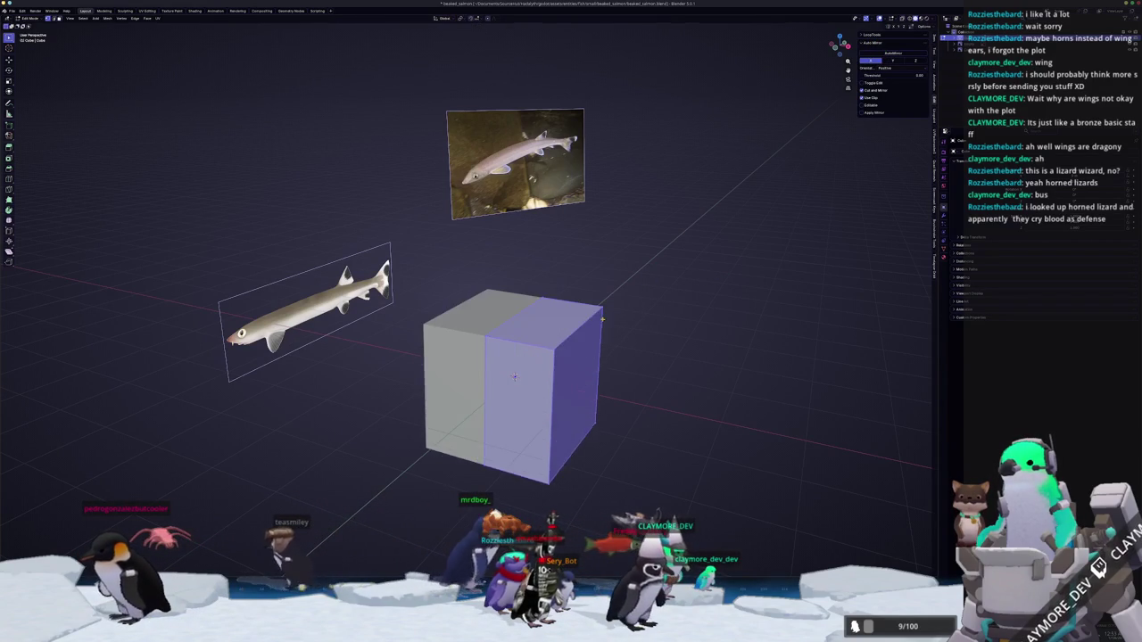
pyautogui.press('Tab')
pyautogui.press('s')
pyautogui.rightClick(563, 351)
pyautogui.press('Escape')
pyautogui.press('KP_1')
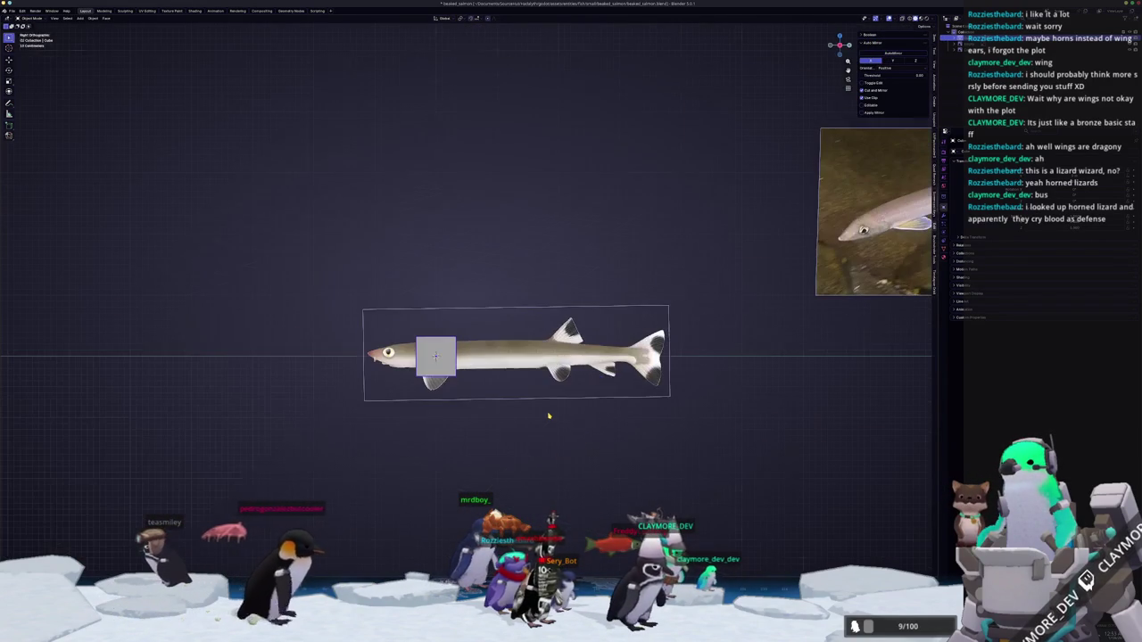
# With X-ray on in Edit Mode, box-select the cube's head-side vertices.
pyautogui.scroll(3, 548, 416)
pyautogui.keyDown('shift'); pyautogui.moveTo(473, 419); pyautogui.dragTo(557, 357, button='middle'); pyautogui.keyUp('shift')
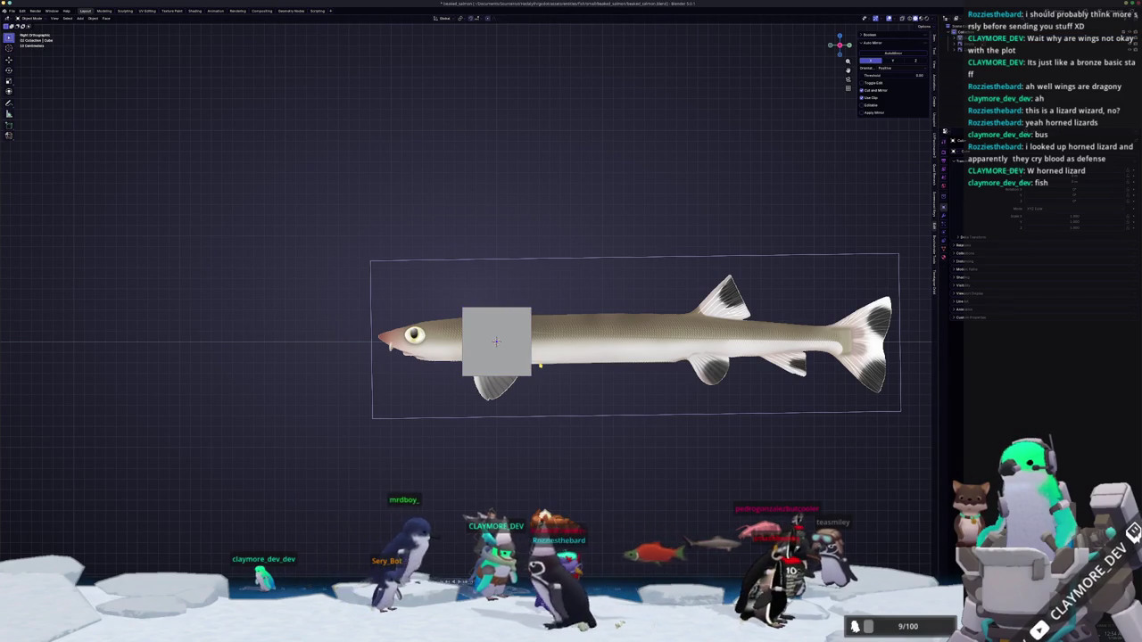
pyautogui.press('Tab')
pyautogui.scroll(1, 465, 299)
pyautogui.hotkey('alt', 'z')
pyautogui.moveTo(485, 418); pyautogui.dragTo(442, 384)
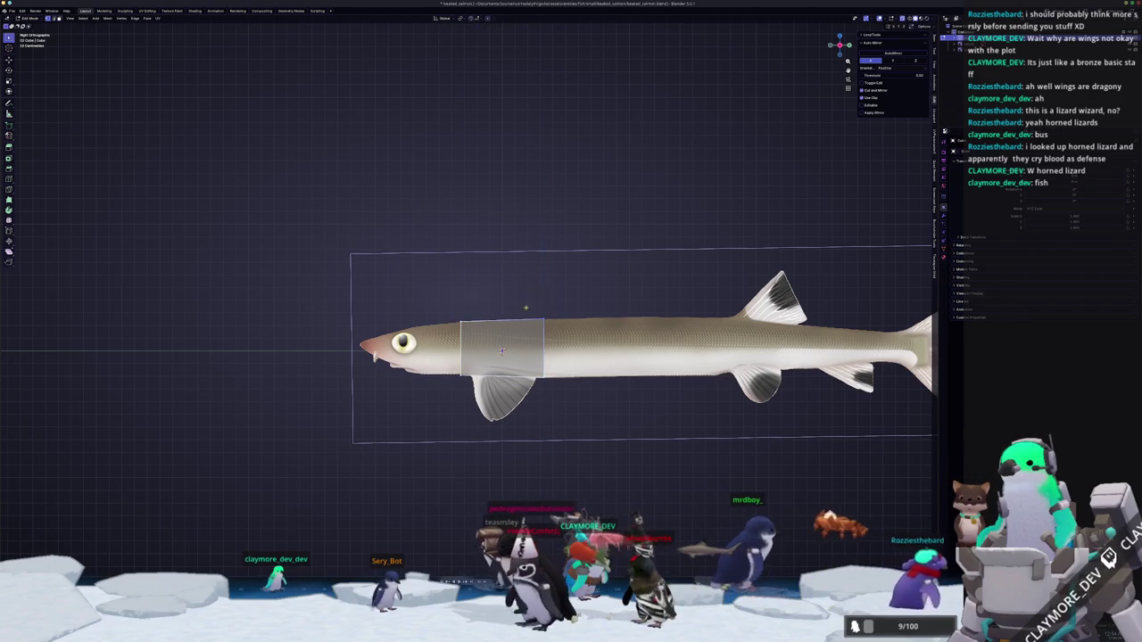
pyautogui.scroll(1, 606, 435)
pyautogui.moveTo(473, 427); pyautogui.dragTo(451, 392)
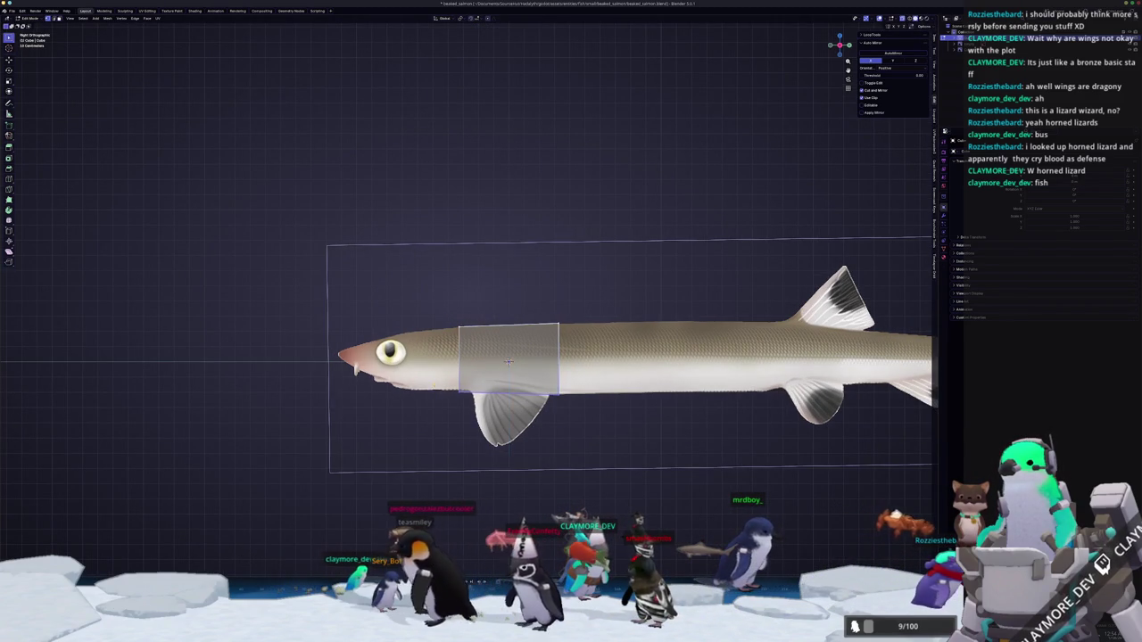
# Extrude a new body segment toward the head and adjust its height along Z.
pyautogui.scroll(2, 457, 384)
pyautogui.keyDown('shift'); pyautogui.moveTo(456, 383); pyautogui.dragTo(553, 380, button='middle'); pyautogui.keyUp('shift')
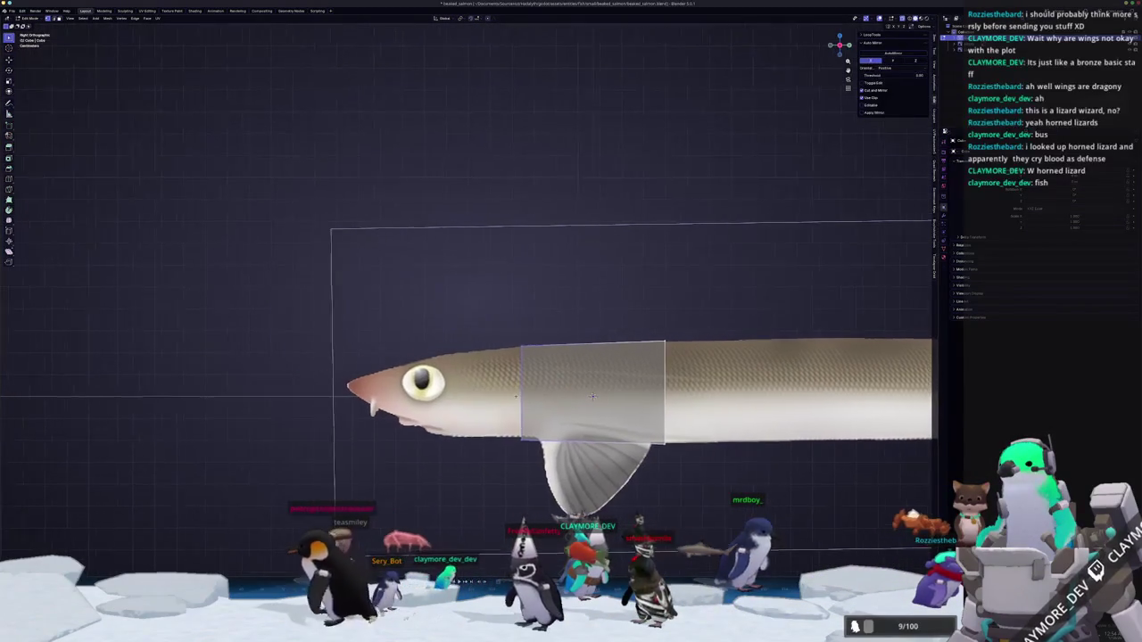
pyautogui.scroll(1, 619, 390)
pyautogui.press('e')
pyautogui.click(649, 411)
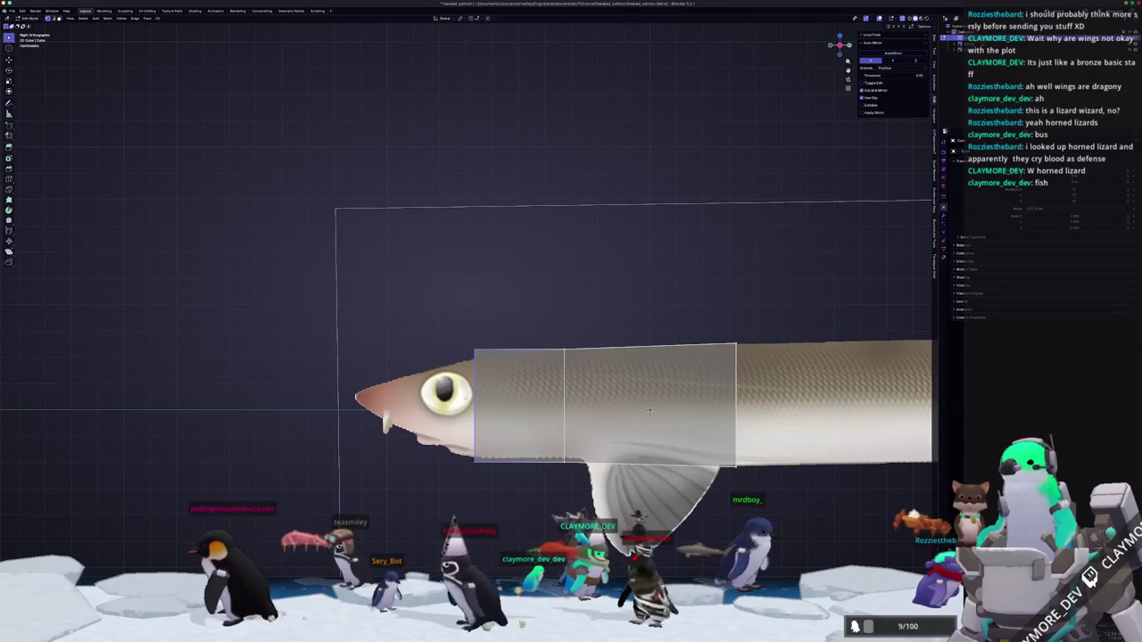
pyautogui.press('g')
pyautogui.press('z')
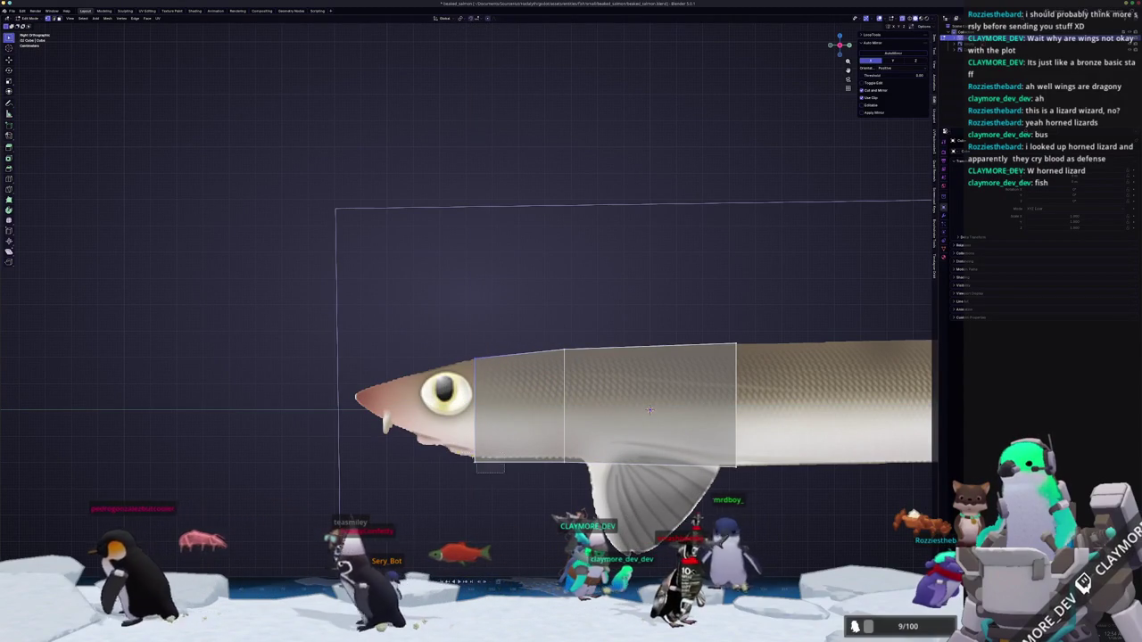
pyautogui.press('Return')
# Begin extruding a new segment from the tail-side face.
pyautogui.scroll(-2, 467, 490)
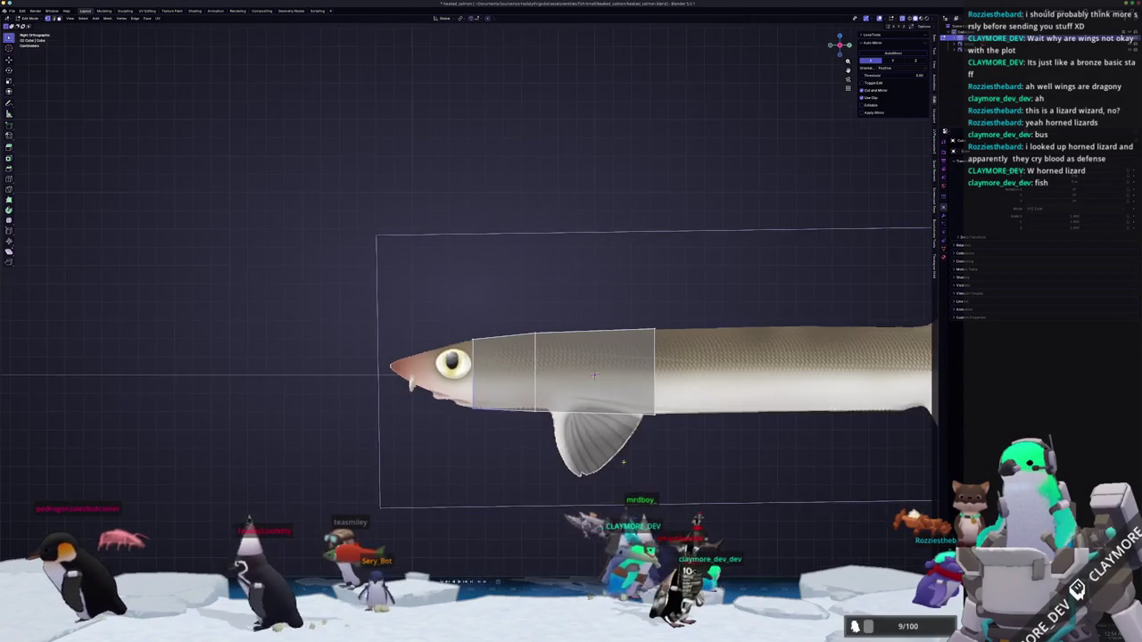
pyautogui.scroll(-1, 468, 490)
pyautogui.press('e')
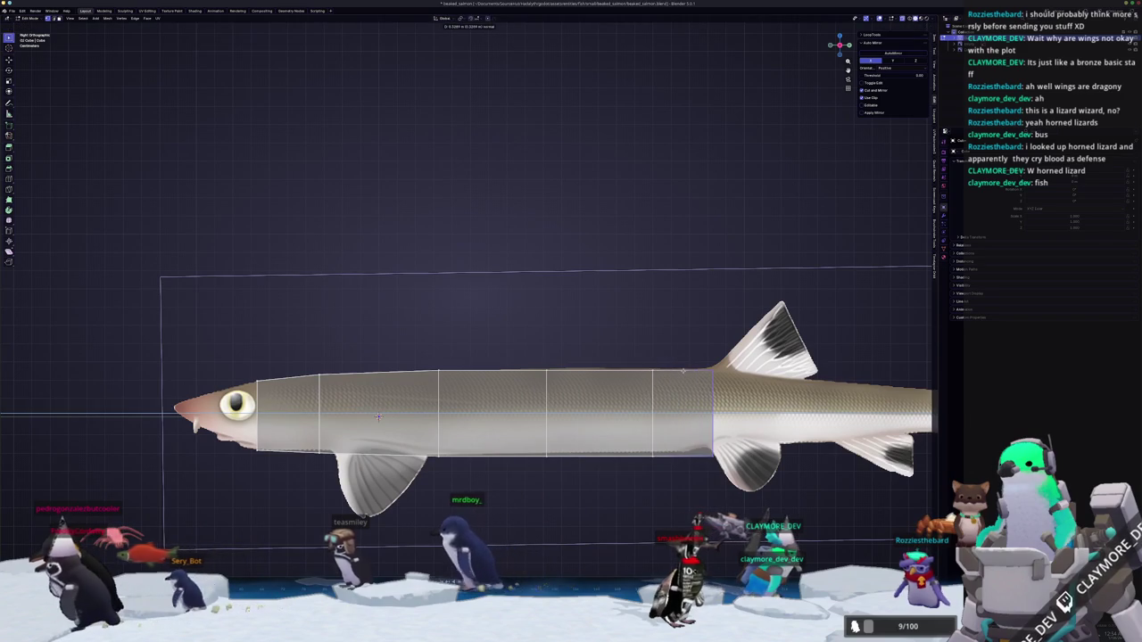
# Extrude several more body segments back along the salmon toward the tail.
pyautogui.click(680, 370)
pyautogui.keyDown('shift'); pyautogui.moveTo(680, 370); pyautogui.dragTo(515, 411, button='middle'); pyautogui.keyUp('shift')
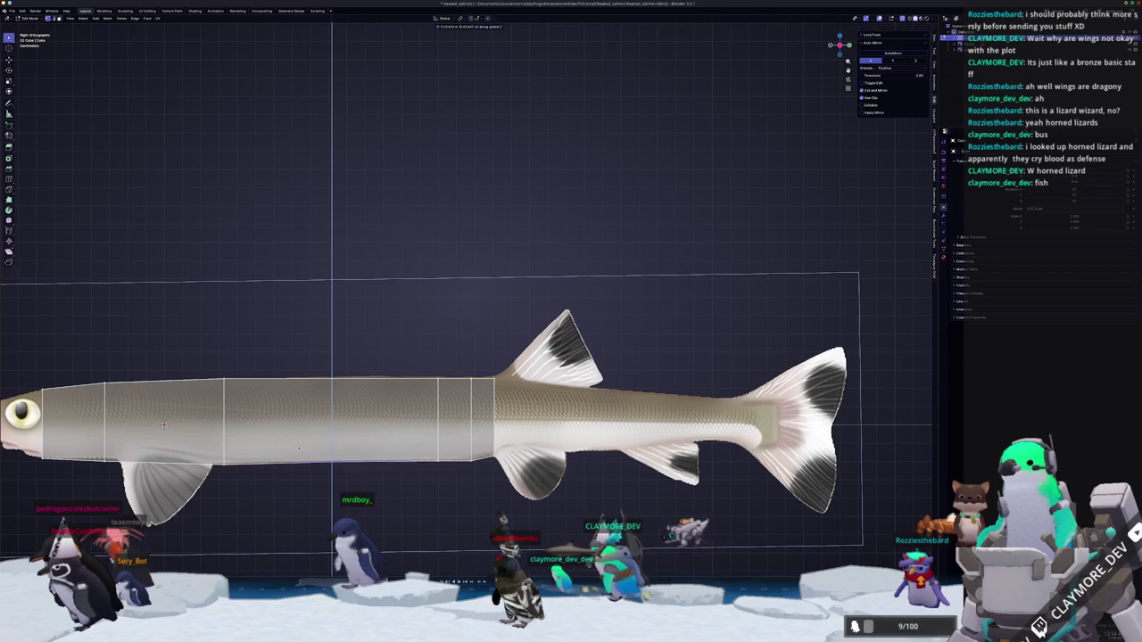
pyautogui.keyDown('shift'); pyautogui.moveTo(298, 449); pyautogui.dragTo(267, 454, button='middle'); pyautogui.keyUp('shift')
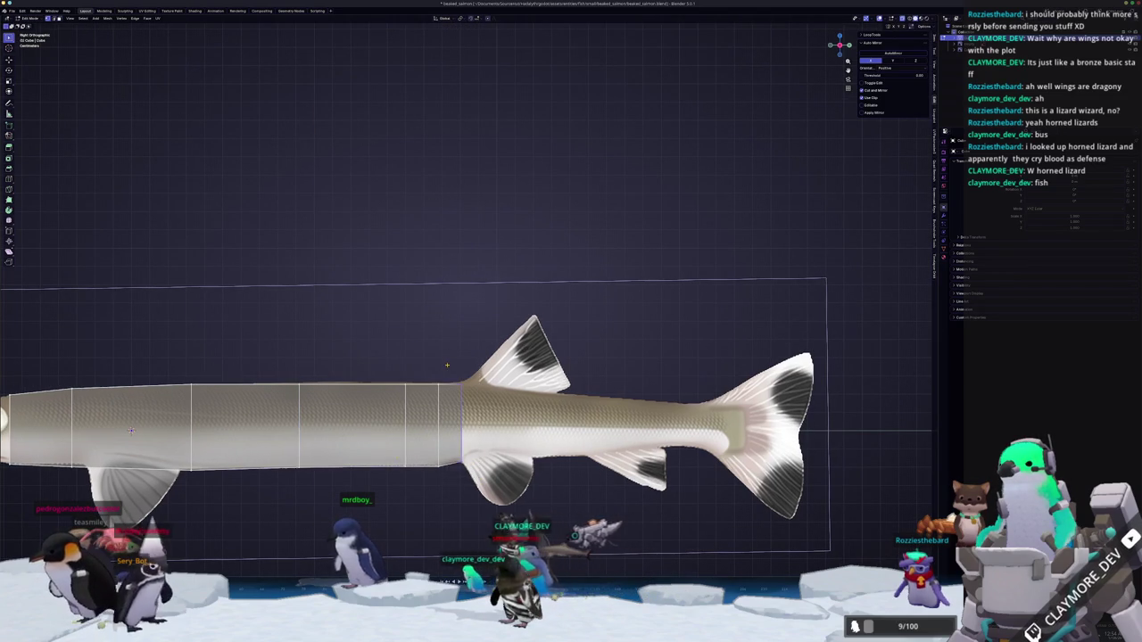
pyautogui.press('e')
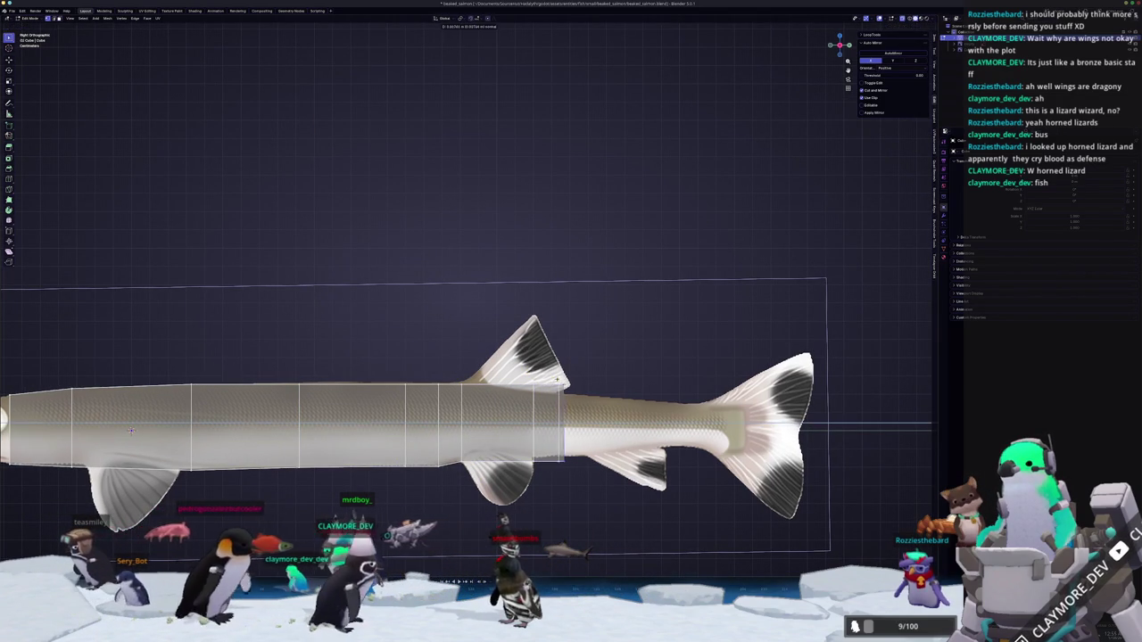
pyautogui.press('e')
pyautogui.press('e')
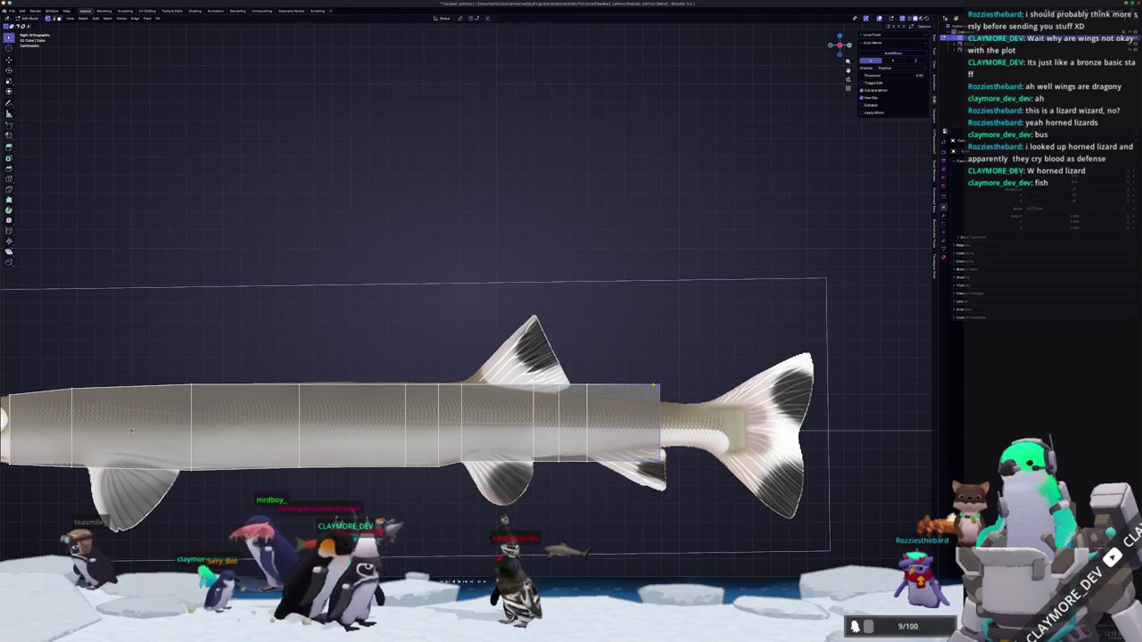
pyautogui.press('e')
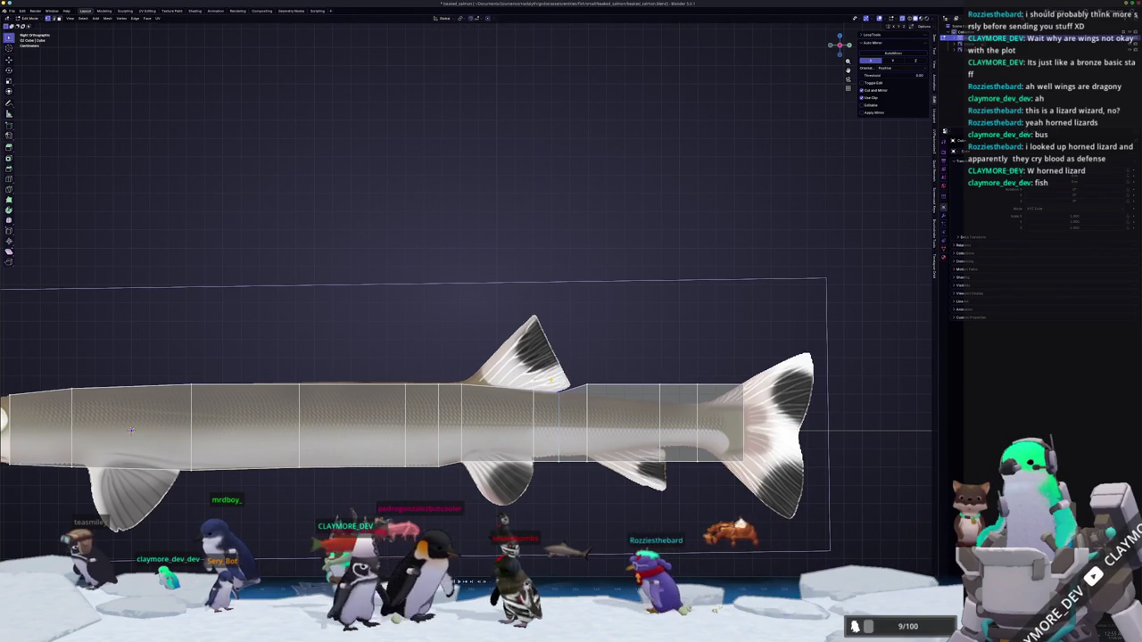
# Lower the first top vertex columns along Z to follow the back's taper.
pyautogui.press('g')
pyautogui.press('z')
pyautogui.click(585, 377)
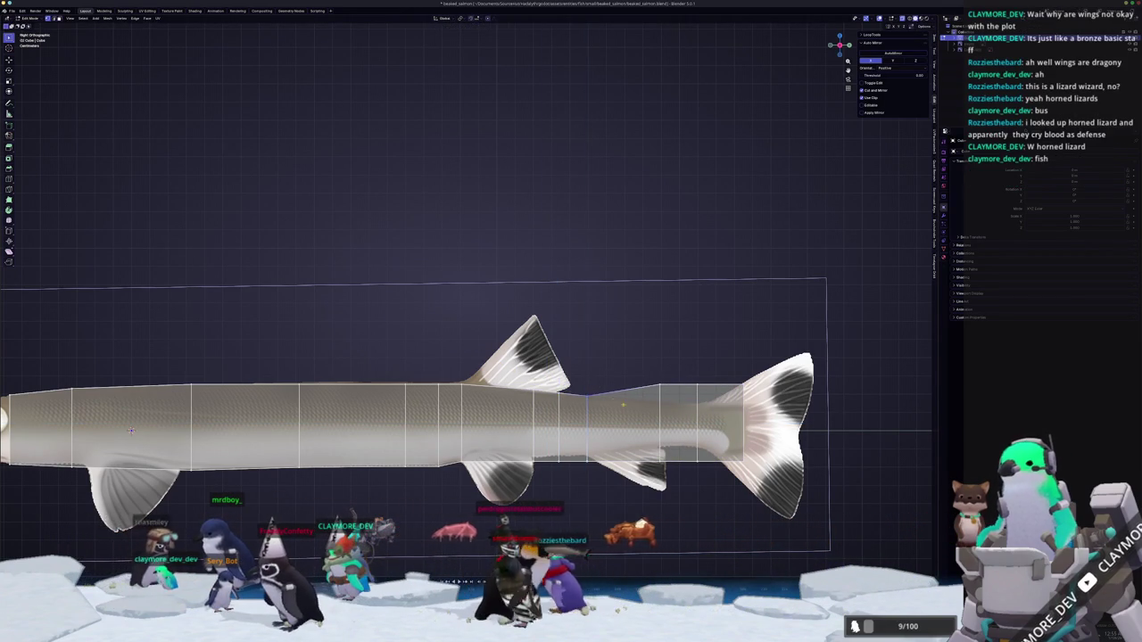
pyautogui.scroll(1, 625, 445)
pyautogui.moveTo(628, 394); pyautogui.dragTo(569, 422)
pyautogui.press('g')
pyautogui.click(595, 436)
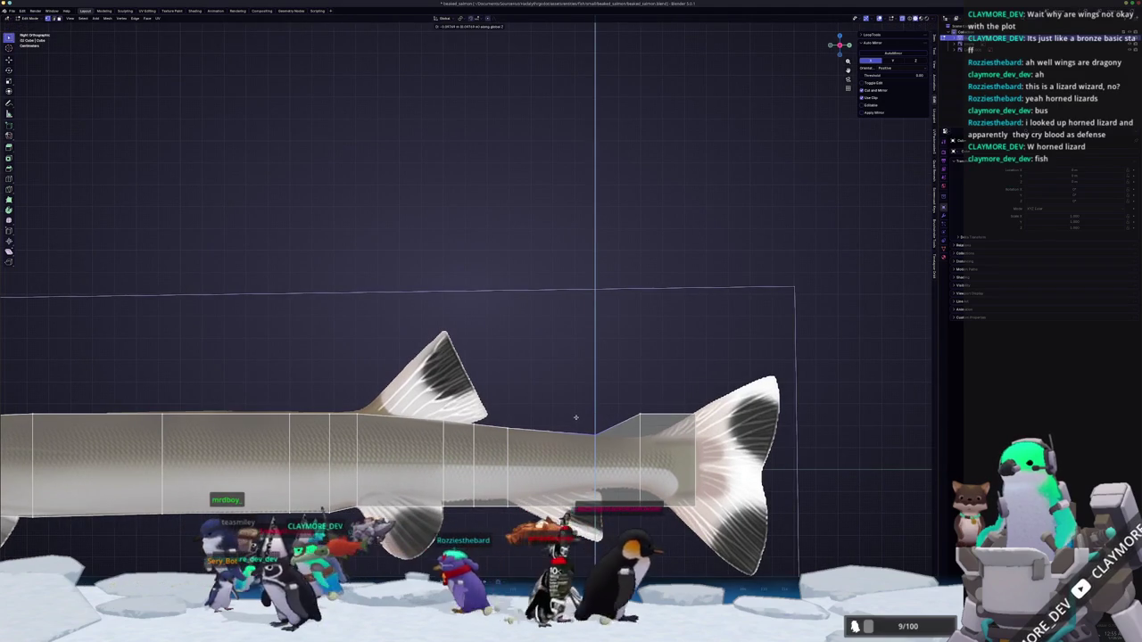
# Lower the tail-end top vertices along Z to flatten the edge toward the tail fin.
pyautogui.moveTo(676, 417); pyautogui.dragTo(638, 391)
pyautogui.press('g')
pyautogui.press('z')
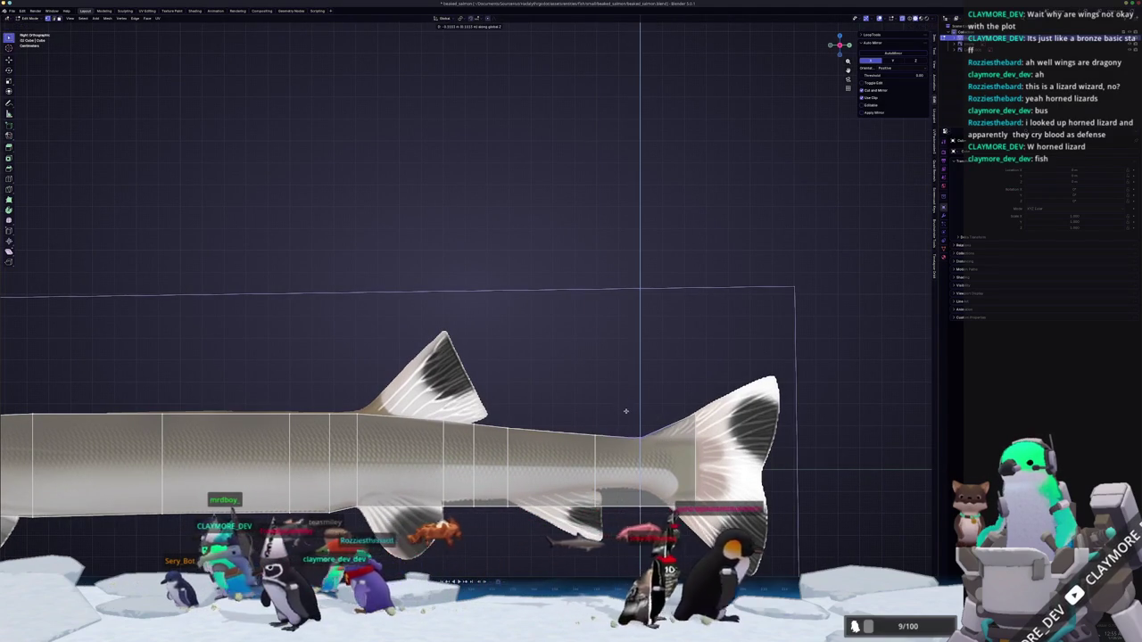
pyautogui.click(639, 412)
pyautogui.press('g')
pyautogui.press('z')
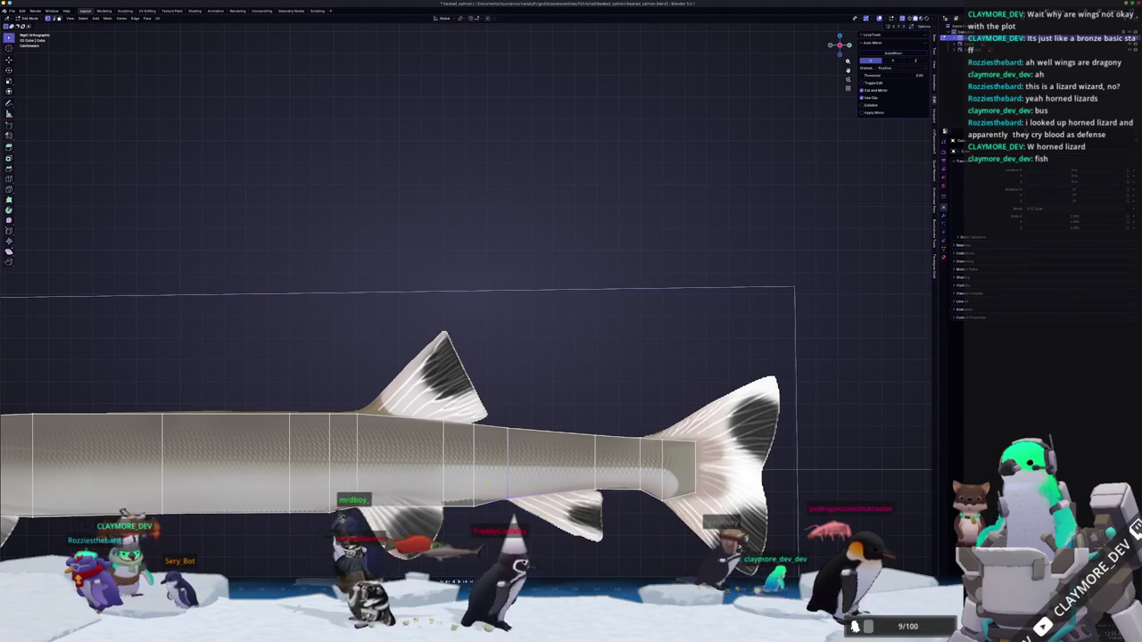
pyautogui.keyDown('shift'); pyautogui.moveTo(446, 446); pyautogui.dragTo(498, 406, button='middle'); pyautogui.keyUp('shift')
pyautogui.press('g')
pyautogui.press('z')
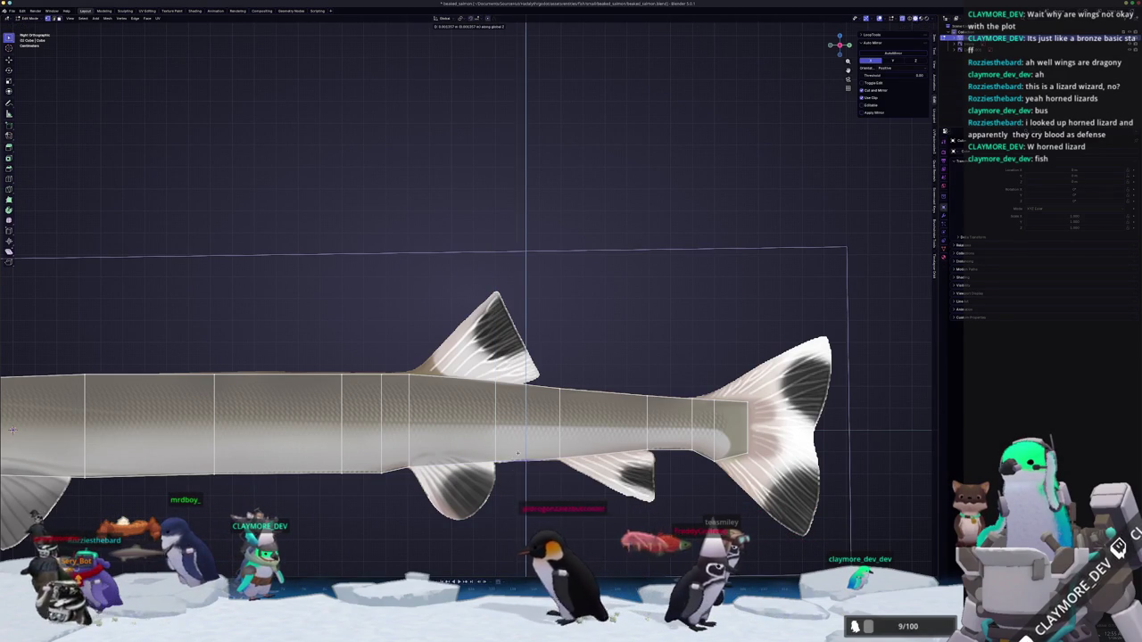
pyautogui.scroll(-3, 440, 460)
pyautogui.scroll(-2, 440, 460)
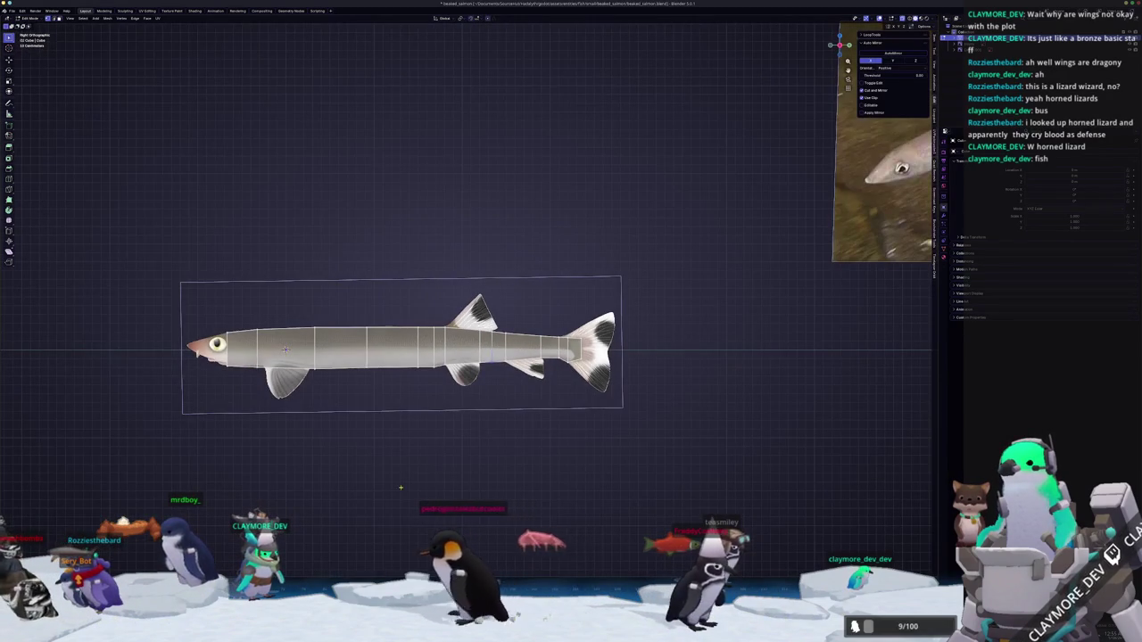
# Finish sliding the edge loop into place and slide a vertex along its edge.
pyautogui.scroll(2, 406, 479)
pyautogui.scroll(2, 406, 478)
pyautogui.scroll(2, 406, 478)
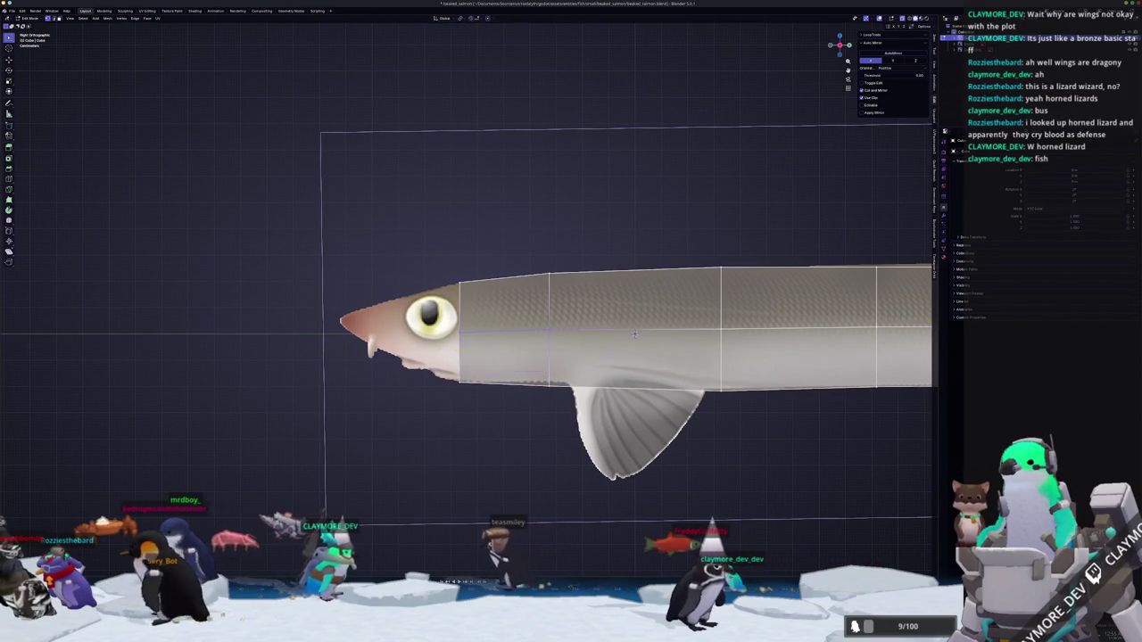
pyautogui.scroll(-5, 634, 334)
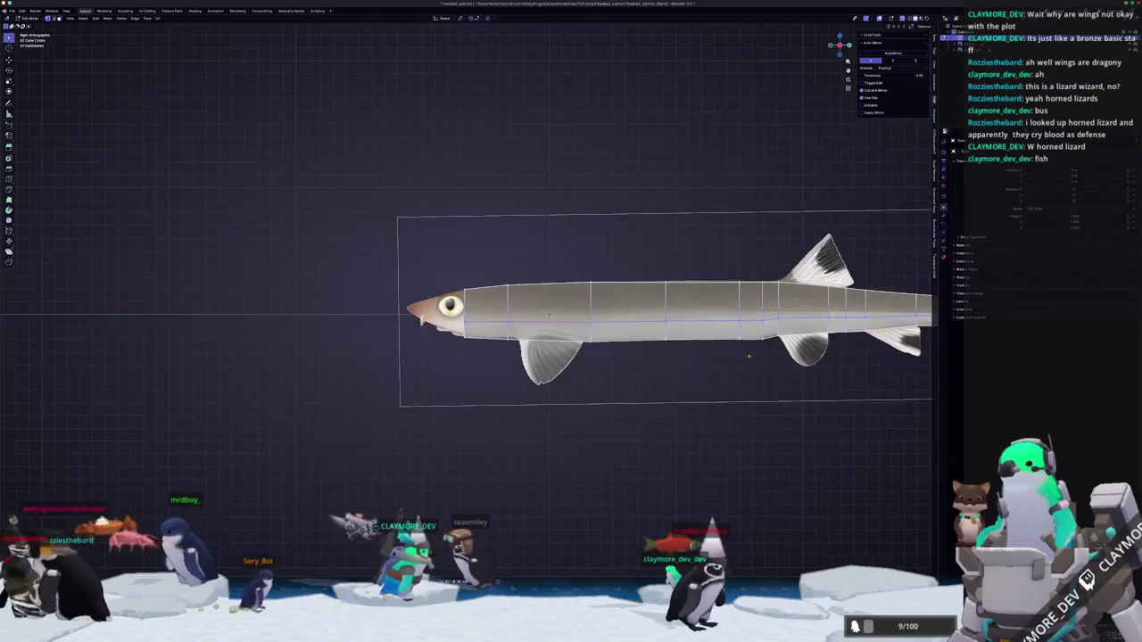
pyautogui.keyDown('ctrl'); pyautogui.scroll(-5, 634, 334); pyautogui.keyUp('ctrl')
pyautogui.scroll(5, 627, 357)
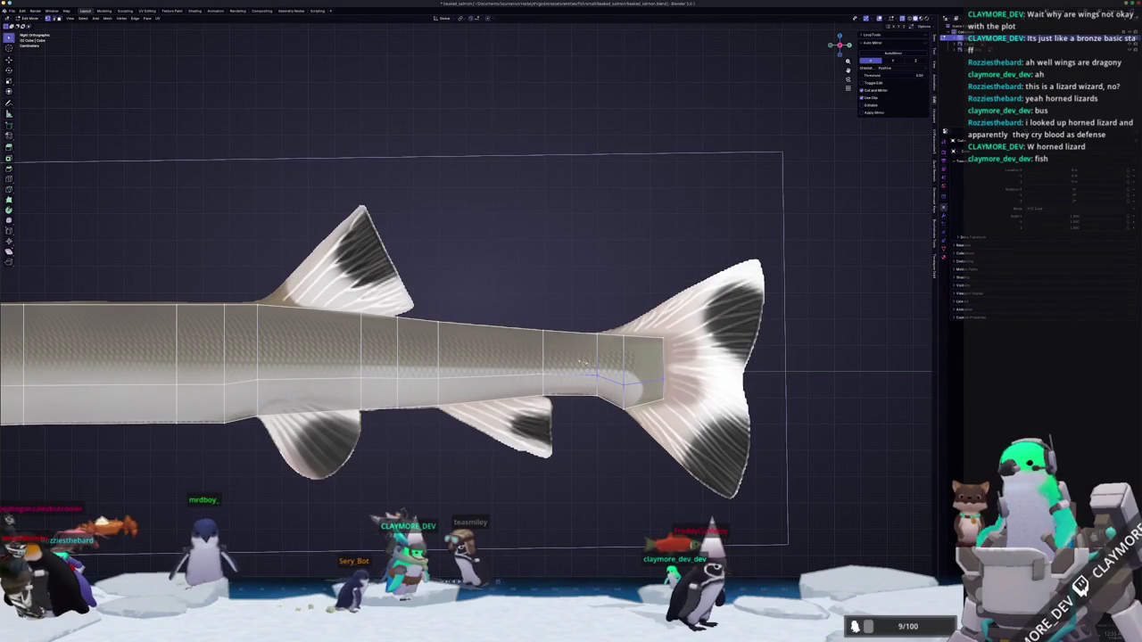
pyautogui.press('Return')
pyautogui.press('g')
pyautogui.press('g')
# Extrude the head face forward toward the snout and reposition its vertices.
pyautogui.keyDown('shift'); pyautogui.moveTo(508, 355); pyautogui.dragTo(540, 369, button='middle'); pyautogui.keyUp('shift')
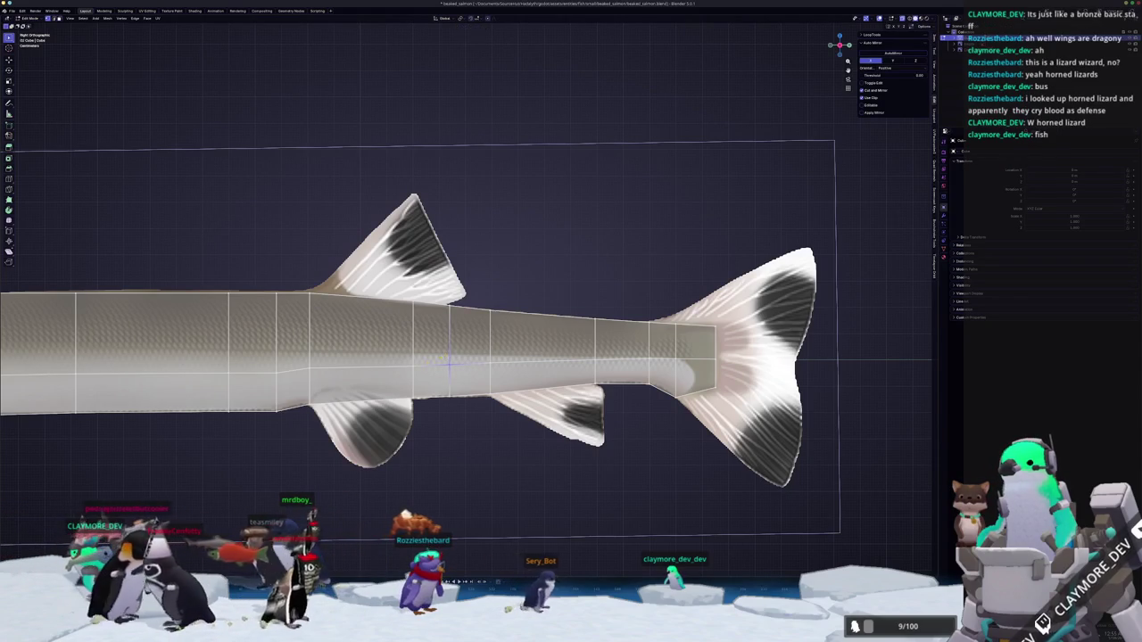
pyautogui.keyDown('shift'); pyautogui.moveTo(449, 366); pyautogui.dragTo(587, 363, button='middle'); pyautogui.keyUp('shift')
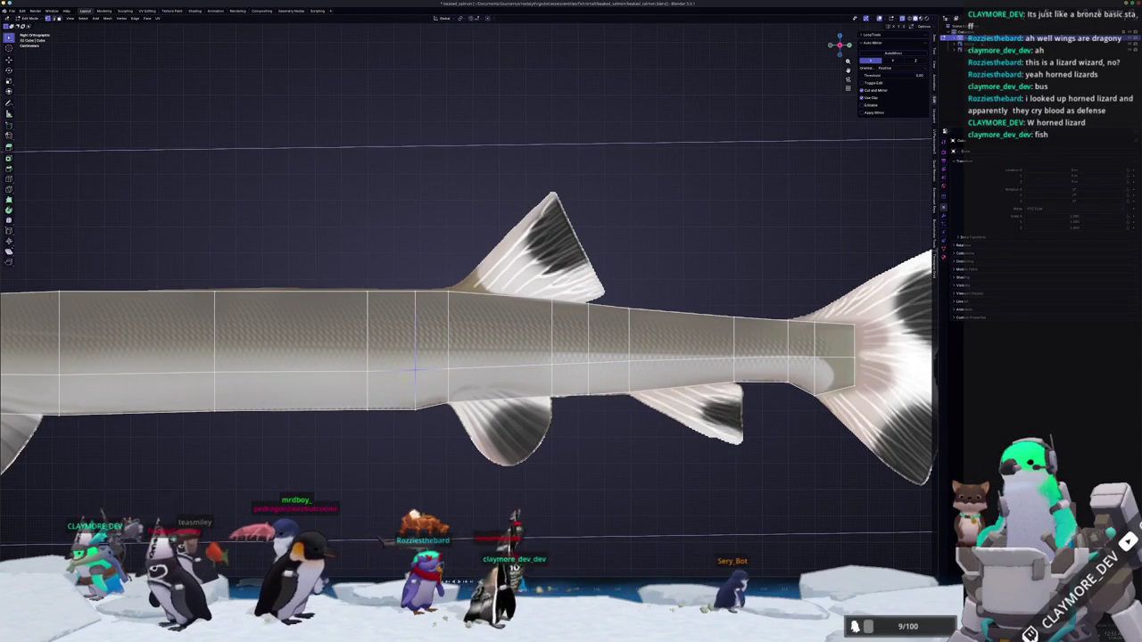
pyautogui.scroll(-3, 517, 362)
pyautogui.scroll(-3, 517, 362)
pyautogui.keyDown('shift'); pyautogui.moveTo(249, 363); pyautogui.dragTo(517, 363, button='middle'); pyautogui.keyUp('shift')
pyautogui.scroll(6, 517, 362)
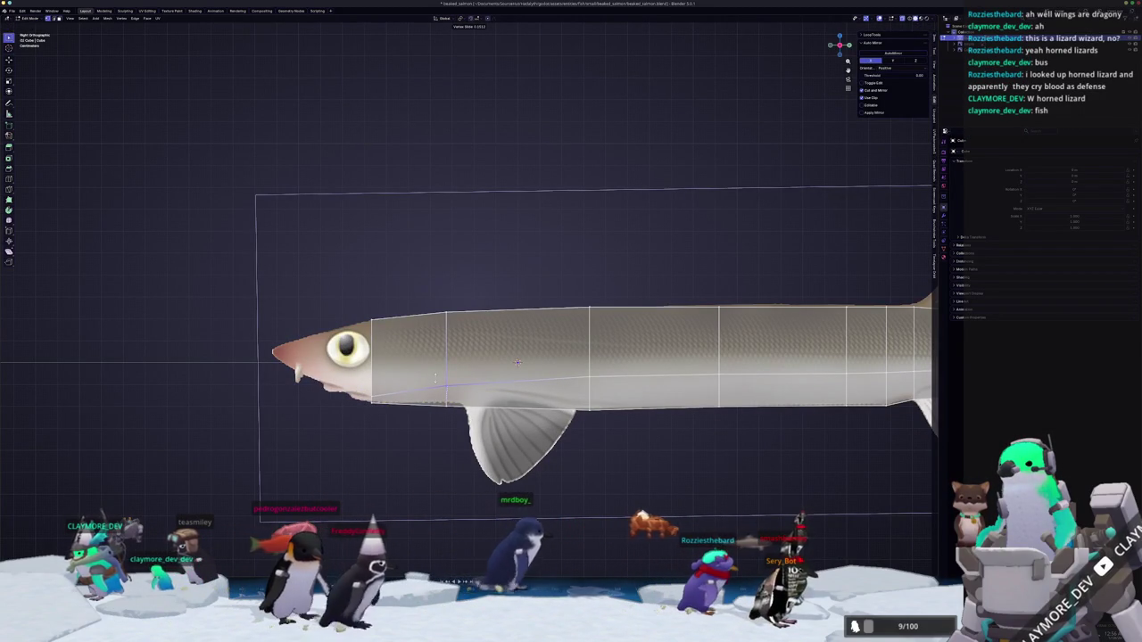
pyautogui.scroll(1, 518, 362)
pyautogui.keyDown('shift'); pyautogui.moveTo(524, 377); pyautogui.dragTo(614, 355, button='middle'); pyautogui.keyUp('shift')
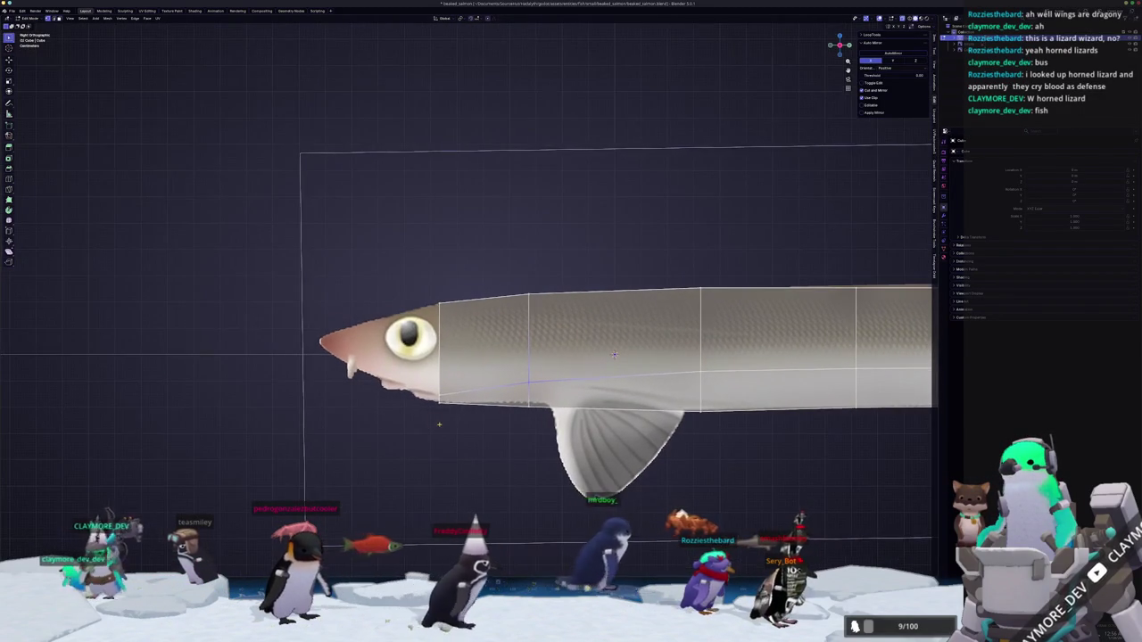
pyautogui.scroll(2, 614, 355)
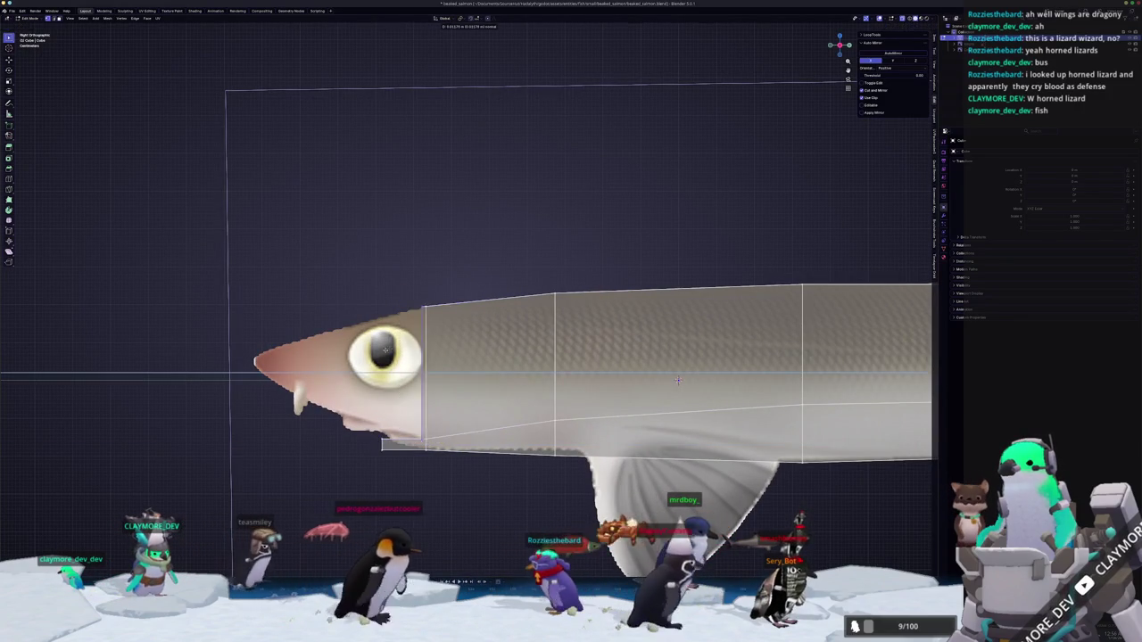
pyautogui.press('e')
pyautogui.click(218, 355)
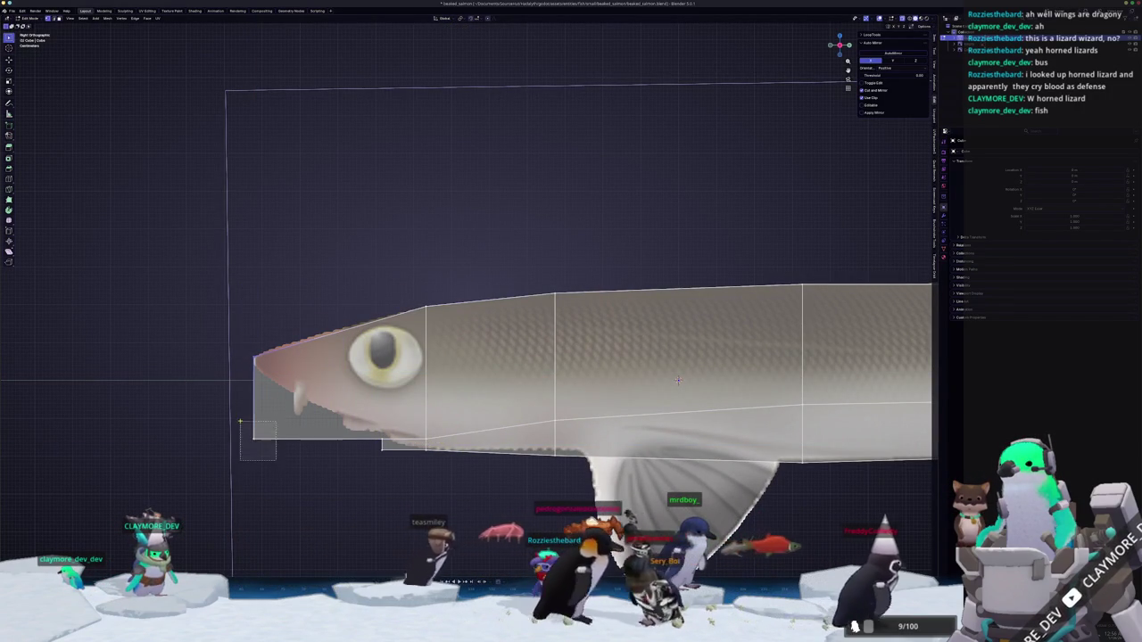
pyautogui.click(247, 359)
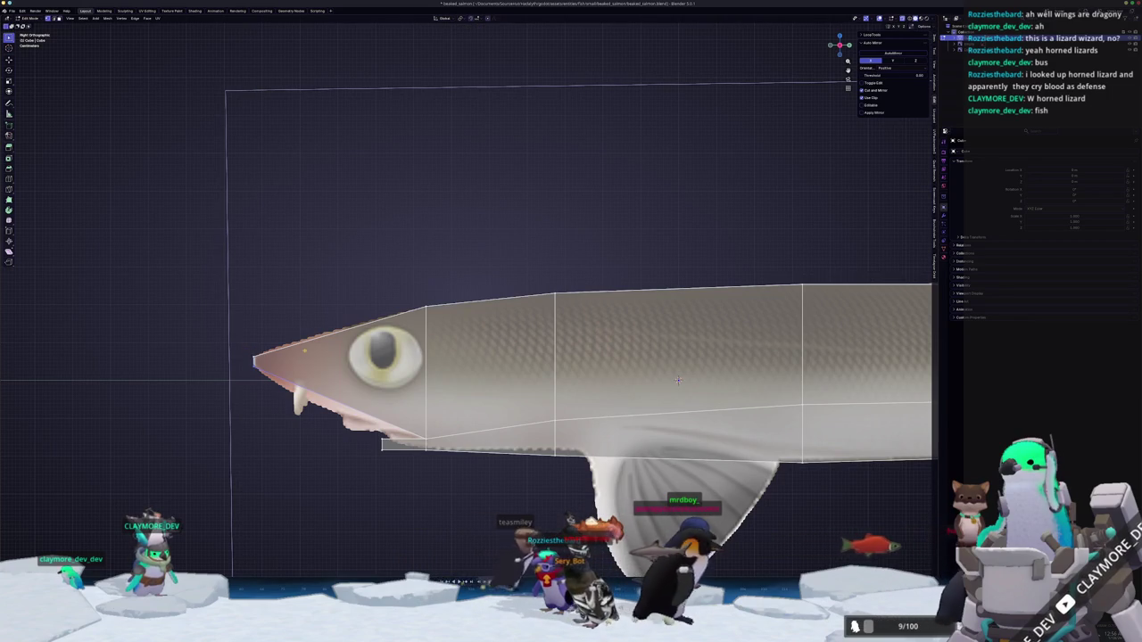
pyautogui.press('g')
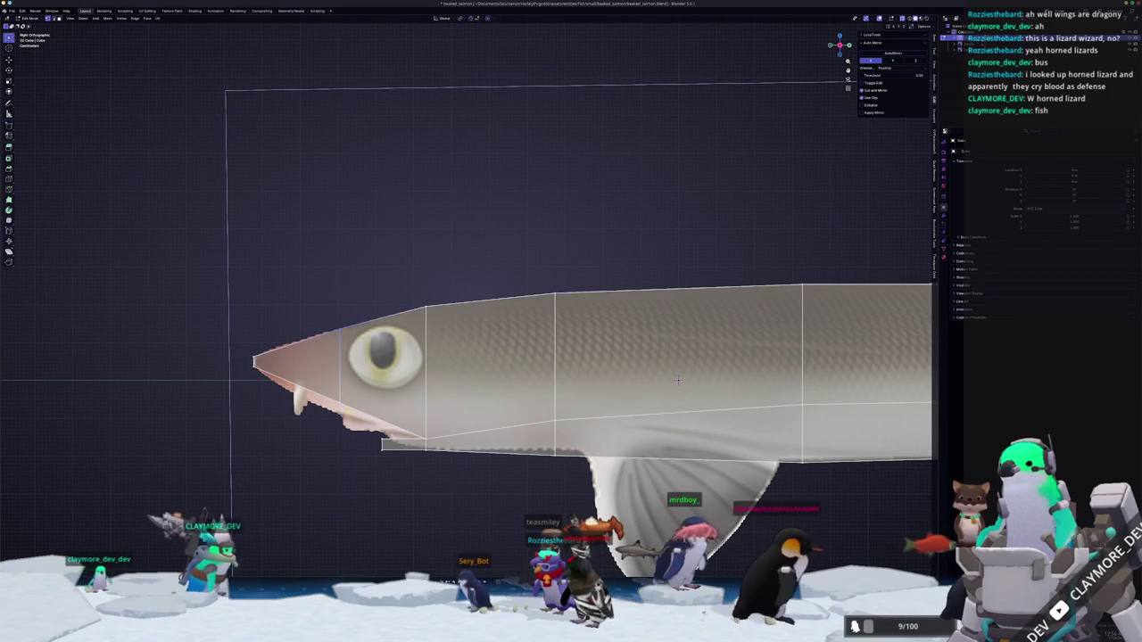
pyautogui.click(678, 381)
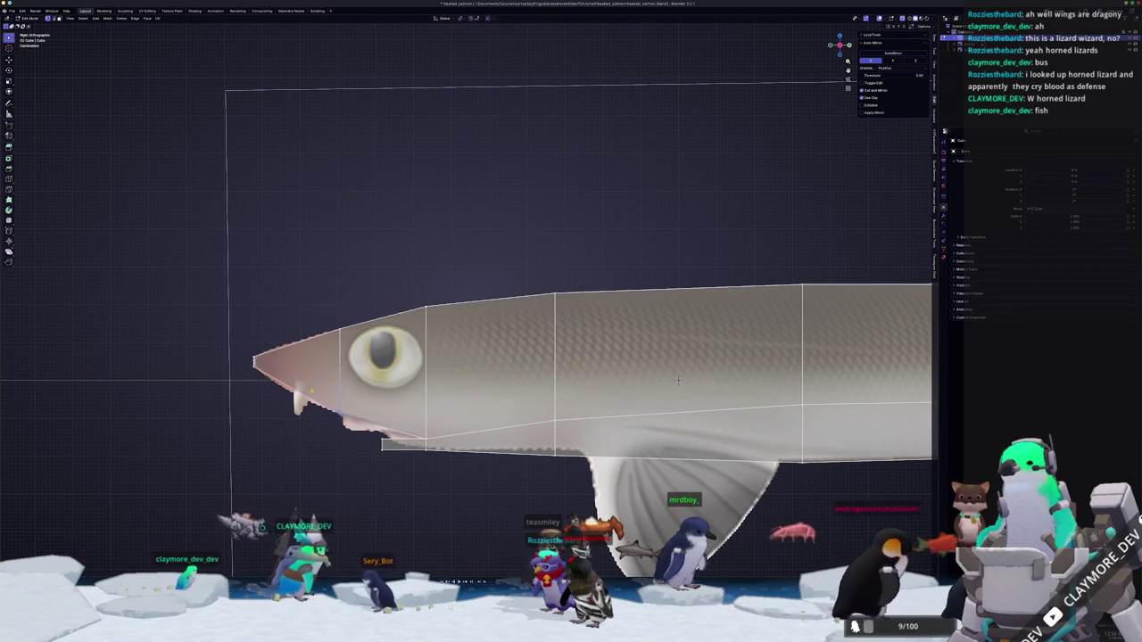
# Add an edge loop across the head and adjust its vertices to the snout outline.
pyautogui.hotkey('ctrl', 'r')
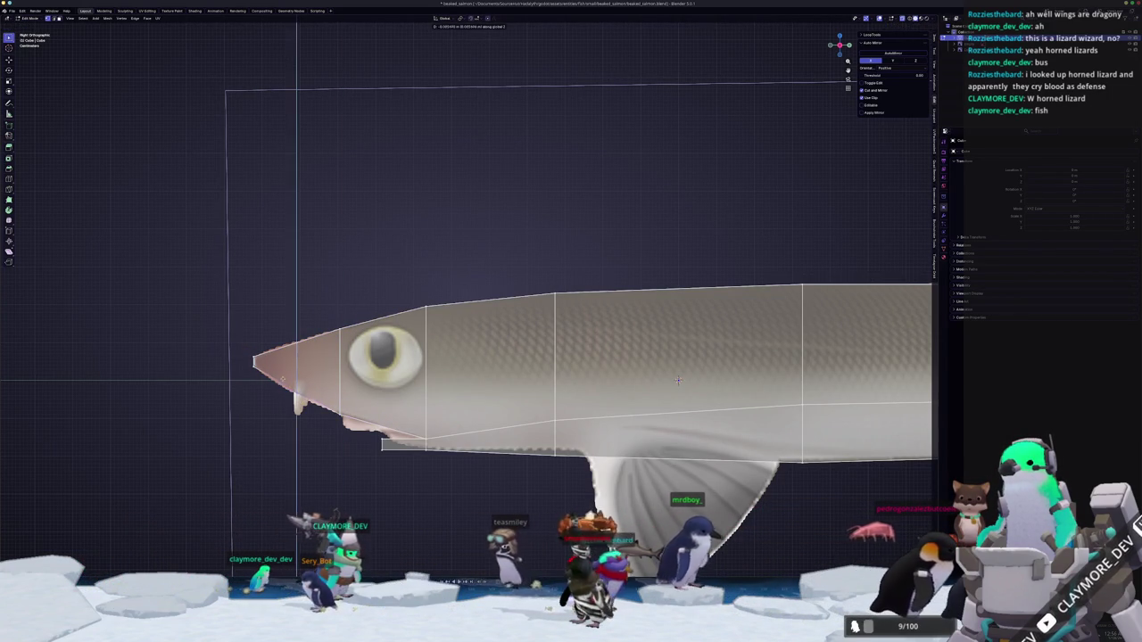
pyautogui.click(677, 381)
pyautogui.scroll(-2, 613, 355)
pyautogui.scroll(1, 613, 355)
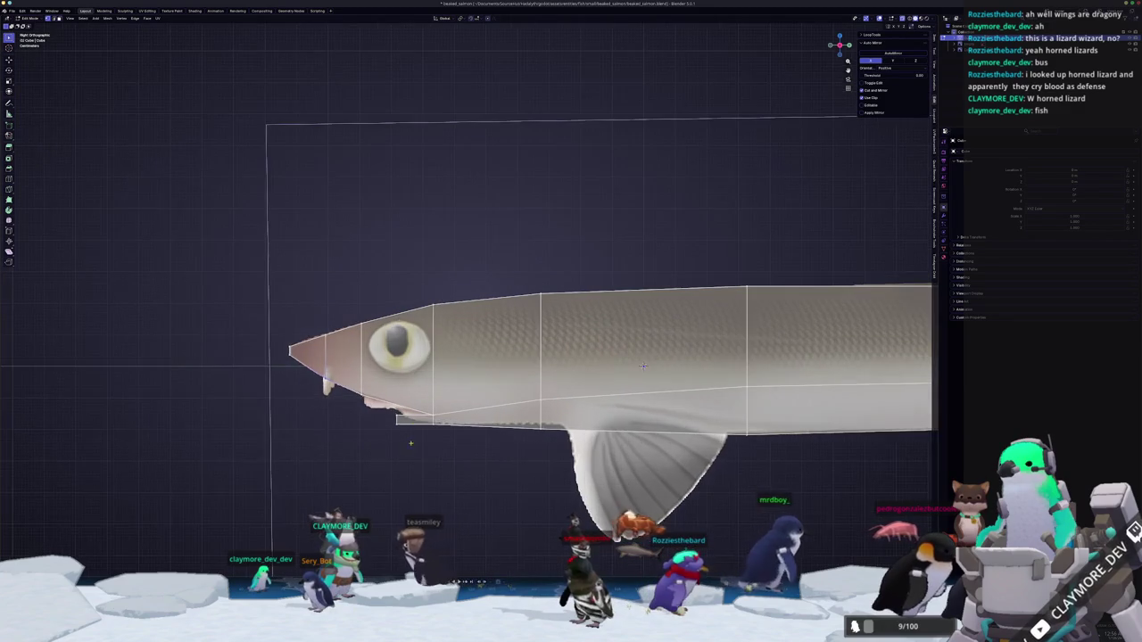
pyautogui.scroll(2, 720, 397)
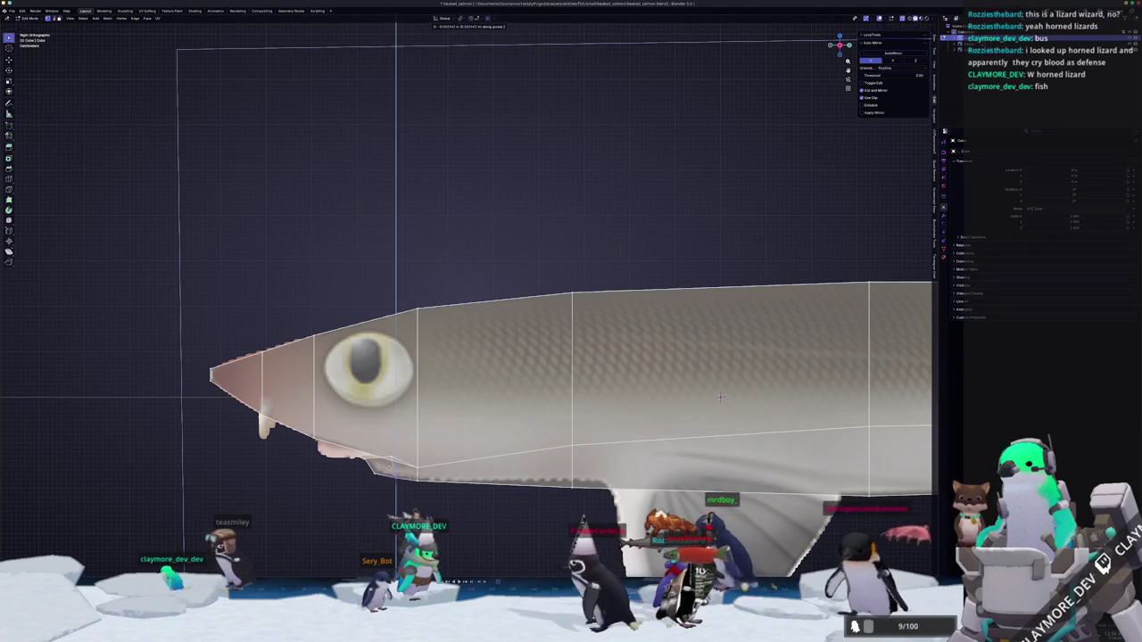
pyautogui.click(720, 397)
pyautogui.scroll(-4, 720, 397)
pyautogui.moveTo(720, 397); pyautogui.dragTo(587, 364, button='middle')
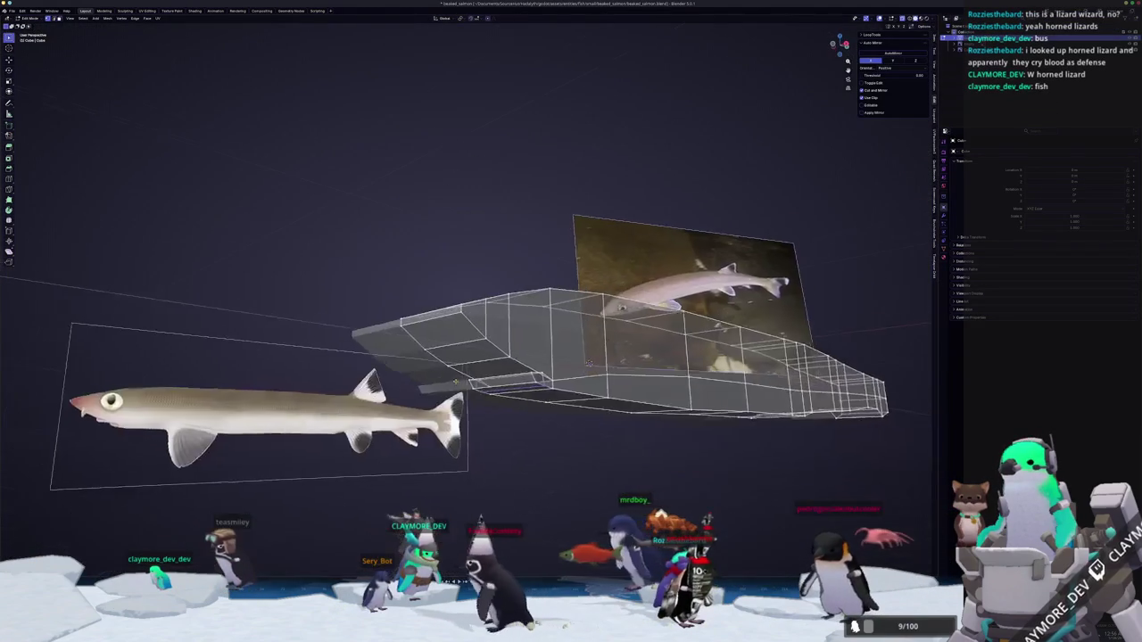
# In top view, pull the bottom vertices along Y toward the mesh's pointed end.
pyautogui.press('KP_7')
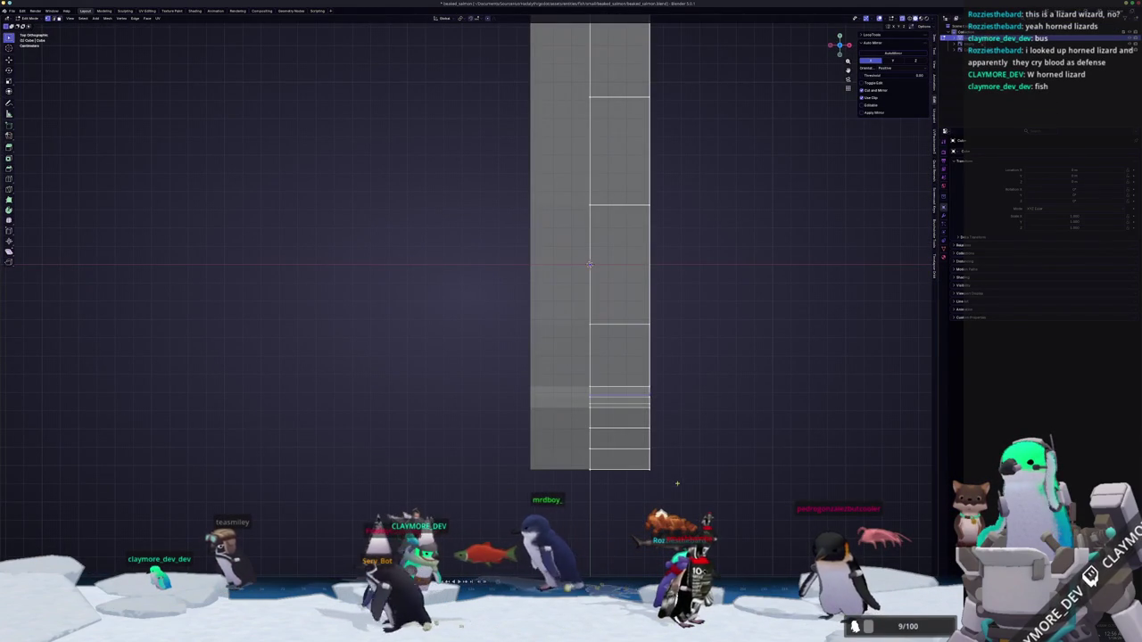
pyautogui.press('g')
pyautogui.press('y')
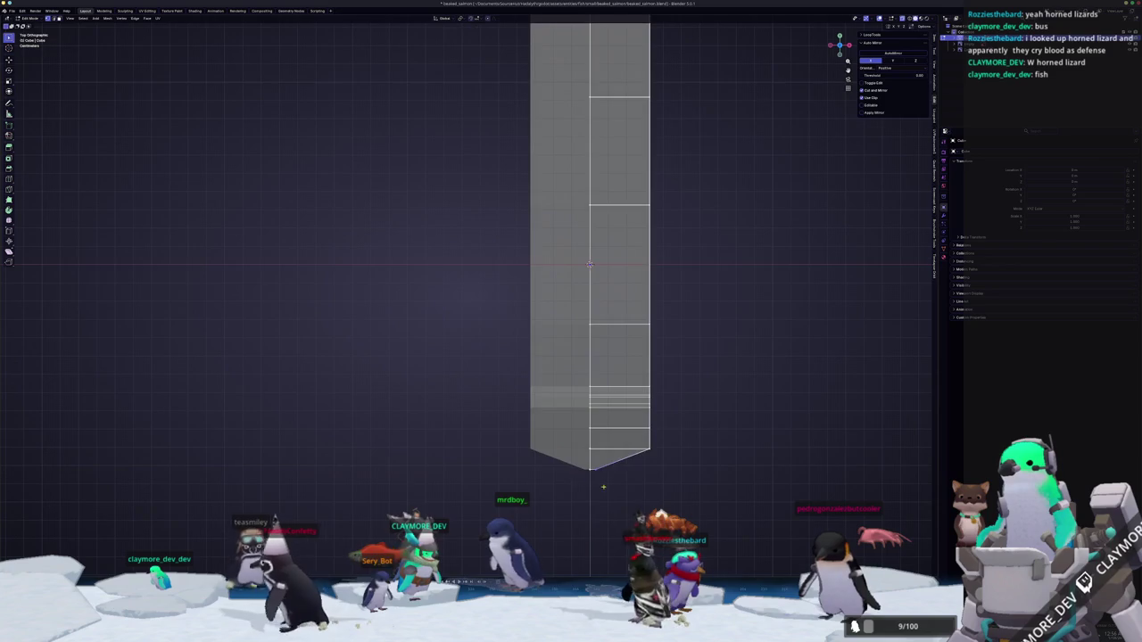
pyautogui.scroll(2, 591, 484)
pyautogui.keyDown('shift'); pyautogui.moveTo(590, 484); pyautogui.dragTo(545, 445, button='middle'); pyautogui.keyUp('shift')
pyautogui.moveTo(510, 437); pyautogui.dragTo(510, 437)
pyautogui.press('g')
pyautogui.press('y')
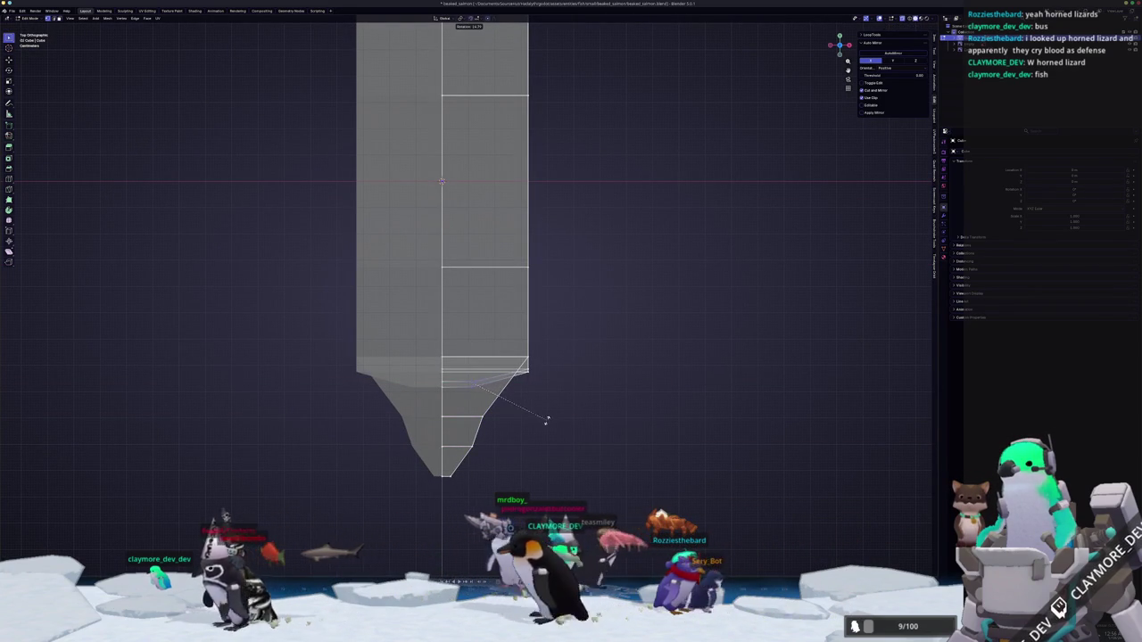
pyautogui.click(529, 419)
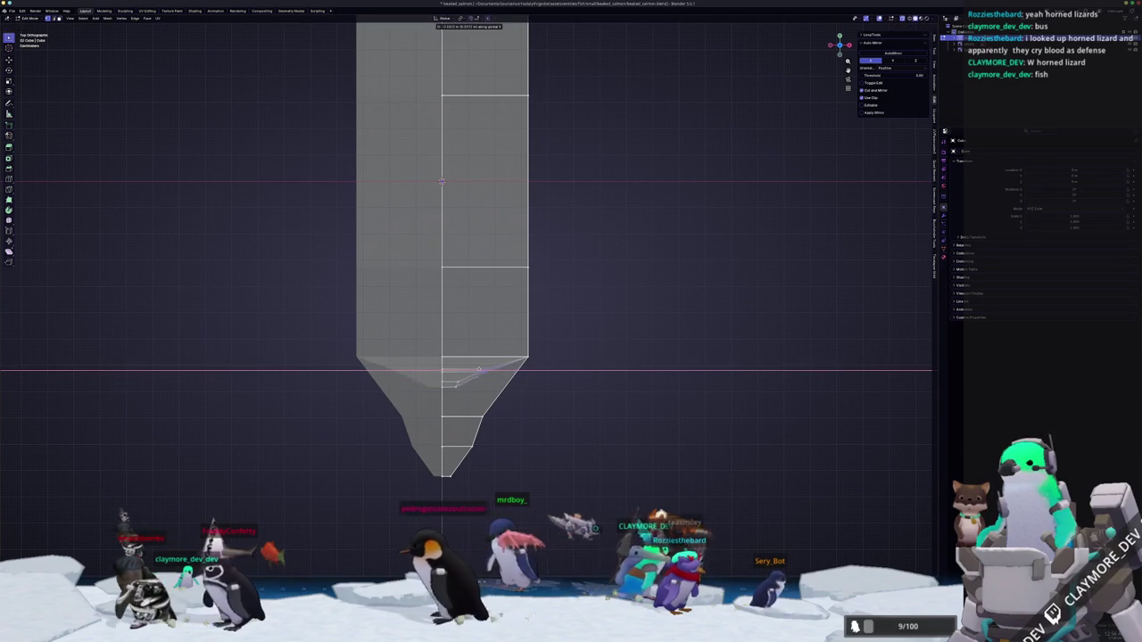
# Pull the side vertices inward along X to narrow the body into a taper.
pyautogui.press('g')
pyautogui.press('x')
pyautogui.click(475, 332)
pyautogui.click(465, 367)
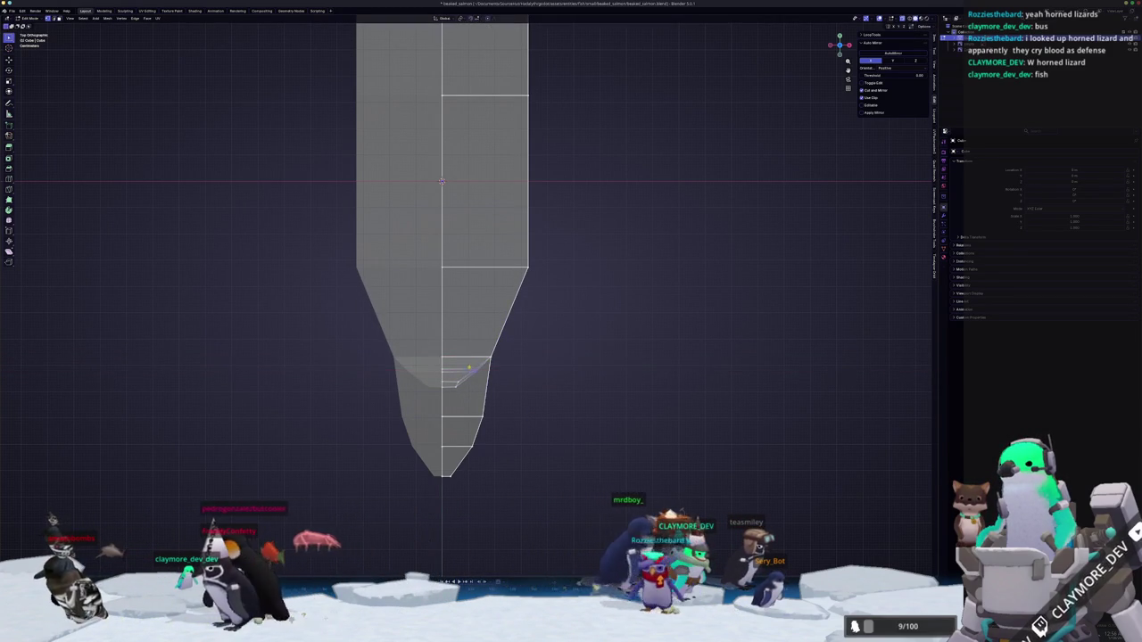
pyautogui.press('g')
pyautogui.press('x')
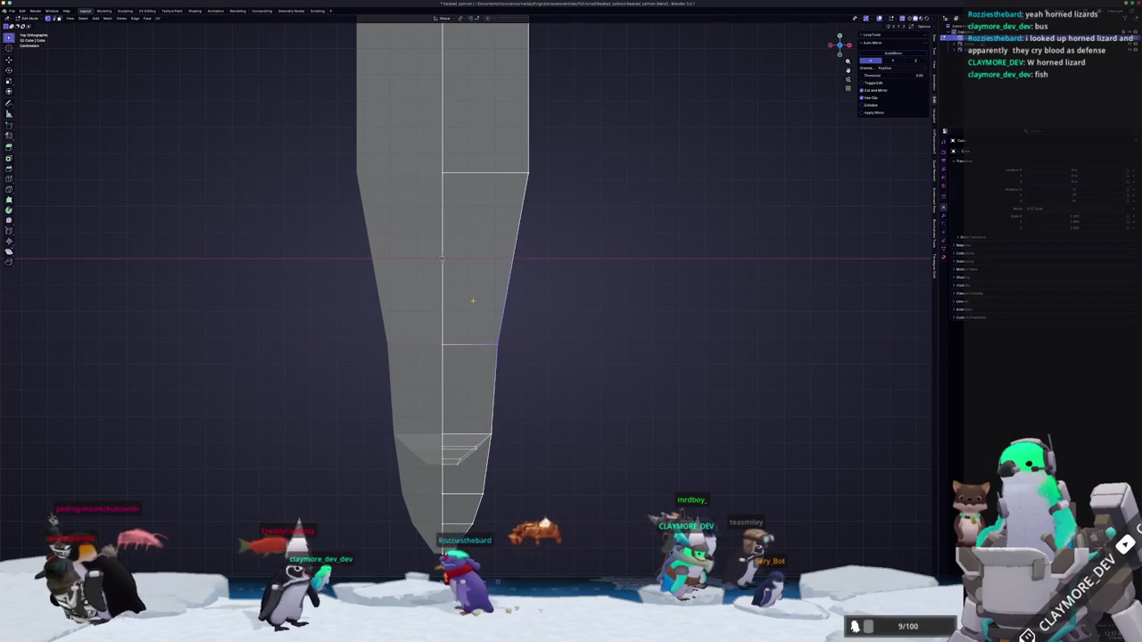
pyautogui.scroll(-4, 475, 302)
pyautogui.keyDown('shift'); pyautogui.moveTo(481, 267); pyautogui.dragTo(497, 395, button='middle'); pyautogui.keyUp('shift')
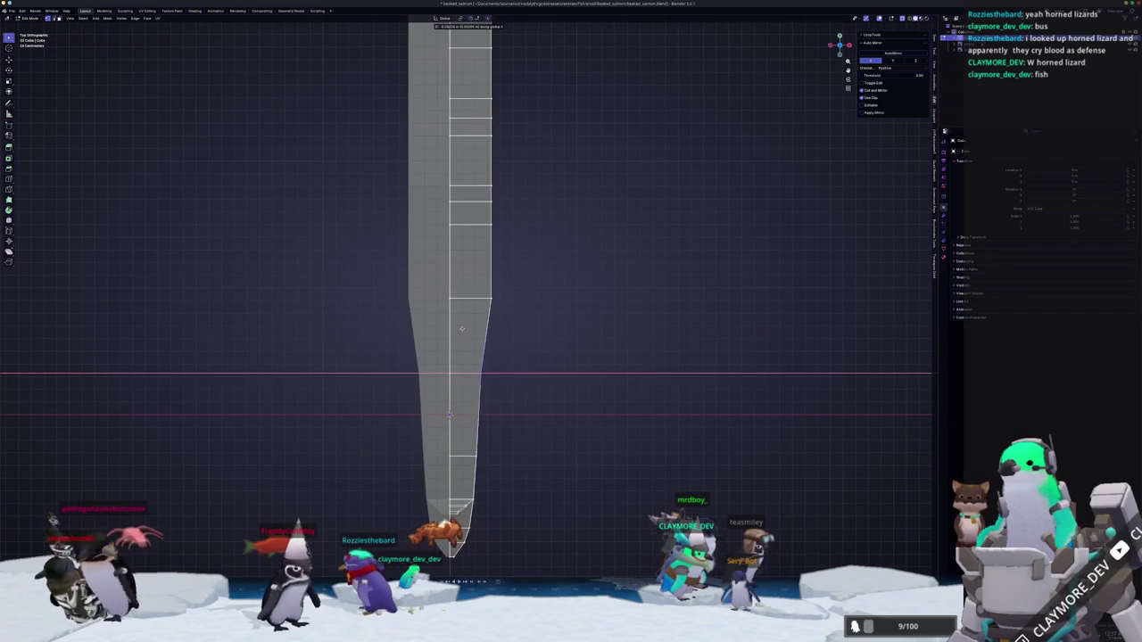
pyautogui.click(489, 417)
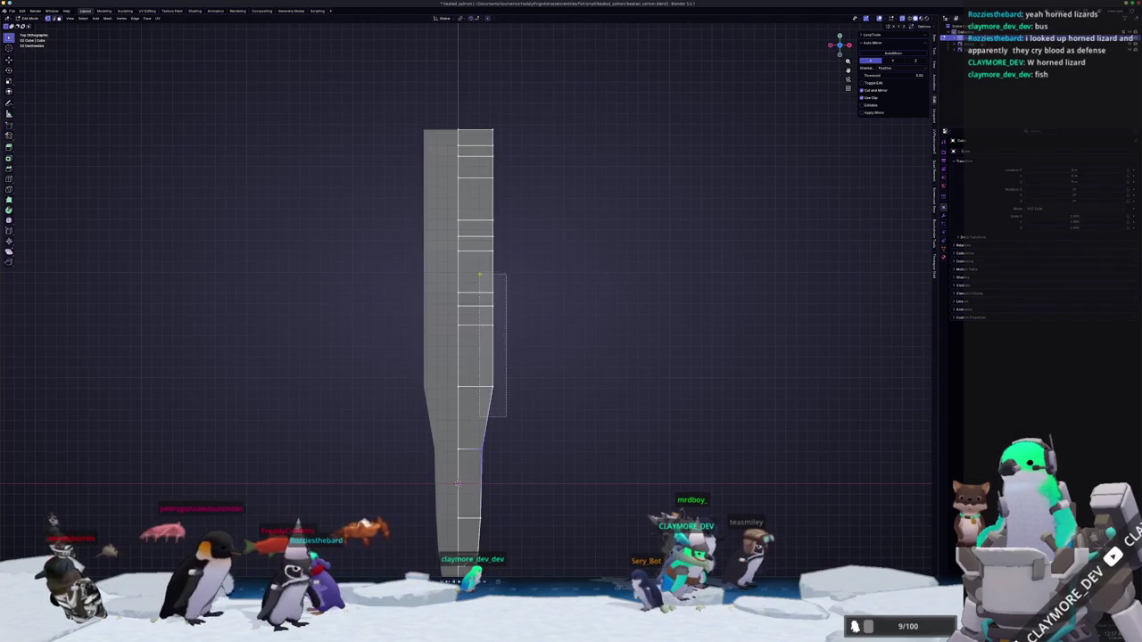
# Reposition the right-edge vertices along Y and the top-right vertices along X.
pyautogui.moveTo(506, 417); pyautogui.dragTo(473, 192)
pyautogui.press('g')
pyautogui.press('y')
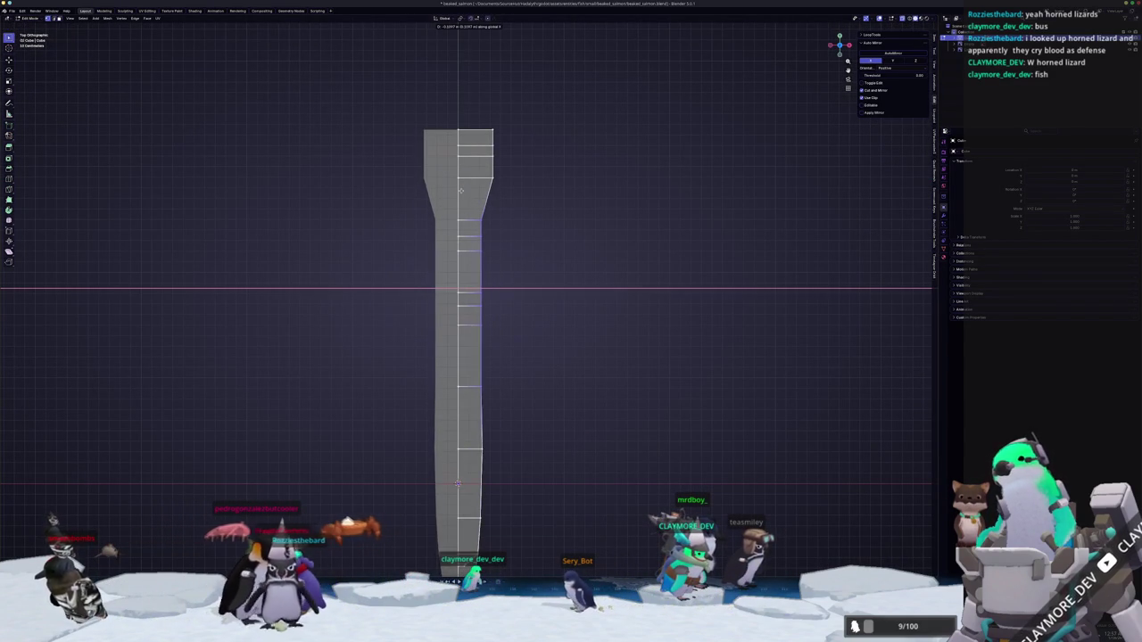
pyautogui.scroll(-1, 489, 254)
pyautogui.keyDown('shift'); pyautogui.moveTo(489, 254); pyautogui.dragTo(496, 316, button='middle'); pyautogui.keyUp('shift')
pyautogui.moveTo(502, 289); pyautogui.dragTo(469, 218)
pyautogui.press('g')
pyautogui.press('x')
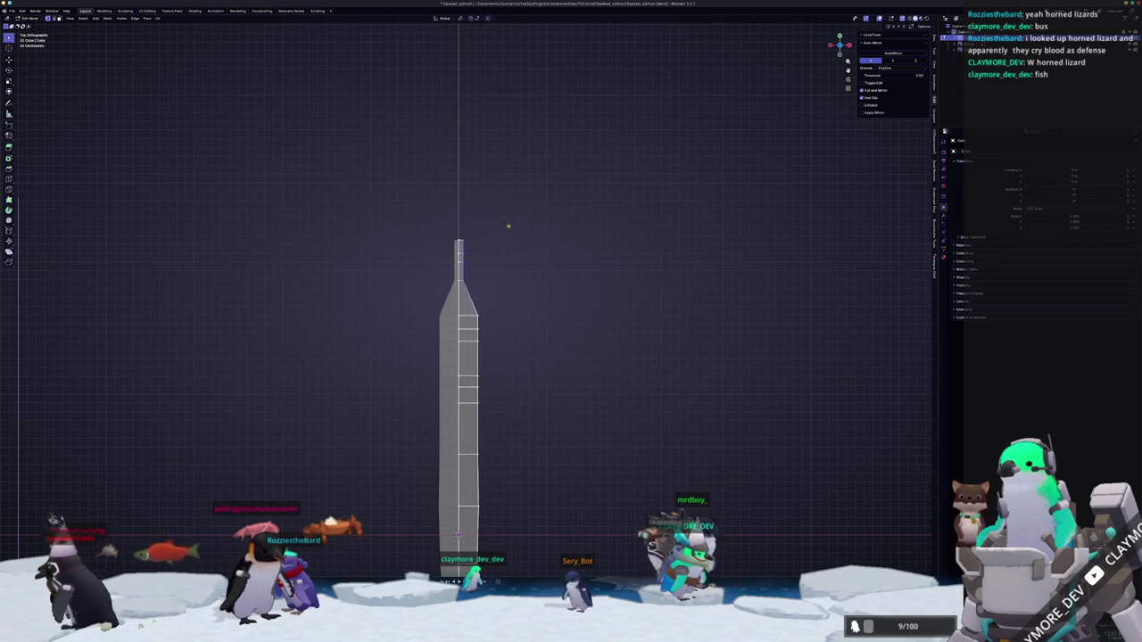
# Move the neck and shoulder vertices along X and Y into a long smooth taper.
pyautogui.scroll(5, 500, 225)
pyautogui.keyDown('shift'); pyautogui.moveTo(495, 223); pyautogui.dragTo(491, 330, button='middle'); pyautogui.keyUp('shift')
pyautogui.moveTo(488, 325)
pyautogui.mouseDown()
pyautogui.moveTo(451, 195)
pyautogui.moveTo(464, 191)
pyautogui.mouseUp()
pyautogui.press('g')
pyautogui.press('x')
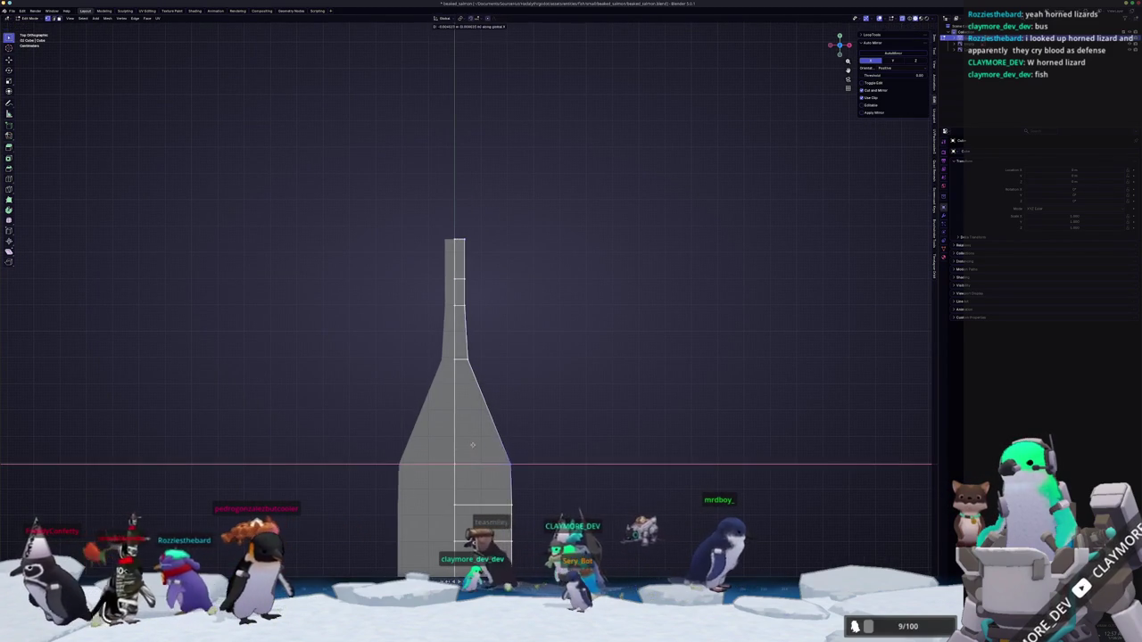
pyautogui.press('y')
pyautogui.click(493, 336)
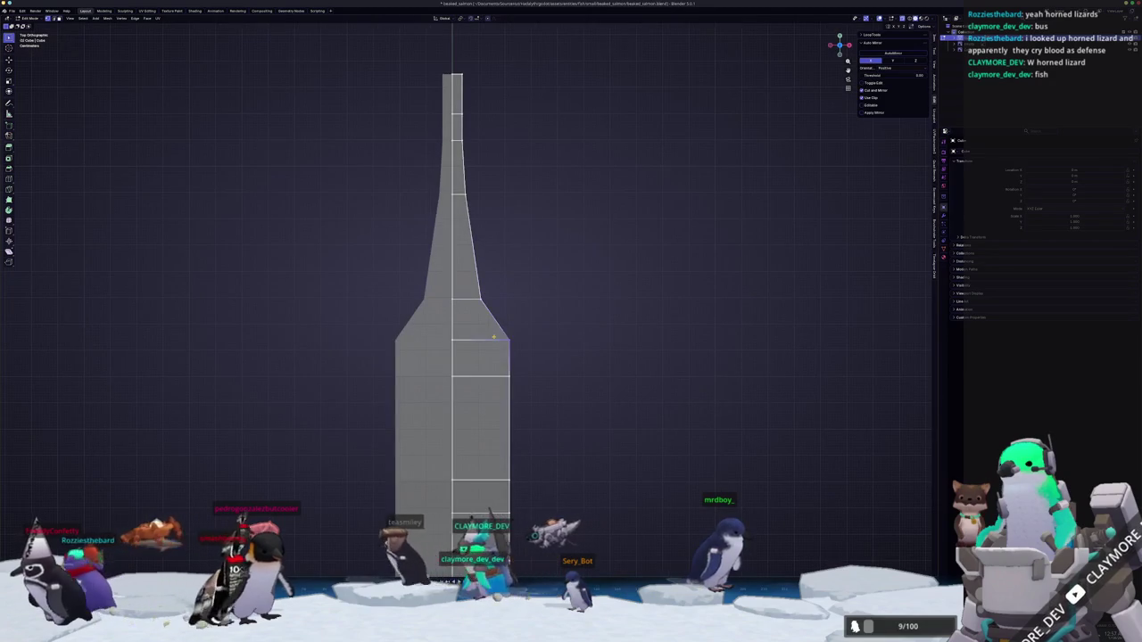
pyautogui.press('g')
pyautogui.press('x')
pyautogui.press('y')
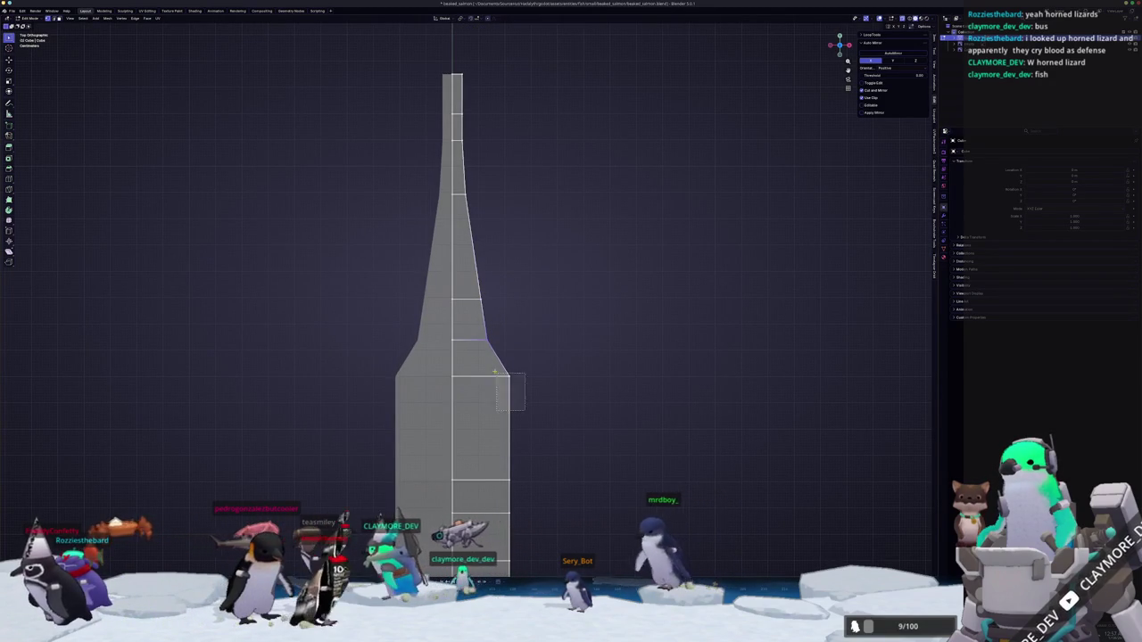
pyautogui.click(485, 456)
# Narrow the edges higher up the body along X for the final width adjustments.
pyautogui.scroll(-4, 485, 456)
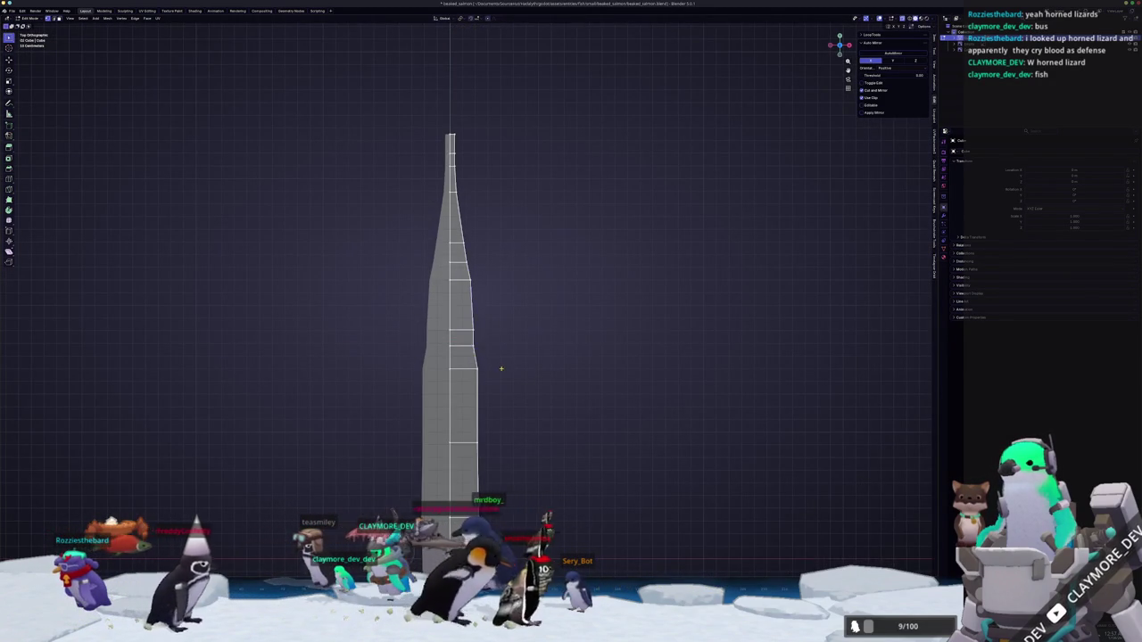
pyautogui.scroll(3, 466, 323)
pyautogui.moveTo(486, 368); pyautogui.dragTo(457, 252)
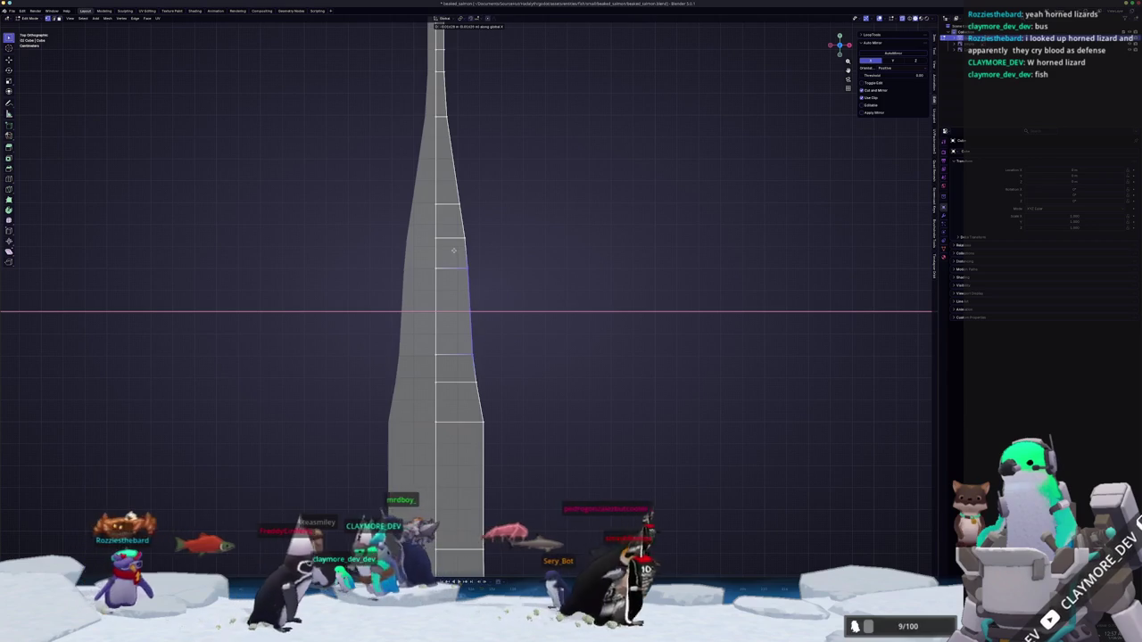
pyautogui.click(454, 251)
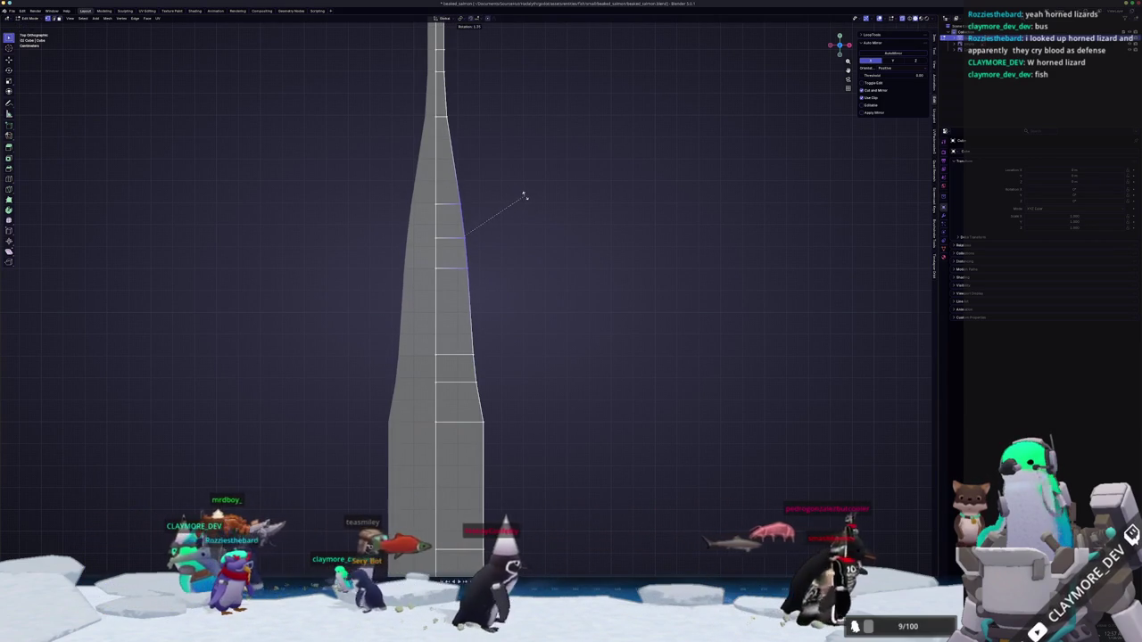
pyautogui.press('g')
pyautogui.press('x')
pyautogui.click(492, 294)
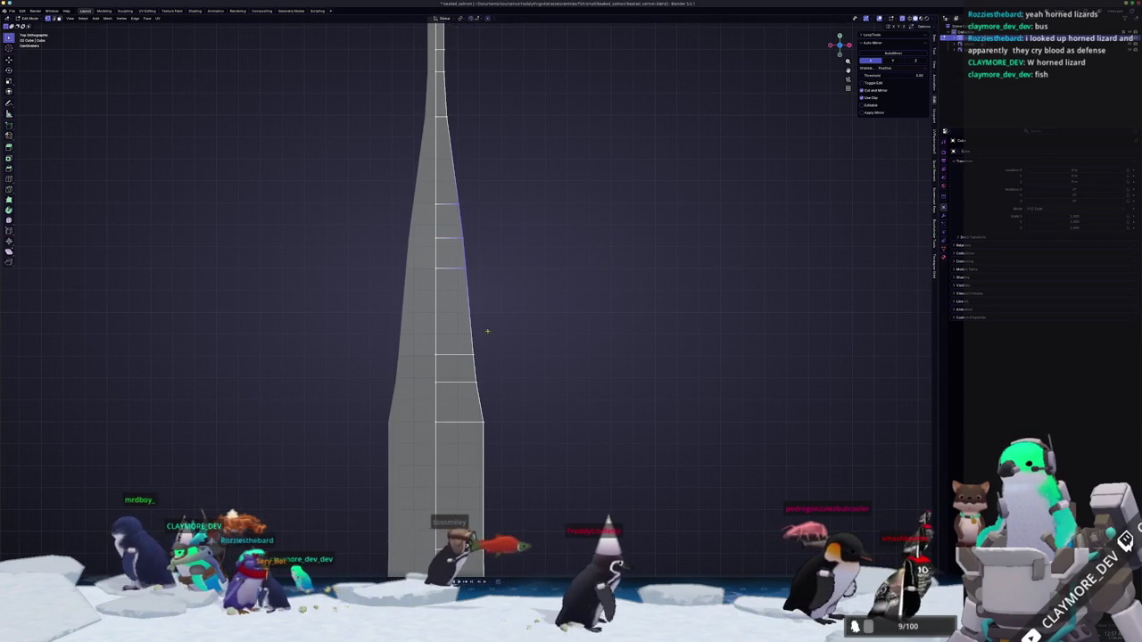
pyautogui.keyDown('shift'); pyautogui.scroll(-3, 491, 294); pyautogui.keyUp('shift')
pyautogui.press('g')
pyautogui.press('x')
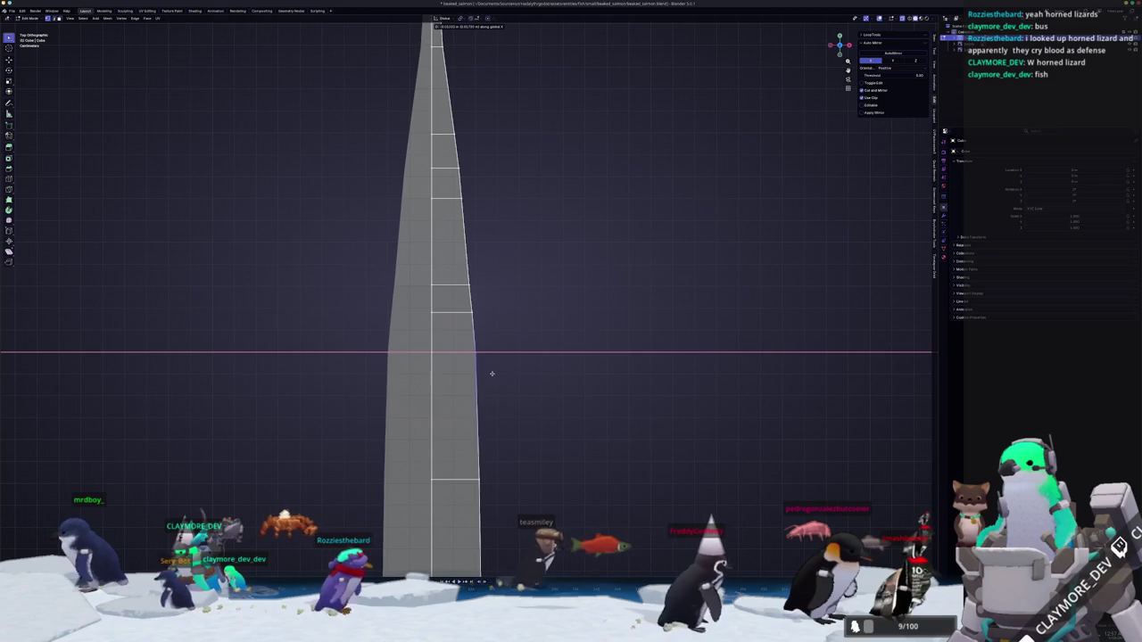
pyautogui.click(477, 376)
pyautogui.scroll(-3, 478, 376)
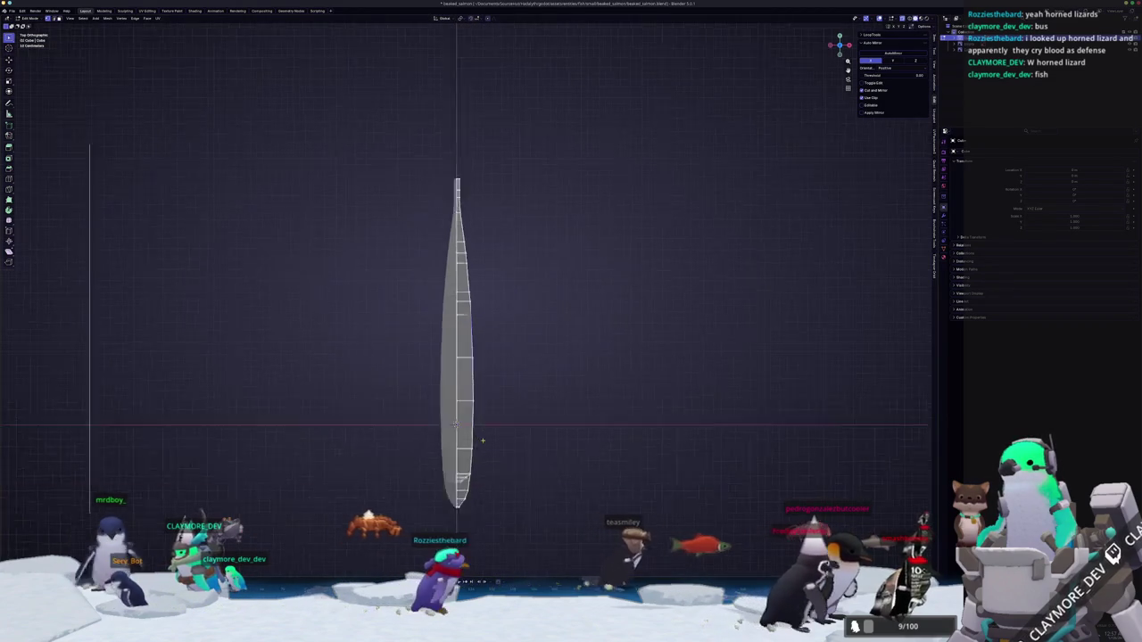
# Check the tapered body beside the references in Object Mode, then resume editing.
pyautogui.press('Tab')
pyautogui.moveTo(477, 376)
pyautogui.mouseDown(button='middle')
pyautogui.moveTo(422, 415)
pyautogui.moveTo(393, 387)
pyautogui.moveTo(403, 400)
pyautogui.moveTo(441, 353)
pyautogui.mouseUp(button='middle')
pyautogui.press('Tab')
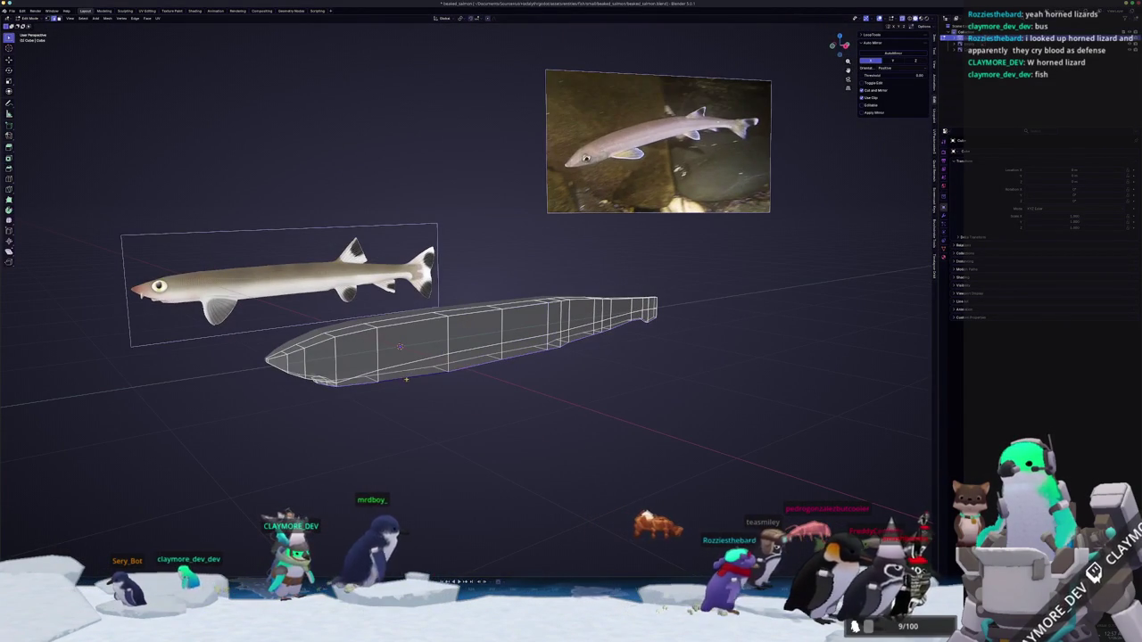
# Edge-slide one loop along the fish body with G G to even the segment spacing.
pyautogui.press('g')
pyautogui.press('g')
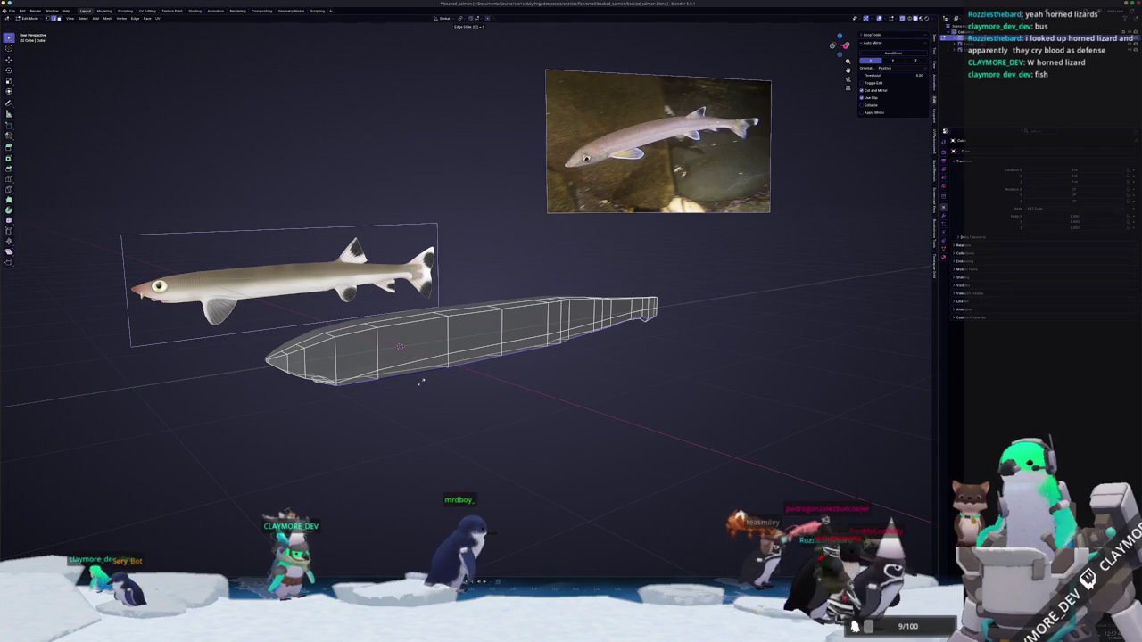
pyautogui.scroll(3, 423, 376)
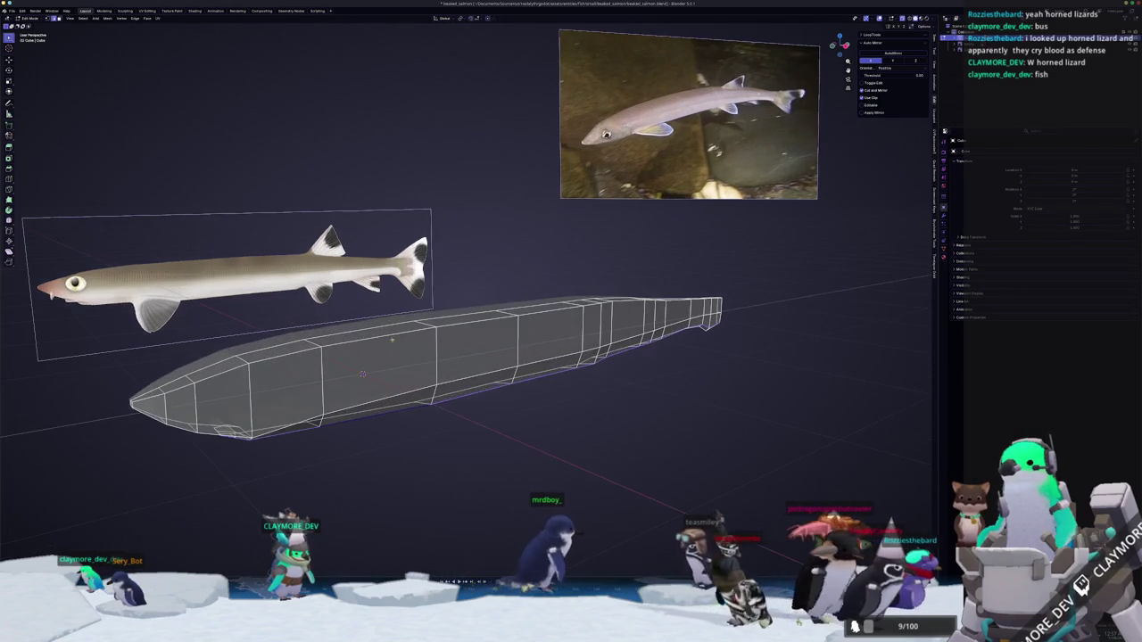
pyautogui.press('g')
pyautogui.press('g')
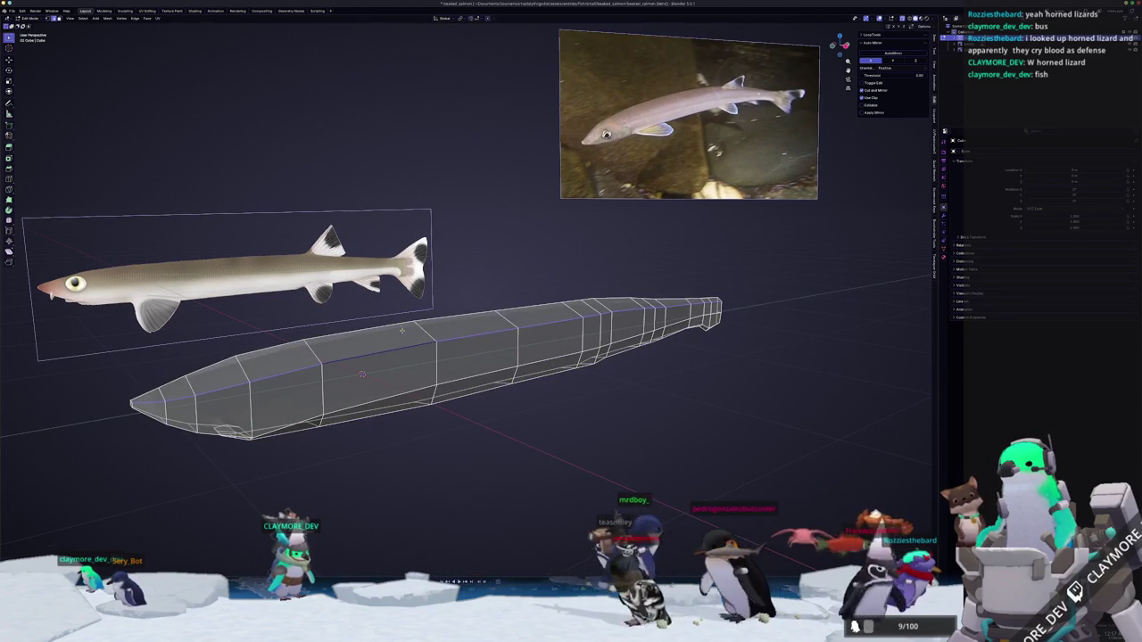
pyautogui.click(362, 373)
# Orbit around the solid body in Object Mode, then move the loop along X in Edit Mode.
pyautogui.press('Tab')
pyautogui.moveTo(362, 373)
pyautogui.mouseDown(button='middle')
pyautogui.moveTo(434, 387)
pyautogui.moveTo(546, 248)
pyautogui.mouseUp(button='middle')
pyautogui.press('Tab')
pyautogui.press('g')
pyautogui.press('x')
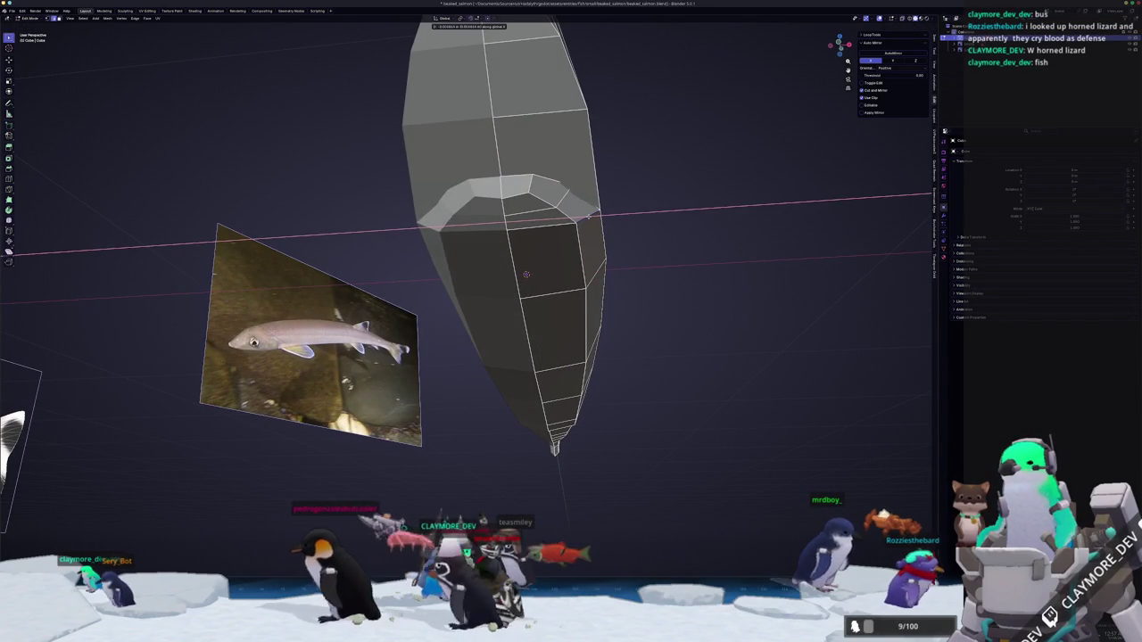
# Finish the X move of the edge loop, then shift it along Y in a side-on view.
pyautogui.click(589, 214)
pyautogui.moveTo(526, 274); pyautogui.dragTo(412, 256, button='middle')
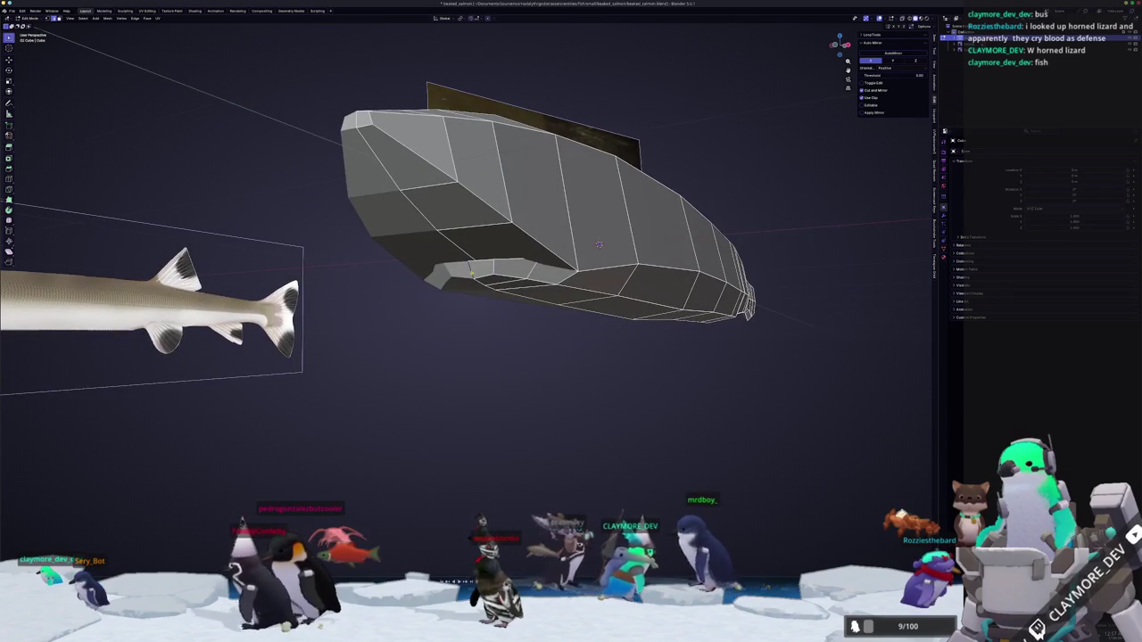
pyautogui.scroll(3, 411, 256)
pyautogui.press('g')
pyautogui.press('y')
pyautogui.click(463, 269)
# Viewed from below, move the gill flap edge loop along X and slide it nearer the flap.
pyautogui.moveTo(463, 269); pyautogui.dragTo(568, 346, button='middle')
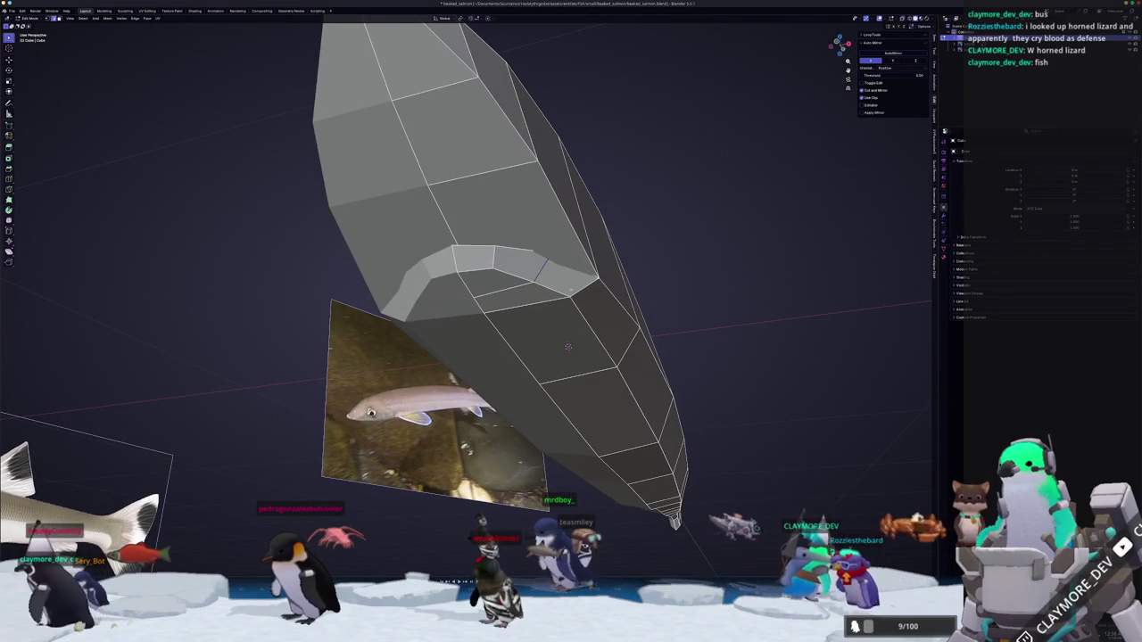
pyautogui.press('g')
pyautogui.press('x')
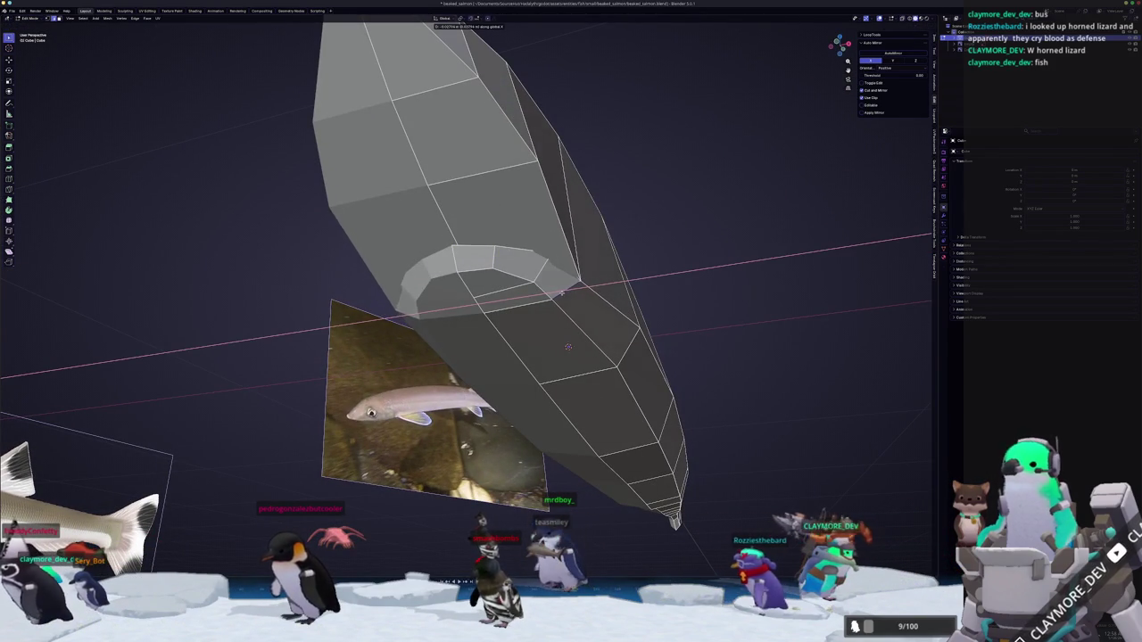
pyautogui.press('Return')
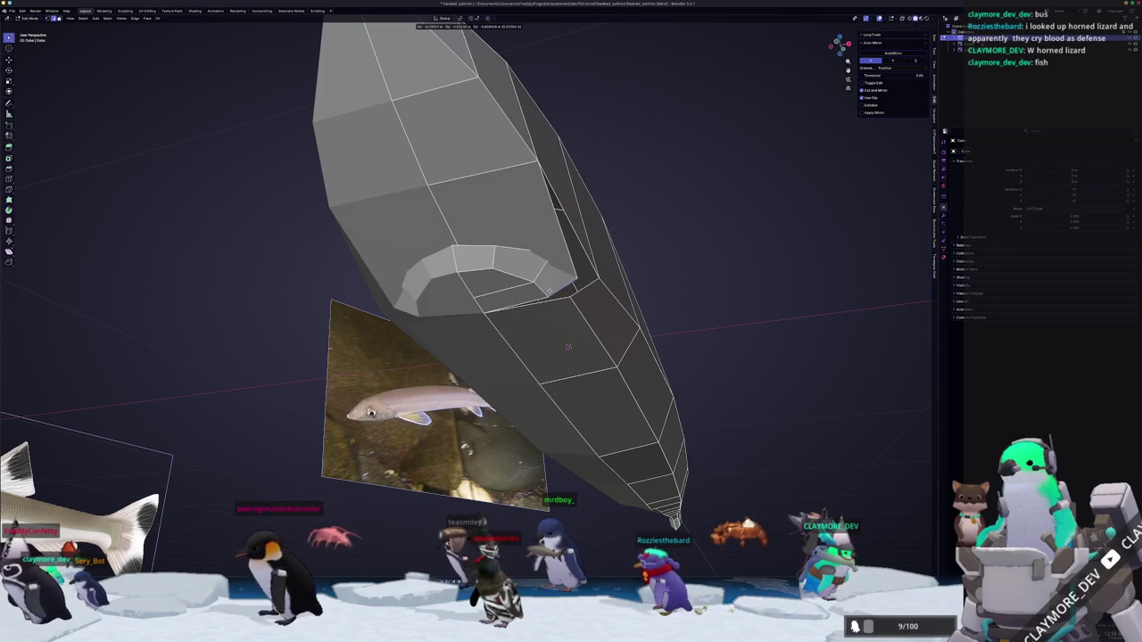
pyautogui.press('g')
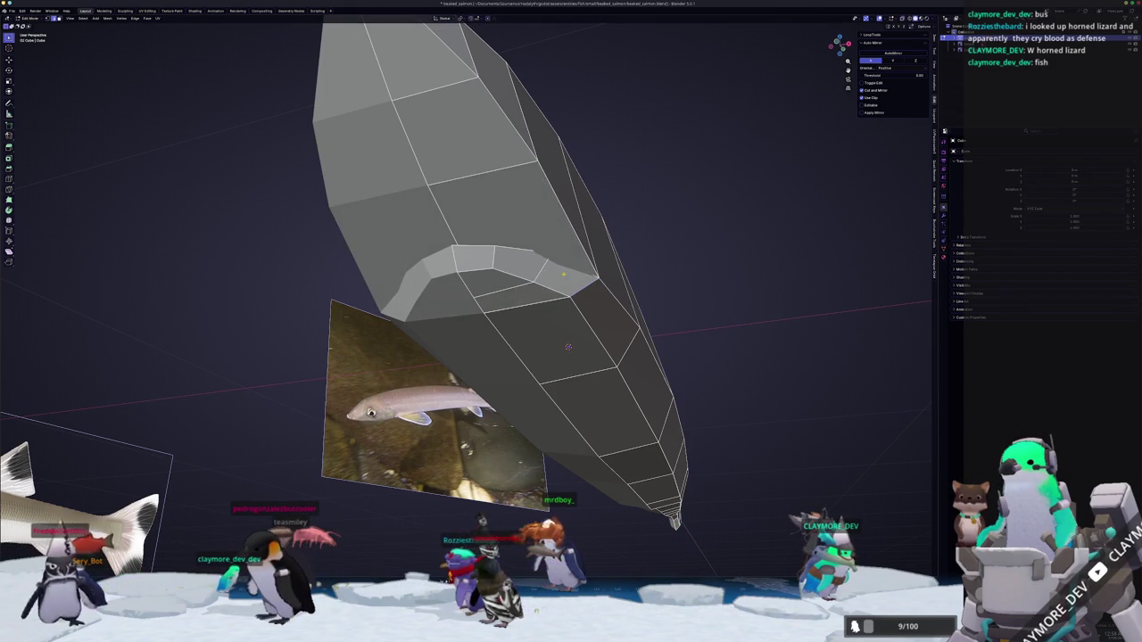
pyautogui.press('x')
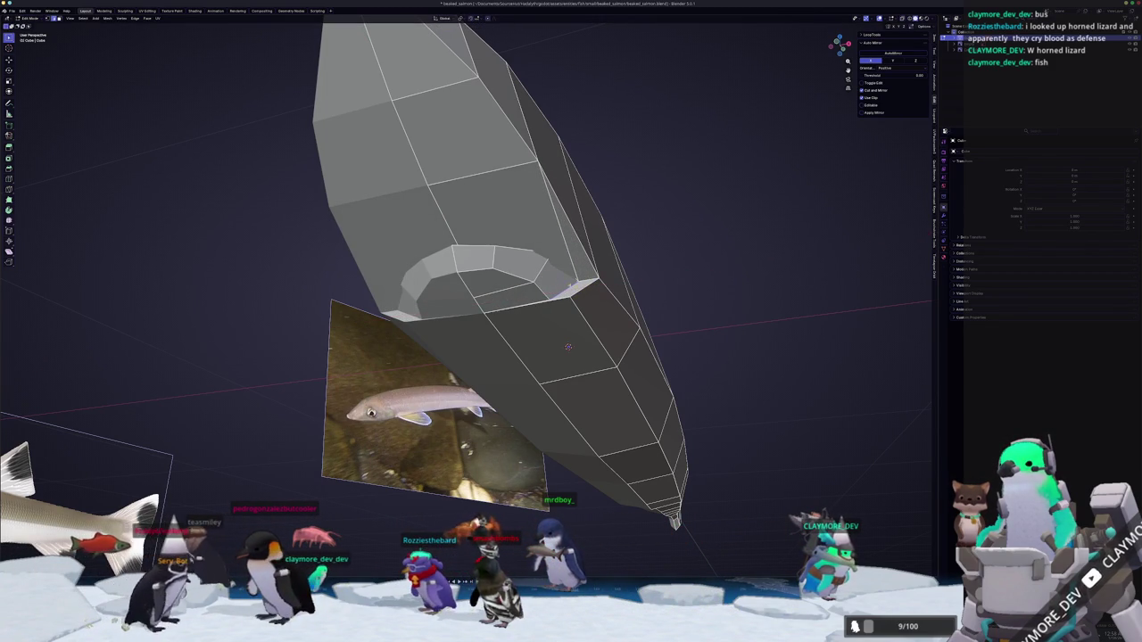
pyautogui.click(542, 277)
pyautogui.moveTo(542, 277); pyautogui.dragTo(547, 281, button='middle')
pyautogui.press('g')
pyautogui.press('g')
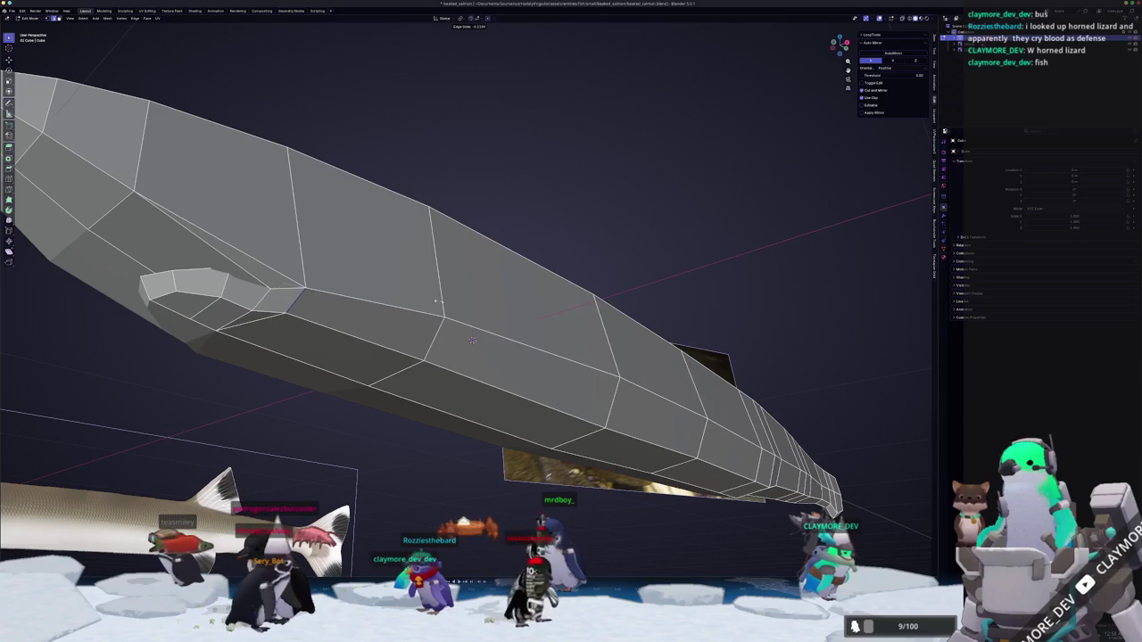
# Select the two neighbouring gill flap faces and move them along the X axis.
pyautogui.moveTo(331, 307); pyautogui.dragTo(527, 307, button='middle')
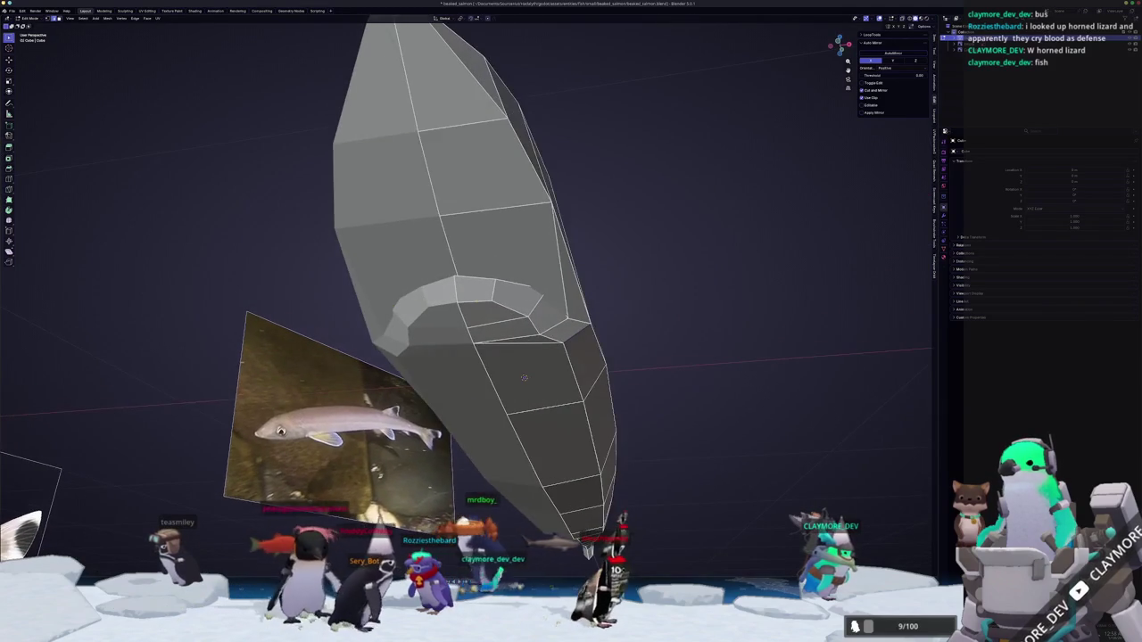
pyautogui.click(515, 297)
pyautogui.keyDown('shift'); pyautogui.click(546, 314); pyautogui.keyUp('shift')
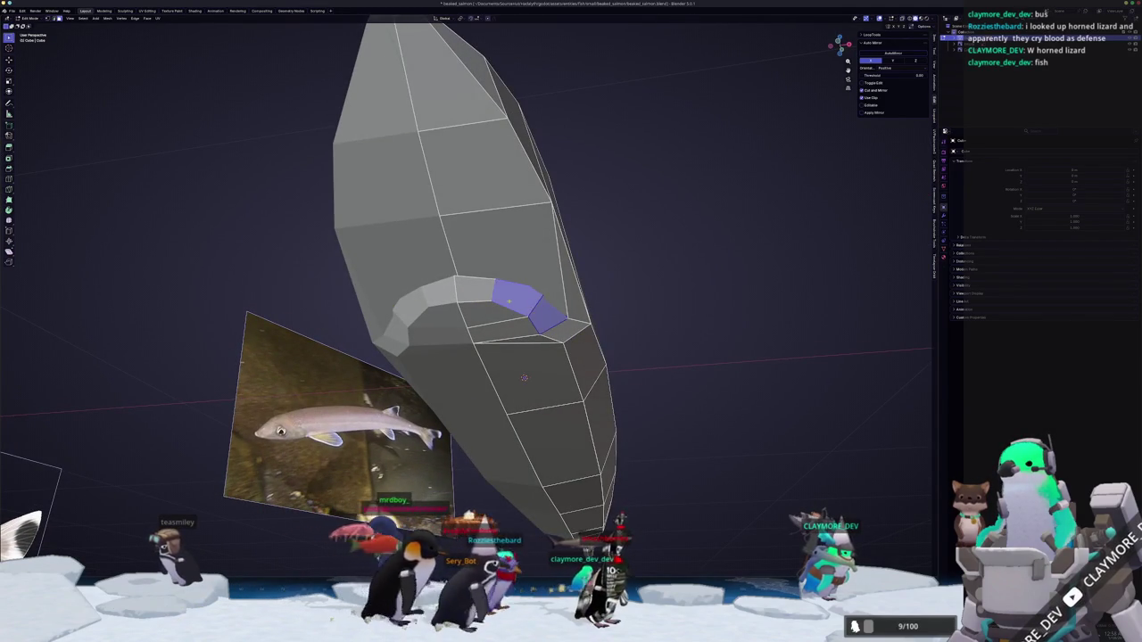
pyautogui.press('g')
pyautogui.press('x')
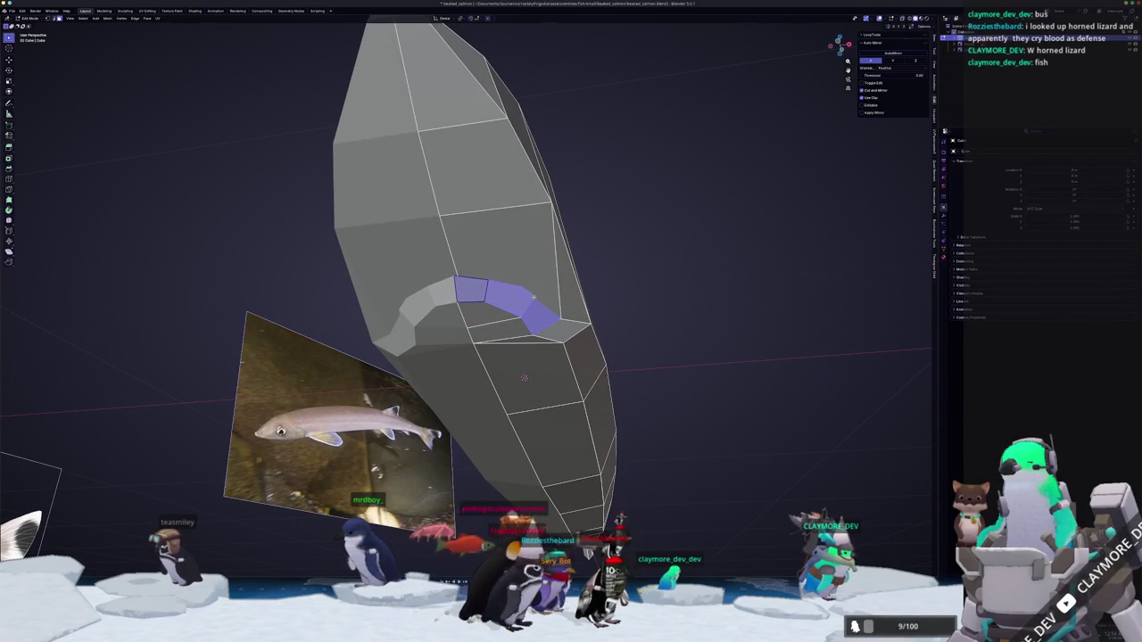
# Finish the slide, orbit to the fish's underside, and turn on X-ray with Alt+Z.
pyautogui.click(497, 294)
pyautogui.scroll(-5, 499, 321)
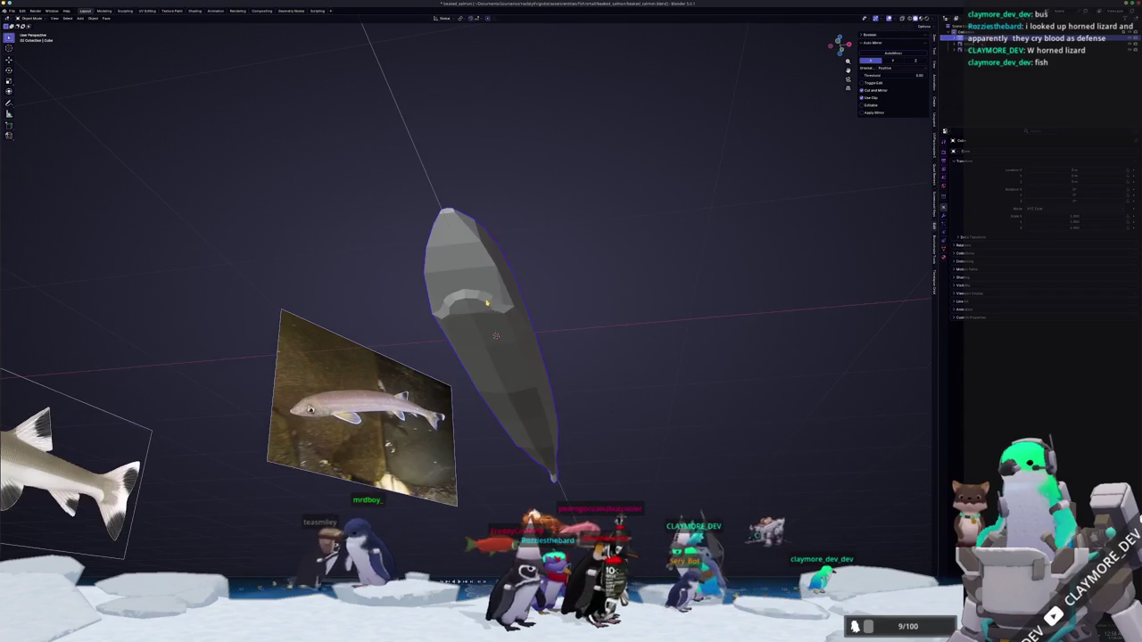
pyautogui.moveTo(500, 321); pyautogui.dragTo(553, 303, button='middle')
pyautogui.moveTo(482, 340)
pyautogui.mouseDown(button='middle')
pyautogui.moveTo(473, 376)
pyautogui.moveTo(504, 362)
pyautogui.mouseUp(button='middle')
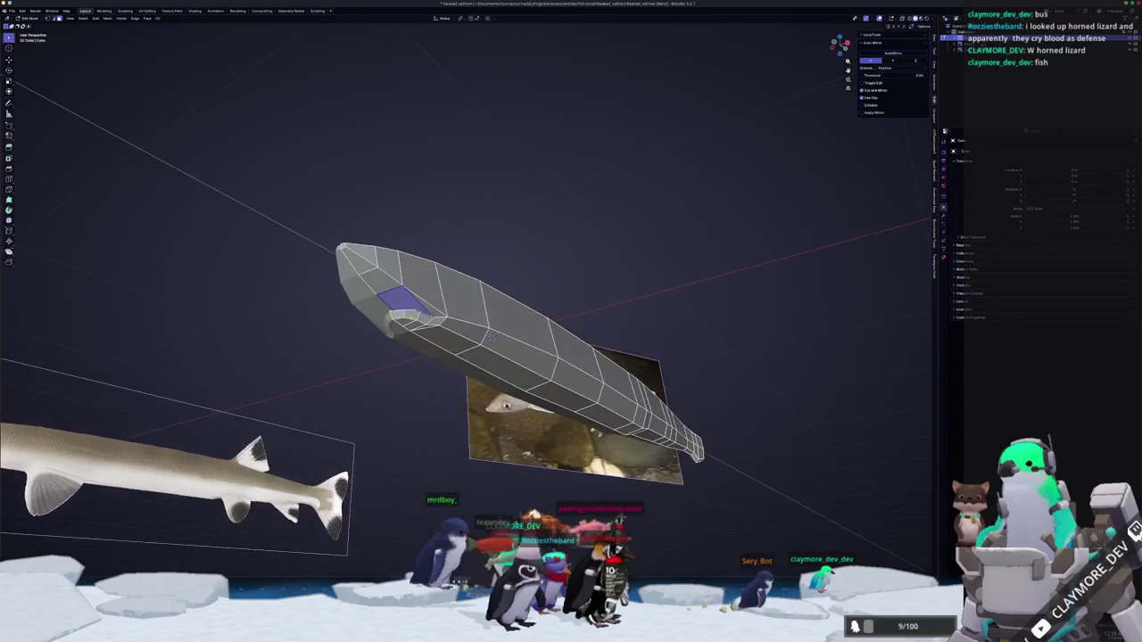
pyautogui.scroll(2, 504, 362)
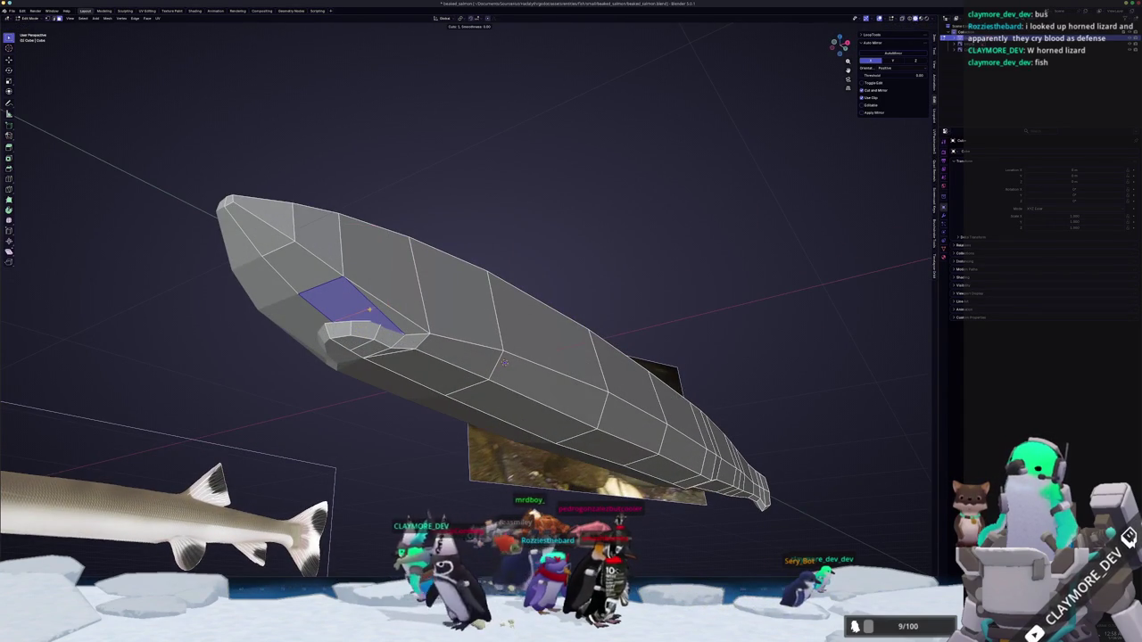
pyautogui.scroll(3, 504, 361)
pyautogui.moveTo(504, 361); pyautogui.dragTo(486, 303, button='middle')
pyautogui.hotkey('alt', 'z')
pyautogui.hotkey('alt', 'z')
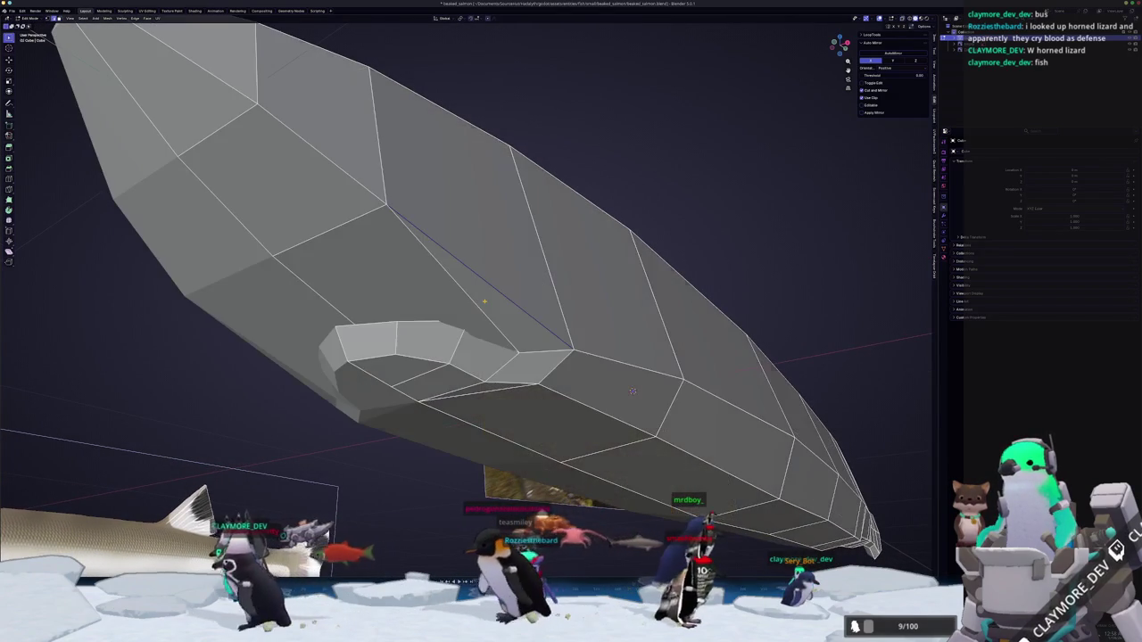
# Dissolve the stray diagonal edge above the gill flap, undoing a first wrong dissolve.
pyautogui.scroll(-2, 486, 302)
pyautogui.scroll(-2, 486, 303)
pyautogui.press('x')
pyautogui.click(470, 304)
pyautogui.scroll(1, 466, 303)
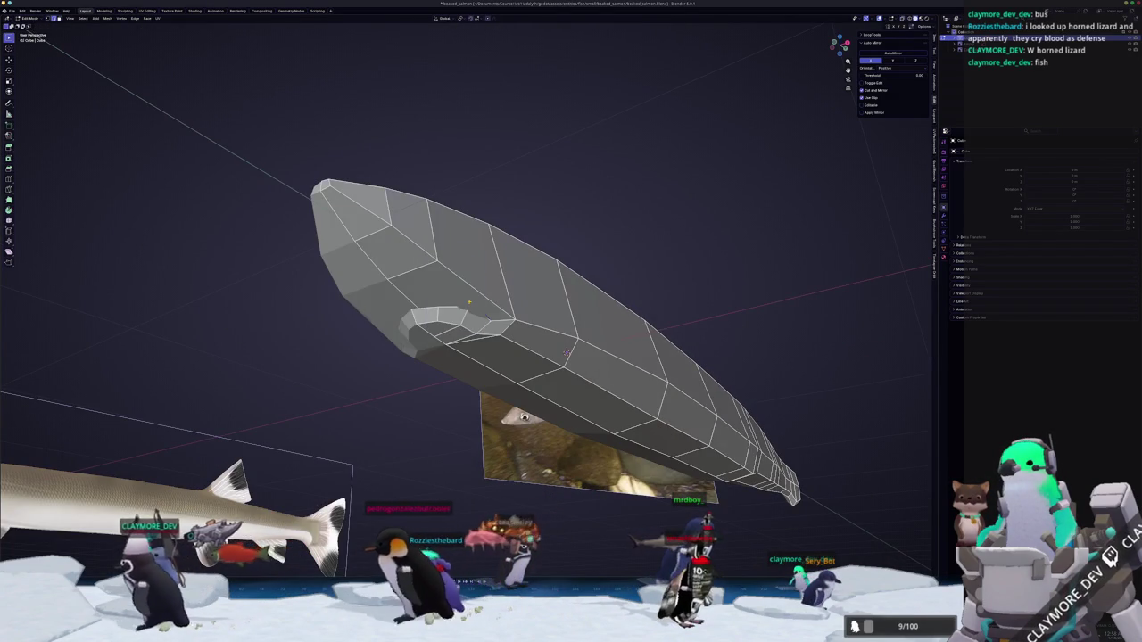
pyautogui.hotkey('ctrl', 'z')
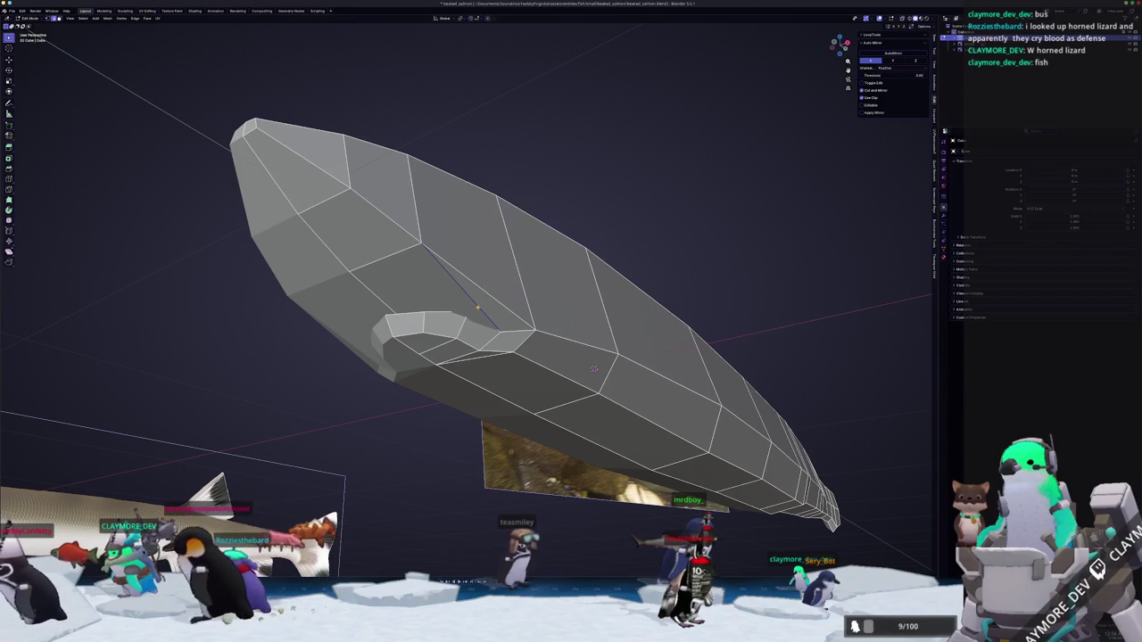
pyautogui.press('x')
pyautogui.click(473, 306)
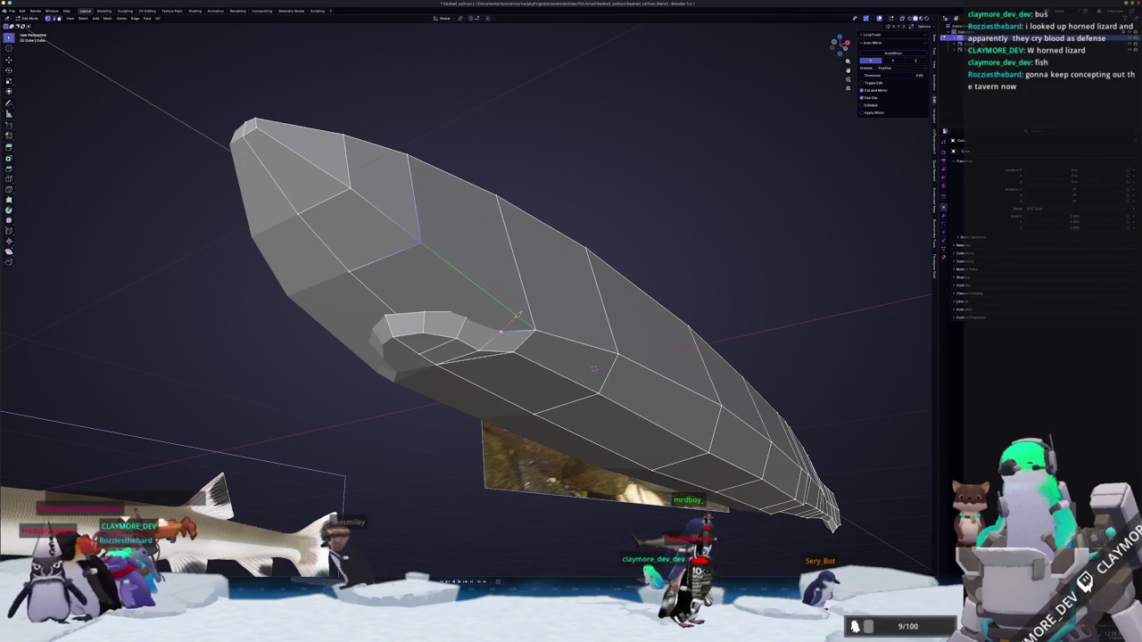
pyautogui.moveTo(502, 329)
pyautogui.mouseDown(button='middle')
pyautogui.moveTo(508, 290)
pyautogui.moveTo(448, 346)
pyautogui.mouseUp(button='middle')
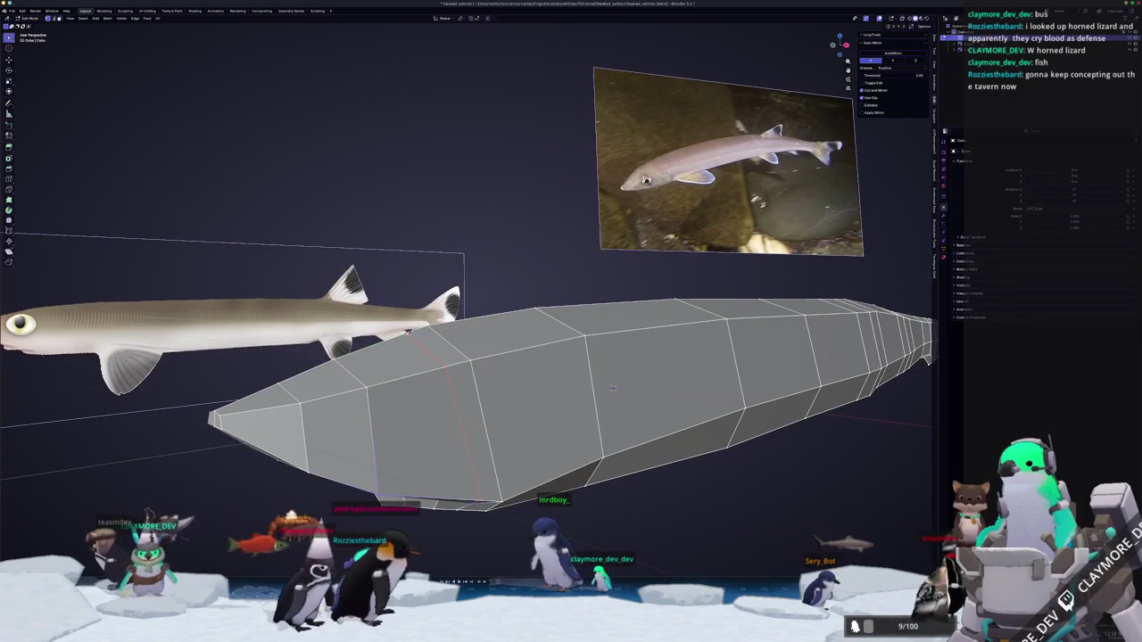
# Select the flank face just above the gill flap and view it from the side.
pyautogui.moveTo(612, 388)
pyautogui.mouseDown(button='middle')
pyautogui.moveTo(604, 265)
pyautogui.moveTo(620, 459)
pyautogui.moveTo(622, 396)
pyautogui.moveTo(500, 357)
pyautogui.mouseUp(button='middle')
pyautogui.press('Tab')
pyautogui.press('Tab')
pyautogui.click(416, 374)
pyautogui.moveTo(416, 375); pyautogui.dragTo(454, 340, button='middle')
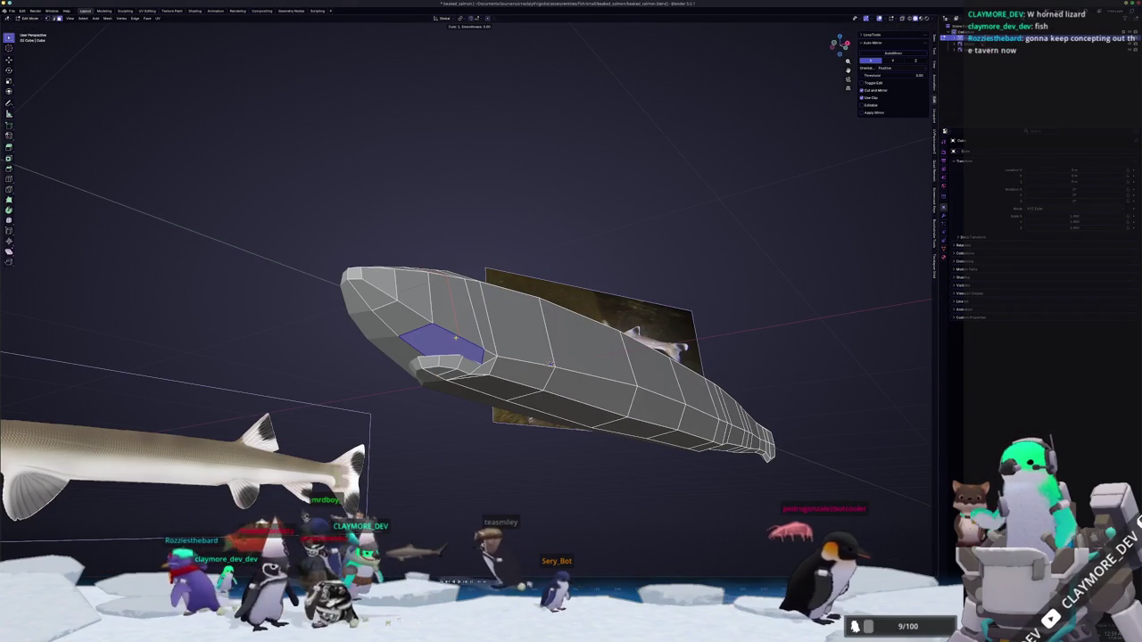
pyautogui.scroll(-3, 455, 337)
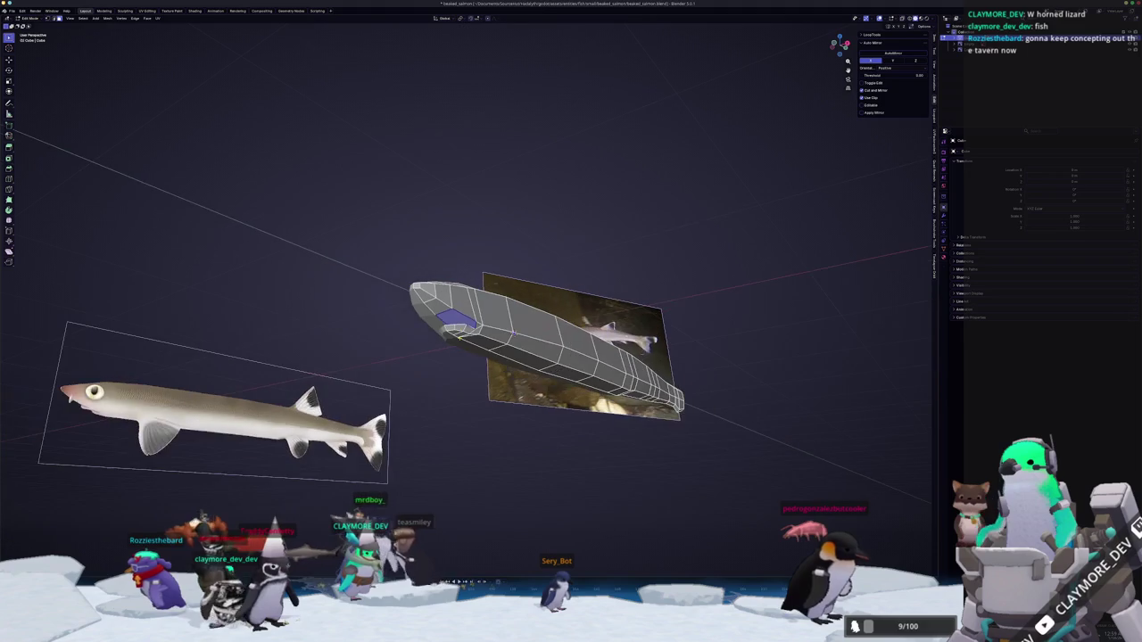
pyautogui.scroll(2, 516, 348)
pyautogui.scroll(1, 517, 348)
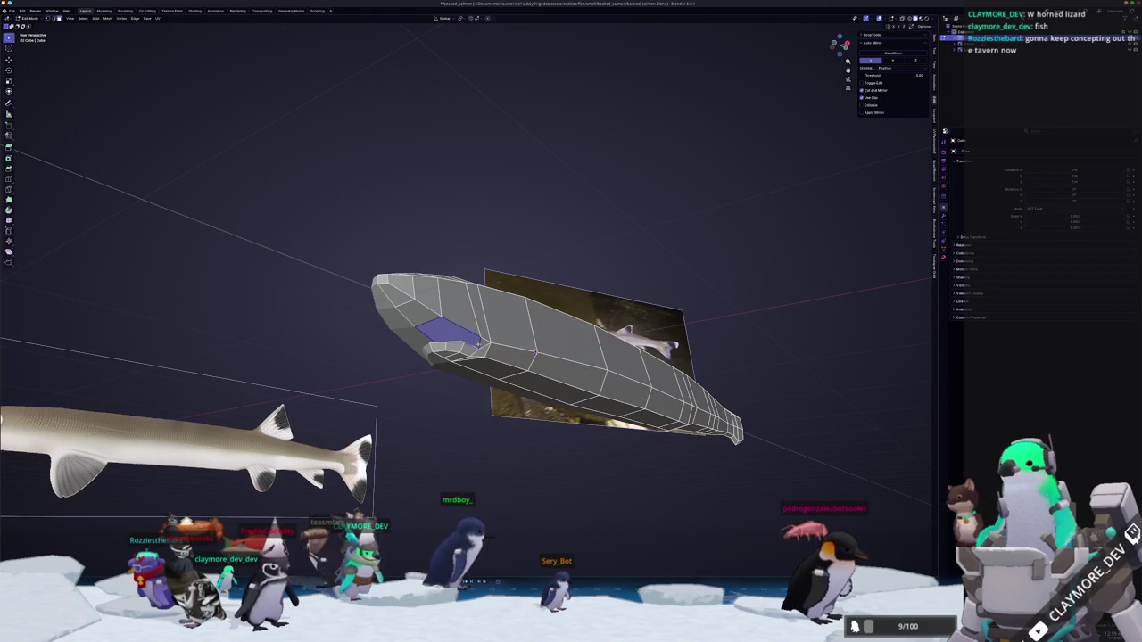
pyautogui.scroll(2, 535, 351)
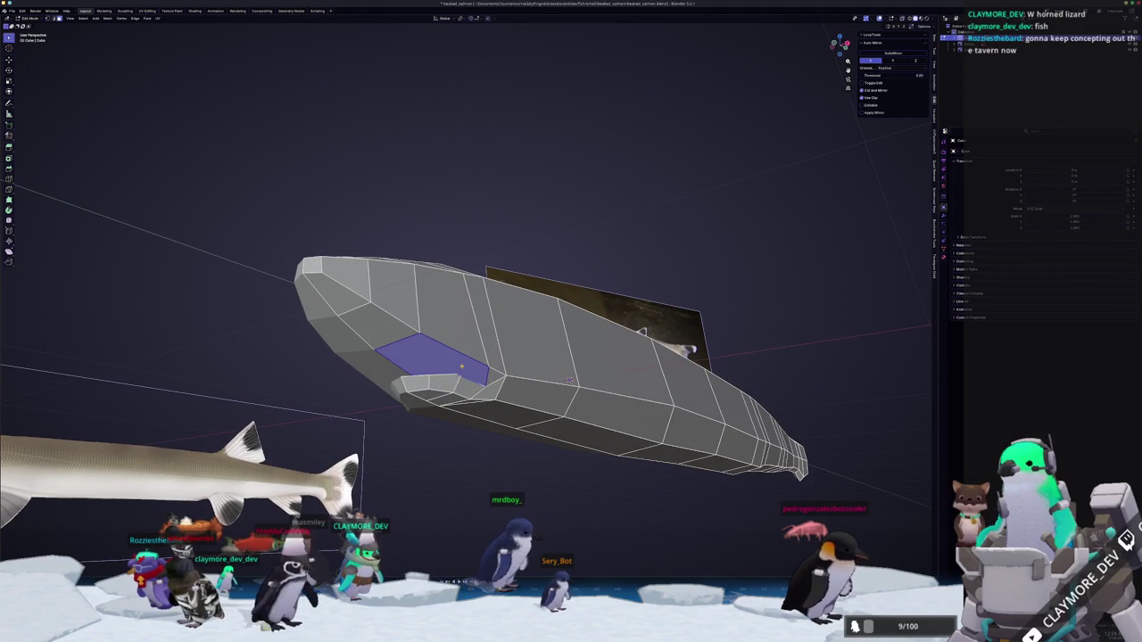
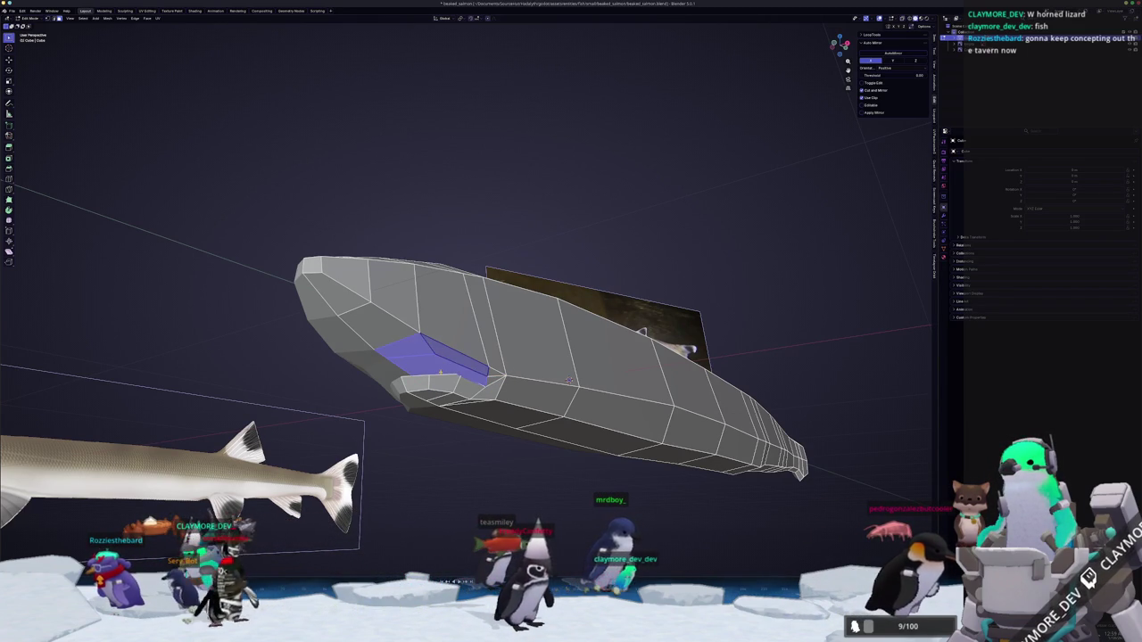
# Switch to the right side view with the fish reference texture shown on the mesh.
pyautogui.press('KP_3')
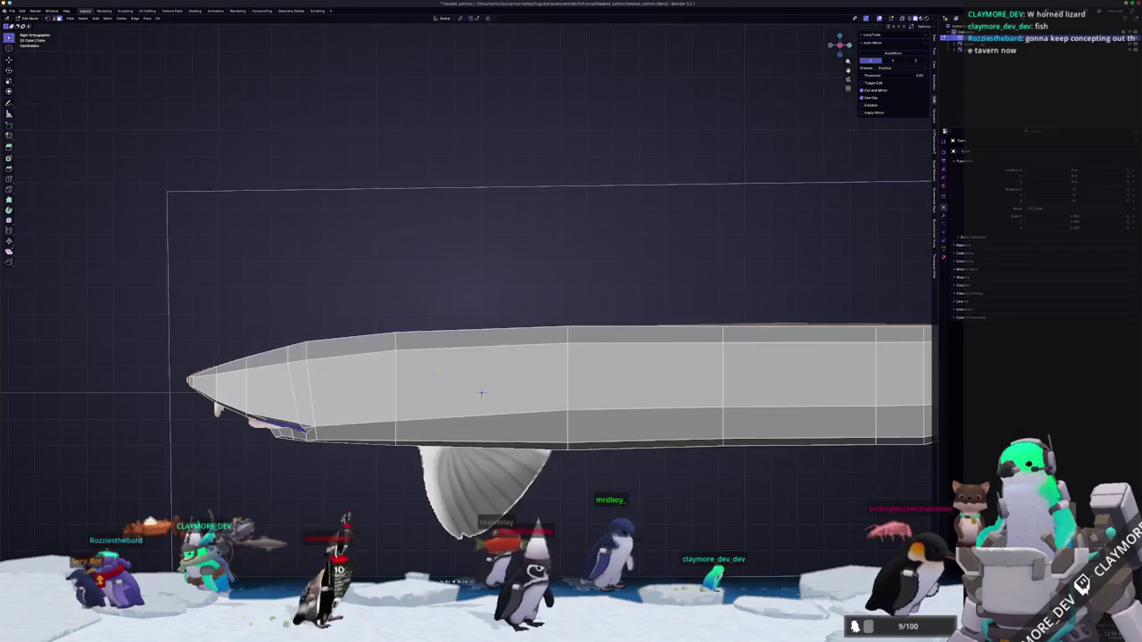
pyautogui.scroll(3, 481, 392)
pyautogui.scroll(-2, 481, 392)
pyautogui.scroll(3, 481, 392)
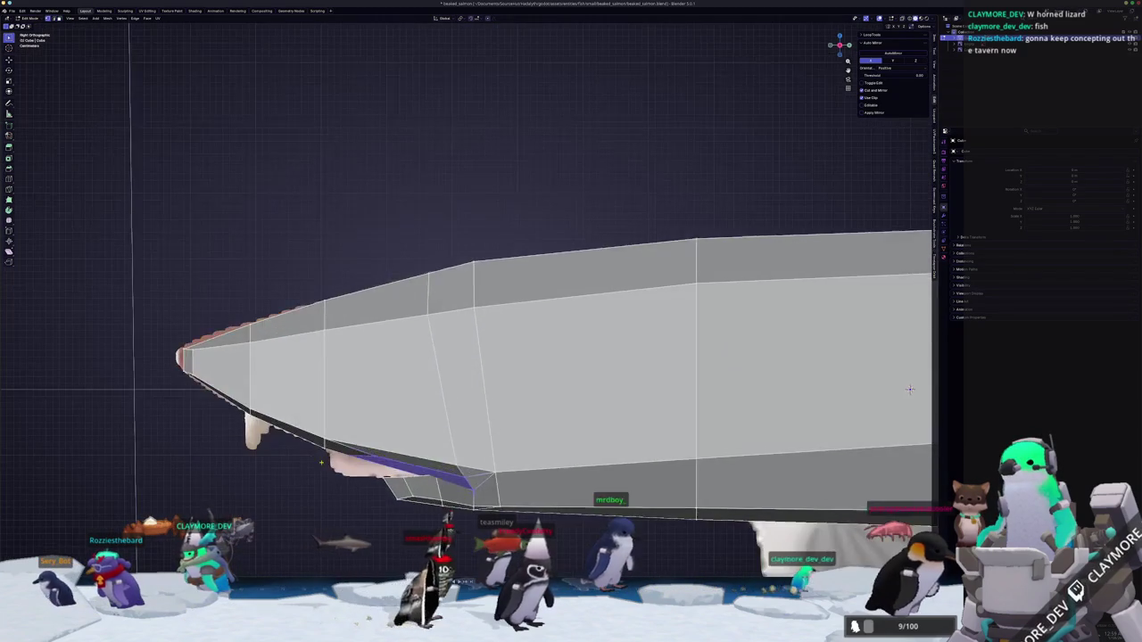
pyautogui.press('z')
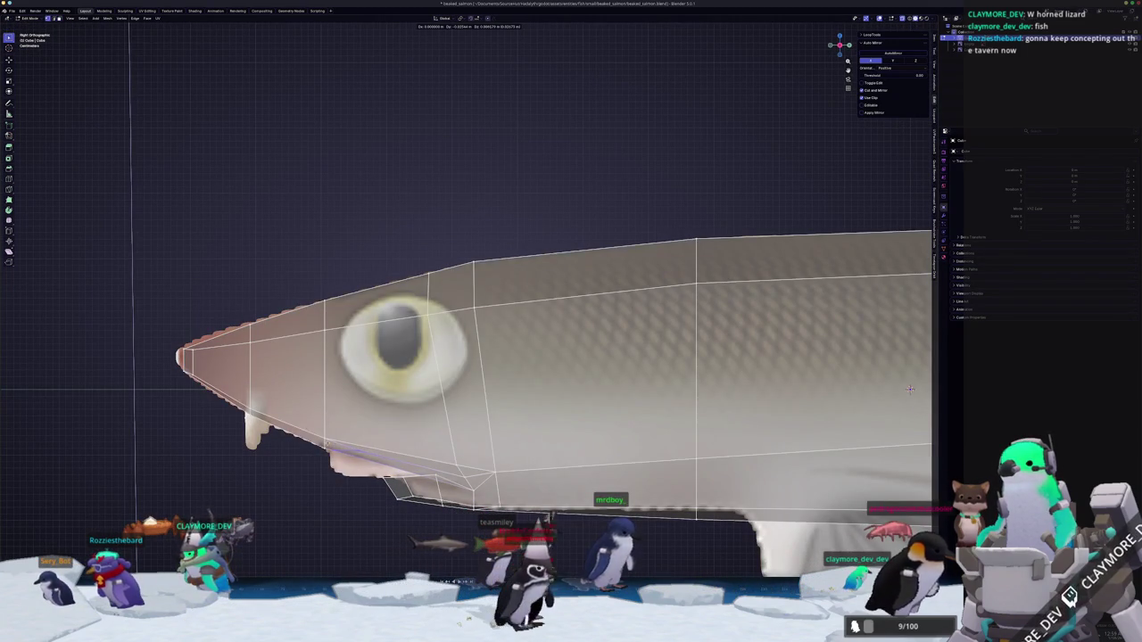
# Slide the mouth edge, then move it down and back to follow the reference jaw line.
pyautogui.press('g')
pyautogui.press('g')
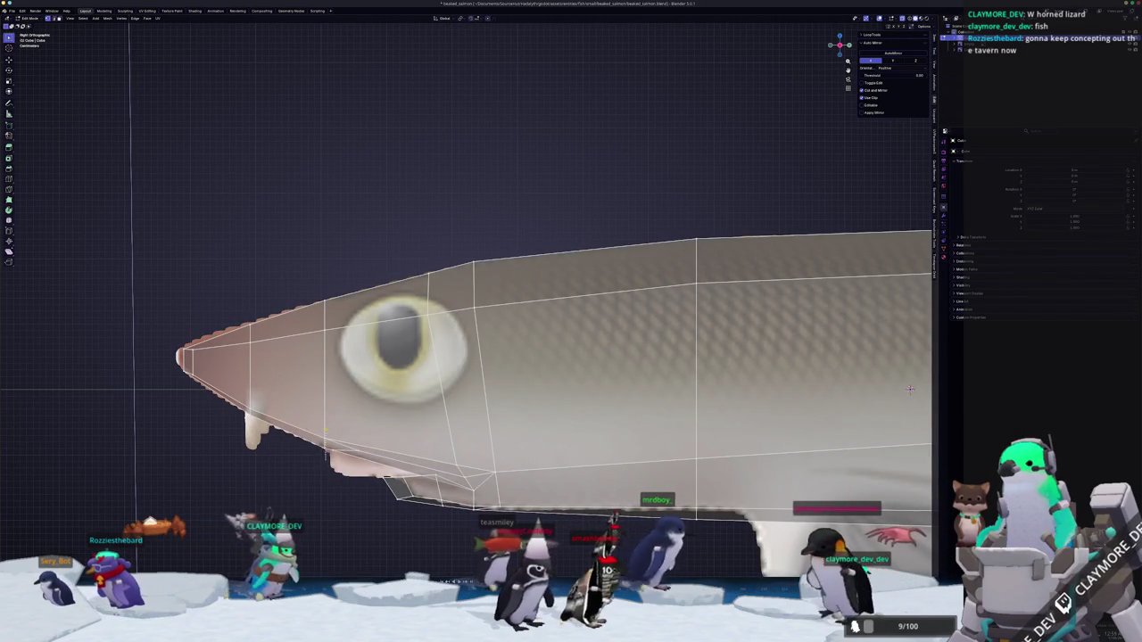
pyautogui.click(910, 389)
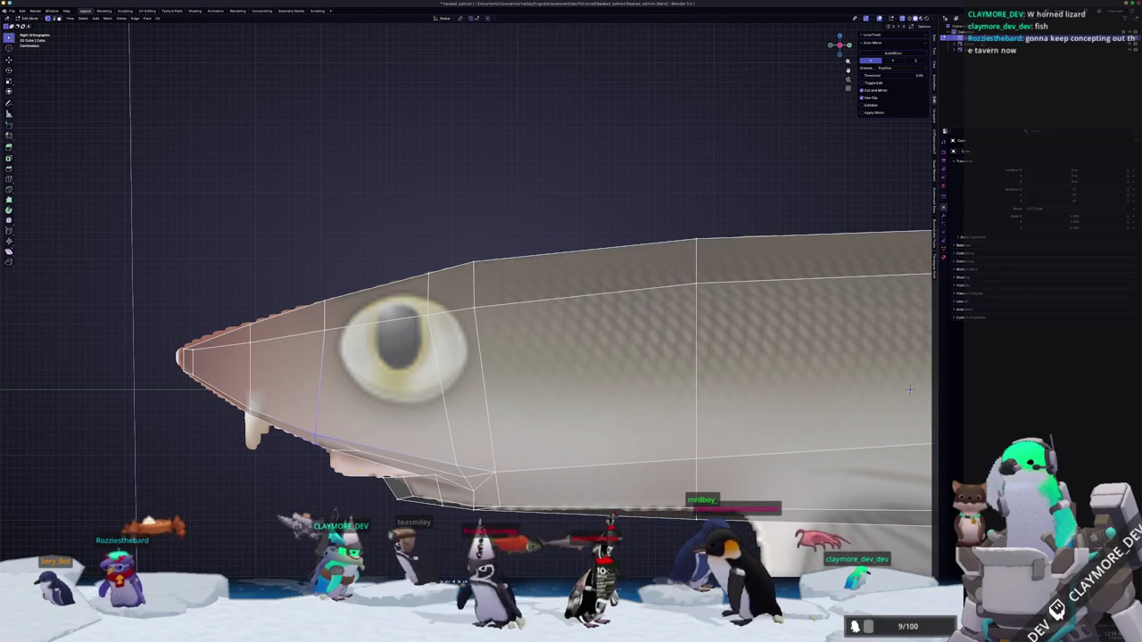
pyautogui.press('g')
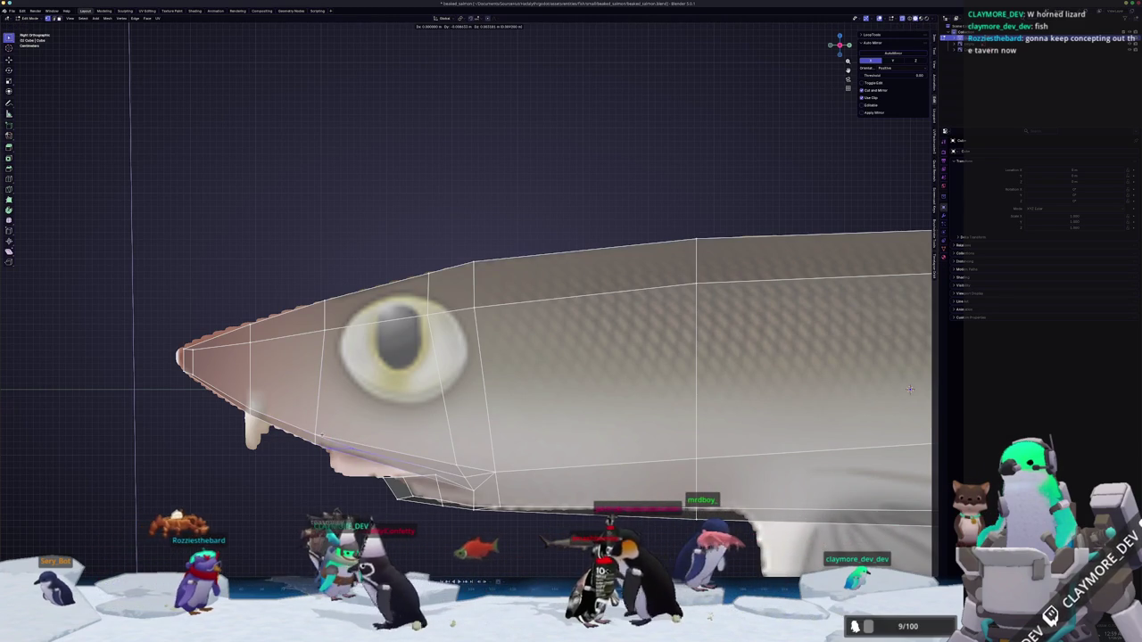
pyautogui.scroll(-1, 836, 374)
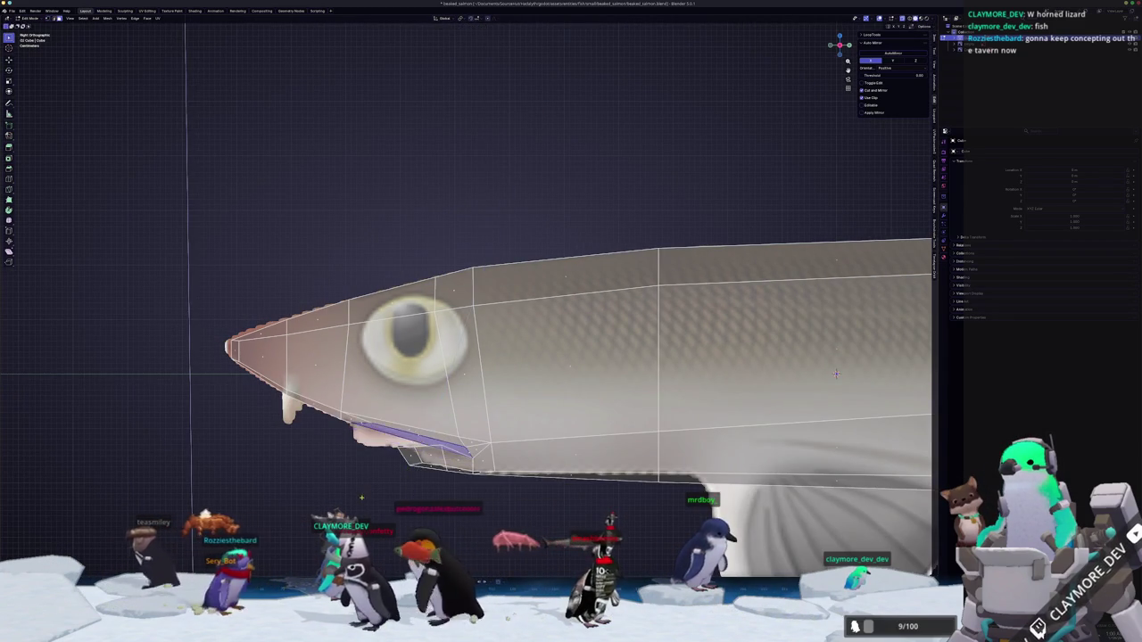
pyautogui.press('g')
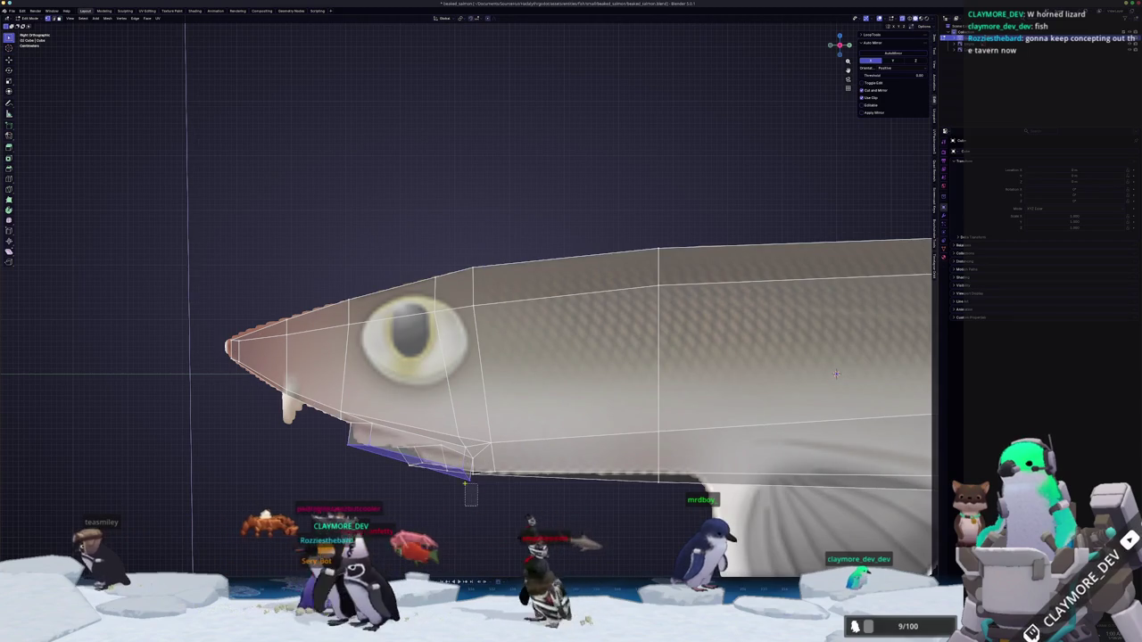
pyautogui.scroll(1, 836, 374)
pyautogui.scroll(2, 836, 374)
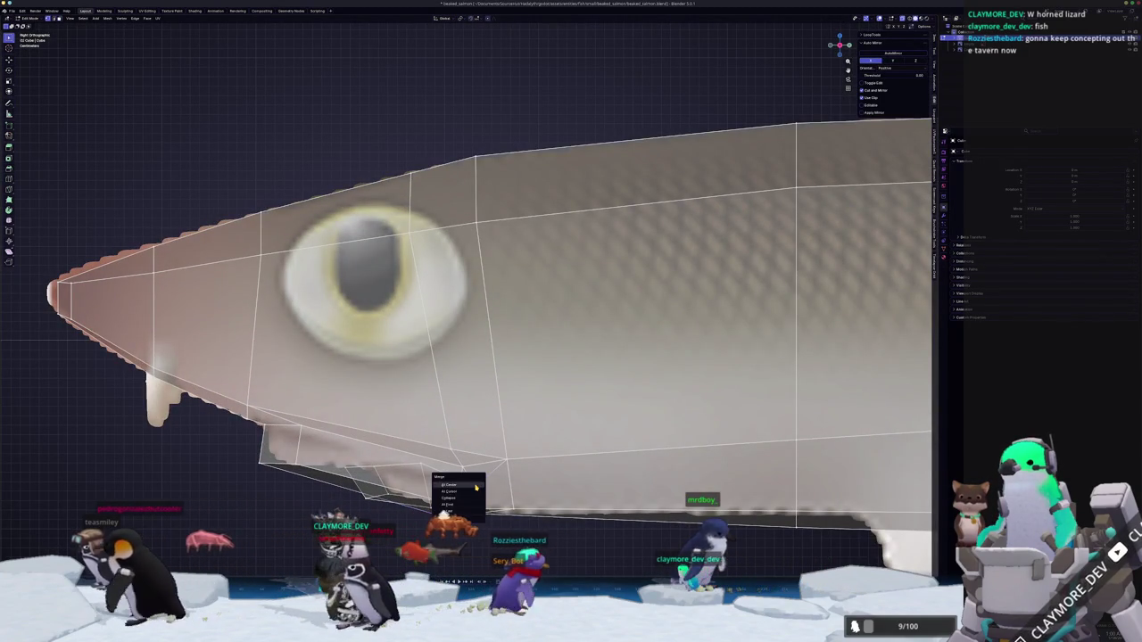
# Merge the loose mouth-corner vertices together and turn X-ray off.
pyautogui.click(465, 510)
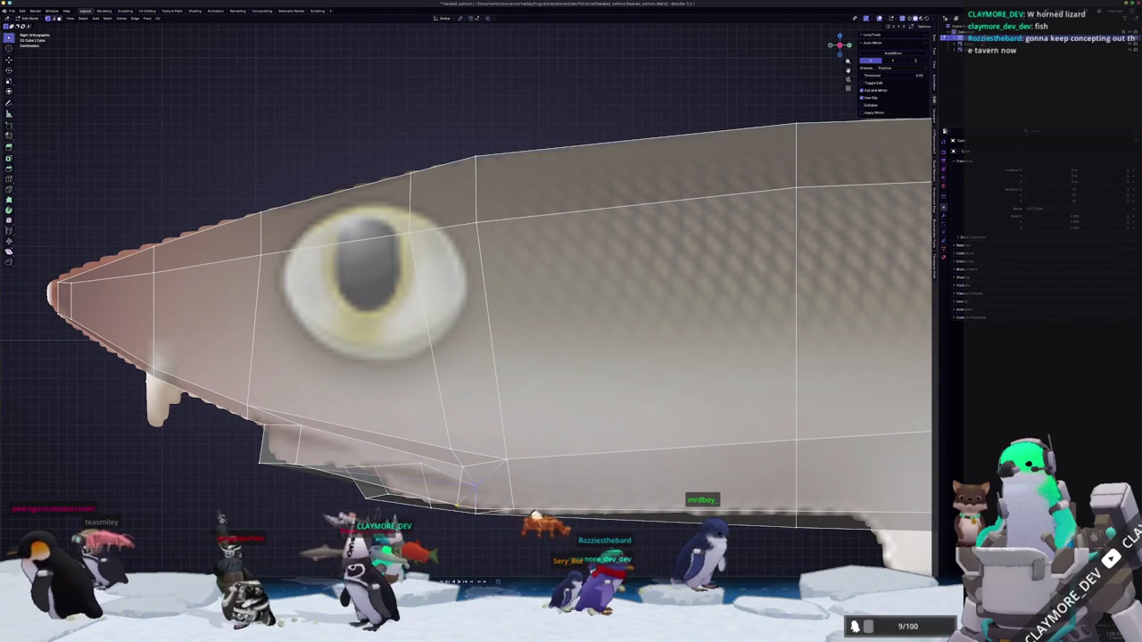
pyautogui.click(461, 474)
pyautogui.hotkey('alt', 'z')
pyautogui.moveTo(461, 464); pyautogui.dragTo(466, 423, button='middle')
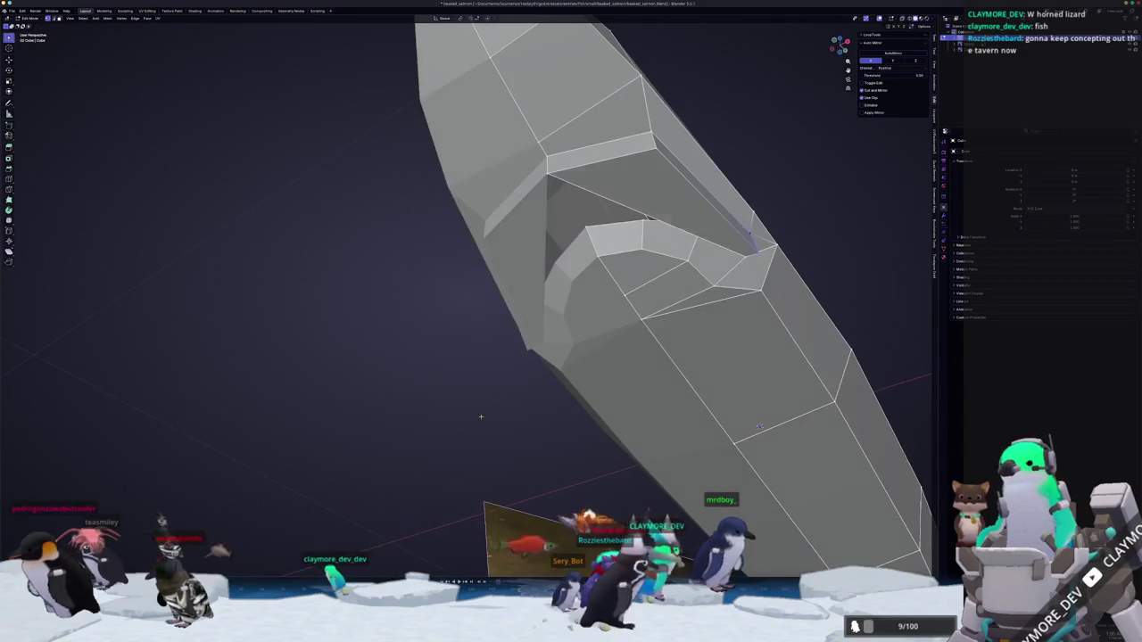
# Undo the fold in the mesh and slide the notch edge down flat.
pyautogui.hotkey('ctrl', 'z')
pyautogui.moveTo(759, 427); pyautogui.dragTo(858, 327, button='middle')
pyautogui.press('g')
pyautogui.press('g')
pyautogui.click(533, 330)
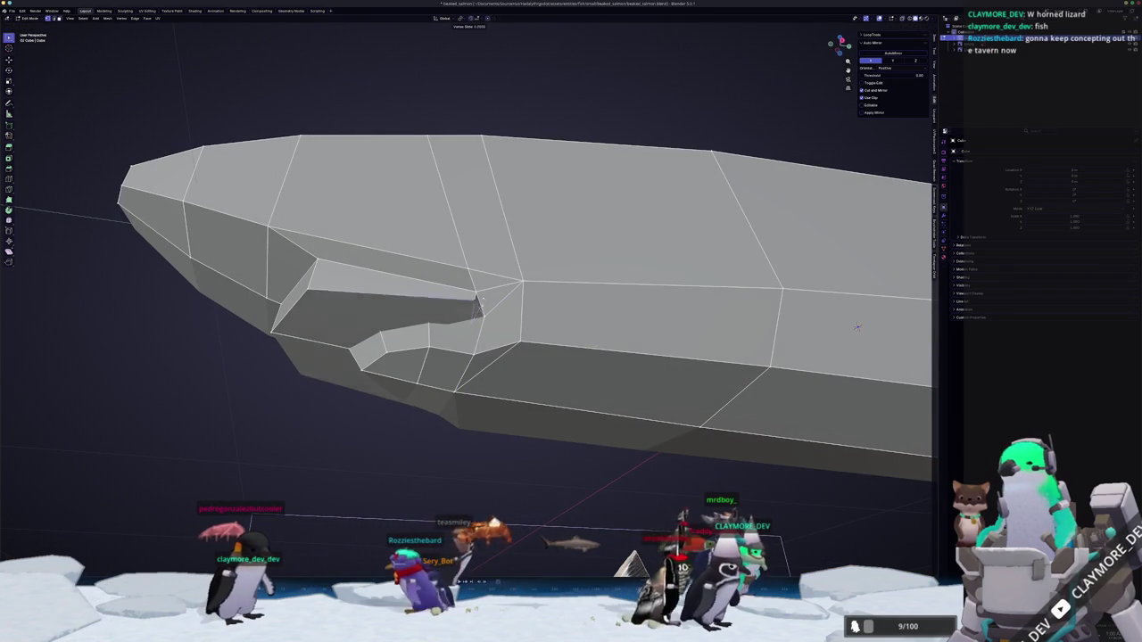
# Inspect the whole mesh in Object Mode and orbit around the mouth area with X-ray.
pyautogui.press('Tab')
pyautogui.moveTo(383, 360)
pyautogui.mouseDown(button='middle')
pyautogui.moveTo(407, 380)
pyautogui.moveTo(531, 418)
pyautogui.moveTo(665, 332)
pyautogui.mouseUp(button='middle')
pyautogui.scroll(3, 530, 418)
pyautogui.press('Tab')
pyautogui.moveTo(814, 438); pyautogui.dragTo(794, 453, button='middle')
pyautogui.hotkey('alt', 'z')
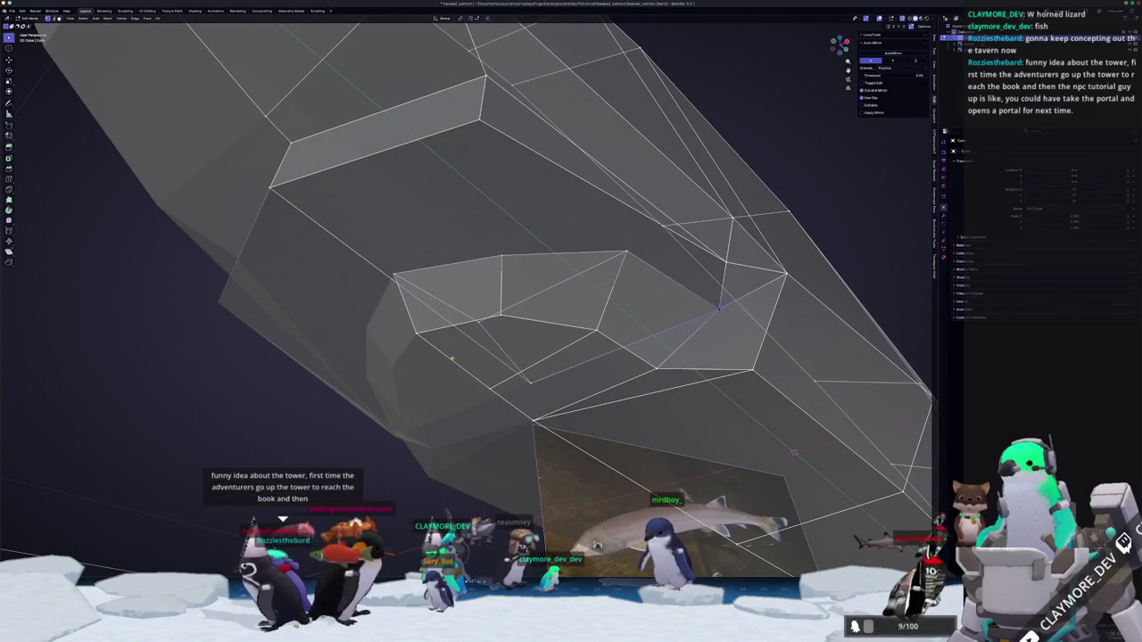
pyautogui.moveTo(794, 453); pyautogui.dragTo(747, 430, button='middle')
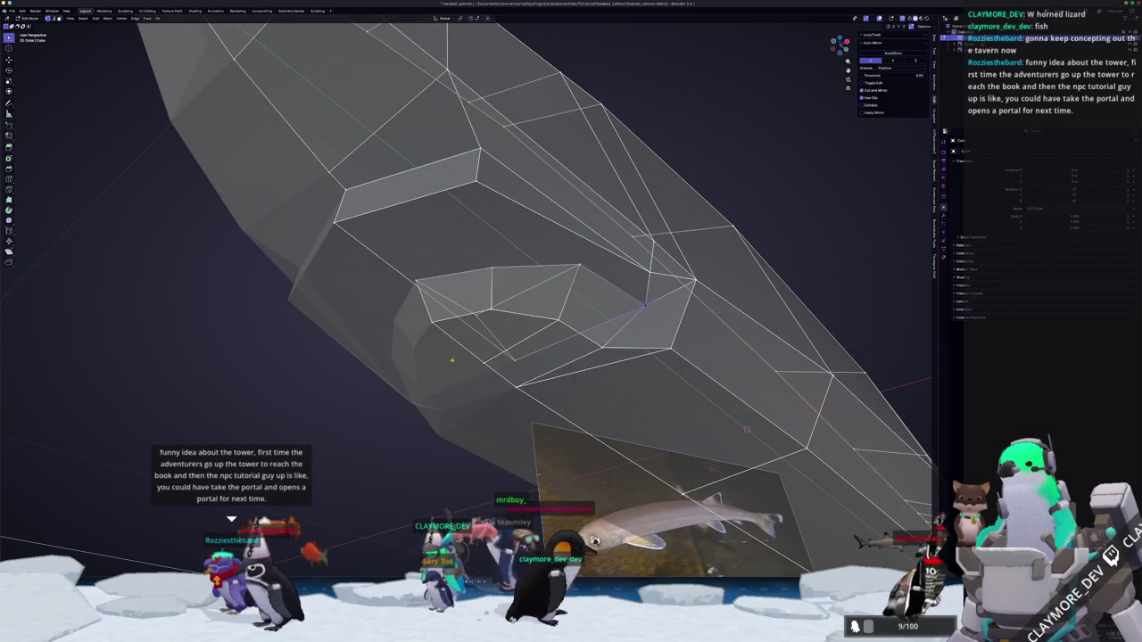
pyautogui.moveTo(747, 430)
pyautogui.mouseDown(button='middle')
pyautogui.moveTo(716, 441)
pyautogui.moveTo(699, 516)
pyautogui.mouseUp(button='middle')
pyautogui.hotkey('alt', 'z')
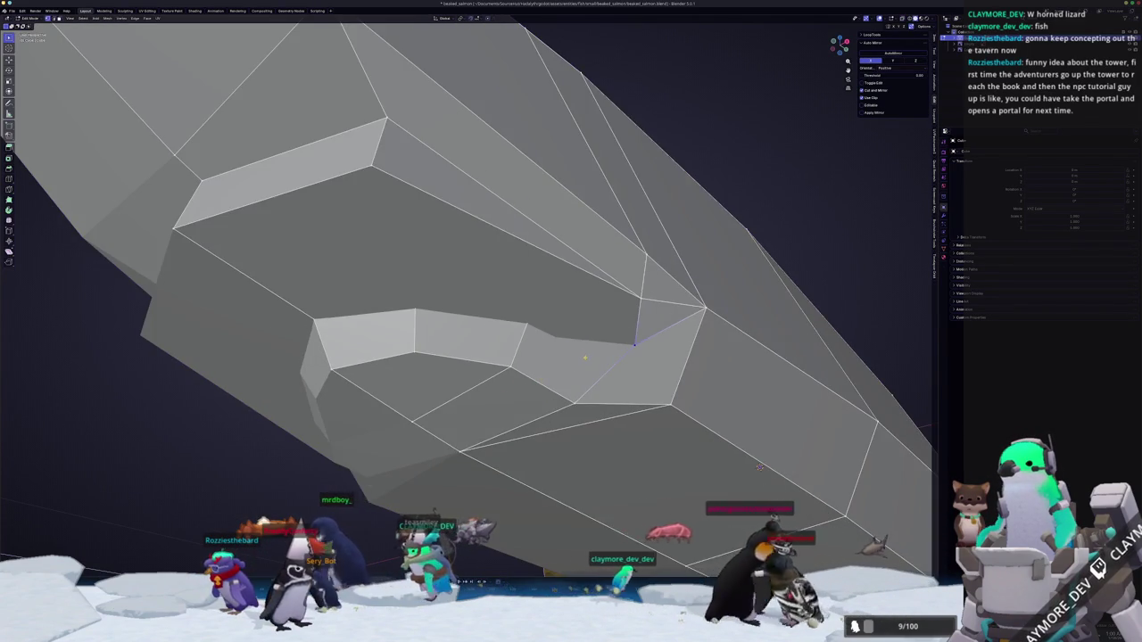
pyautogui.hotkey('alt', 'z')
# Select the large inner mouth face from below and knife-cut a new edge to its left vertex.
pyautogui.press('KP_1')
pyautogui.hotkey('alt', 'z')
pyautogui.keyDown('shift'); pyautogui.moveTo(585, 359); pyautogui.dragTo(553, 392, button='middle'); pyautogui.keyUp('shift')
pyautogui.scroll(3, 563, 416)
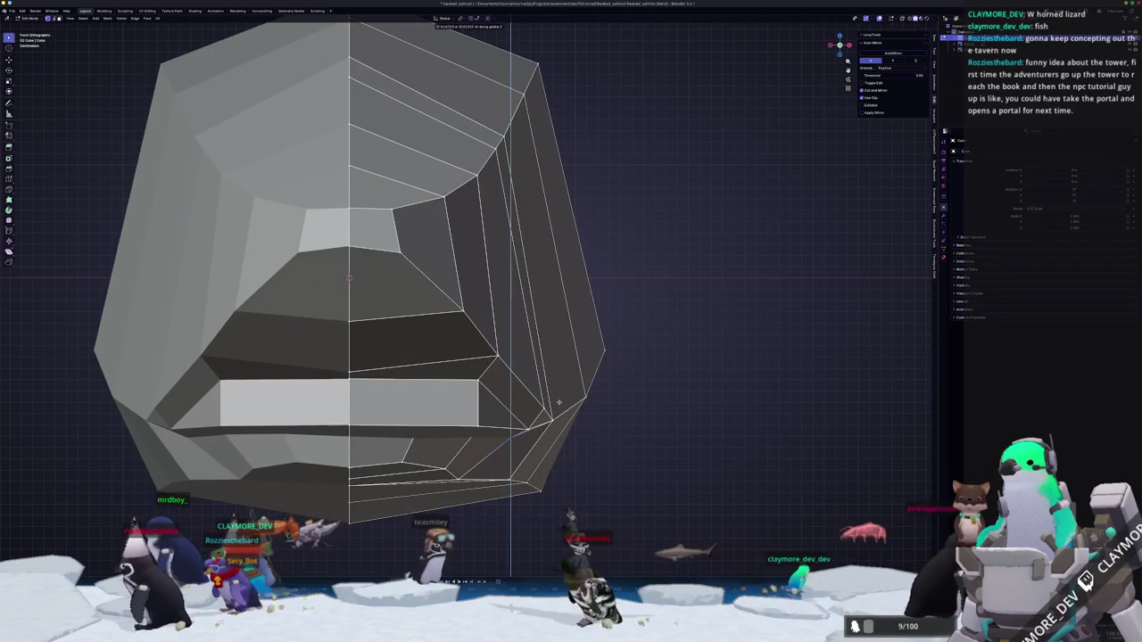
pyautogui.moveTo(563, 417)
pyautogui.mouseDown(button='middle')
pyautogui.moveTo(509, 408)
pyautogui.moveTo(413, 312)
pyautogui.mouseUp(button='middle')
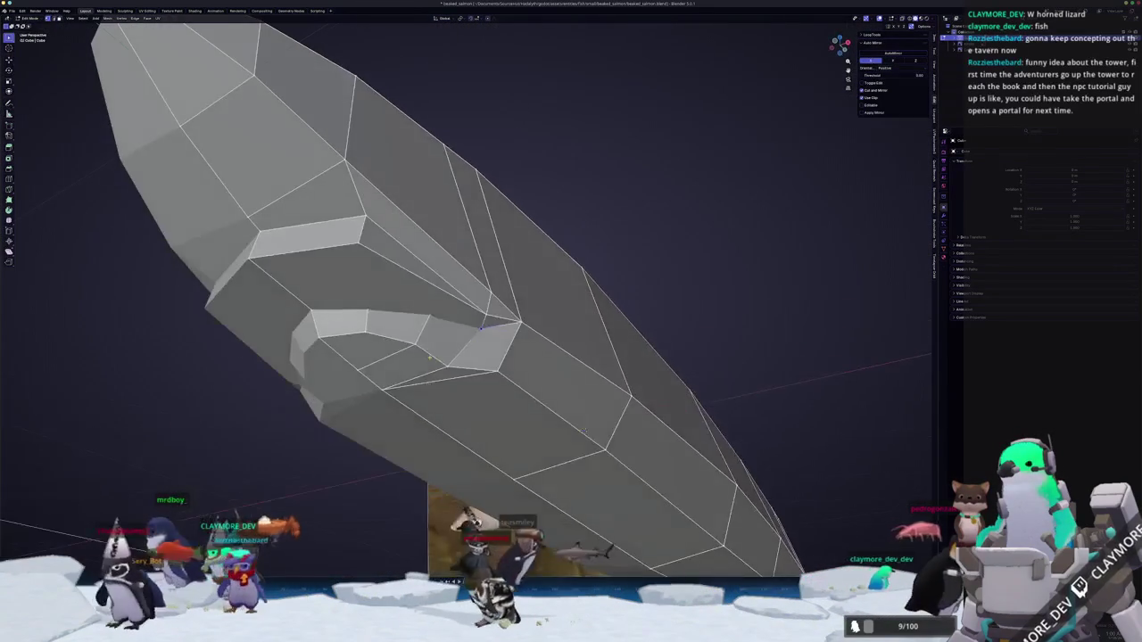
pyautogui.click(413, 312)
pyautogui.hotkey('shift', 'e')
pyautogui.press('Escape')
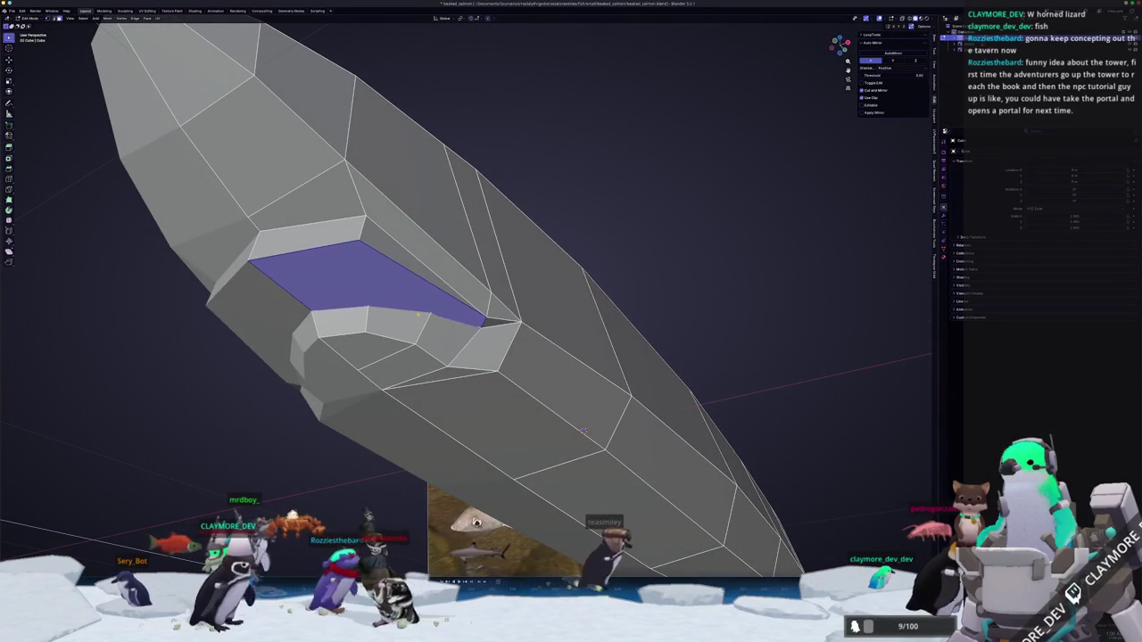
pyautogui.scroll(3, 583, 432)
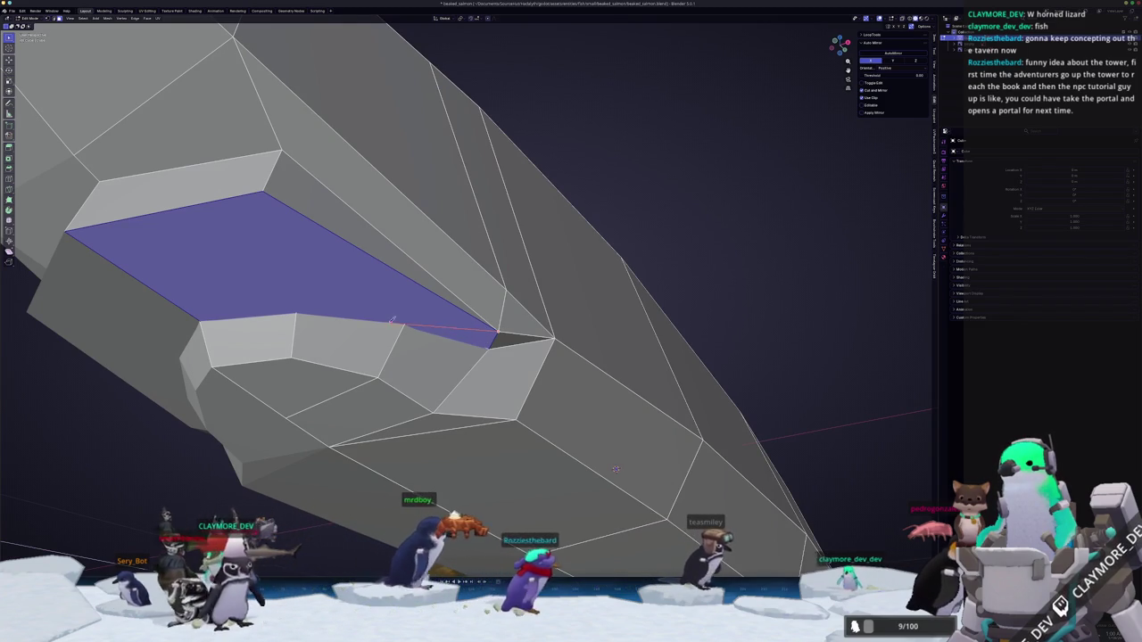
pyautogui.click(177, 302)
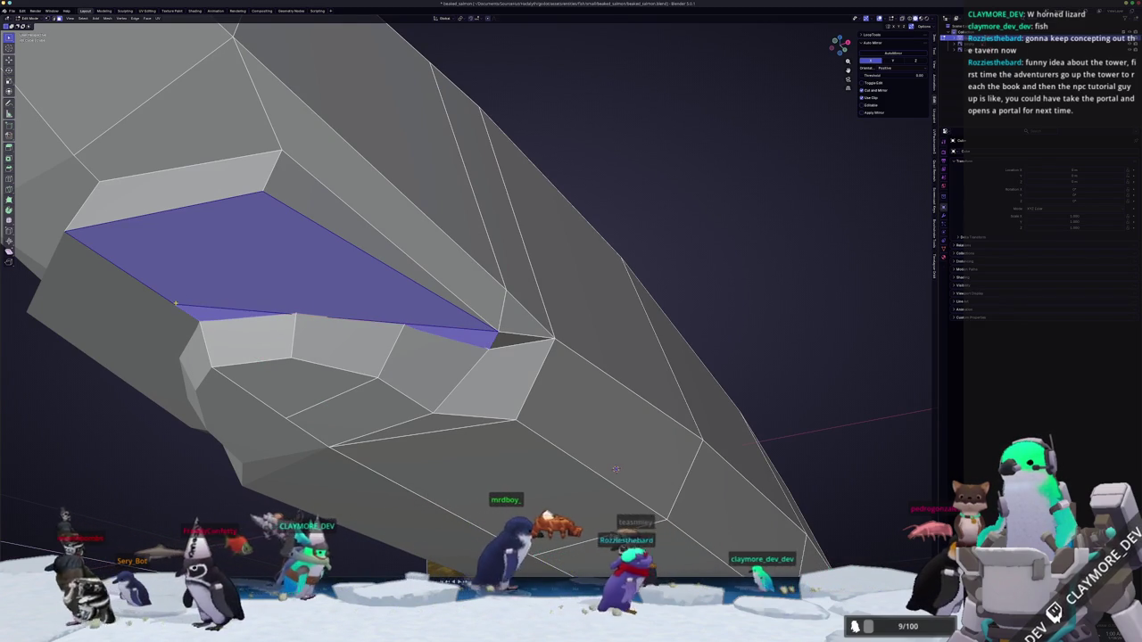
pyautogui.press('Return')
# Start a vertex slide on the new edge's vertex with the mesh see-through.
pyautogui.hotkey('shift', 'v')
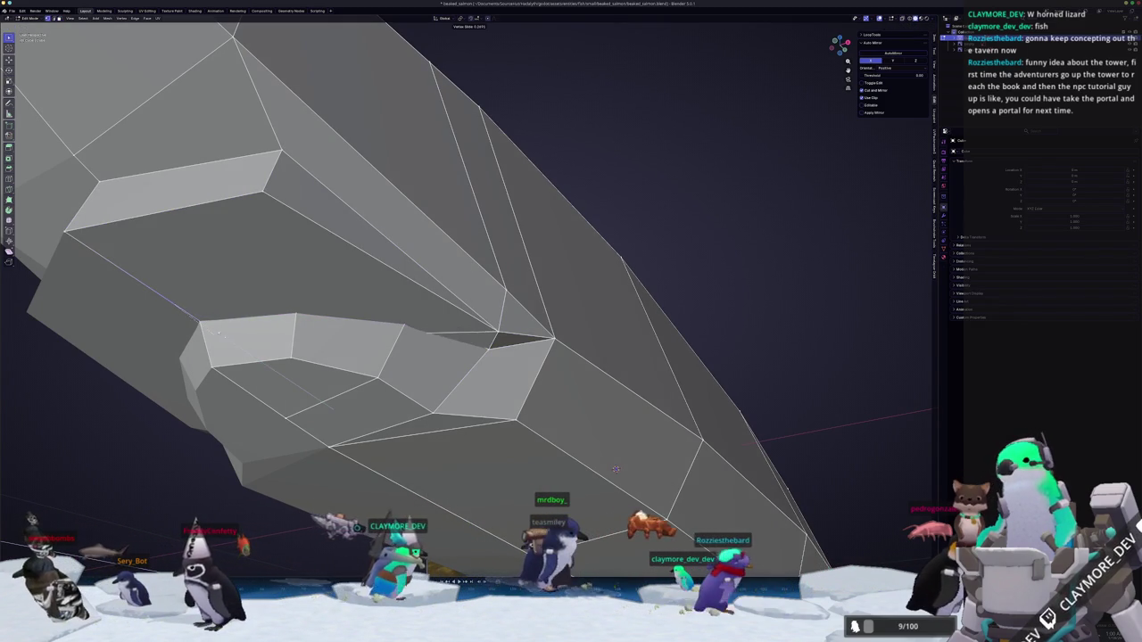
pyautogui.hotkey('alt', 'z')
pyautogui.scroll(-5, 616, 469)
pyautogui.scroll(-2, 607, 428)
pyautogui.scroll(-1, 601, 405)
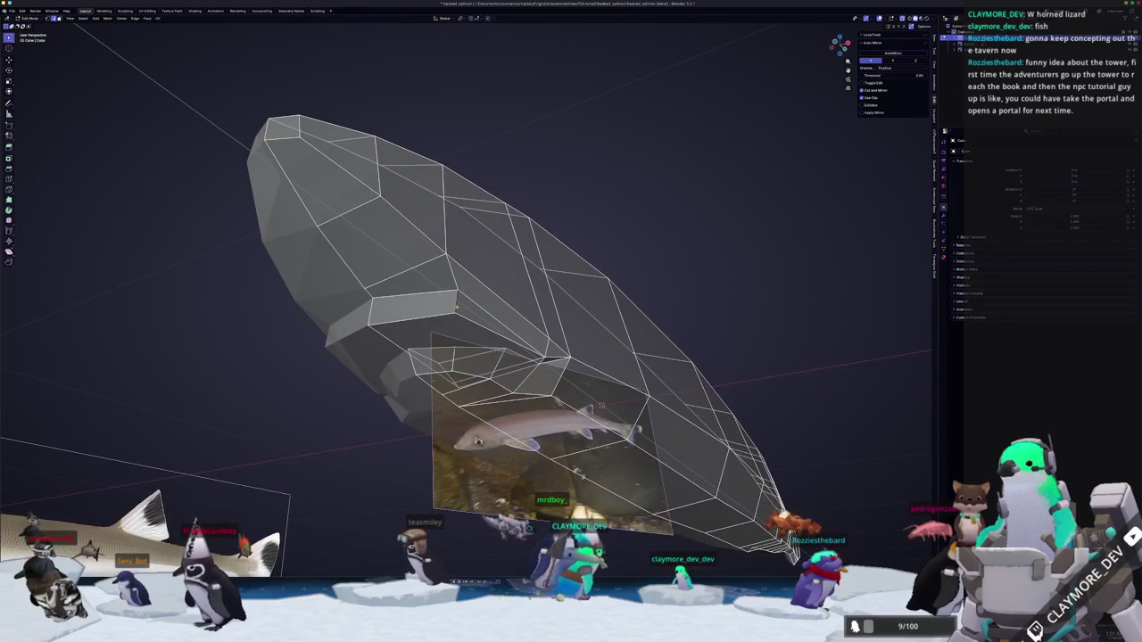
# Compare the mesh against the reference images in Object Mode, then resume editing.
pyautogui.moveTo(602, 405); pyautogui.dragTo(617, 417, button='middle')
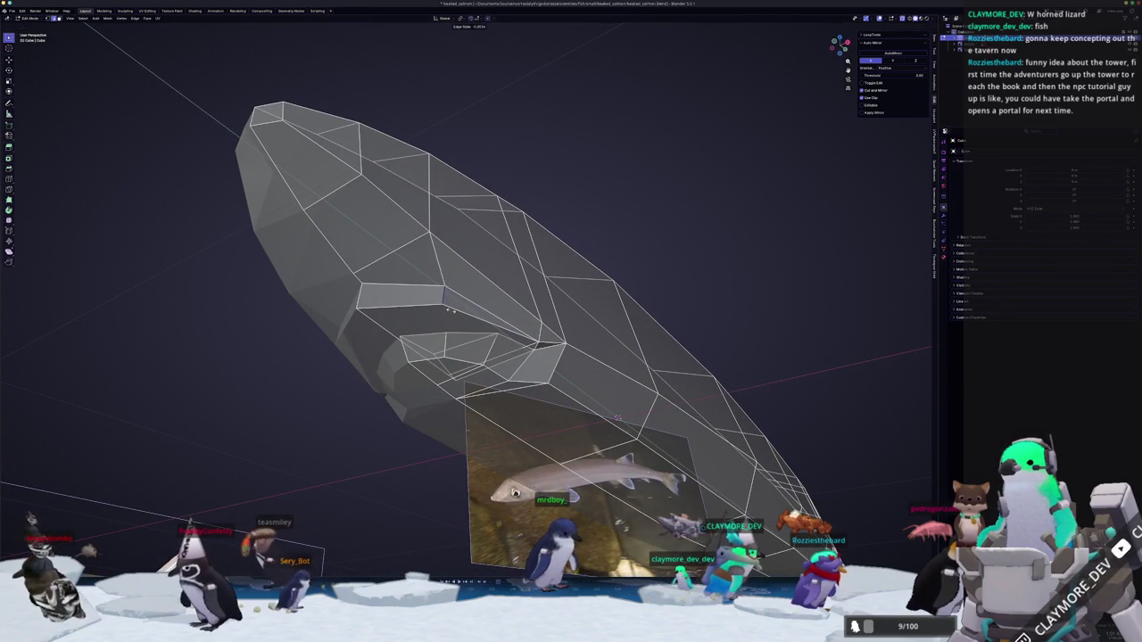
pyautogui.press('Tab')
pyautogui.hotkey('alt', 'z')
pyautogui.moveTo(610, 327)
pyautogui.mouseDown(button='middle')
pyautogui.moveTo(636, 320)
pyautogui.moveTo(675, 346)
pyautogui.moveTo(691, 381)
pyautogui.moveTo(687, 451)
pyautogui.moveTo(671, 407)
pyautogui.moveTo(701, 365)
pyautogui.mouseUp(button='middle')
pyautogui.press('Tab')
pyautogui.hotkey('alt', 'z')
# Move the selected jaw vertices vertically along the Z axis.
pyautogui.press('g')
pyautogui.press('z')
pyautogui.press('g')
pyautogui.press('z')
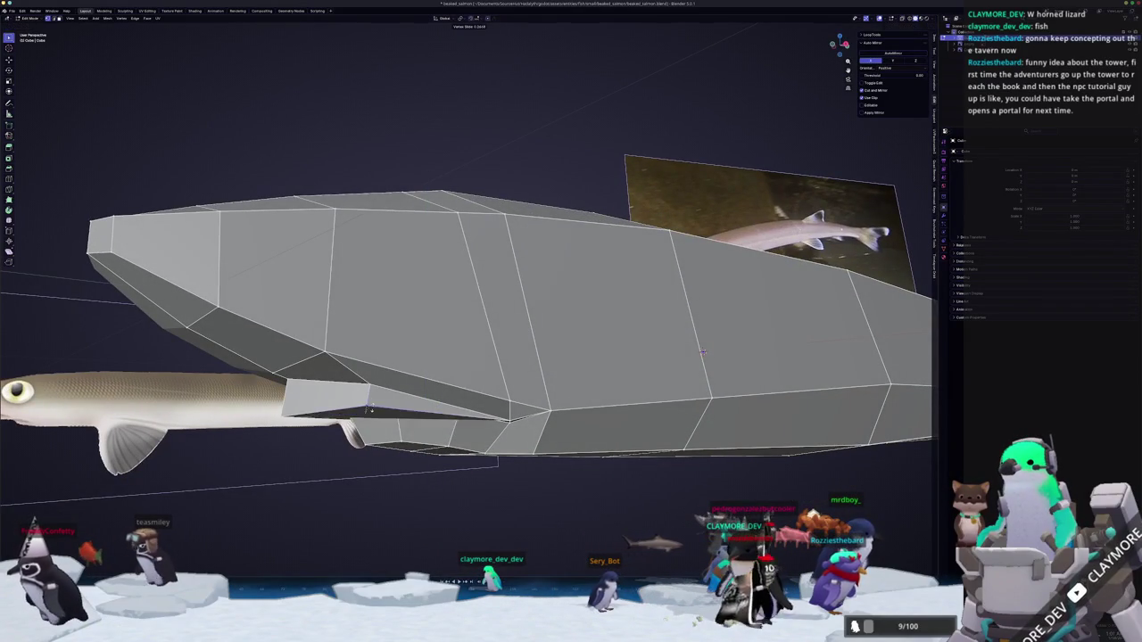
pyautogui.click(702, 352)
# Slide the mouth-corner vertex and merge it at the last selected vertex.
pyautogui.moveTo(702, 352); pyautogui.dragTo(620, 391, button='middle')
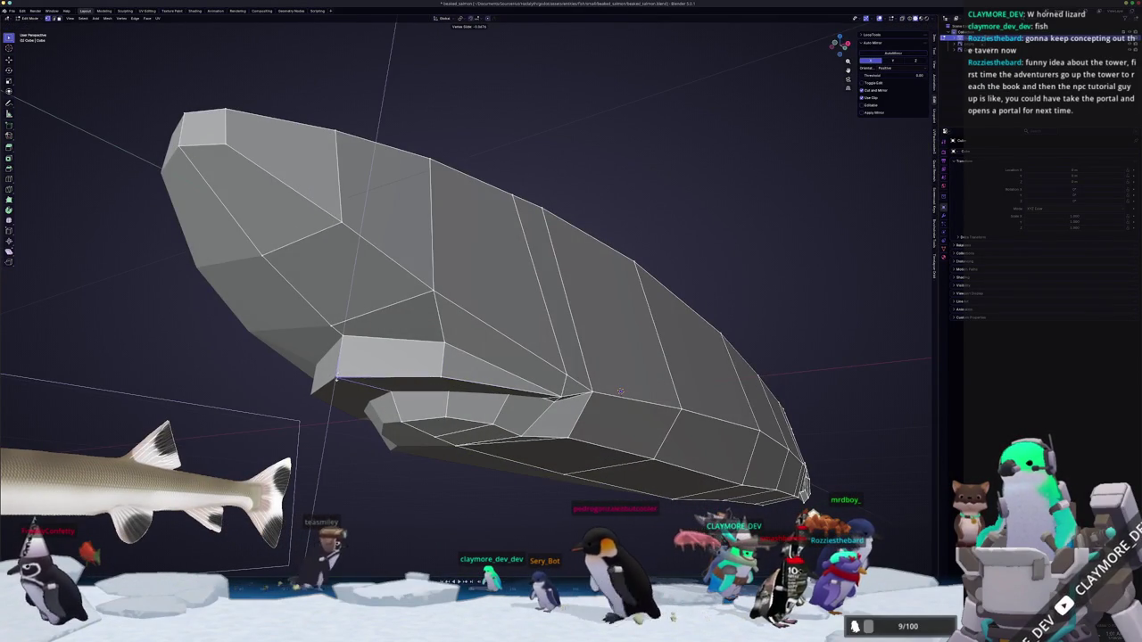
pyautogui.moveTo(619, 390); pyautogui.dragTo(670, 451, button='middle')
pyautogui.scroll(3, 669, 451)
pyautogui.scroll(2, 673, 455)
pyautogui.press('g')
pyautogui.press('g')
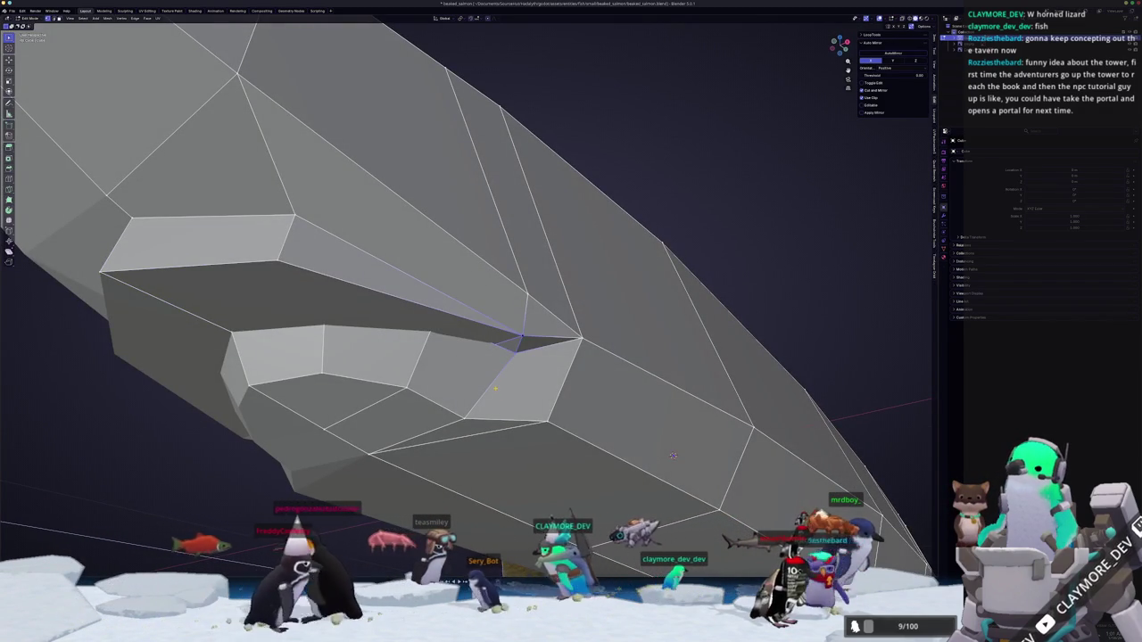
pyautogui.moveTo(672, 455); pyautogui.dragTo(698, 474, button='middle')
pyautogui.hotkey('alt', 'z')
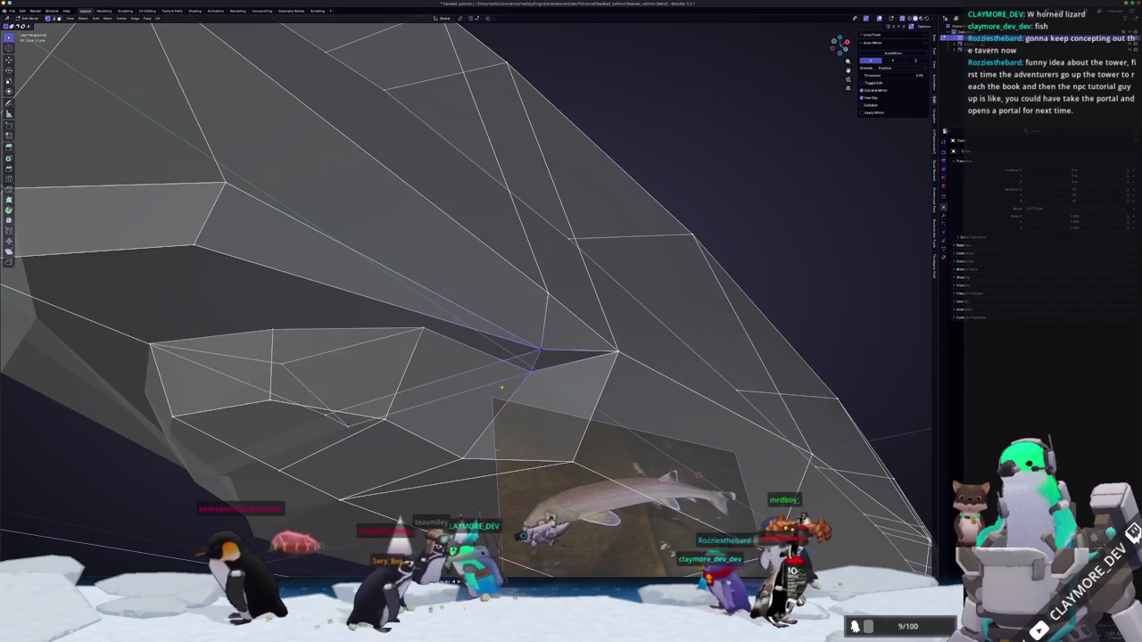
pyautogui.hotkey('alt', 'z')
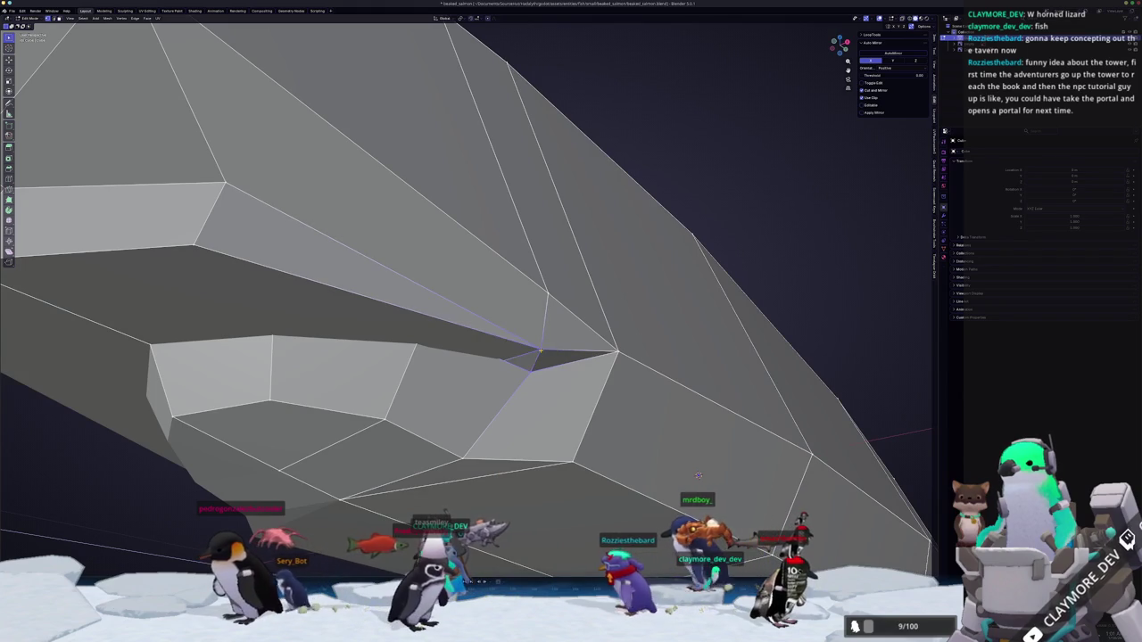
pyautogui.press('m')
pyautogui.click(541, 353)
# Check the whole fish in Object Mode and reorient the view so it lies horizontally.
pyautogui.press('Tab')
pyautogui.scroll(-3, 541, 375)
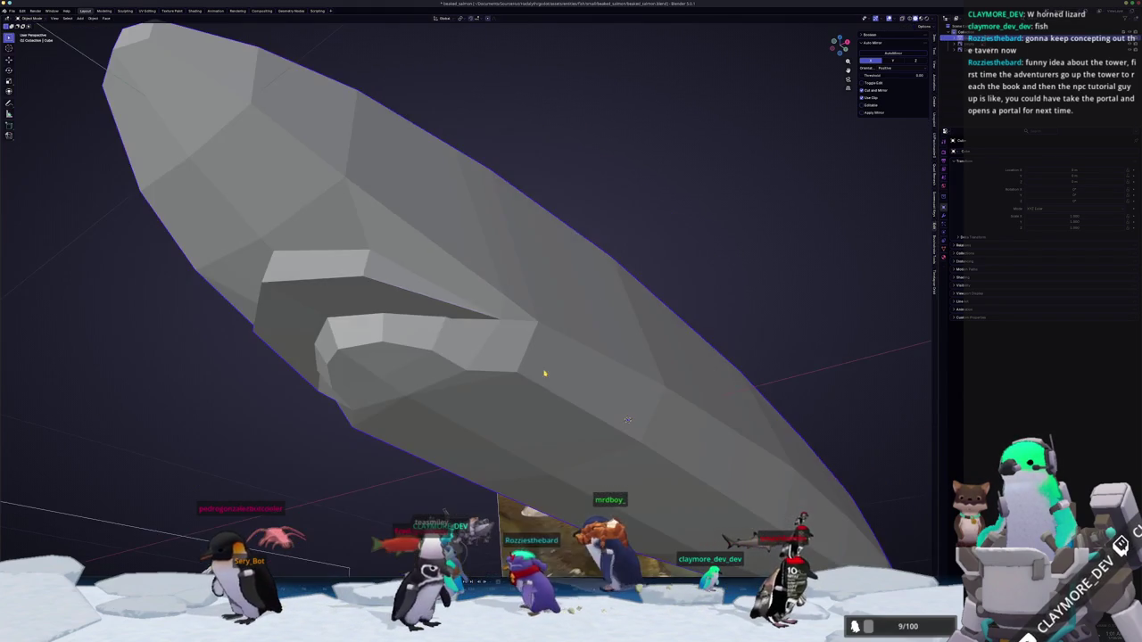
pyautogui.moveTo(541, 375)
pyautogui.mouseDown(button='middle')
pyautogui.moveTo(539, 359)
pyautogui.moveTo(505, 406)
pyautogui.mouseUp(button='middle')
pyautogui.press('Tab')
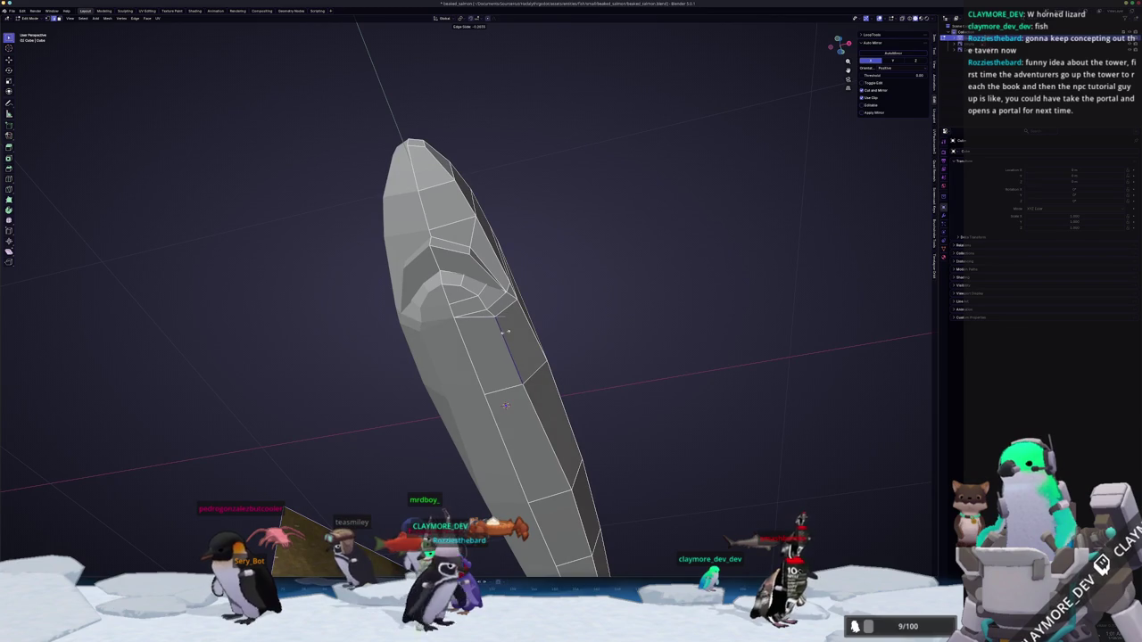
pyautogui.moveTo(504, 405); pyautogui.dragTo(490, 331, button='middle')
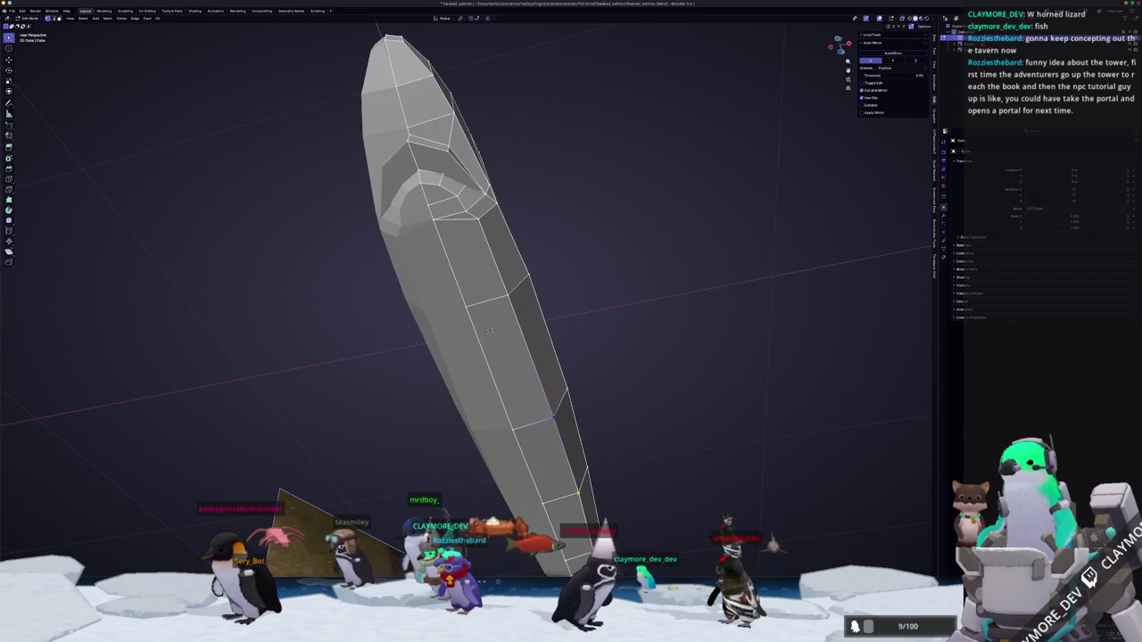
pyautogui.moveTo(490, 331)
pyautogui.mouseDown(button='middle')
pyautogui.moveTo(509, 377)
pyautogui.moveTo(520, 242)
pyautogui.mouseUp(button='middle')
pyautogui.scroll(2, 521, 242)
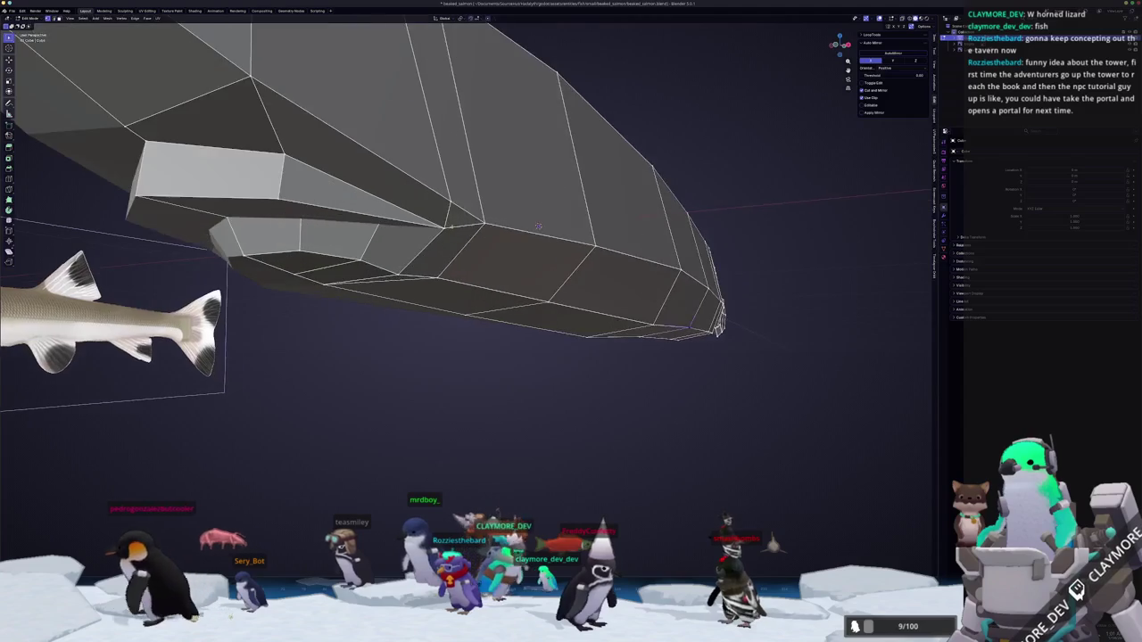
pyautogui.scroll(2, 535, 259)
pyautogui.scroll(2, 565, 290)
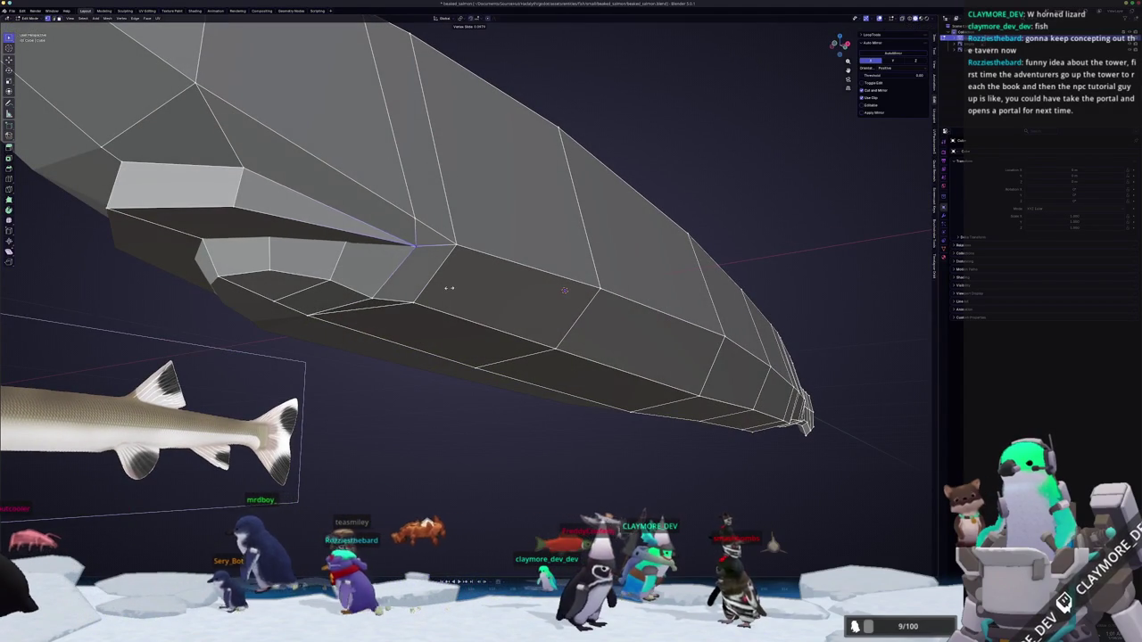
# Edge-slide a loop along the lower jaw, checking the overall shape against the reference.
pyautogui.press('Tab')
pyautogui.moveTo(437, 295); pyautogui.dragTo(433, 312, button='middle')
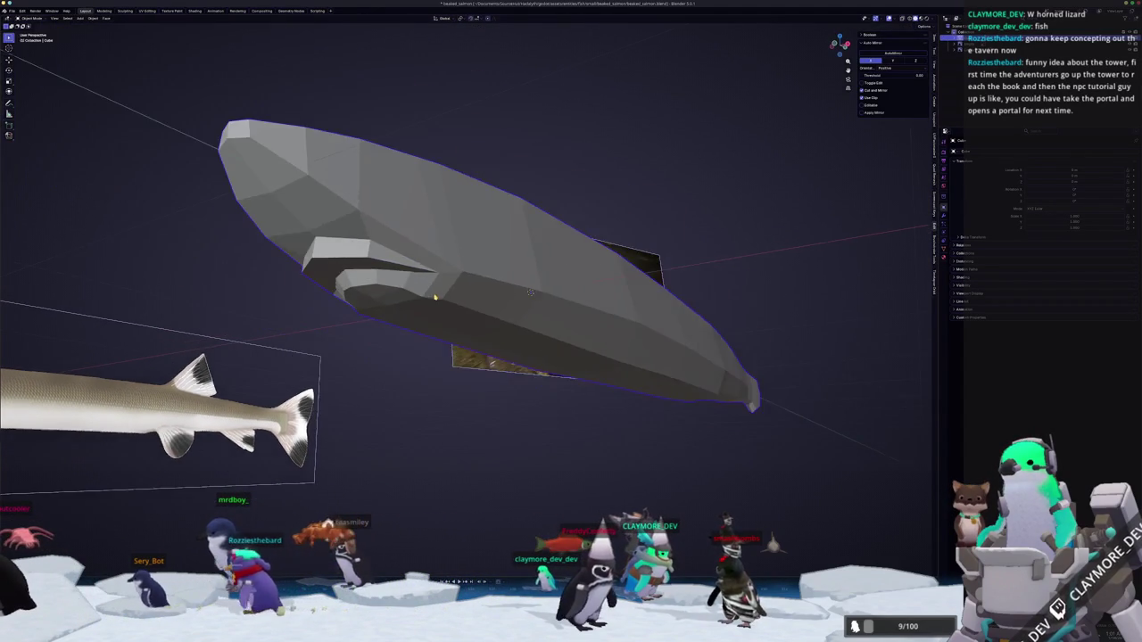
pyautogui.scroll(2, 432, 312)
pyautogui.press('Tab')
pyautogui.moveTo(528, 261); pyautogui.dragTo(539, 277, button='middle')
pyautogui.press('g')
pyautogui.press('g')
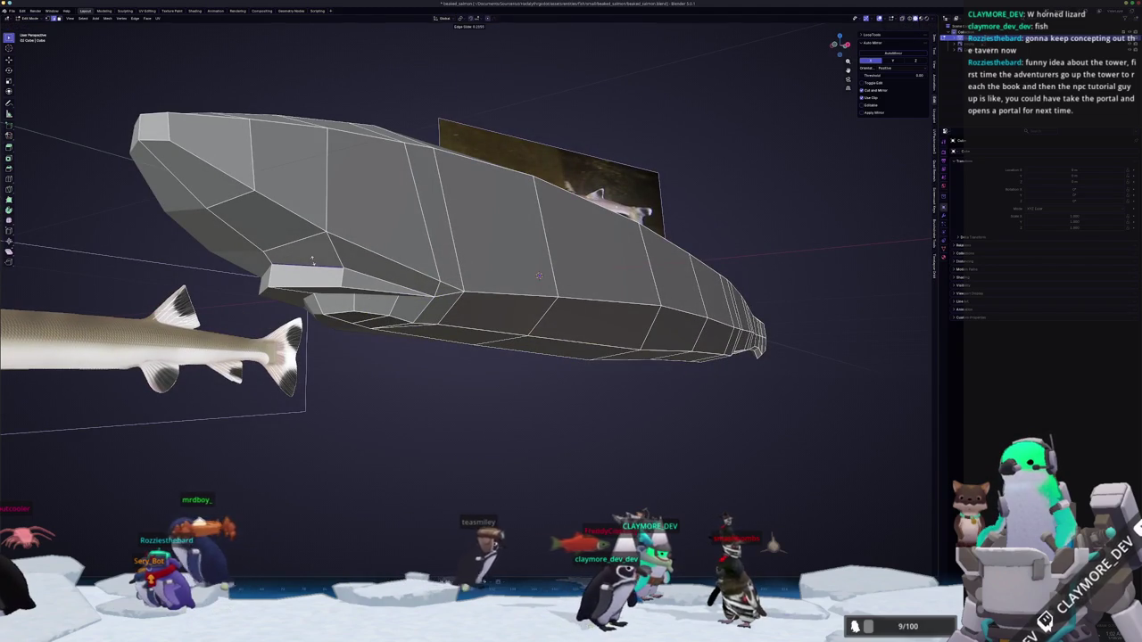
pyautogui.press('Tab')
pyautogui.moveTo(539, 276)
pyautogui.mouseDown(button='middle')
pyautogui.moveTo(637, 316)
pyautogui.moveTo(479, 292)
pyautogui.moveTo(468, 252)
pyautogui.mouseUp(button='middle')
pyautogui.press('Tab')
pyautogui.scroll(3, 638, 315)
pyautogui.scroll(2, 638, 316)
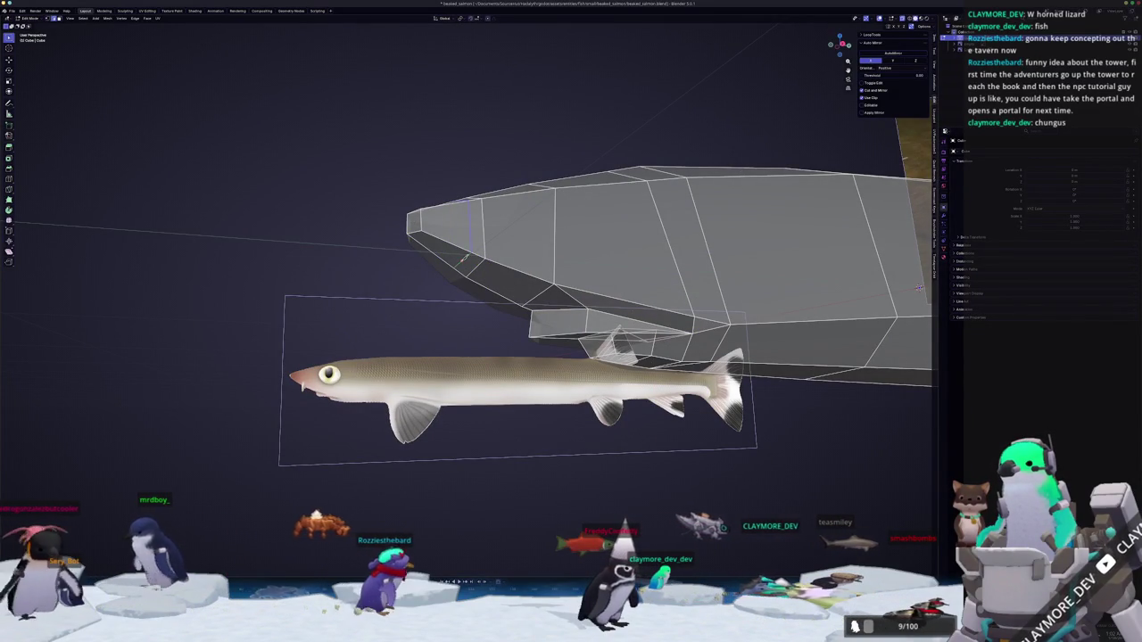
# Knife-cut new edges across the head and push the new vertices outward along the normal.
pyautogui.click(474, 267)
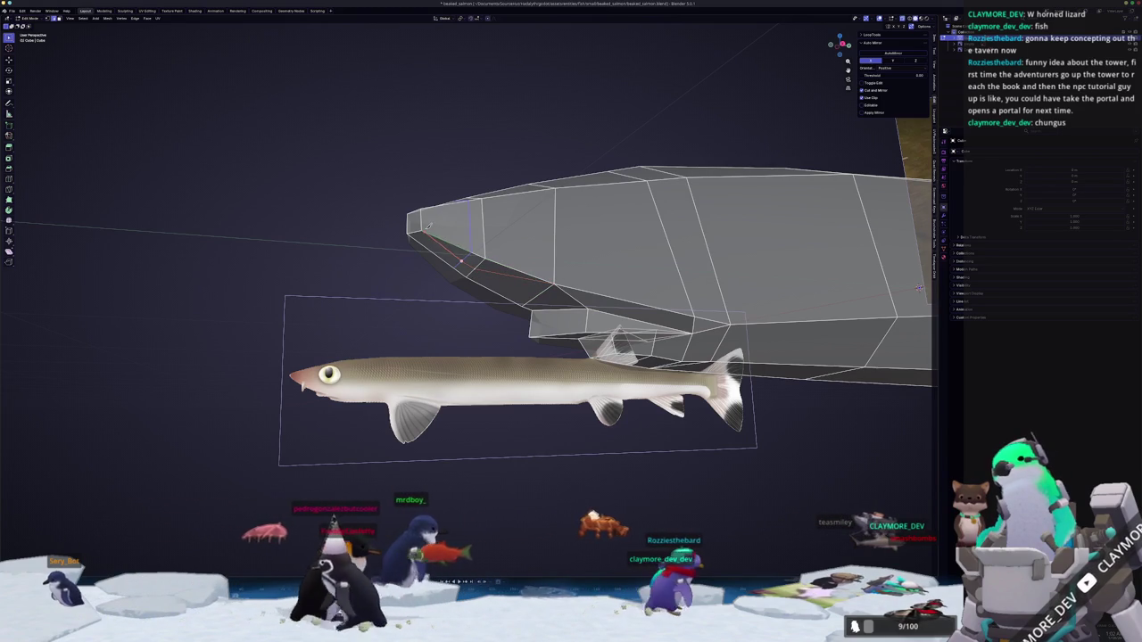
pyautogui.press('Return')
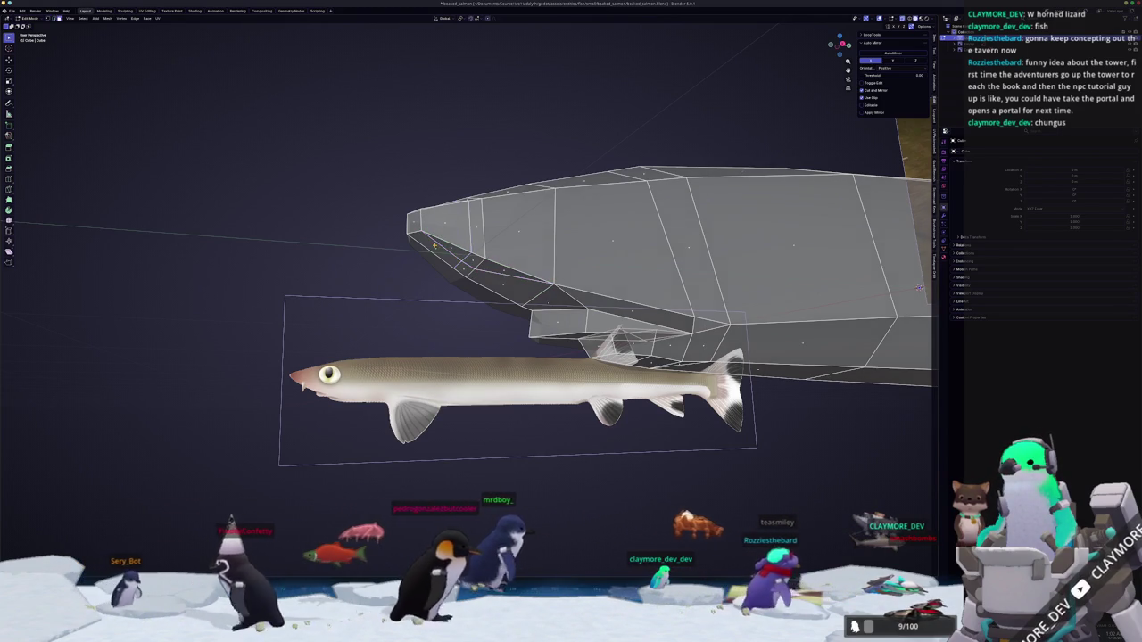
pyautogui.moveTo(489, 259); pyautogui.dragTo(489, 294, button='middle')
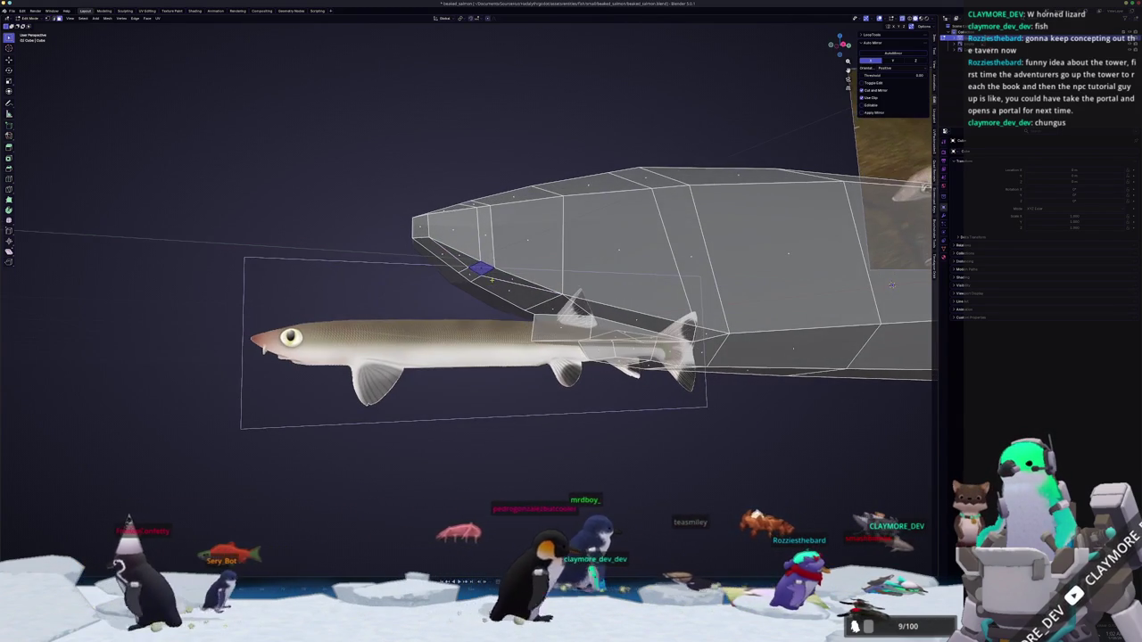
pyautogui.press('g')
pyautogui.press('z')
pyautogui.press('z')
pyautogui.click(490, 315)
pyautogui.press('KP_3')
pyautogui.scroll(3, 490, 308)
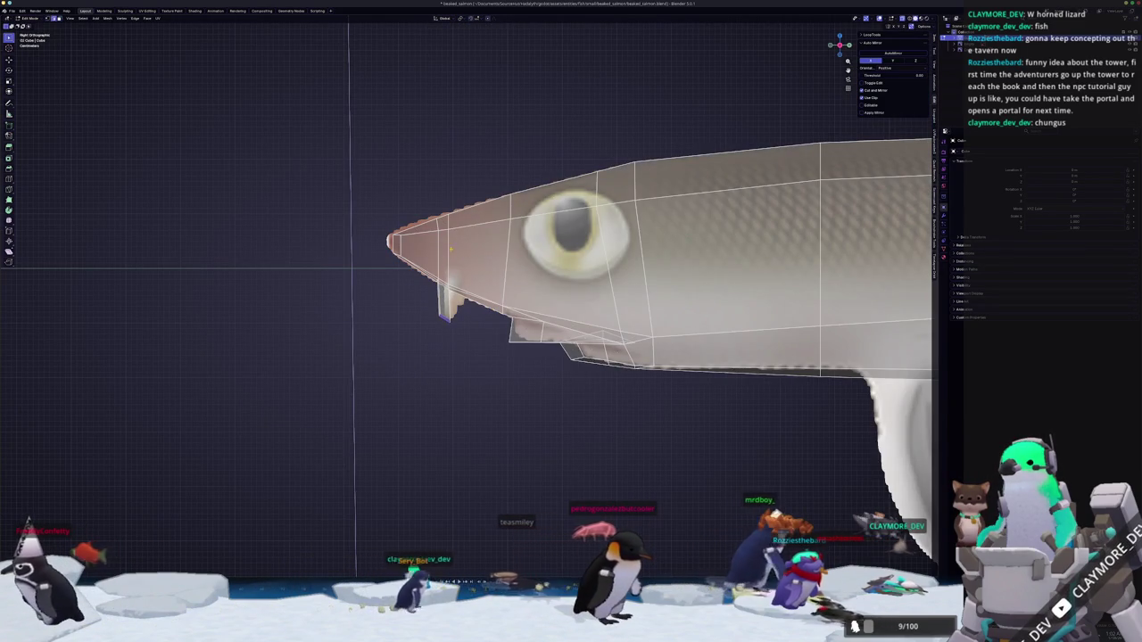
# Box-select the fang loop and slide it so the fang stands vertical under the jaw.
pyautogui.scroll(2, 446, 251)
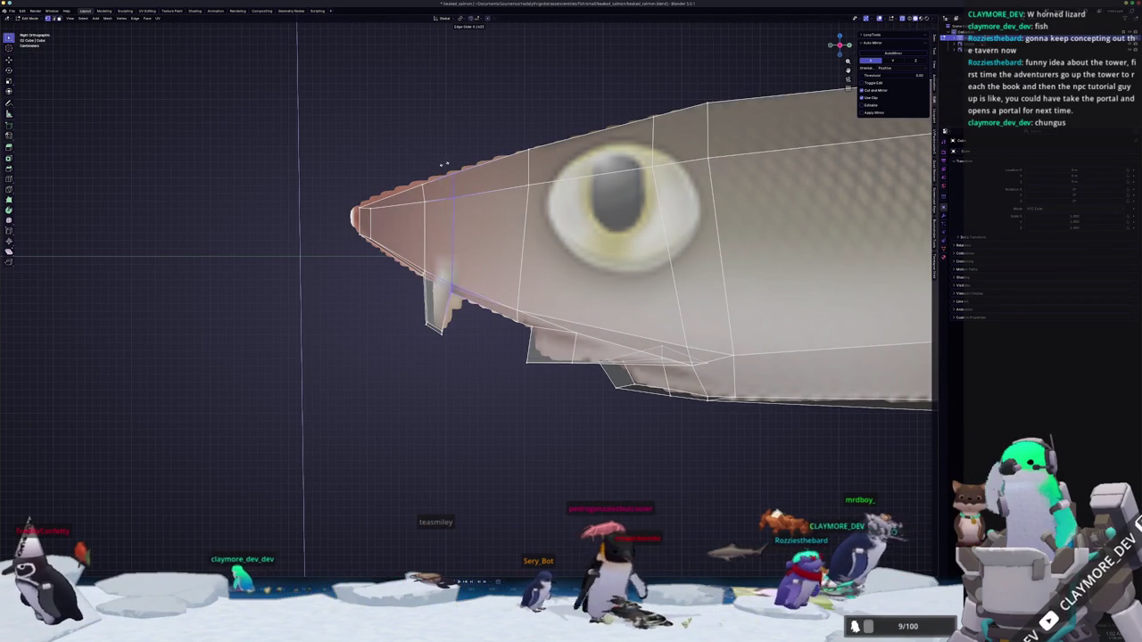
pyautogui.moveTo(407, 166); pyautogui.dragTo(408, 165)
pyautogui.press('g')
pyautogui.press('g')
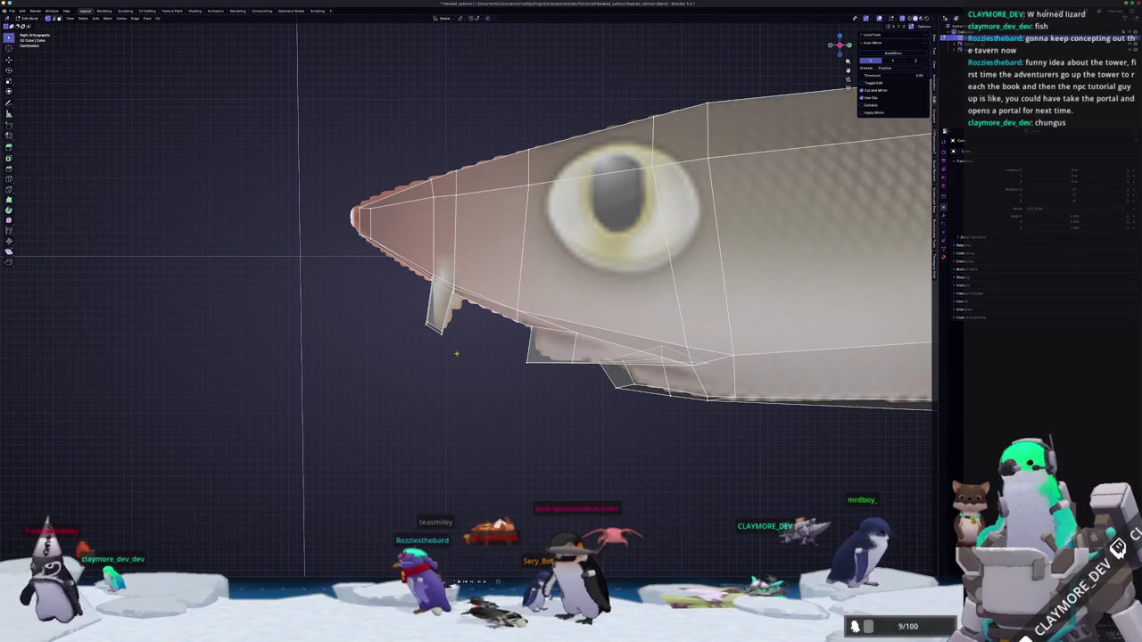
pyautogui.click(487, 327)
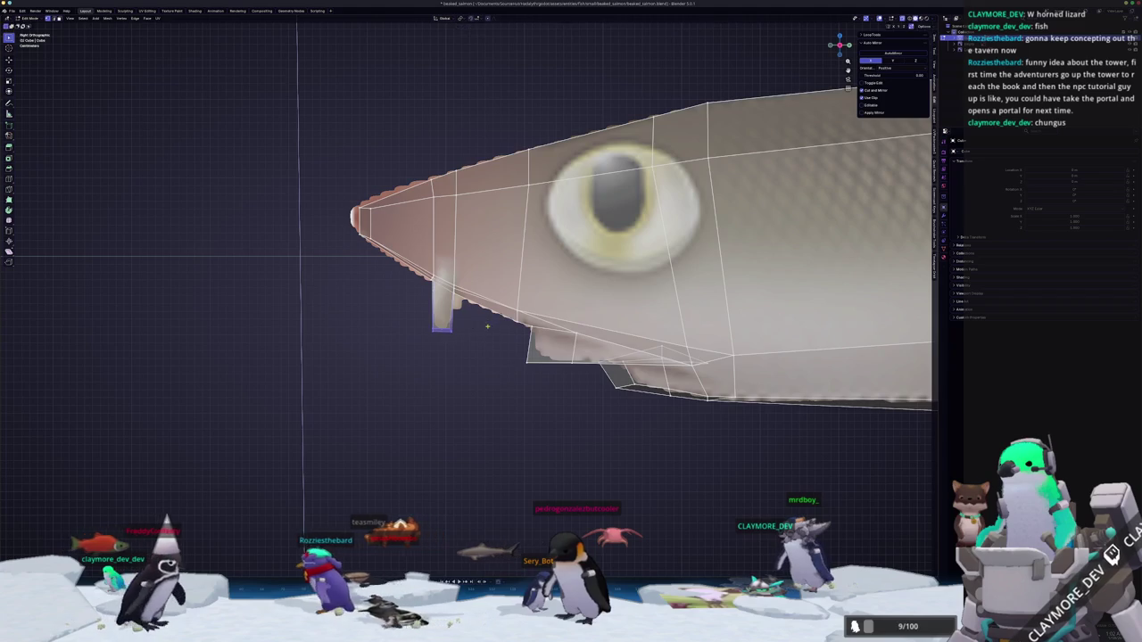
# Check the head from several angles, scale the fang selection, and return to Object Mode.
pyautogui.press('Tab')
pyautogui.moveTo(487, 326)
pyautogui.mouseDown(button='middle')
pyautogui.moveTo(578, 325)
pyautogui.moveTo(573, 301)
pyautogui.mouseUp(button='middle')
pyautogui.press('Tab')
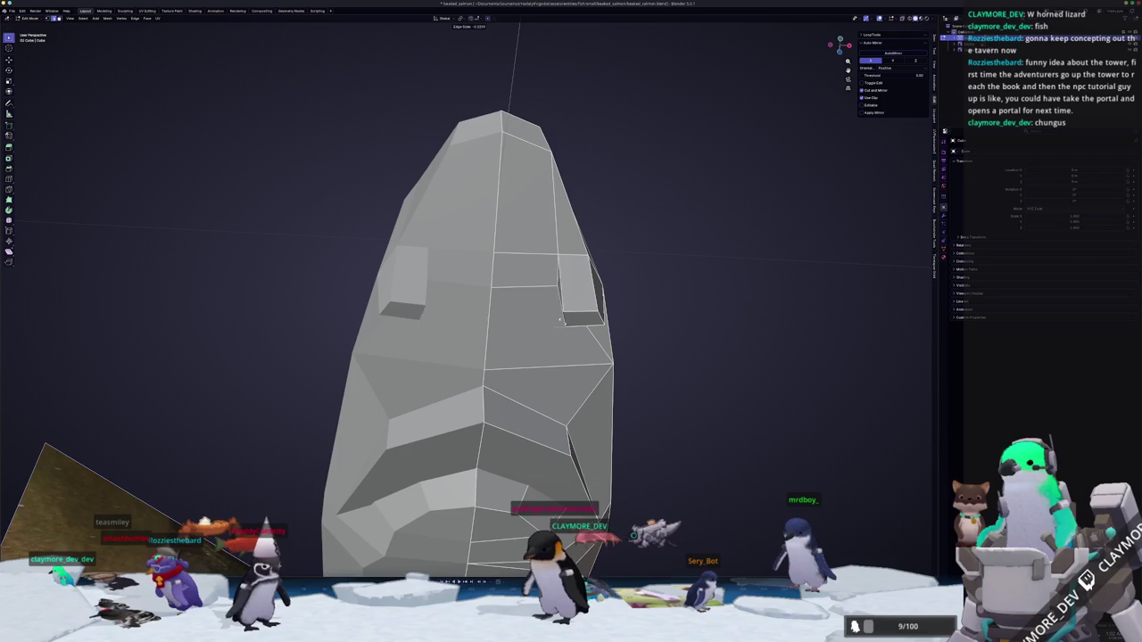
pyautogui.moveTo(573, 301); pyautogui.dragTo(546, 302, button='middle')
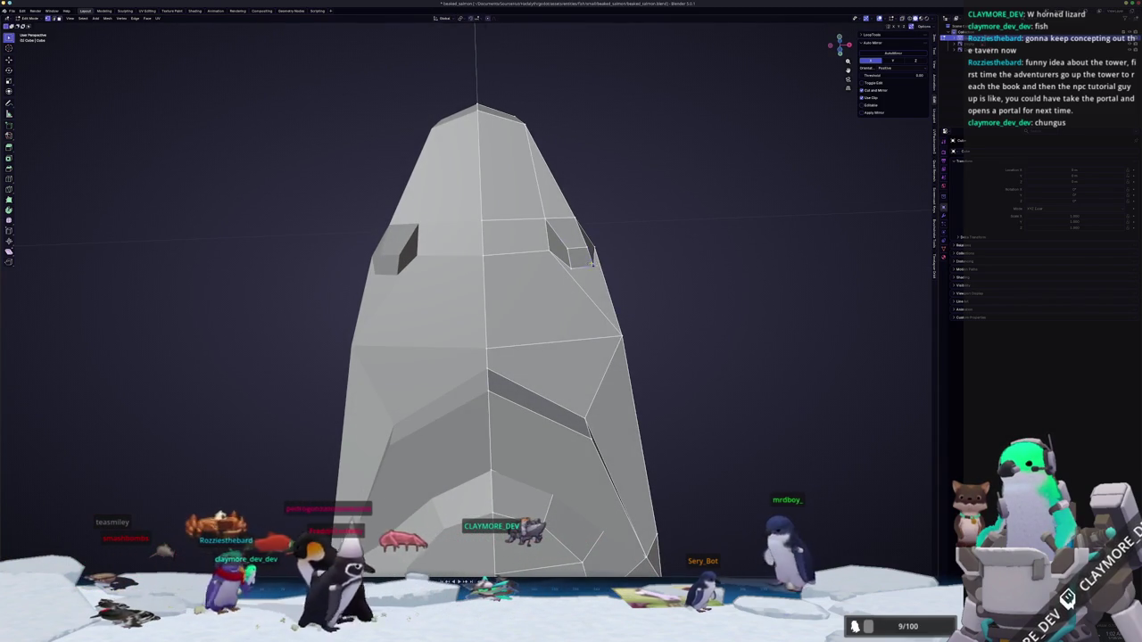
pyautogui.moveTo(579, 257)
pyautogui.mouseDown(button='middle')
pyautogui.moveTo(520, 350)
pyautogui.moveTo(815, 295)
pyautogui.mouseUp(button='middle')
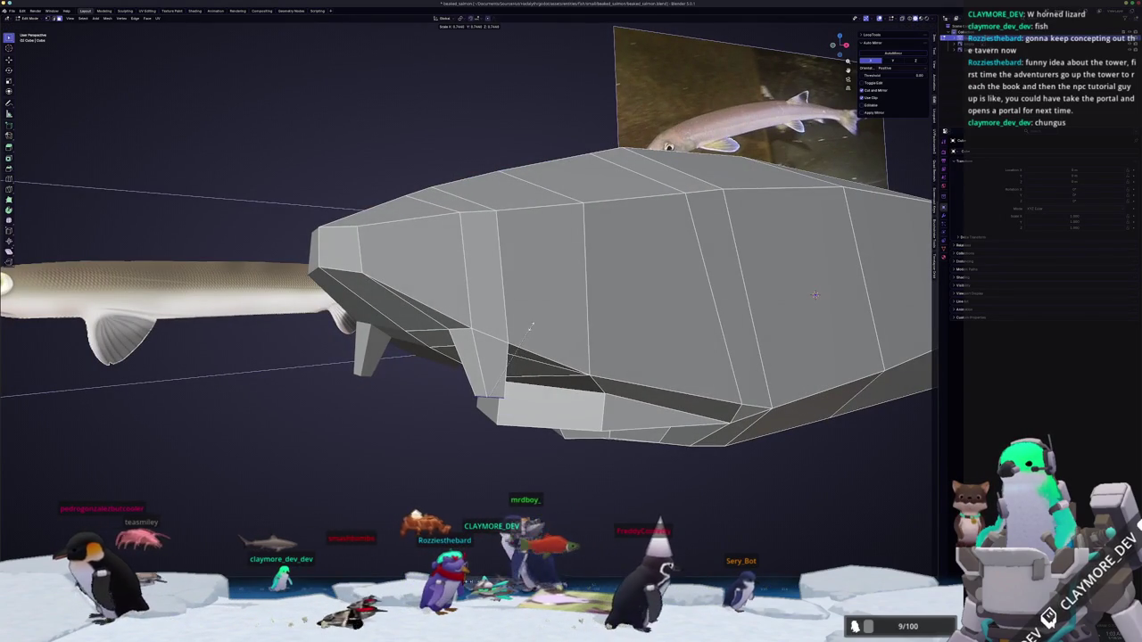
pyautogui.click(492, 397)
pyautogui.press('Tab')
pyautogui.scroll(-3, 509, 308)
pyautogui.rightClick(504, 303)
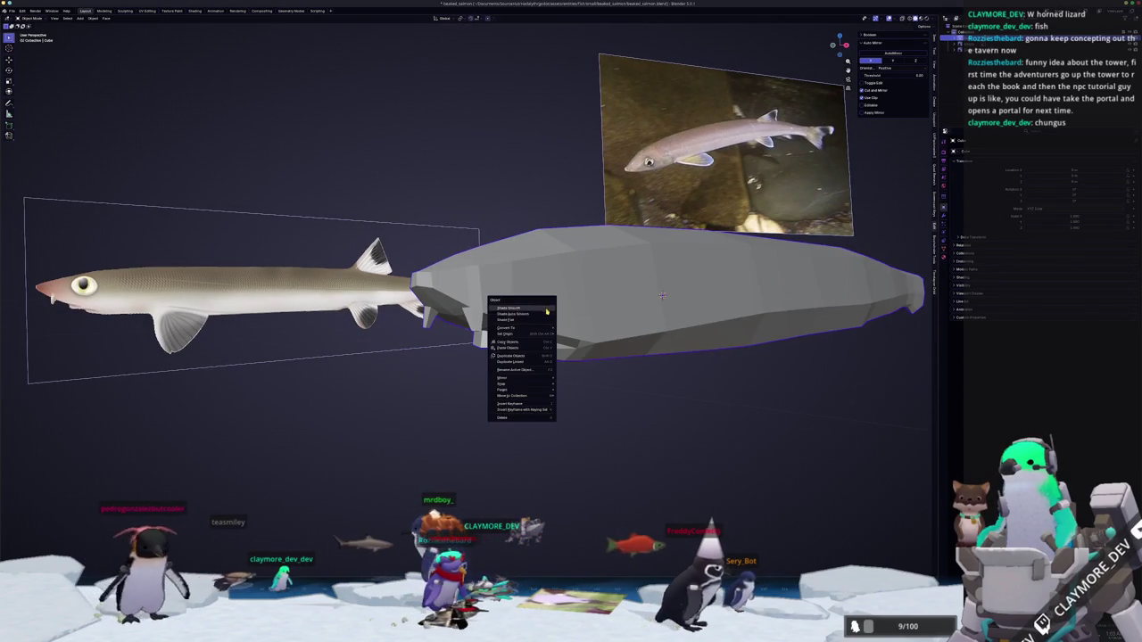
# Shade the mesh smooth, then knife-cut across the head and dissolve the unwanted edges.
pyautogui.click(522, 314)
pyautogui.moveTo(530, 323)
pyautogui.mouseDown(button='middle')
pyautogui.moveTo(493, 302)
pyautogui.moveTo(481, 323)
pyautogui.moveTo(506, 247)
pyautogui.moveTo(464, 255)
pyautogui.mouseUp(button='middle')
pyautogui.press('Tab')
pyautogui.rightClick(506, 247)
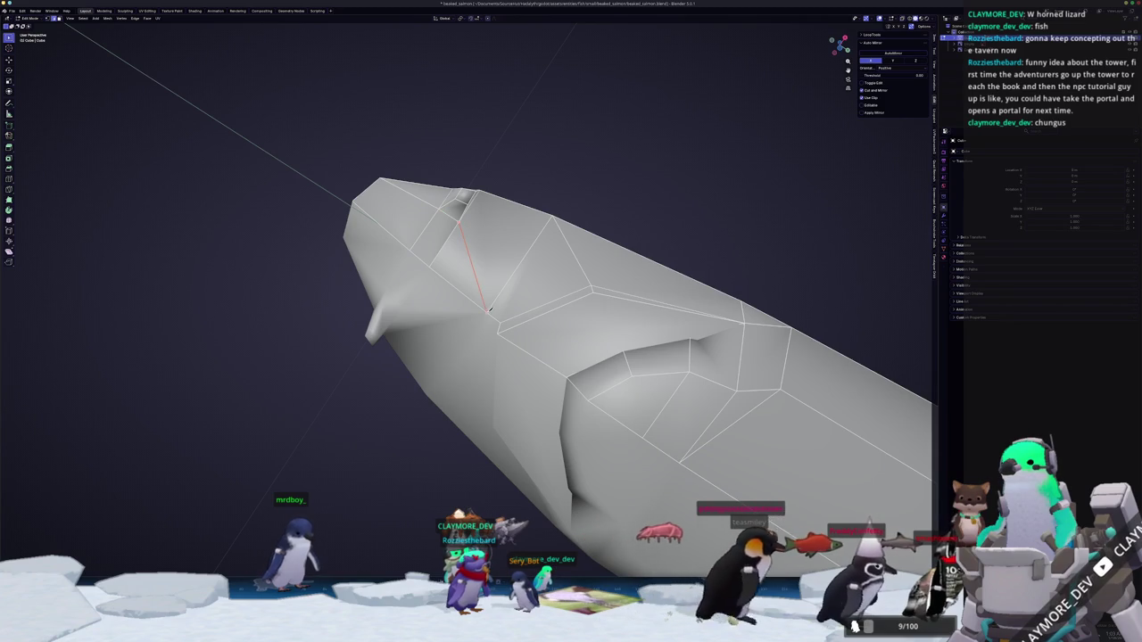
pyautogui.click(480, 291)
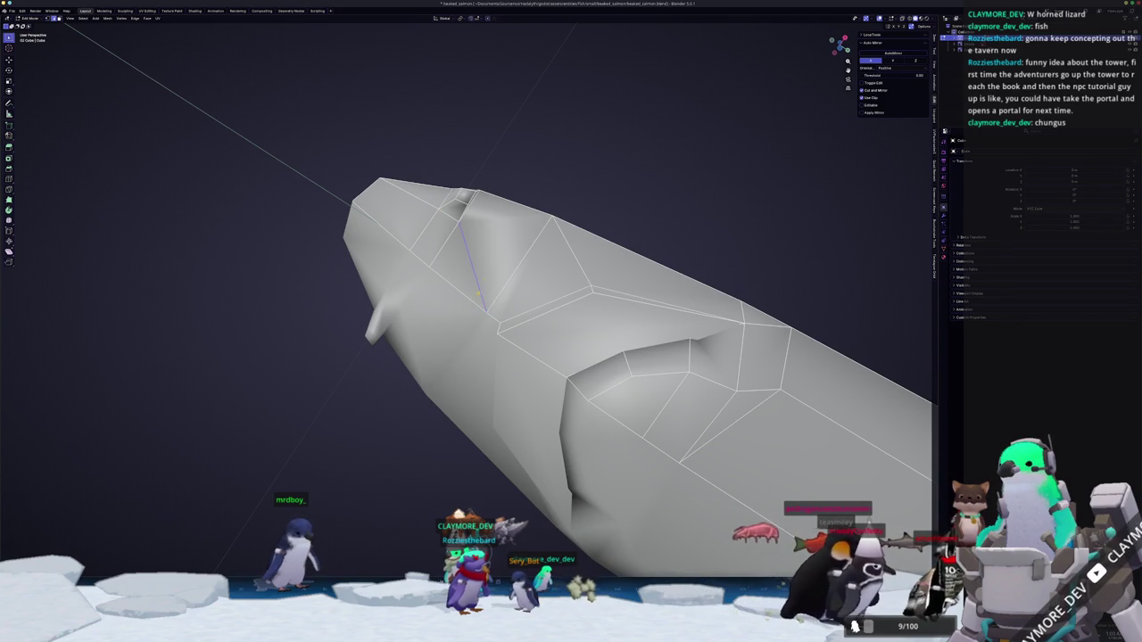
pyautogui.moveTo(480, 294); pyautogui.dragTo(782, 436, button='middle')
pyautogui.click(433, 254)
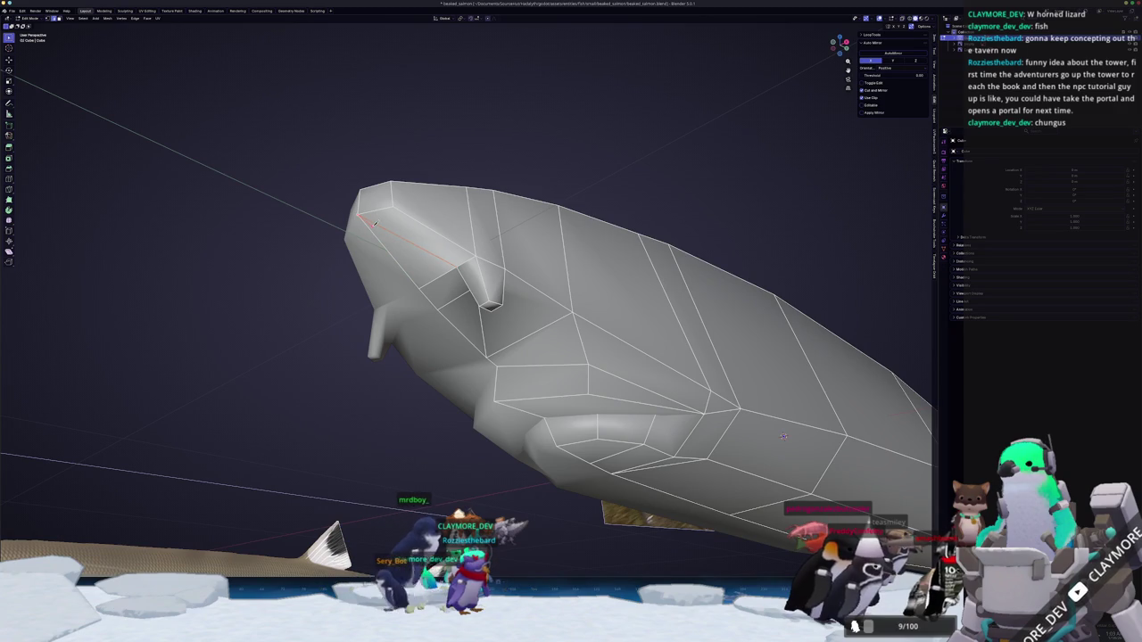
# Bring the reference fish into view and set the mesh back to Shade Flat.
pyautogui.press('Tab')
pyautogui.moveTo(783, 436); pyautogui.dragTo(463, 336, button='middle')
pyautogui.rightClick(463, 335)
pyautogui.click(473, 332)
pyautogui.press('KP_Divide')
pyautogui.rightClick(491, 329)
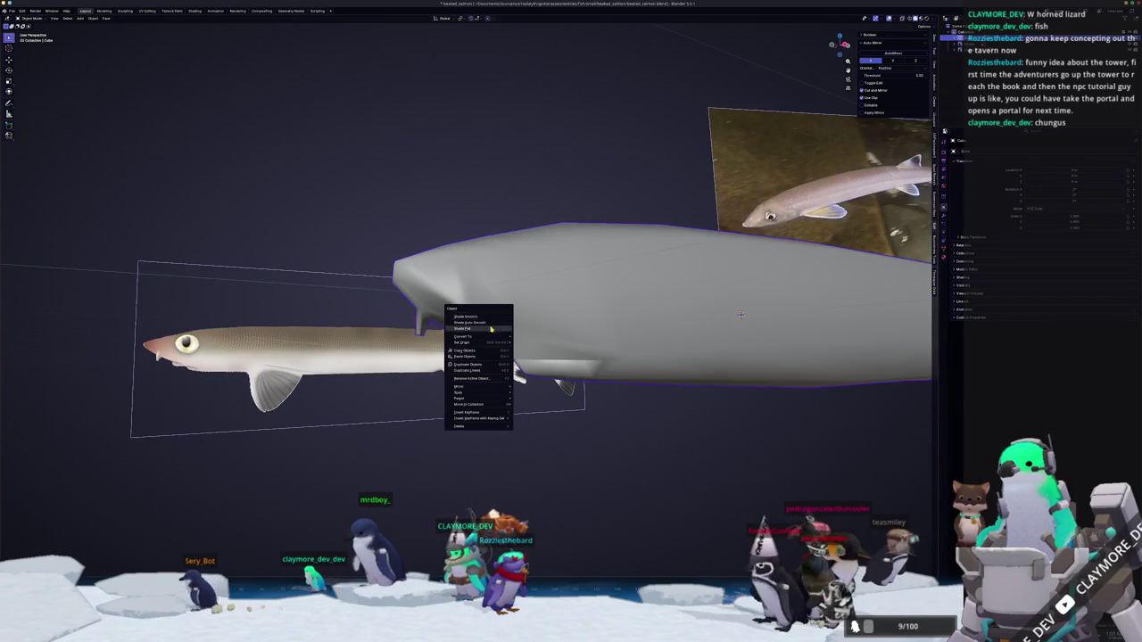
pyautogui.click(490, 329)
# Slide an edge toward the nose and review the mesh from the front.
pyautogui.press('Tab')
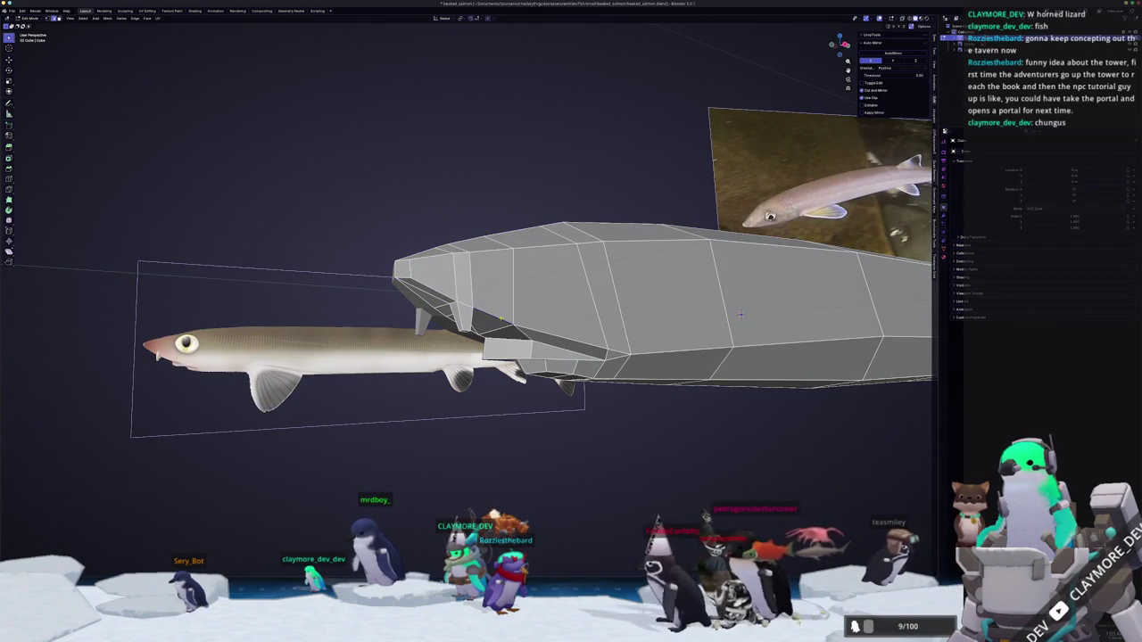
pyautogui.moveTo(499, 321); pyautogui.dragTo(517, 294, button='middle')
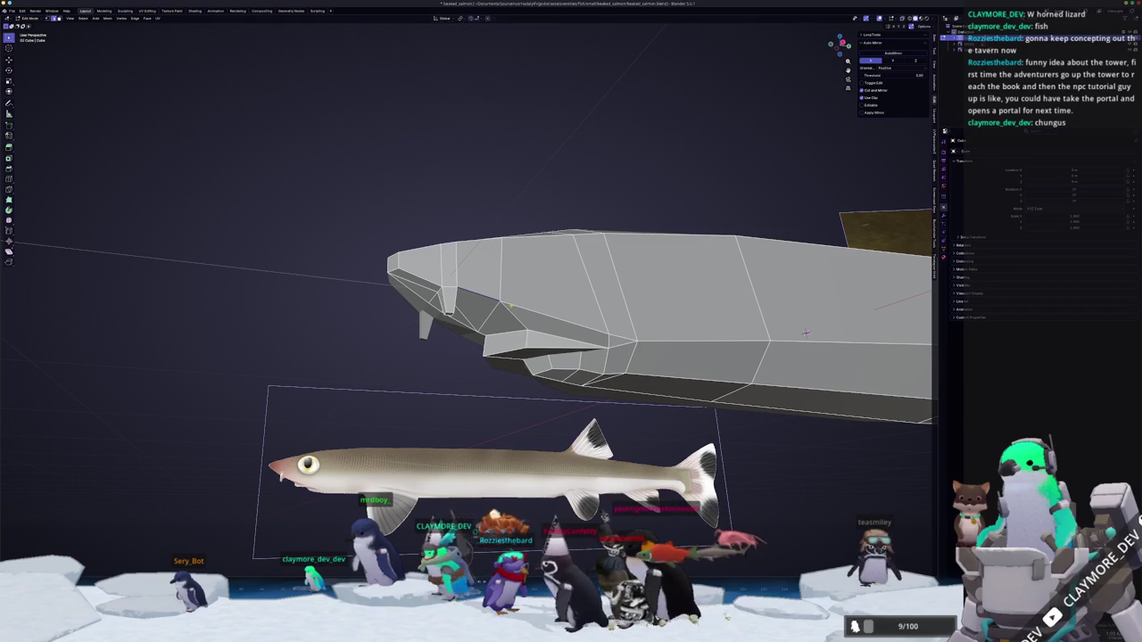
pyautogui.press('g')
pyautogui.press('g')
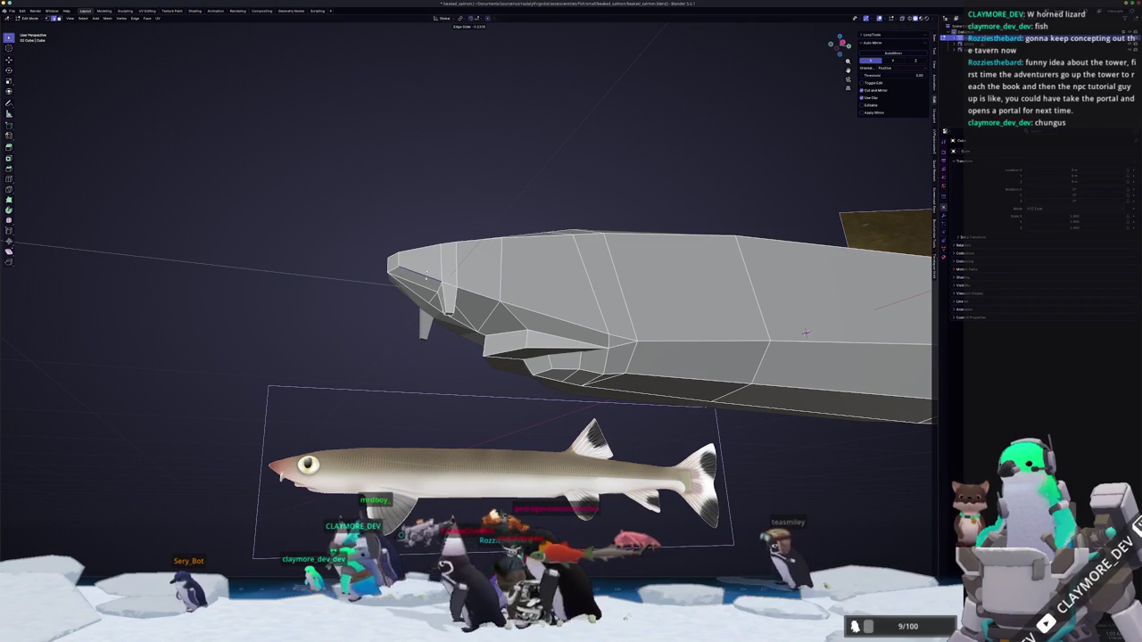
pyautogui.click(426, 273)
pyautogui.press('Tab')
pyautogui.moveTo(426, 273); pyautogui.dragTo(457, 326, button='middle')
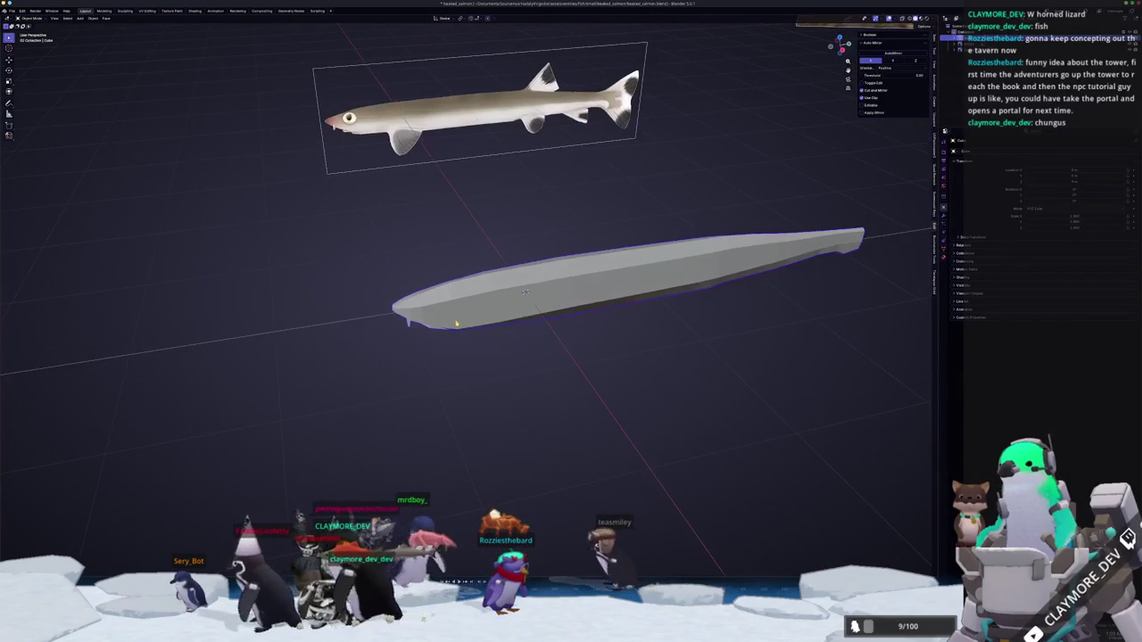
# In right side view, grow the selection around the eye, then slide an edge beside it.
pyautogui.press('Tab')
pyautogui.press('KP_3')
pyautogui.scroll(4, 600, 318)
pyautogui.press('ctrl+KP_Add')
pyautogui.press('ctrl+KP_Add')
pyautogui.press('ctrl+KP_Add')
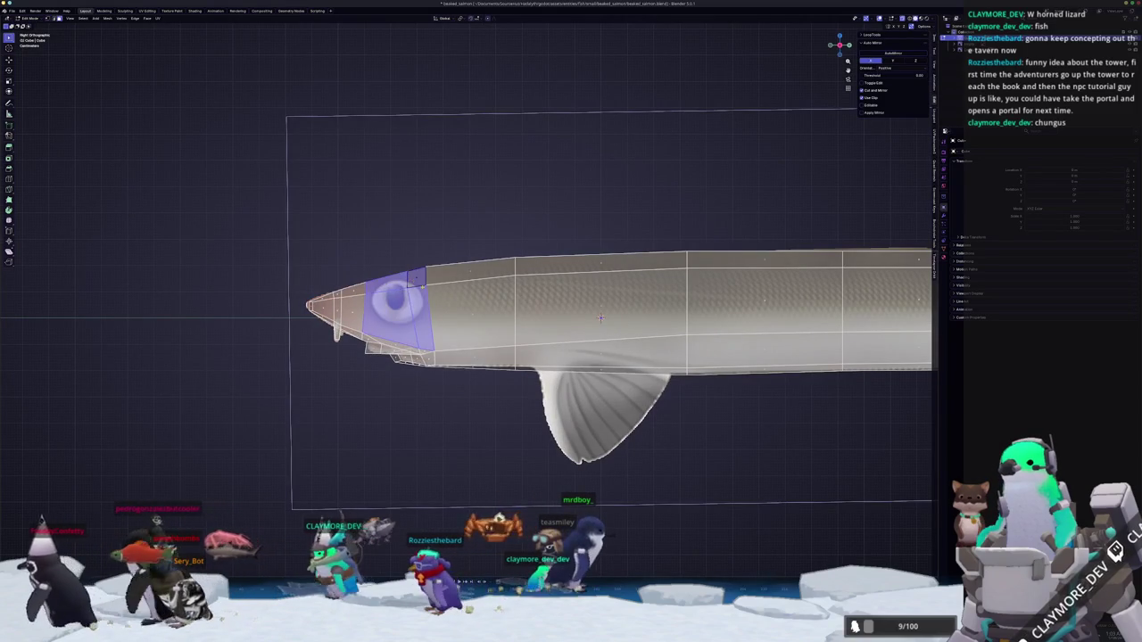
pyautogui.hotkey('alt', 'a')
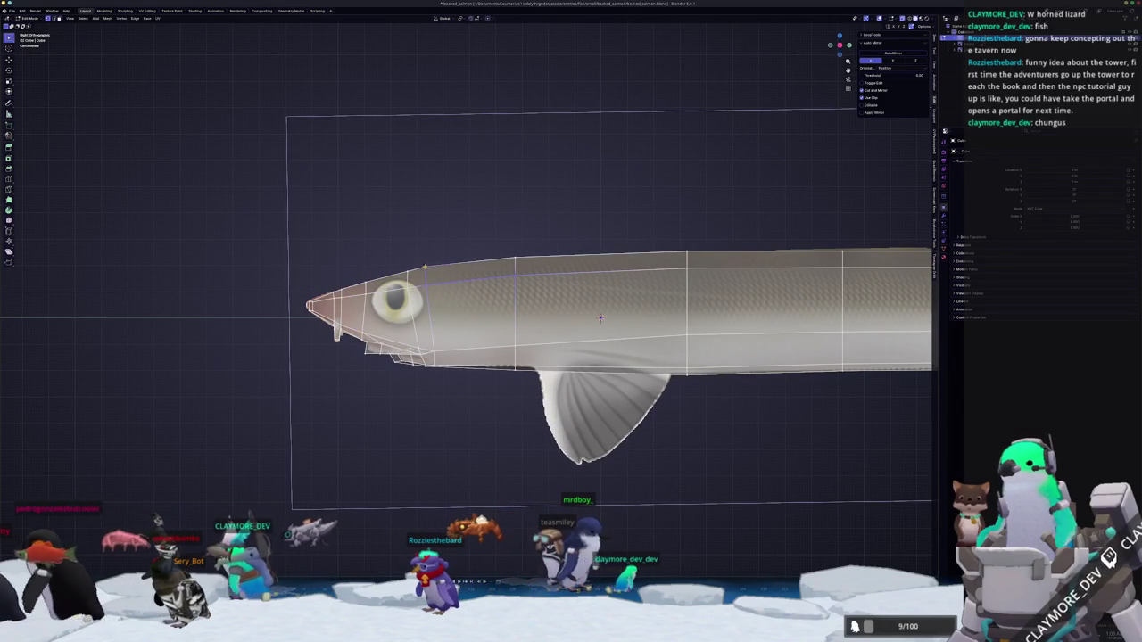
pyautogui.scroll(2, 601, 317)
pyautogui.press('g')
pyautogui.press('g')
pyautogui.click(658, 327)
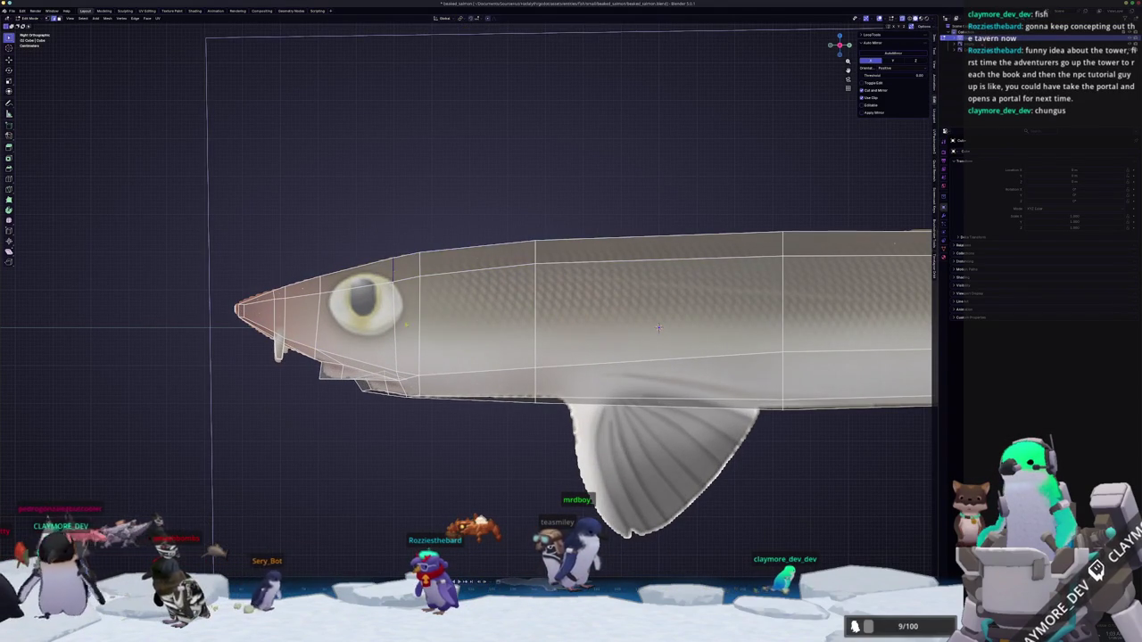
# Inset the eye face and round its edge loop into a circle.
pyautogui.keyDown('shift'); pyautogui.click(357, 312); pyautogui.keyUp('shift')
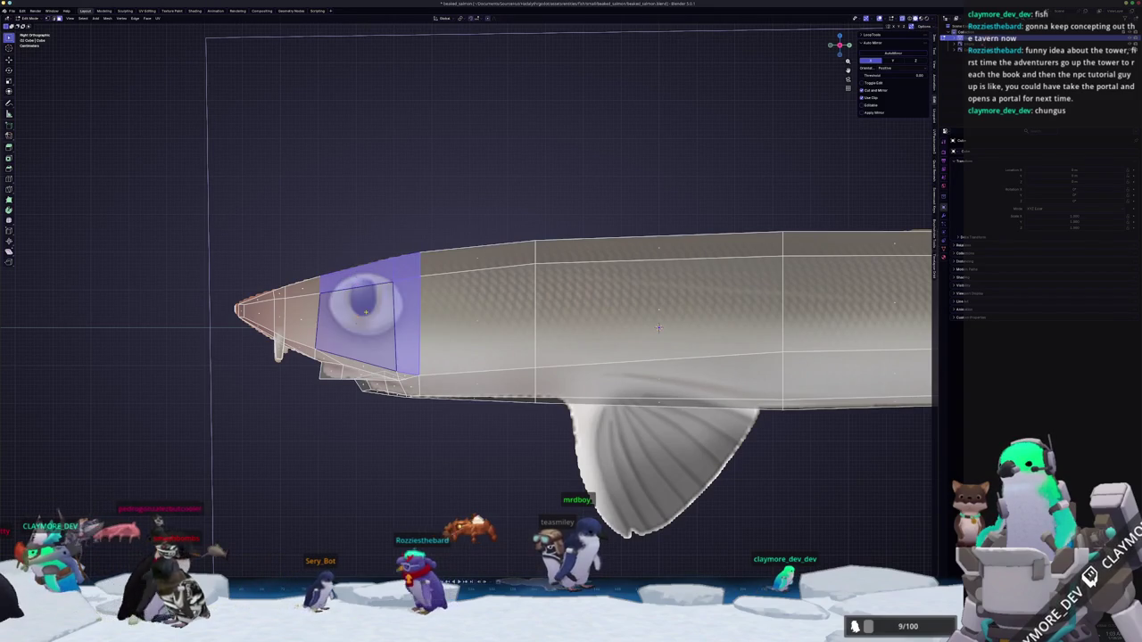
pyautogui.keyDown('shift'); pyautogui.moveTo(658, 328); pyautogui.dragTo(738, 320, button='middle'); pyautogui.keyUp('shift')
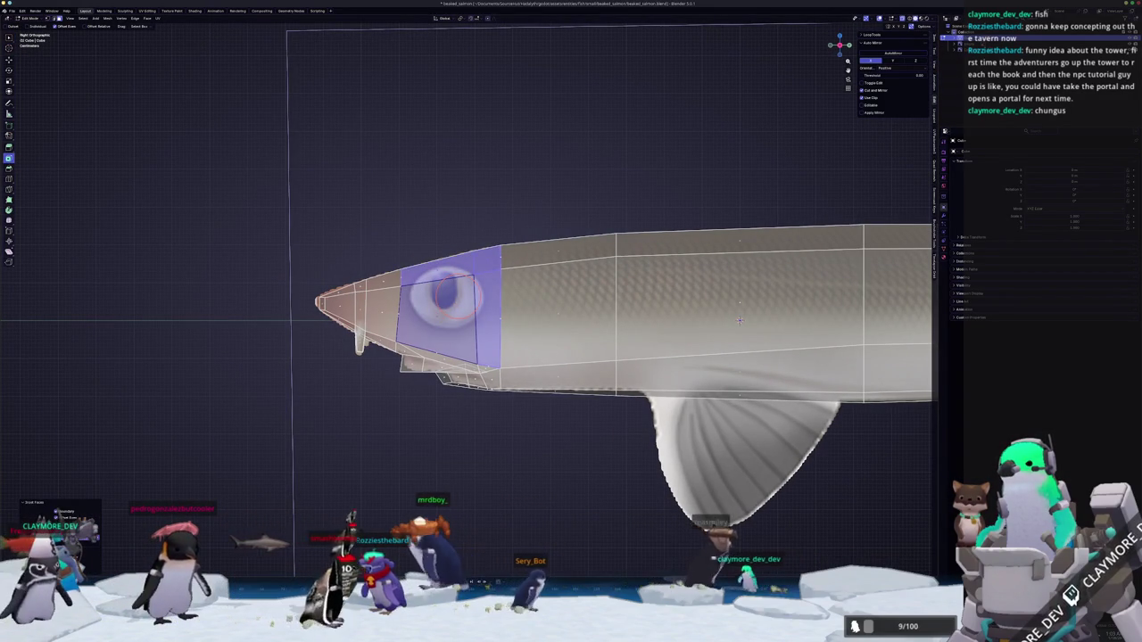
pyautogui.press('i')
pyautogui.hotkey('alt', 'a')
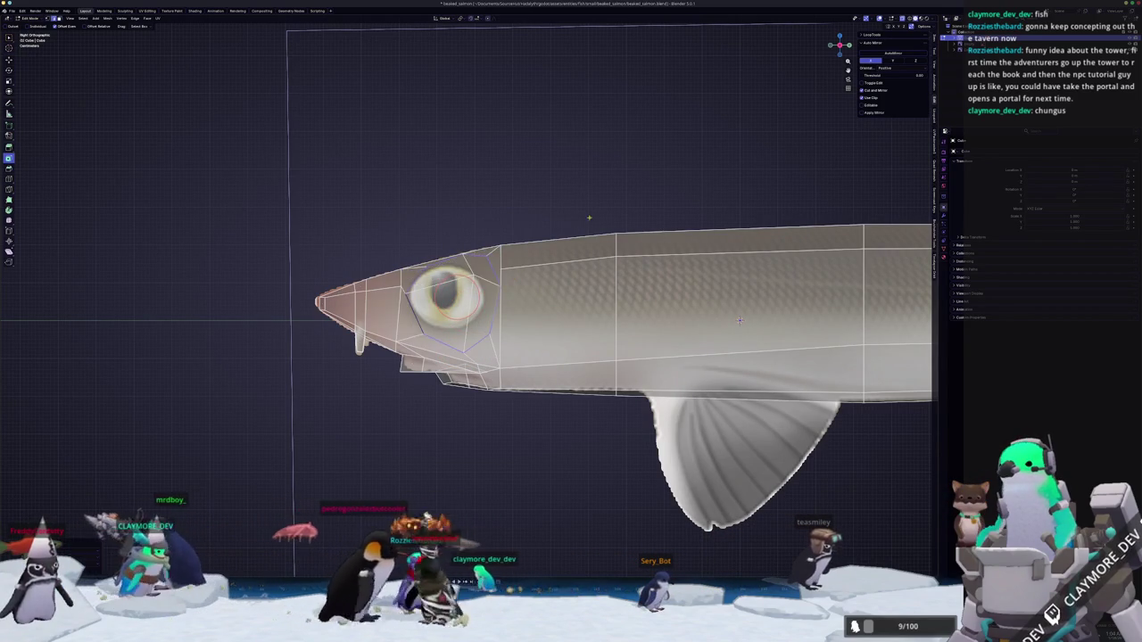
pyautogui.click(884, 34)
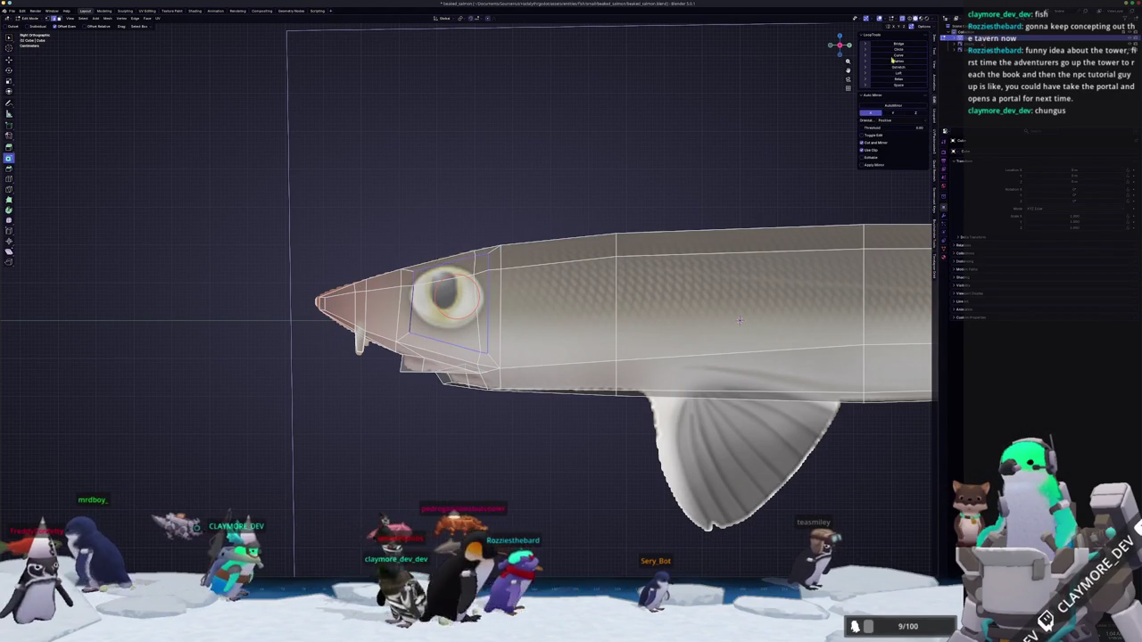
pyautogui.click(900, 50)
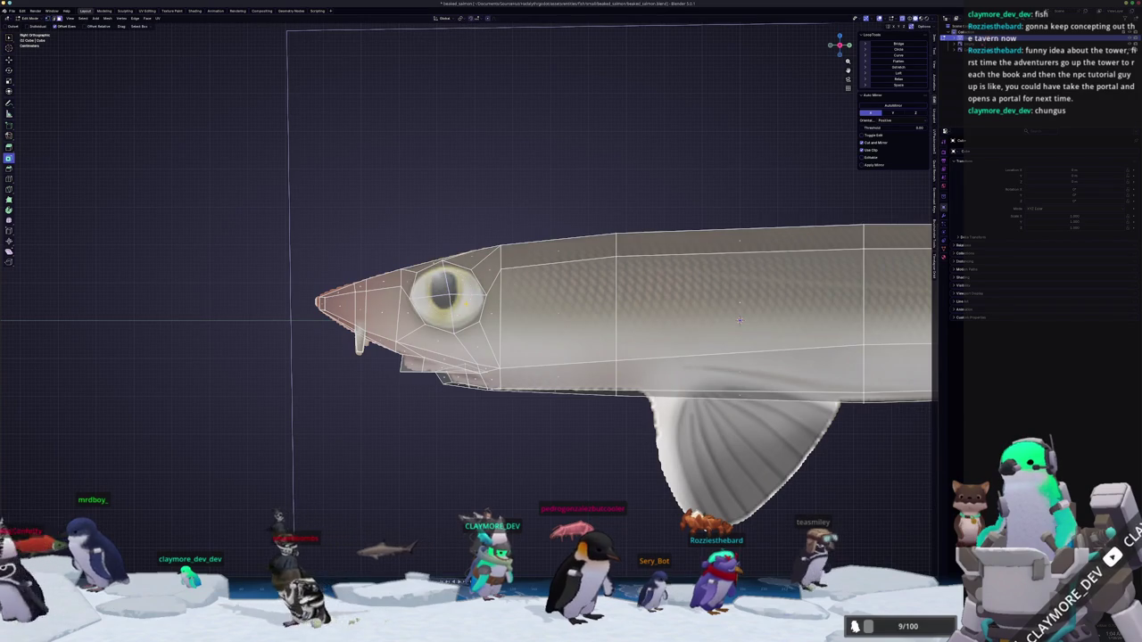
pyautogui.press('i')
pyautogui.moveTo(739, 319)
pyautogui.mouseDown(button='middle')
pyautogui.moveTo(575, 317)
pyautogui.moveTo(577, 339)
pyautogui.moveTo(509, 208)
pyautogui.moveTo(550, 298)
pyautogui.moveTo(543, 316)
pyautogui.moveTo(550, 284)
pyautogui.mouseUp(button='middle')
pyautogui.click(551, 284)
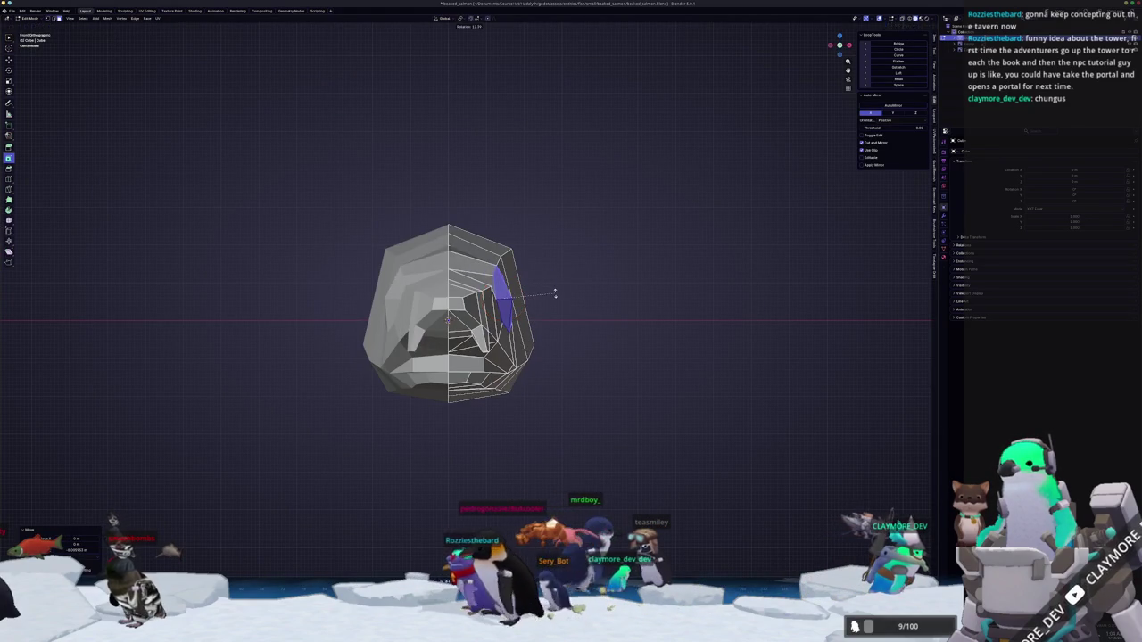
# Move the eye face along the Z axis to line up with the reference.
pyautogui.press('g')
pyautogui.press('z')
pyautogui.click(553, 300)
pyautogui.moveTo(552, 299); pyautogui.dragTo(540, 291, button='middle')
pyautogui.scroll(2, 541, 292)
pyautogui.scroll(2, 541, 291)
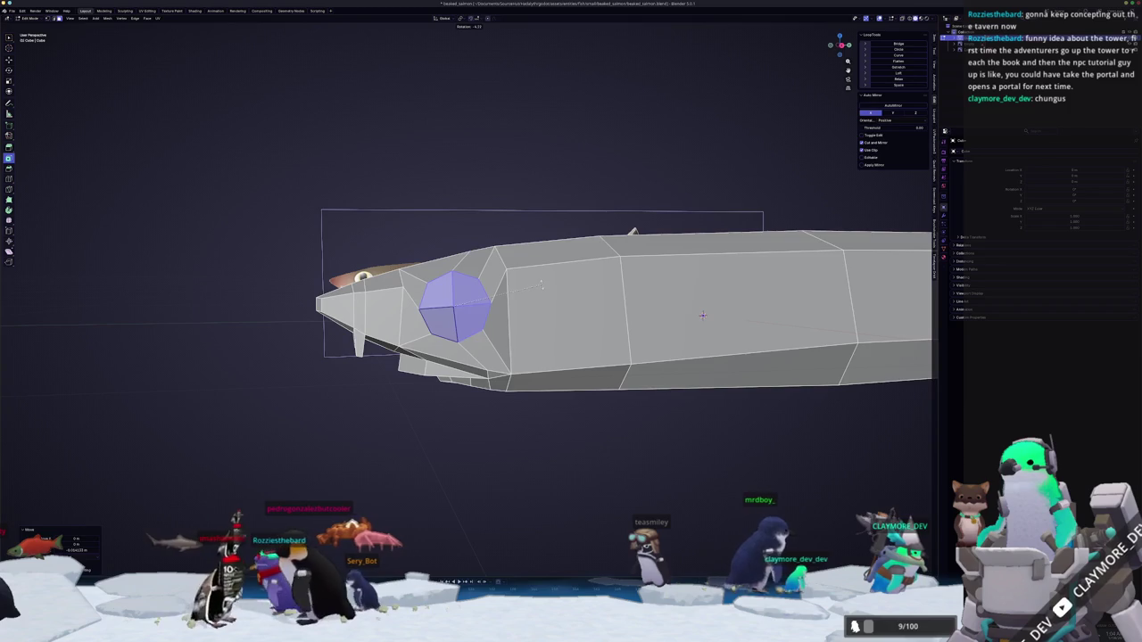
pyautogui.scroll(2, 702, 314)
pyautogui.scroll(2, 702, 315)
pyautogui.scroll(2, 702, 315)
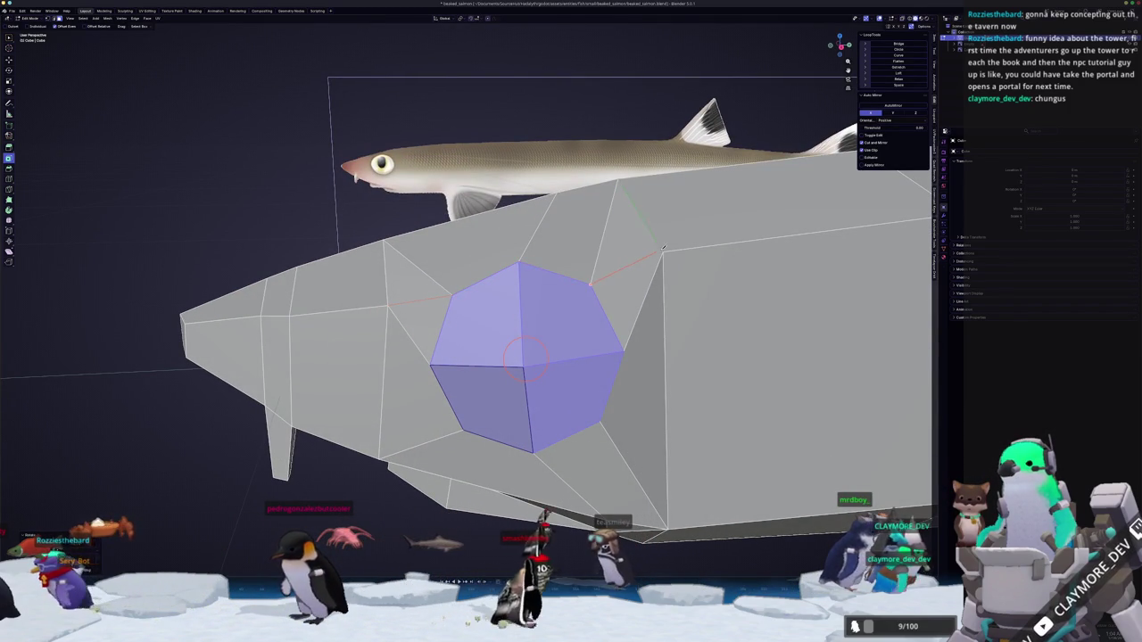
pyautogui.scroll(-2, 658, 252)
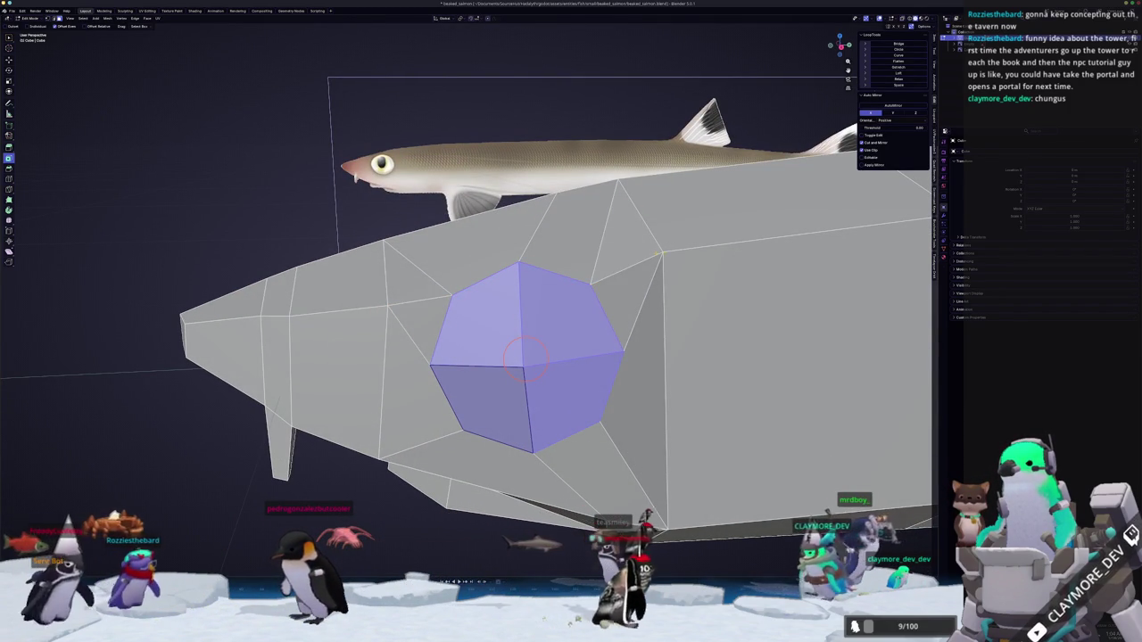
pyautogui.scroll(-2, 658, 252)
pyautogui.moveTo(658, 252)
pyautogui.mouseDown(button='middle')
pyautogui.moveTo(591, 288)
pyautogui.moveTo(824, 411)
pyautogui.moveTo(404, 332)
pyautogui.moveTo(378, 375)
pyautogui.moveTo(420, 352)
pyautogui.moveTo(395, 324)
pyautogui.moveTo(467, 360)
pyautogui.moveTo(585, 298)
pyautogui.moveTo(497, 282)
pyautogui.moveTo(796, 259)
pyautogui.mouseUp(button='middle')
# Shift the eye face along the global X axis to match the reference.
pyautogui.press('Tab')
pyautogui.press('Tab')
pyautogui.click(448, 357)
pyautogui.press('g')
pyautogui.press('x')
pyautogui.click(416, 359)
pyautogui.press('Tab')
pyautogui.press('Tab')
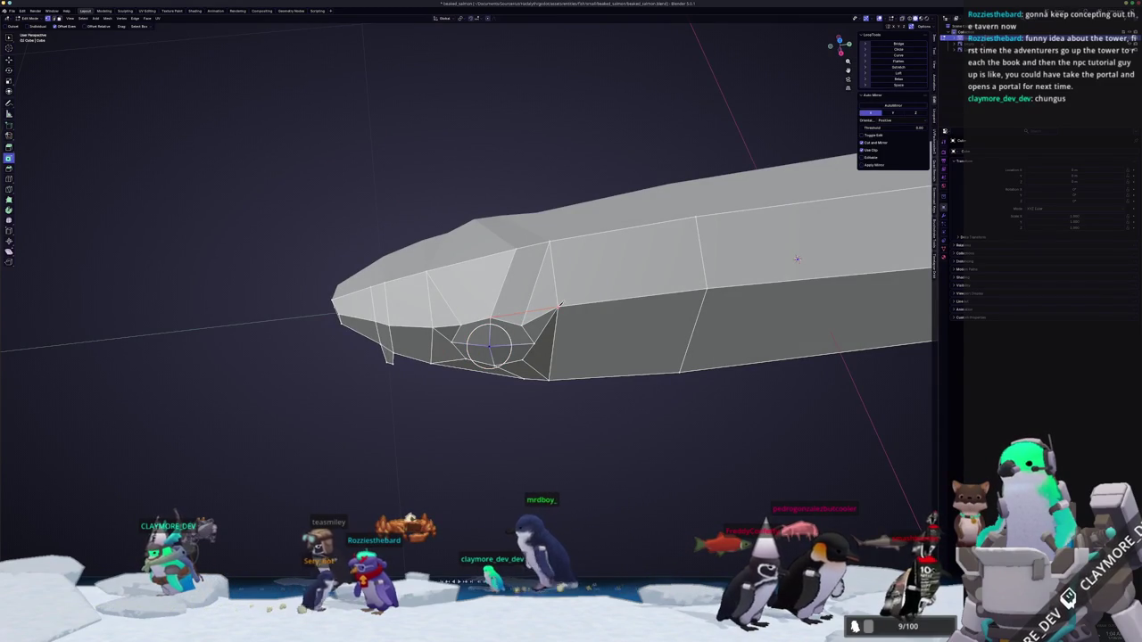
# Dissolve the stray edge and vertex behind the eye.
pyautogui.moveTo(797, 259); pyautogui.dragTo(535, 331, button='middle')
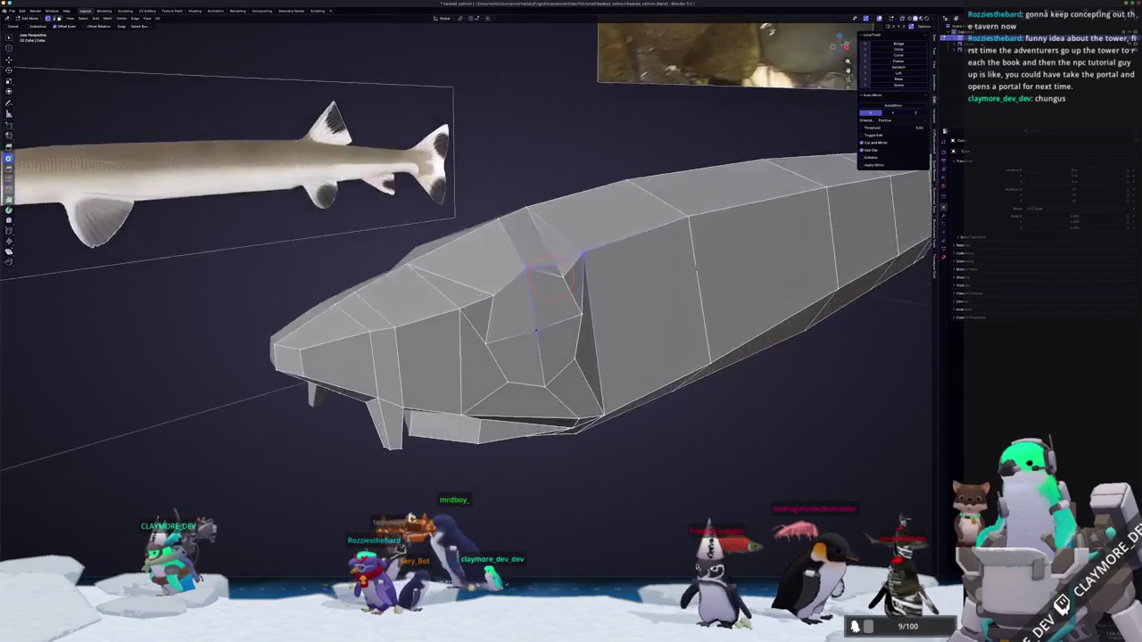
pyautogui.moveTo(549, 284); pyautogui.dragTo(548, 286, button='middle')
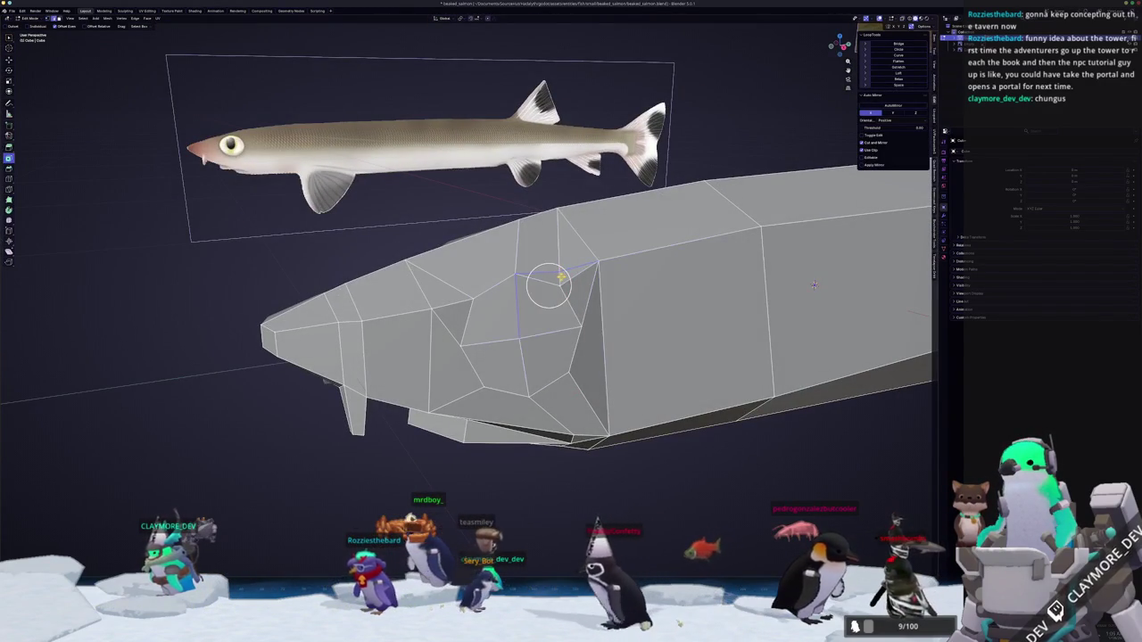
pyautogui.press('x')
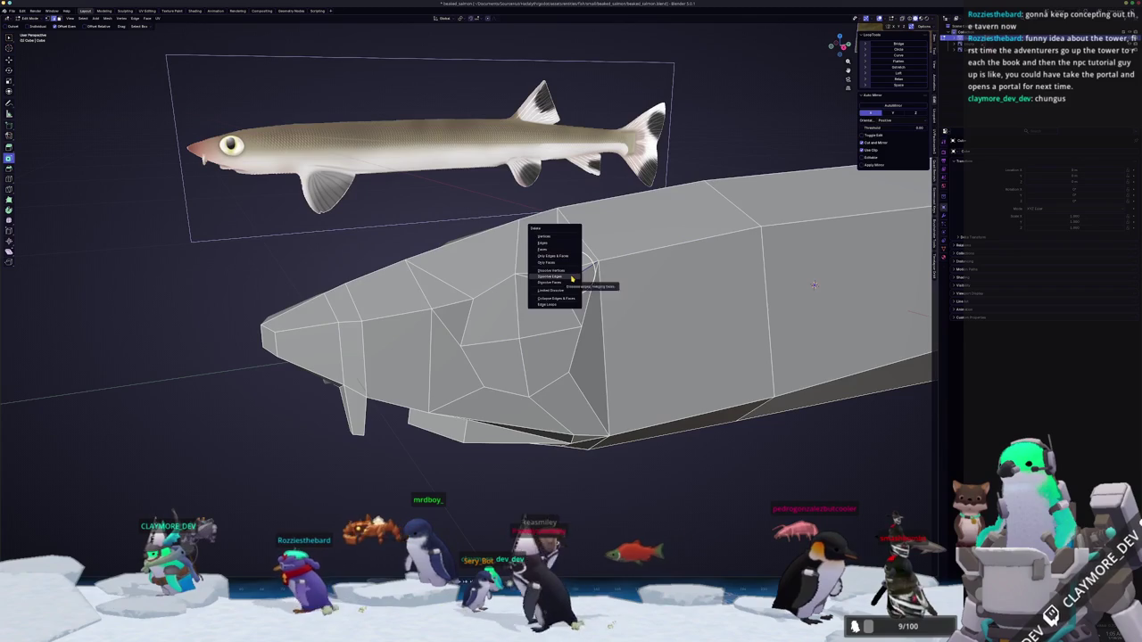
pyautogui.click(572, 280)
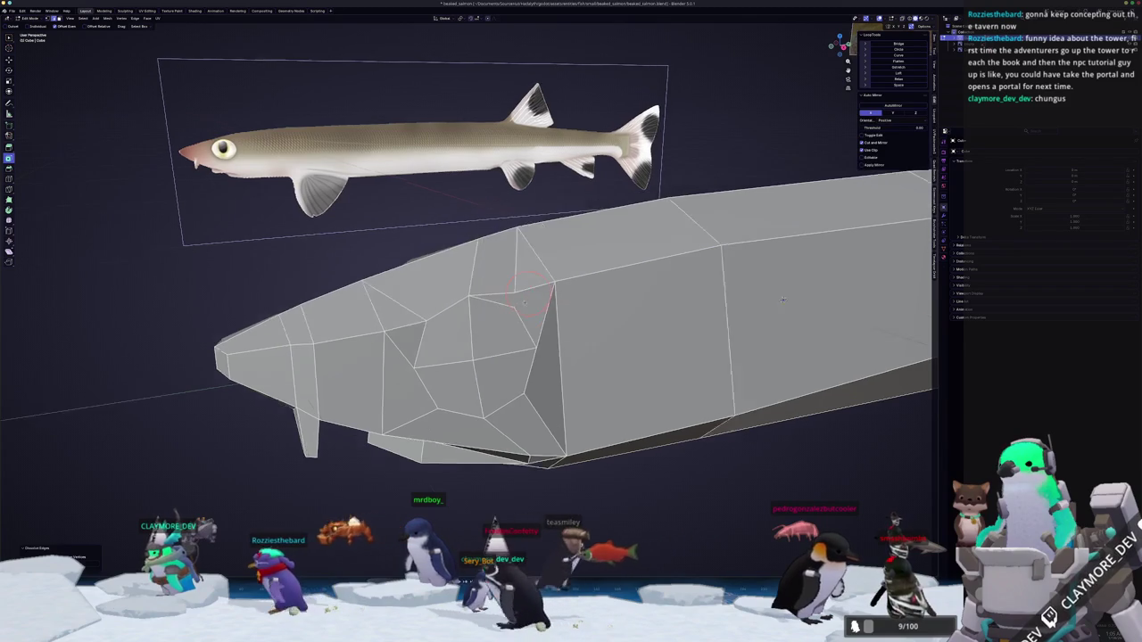
pyautogui.scroll(5, 548, 285)
pyautogui.press('c')
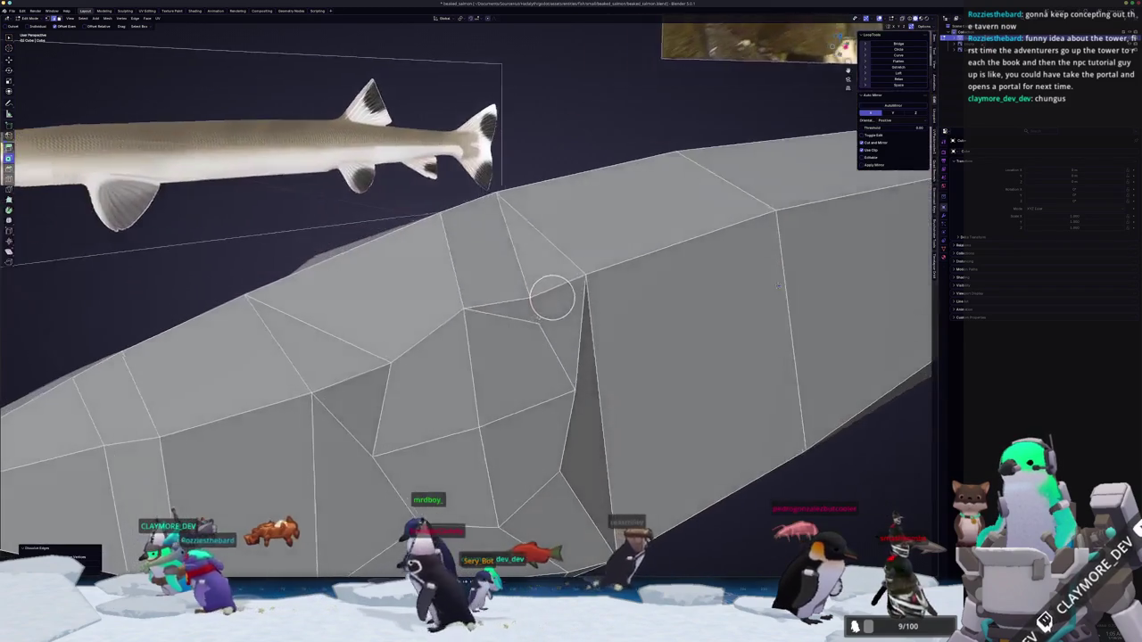
pyautogui.click(552, 297)
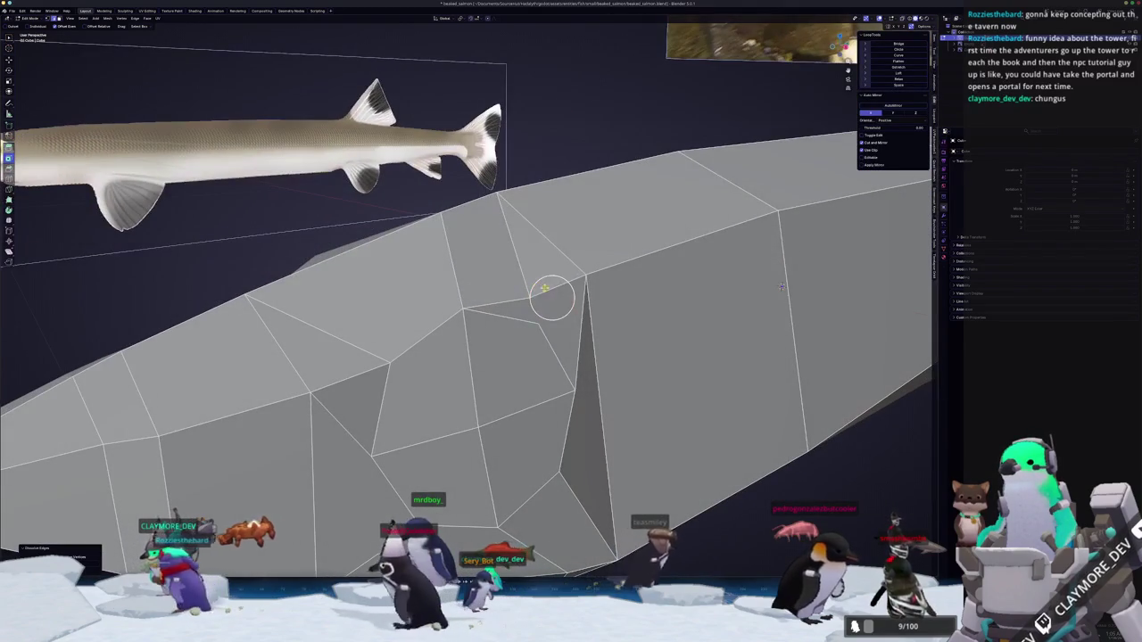
pyautogui.press('x')
pyautogui.click(545, 292)
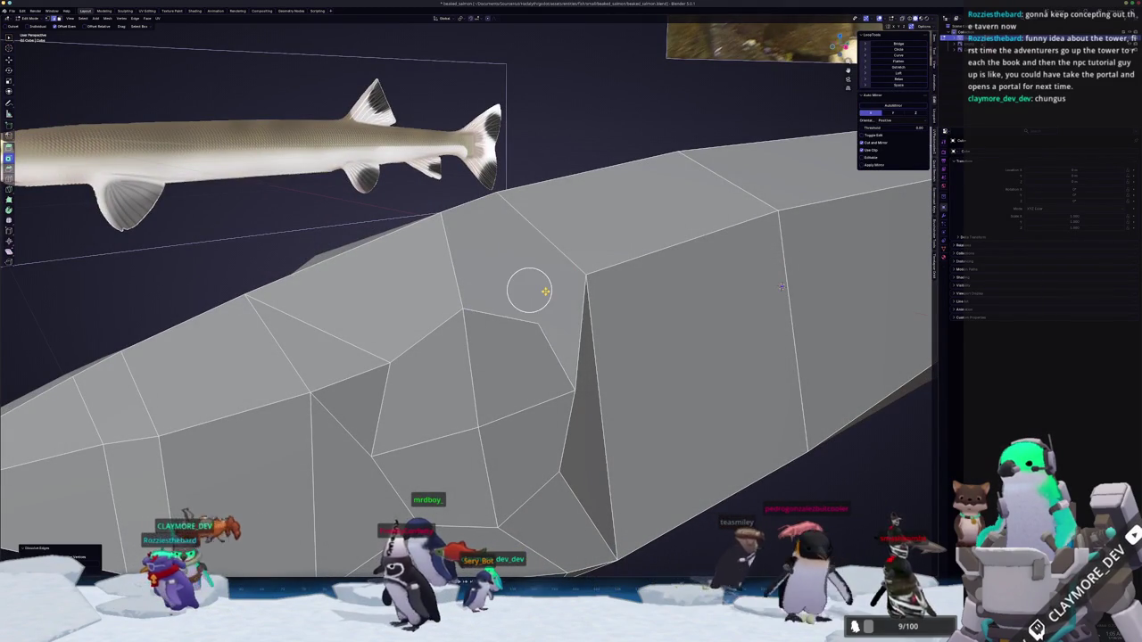
pyautogui.moveTo(556, 280)
pyautogui.mouseDown(button='middle')
pyautogui.moveTo(591, 284)
pyautogui.moveTo(513, 282)
pyautogui.mouseUp(button='middle')
# Knife-cut a new edge between two vertices across the upper head faces.
pyautogui.press('k')
pyautogui.click(441, 316)
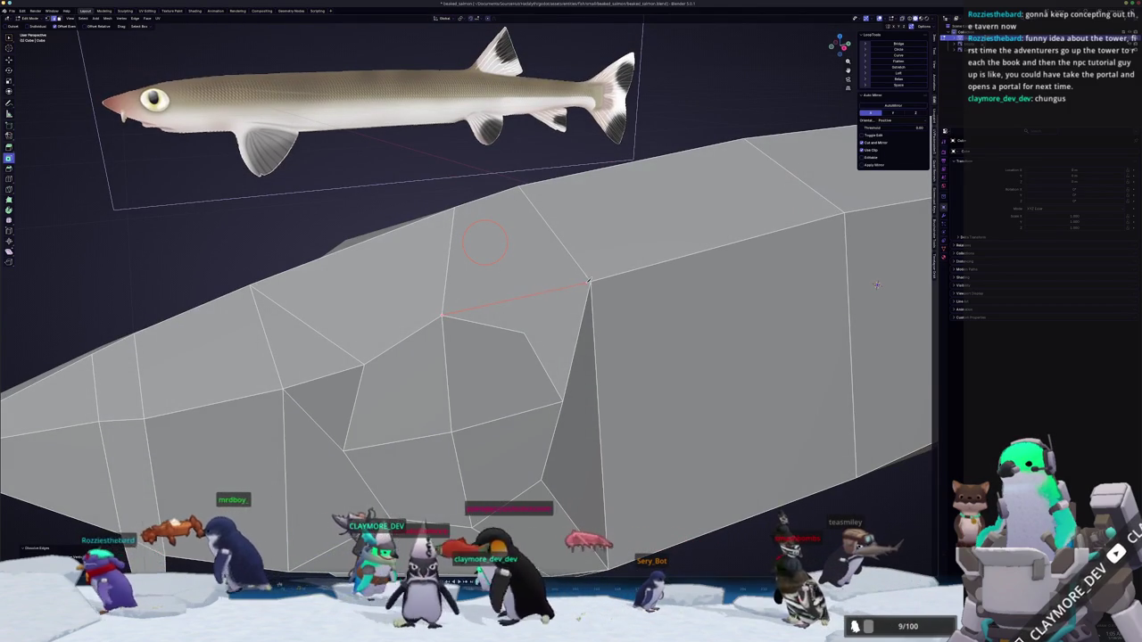
pyautogui.click(585, 282)
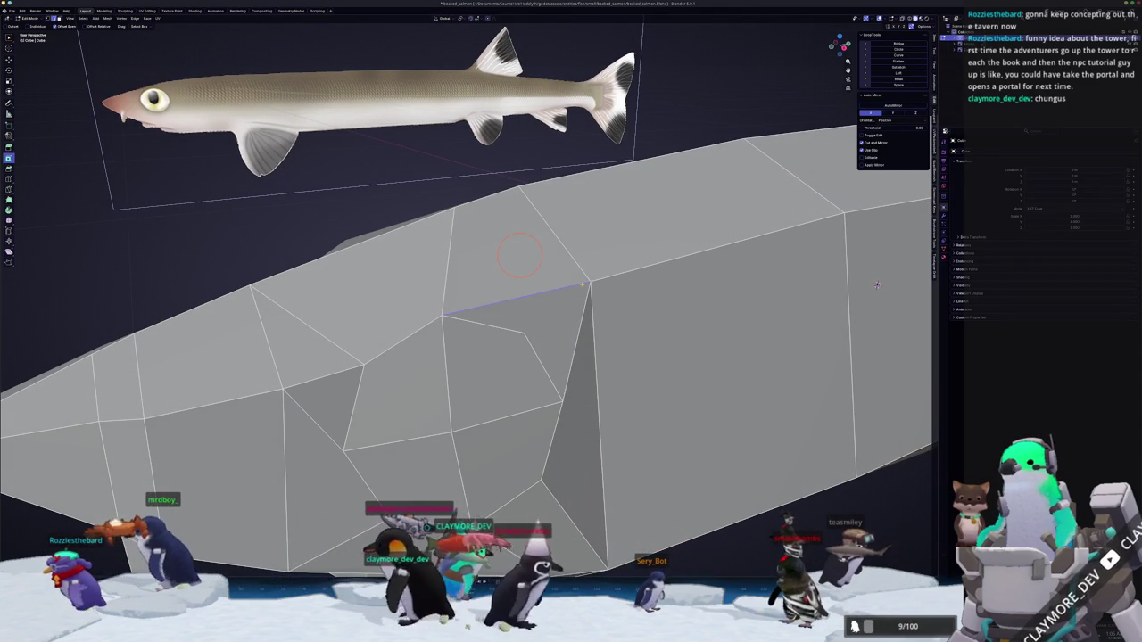
pyautogui.moveTo(581, 284); pyautogui.dragTo(536, 318, button='middle')
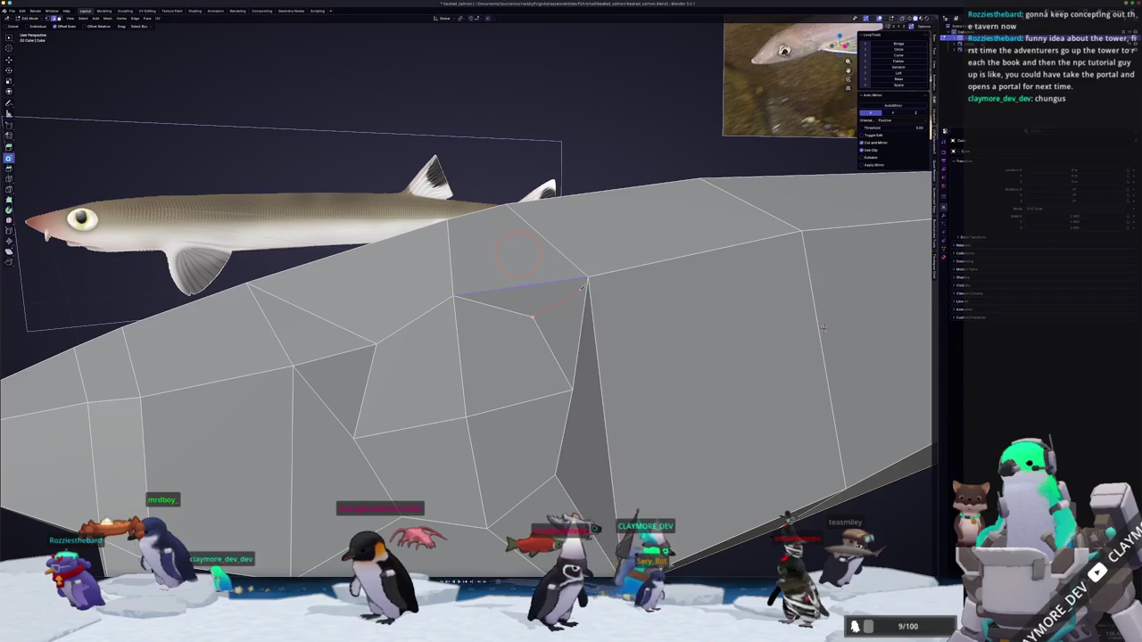
pyautogui.moveTo(822, 328); pyautogui.dragTo(671, 299, button='middle')
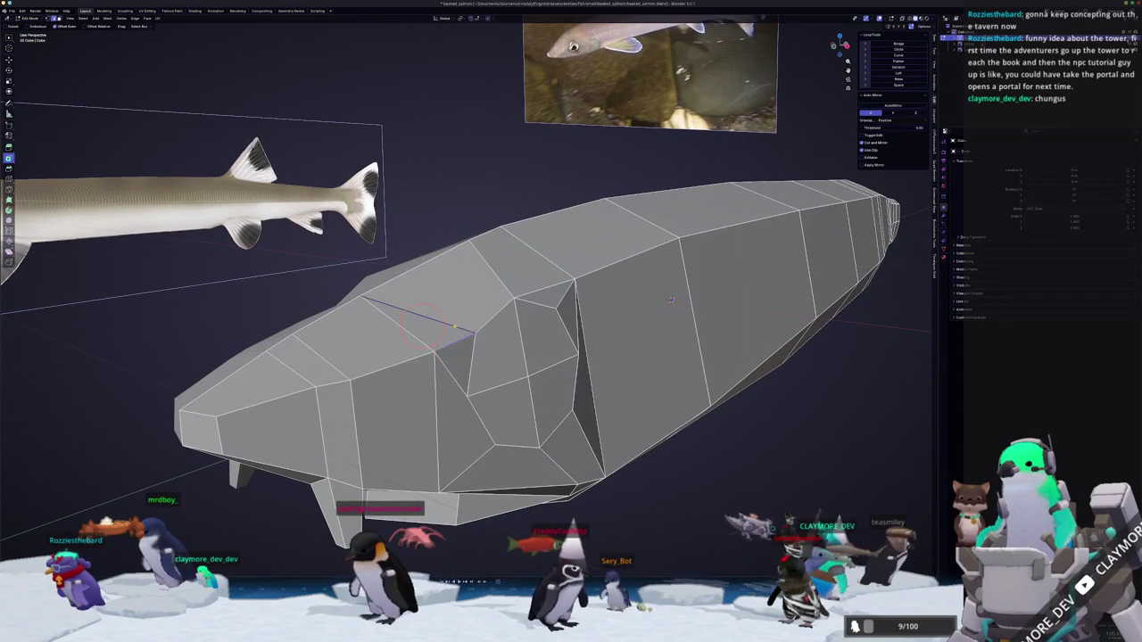
pyautogui.scroll(1, 701, 276)
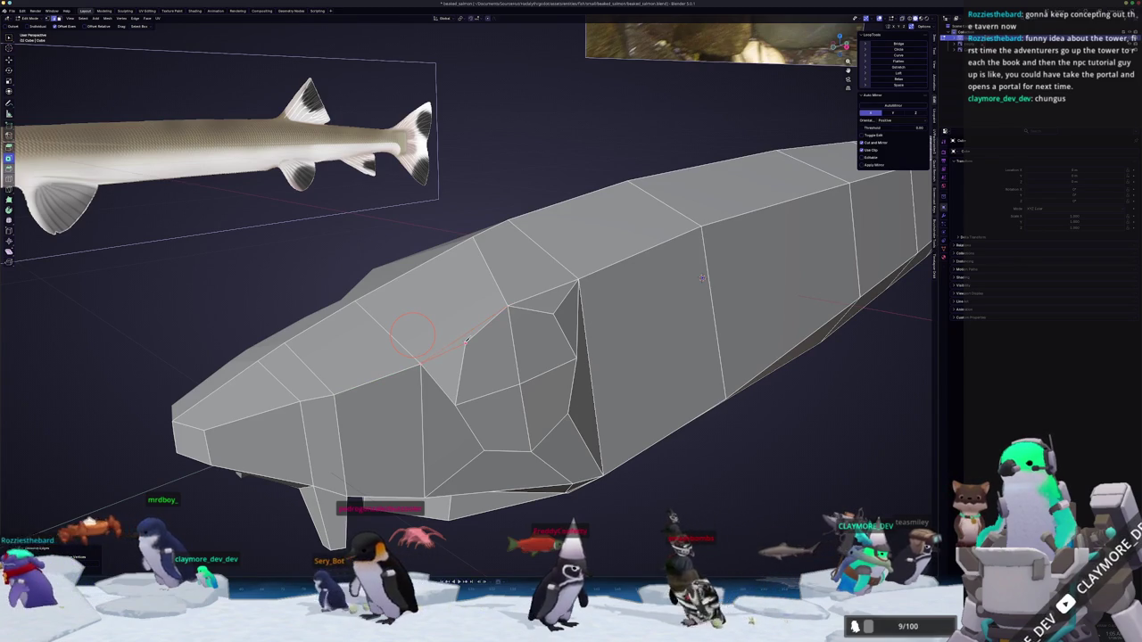
pyautogui.press('Return')
pyautogui.press('Tab')
pyautogui.moveTo(466, 338)
pyautogui.mouseDown(button='middle')
pyautogui.moveTo(537, 332)
pyautogui.moveTo(527, 327)
pyautogui.mouseUp(button='middle')
pyautogui.press('Tab')
pyautogui.scroll(5, 528, 327)
pyautogui.scroll(-4, 535, 335)
pyautogui.scroll(-1, 562, 348)
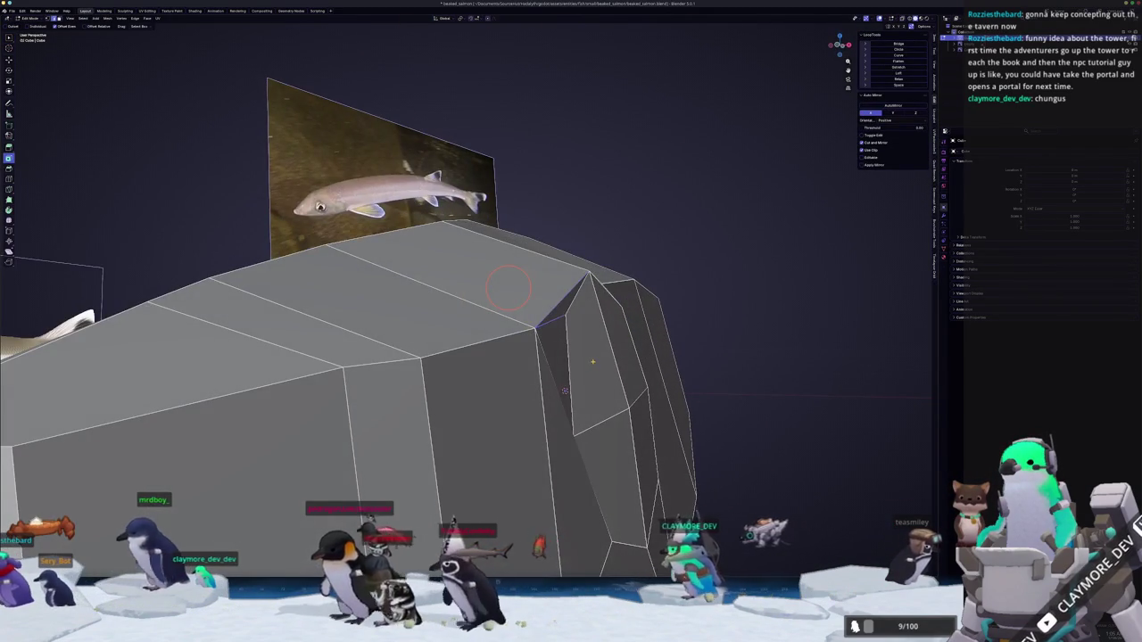
# Select the octagonal eye faces on the salmon's head.
pyautogui.scroll(-3, 565, 390)
pyautogui.moveTo(565, 391); pyautogui.dragTo(580, 374, button='middle')
pyautogui.click(549, 330)
pyautogui.keyDown('shift'); pyautogui.click(522, 397); pyautogui.keyUp('shift')
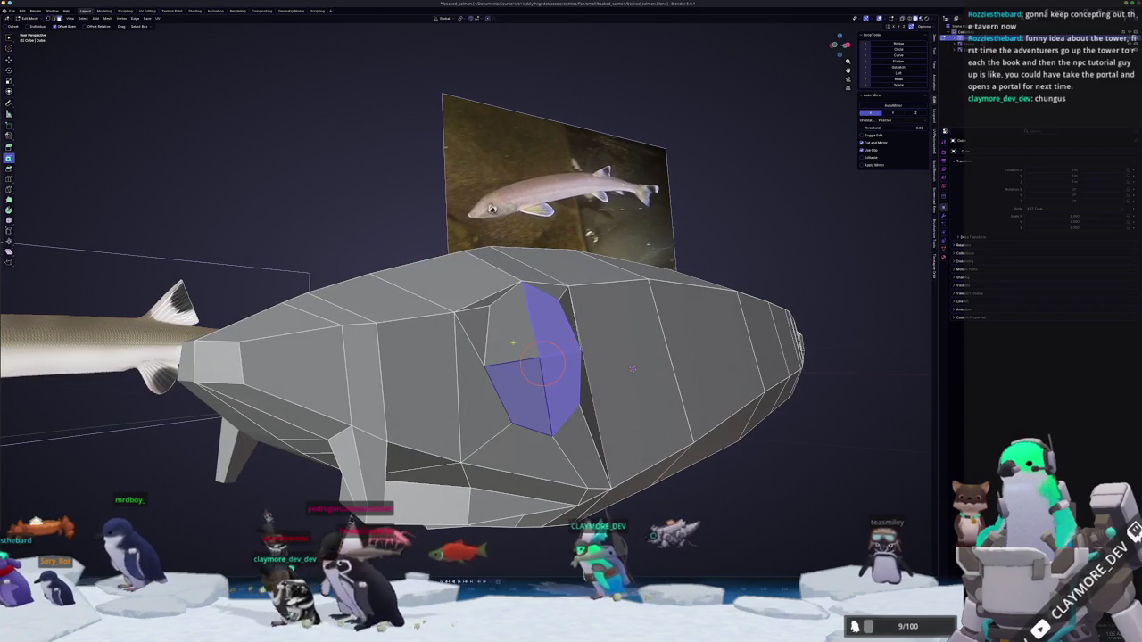
pyautogui.press('c')
pyautogui.moveTo(522, 343)
pyautogui.mouseDown(button='middle')
pyautogui.moveTo(570, 362)
pyautogui.moveTo(894, 400)
pyautogui.moveTo(714, 328)
pyautogui.mouseUp(button='middle')
pyautogui.scroll(3, 895, 400)
pyautogui.scroll(-3, 894, 400)
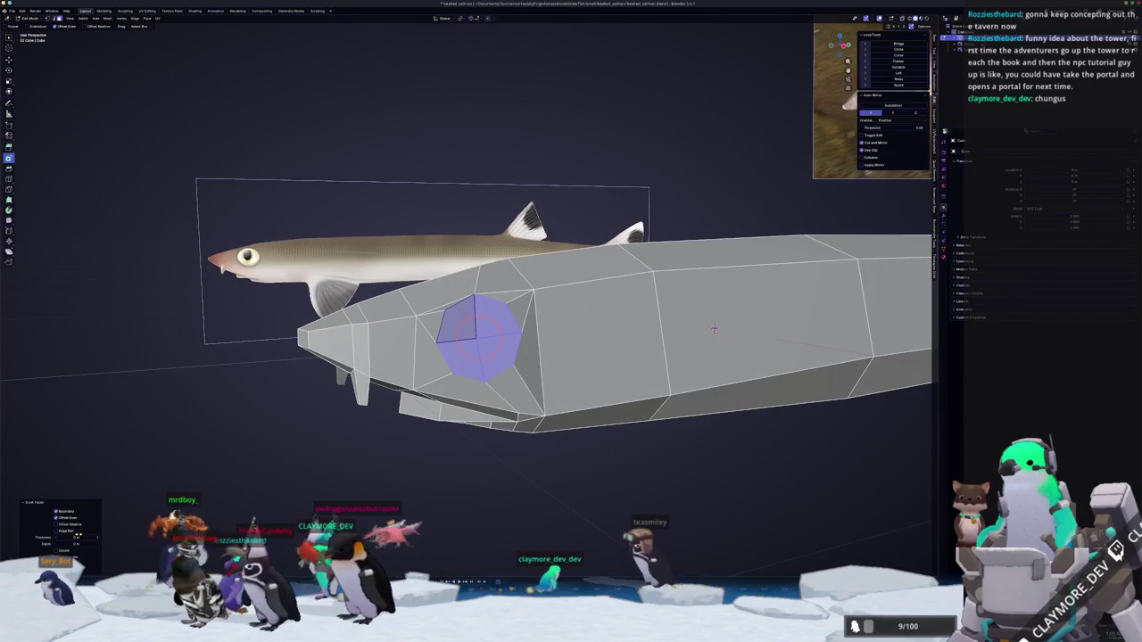
pyautogui.scroll(-2, 713, 328)
pyautogui.moveTo(714, 329); pyautogui.dragTo(587, 306, button='middle')
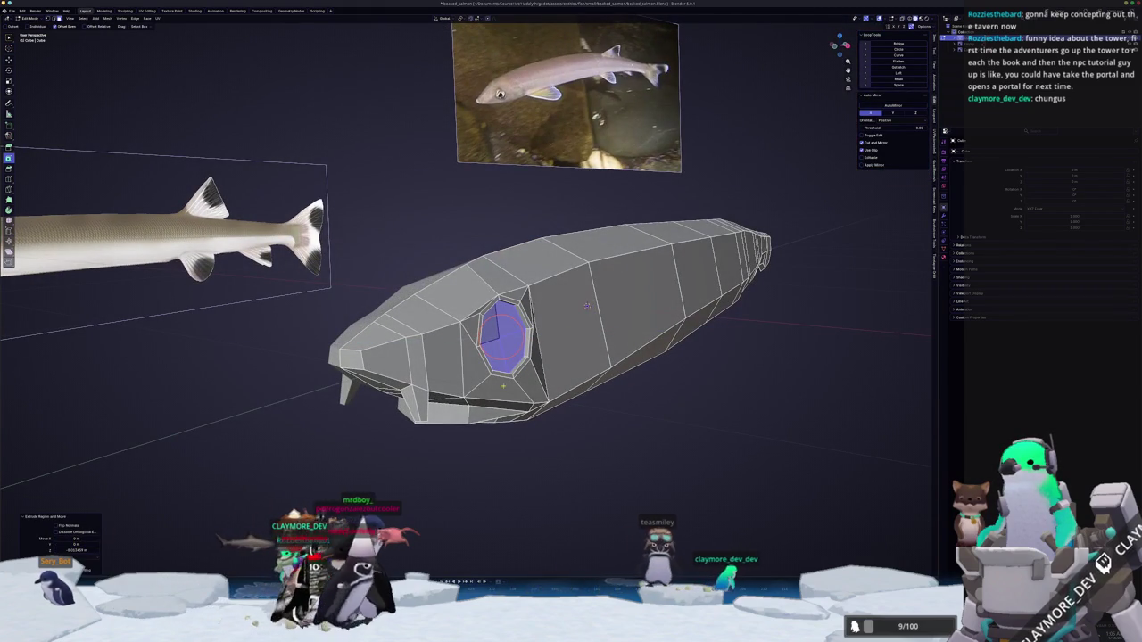
# Inset the eye faces into a rim and extrude them inward to form a socket.
pyautogui.press('i')
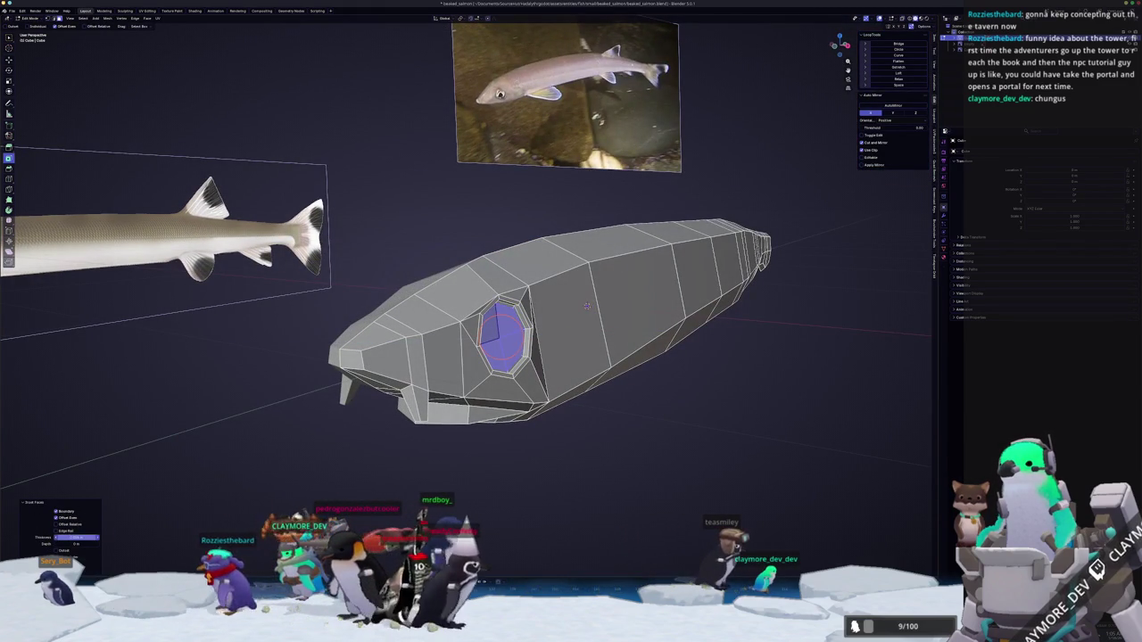
pyautogui.moveTo(587, 306); pyautogui.dragTo(270, 501, button='middle')
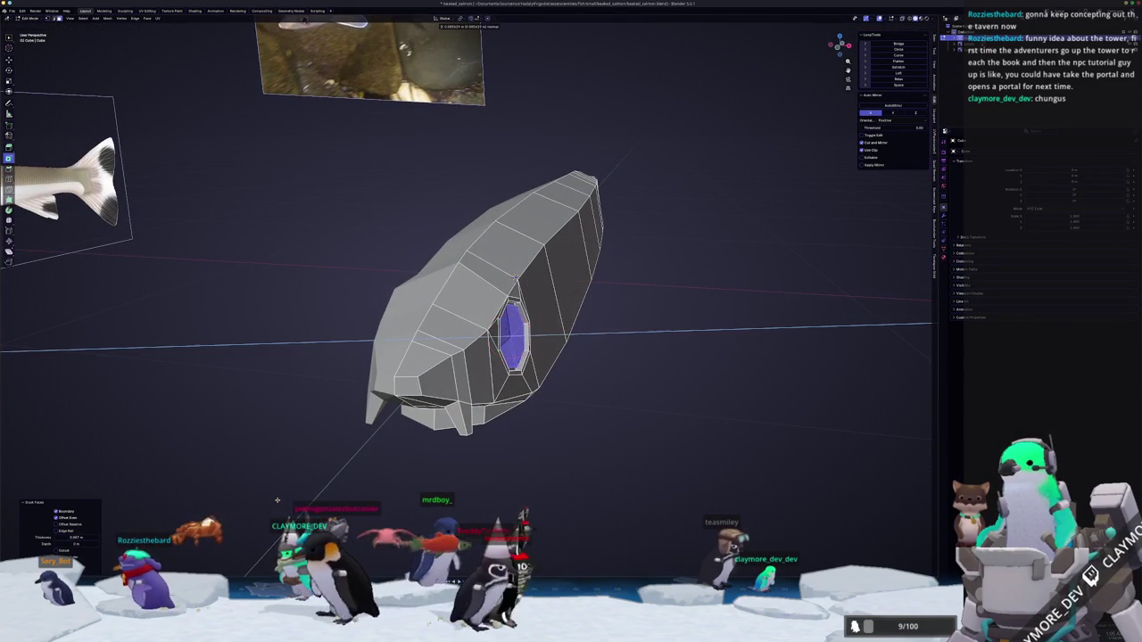
pyautogui.moveTo(287, 501); pyautogui.dragTo(303, 501, button='middle')
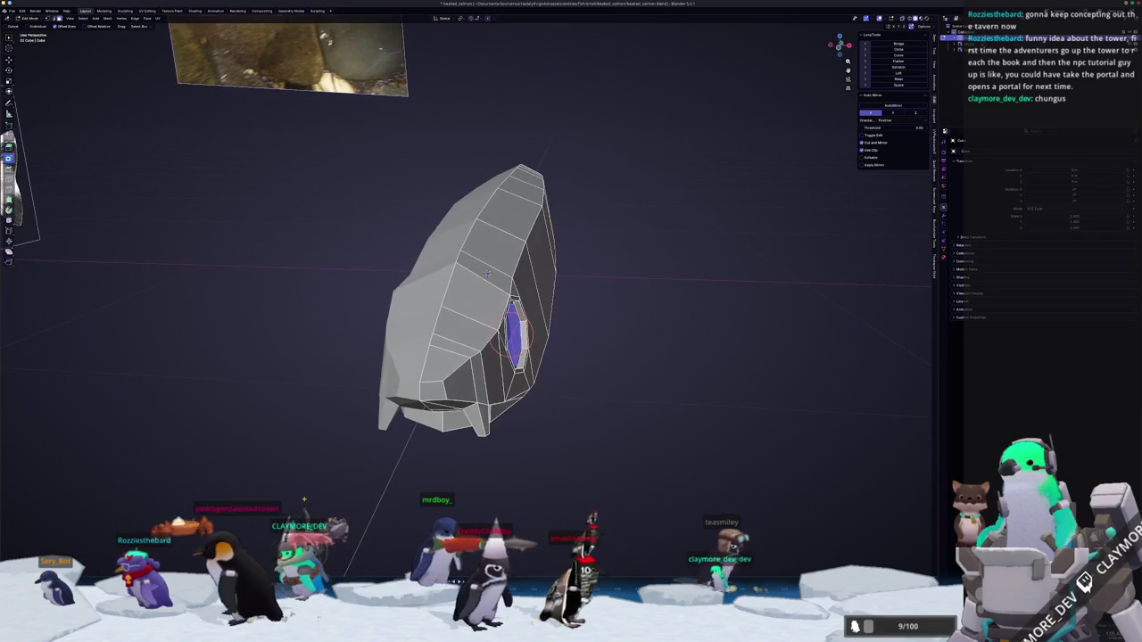
pyautogui.press('e')
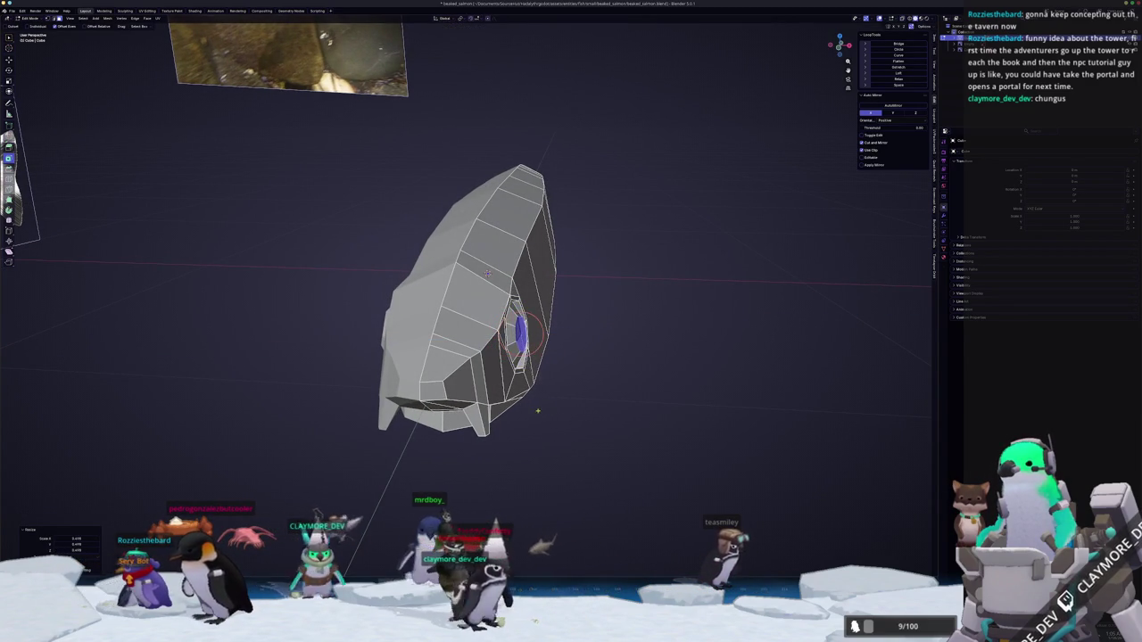
pyautogui.moveTo(487, 273); pyautogui.dragTo(597, 357, button='middle')
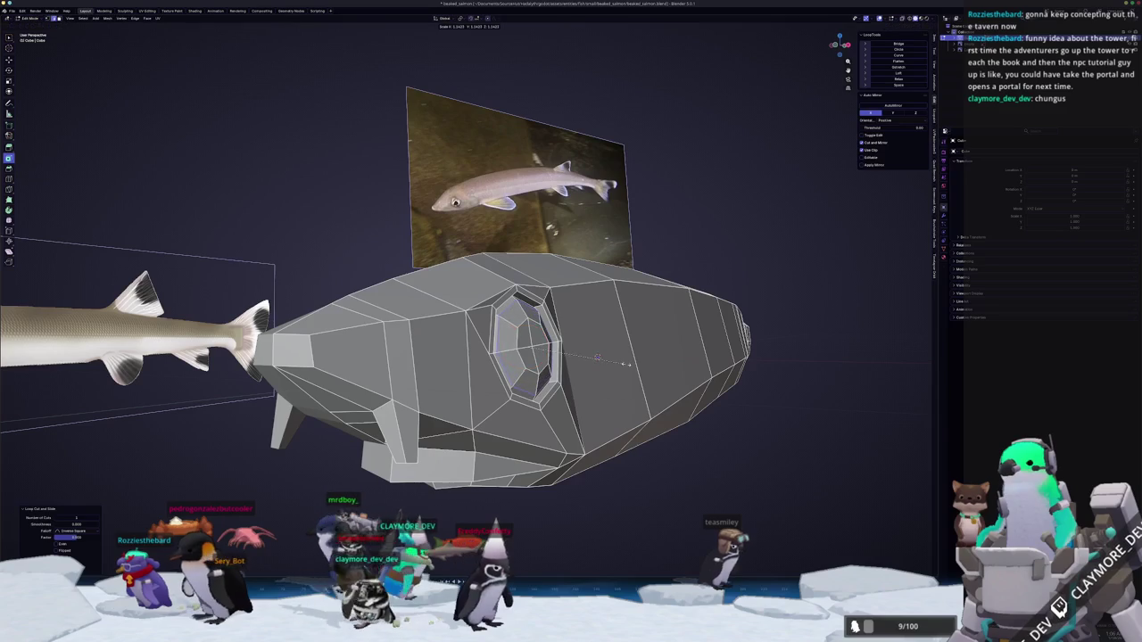
pyautogui.press('Tab')
pyautogui.press('Tab')
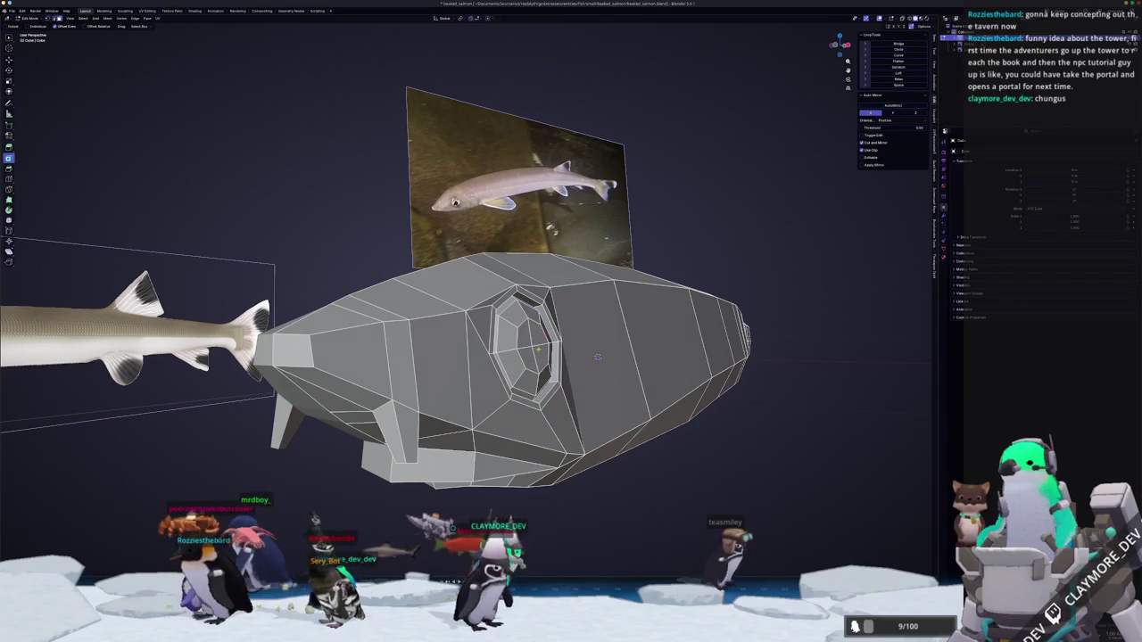
pyautogui.moveTo(597, 357); pyautogui.dragTo(559, 352, button='middle')
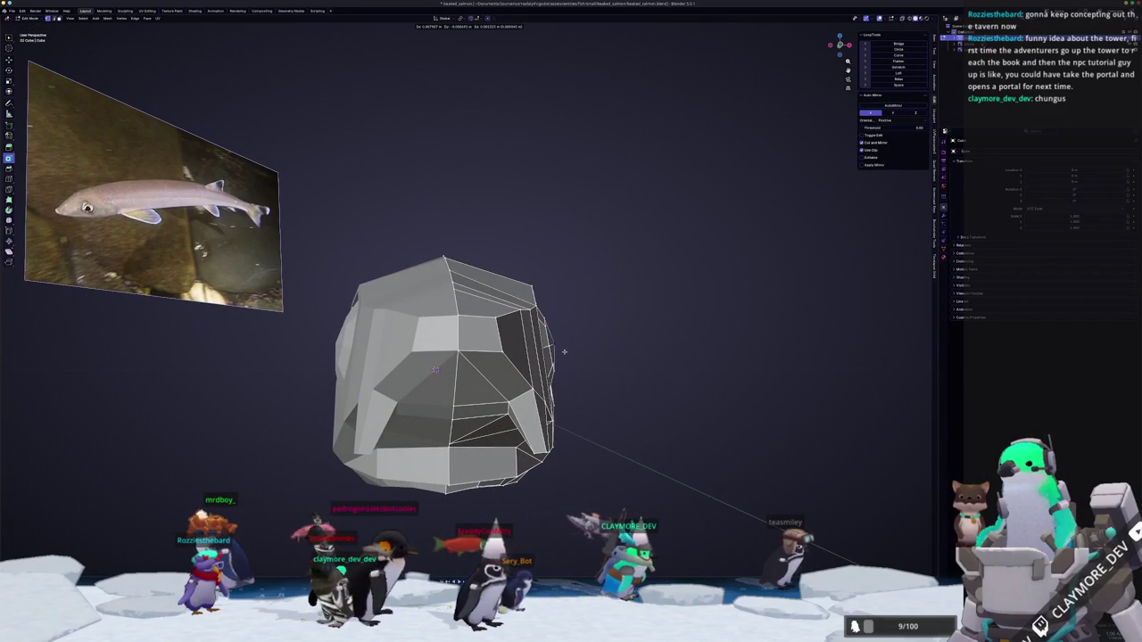
pyautogui.press('Tab')
pyautogui.moveTo(562, 351); pyautogui.dragTo(500, 357, button='middle')
pyautogui.scroll(5, 499, 357)
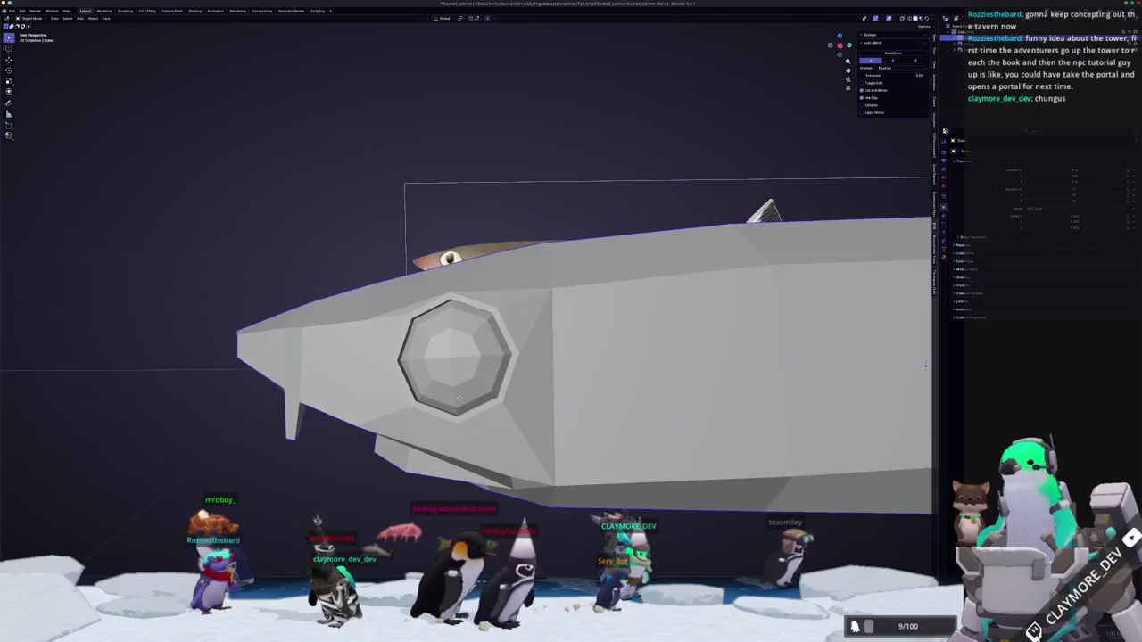
# Slide the edge near the mouth to a new position along the head contour.
pyautogui.scroll(-2, 485, 387)
pyautogui.scroll(-2, 485, 386)
pyautogui.scroll(-1, 485, 386)
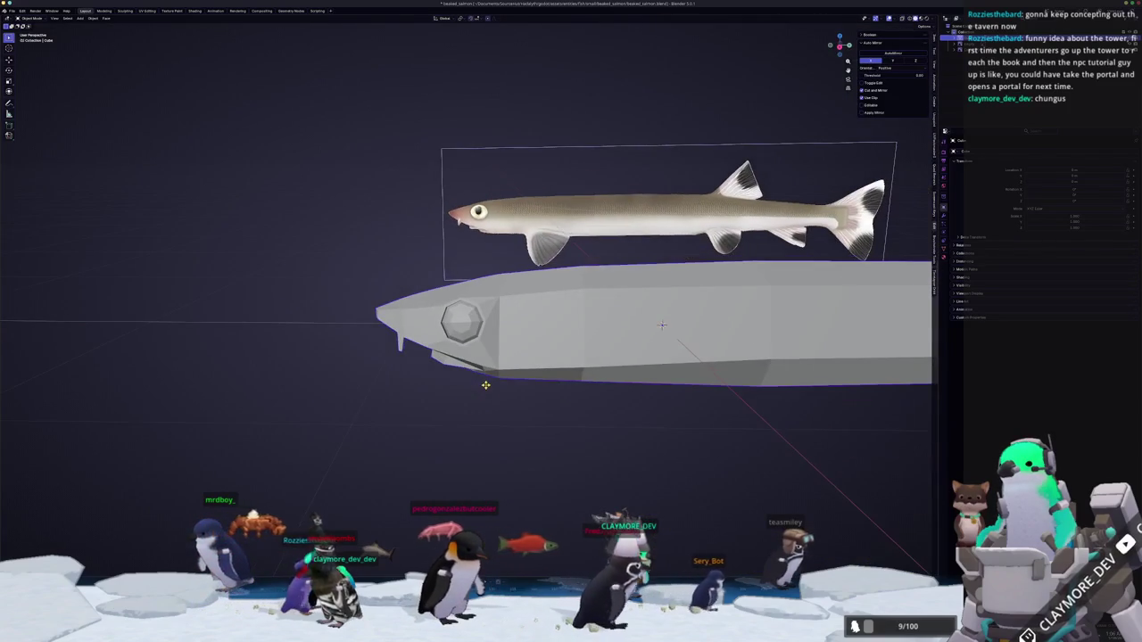
pyautogui.scroll(-2, 479, 381)
pyautogui.moveTo(479, 381); pyautogui.dragTo(502, 403, button='middle')
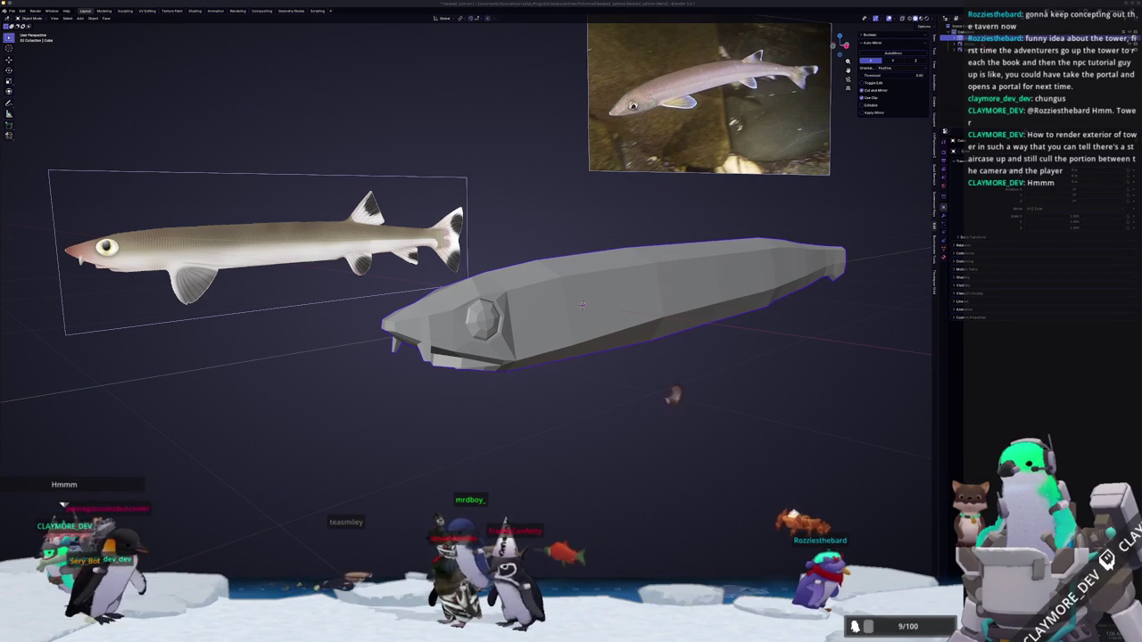
pyautogui.moveTo(841, 415)
pyautogui.mouseDown(button='middle')
pyautogui.moveTo(490, 384)
pyautogui.moveTo(551, 373)
pyautogui.mouseUp(button='middle')
pyautogui.press('Tab')
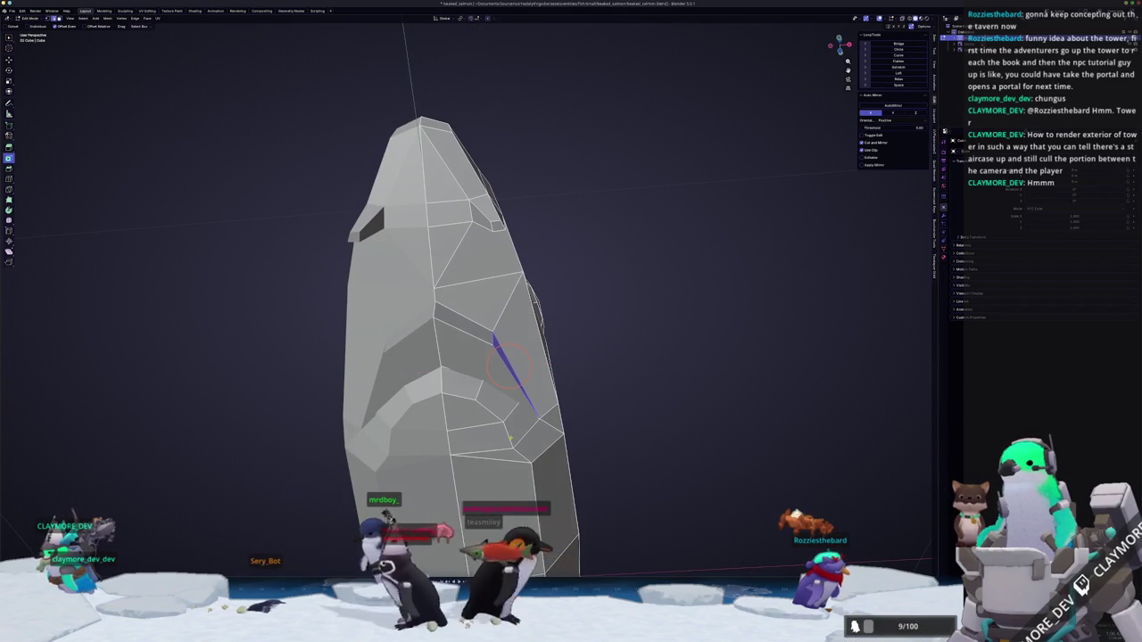
pyautogui.click(504, 439)
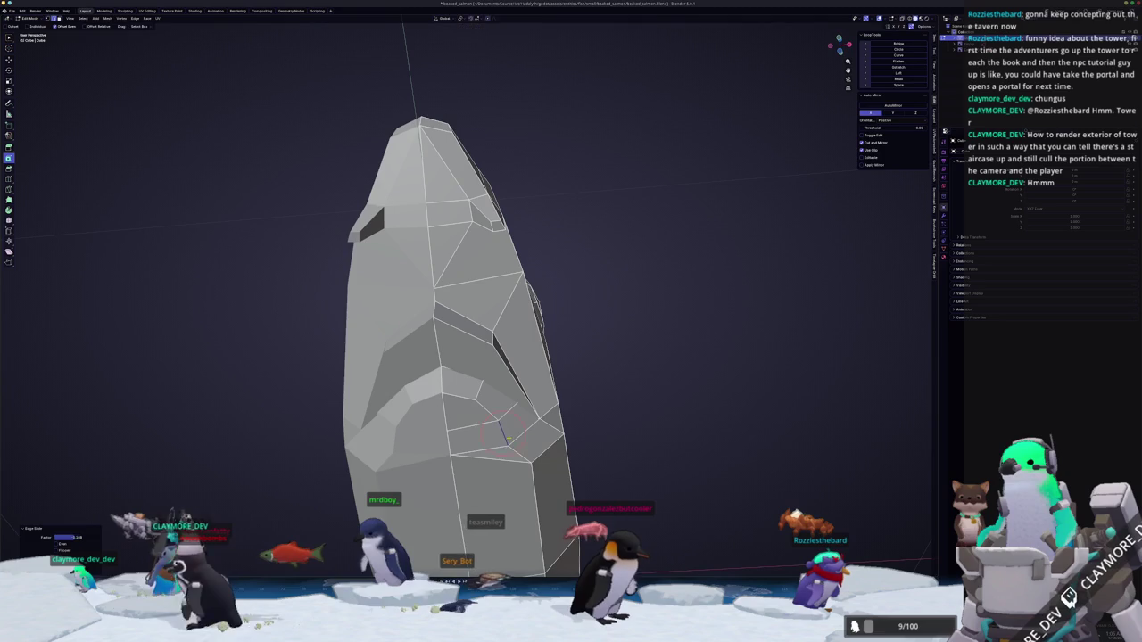
# Slide a vertex along its edge and dissolve the selected edges.
pyautogui.press('1')
pyautogui.click(449, 463)
pyautogui.hotkey('shift', 'v')
pyautogui.click(449, 463)
pyautogui.moveTo(449, 463)
pyautogui.mouseDown(button='middle')
pyautogui.moveTo(505, 407)
pyautogui.moveTo(528, 415)
pyautogui.mouseUp(button='middle')
pyautogui.press('x')
pyautogui.click(479, 413)
pyautogui.press('c')
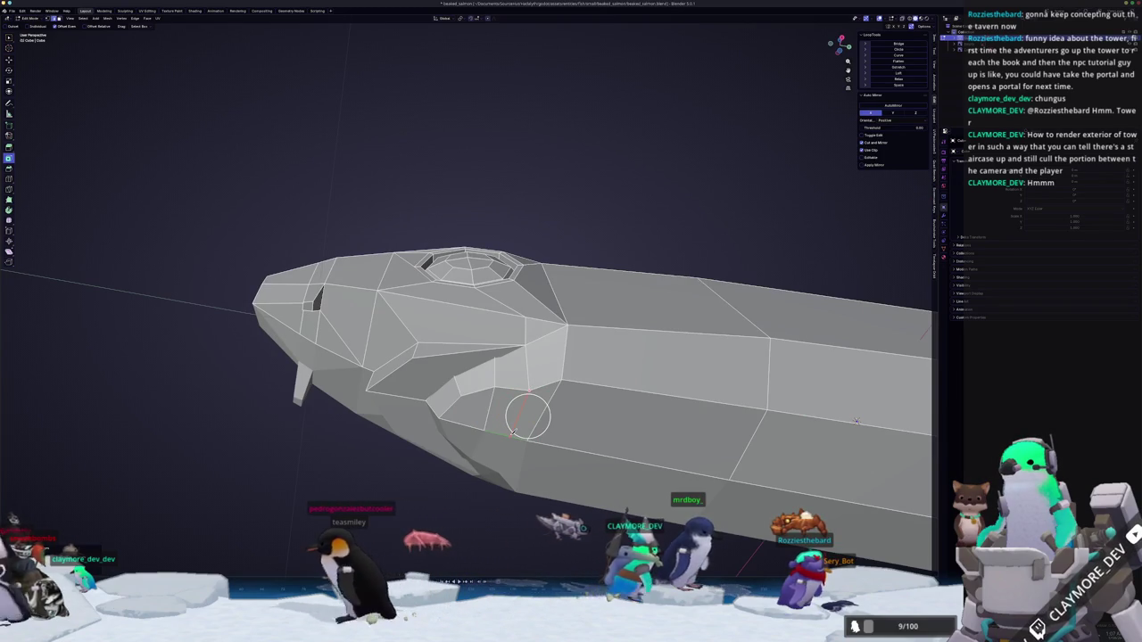
pyautogui.moveTo(527, 416); pyautogui.dragTo(540, 429, button='middle')
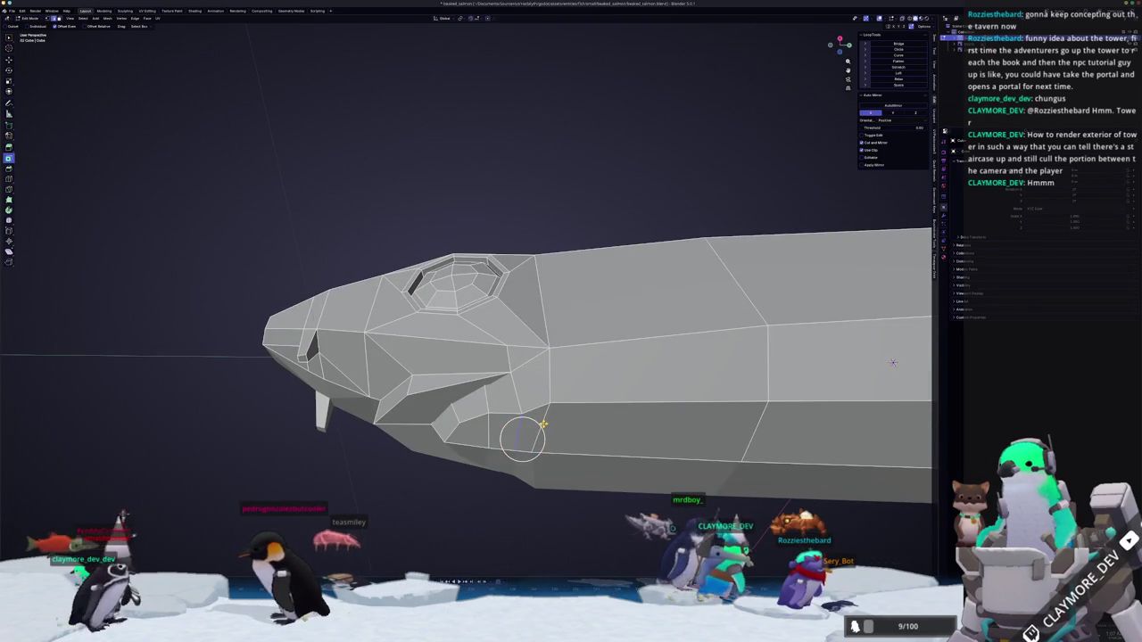
# Slide the edge behind the head further back along the body.
pyautogui.press('Escape')
pyautogui.press('g')
pyautogui.press('g')
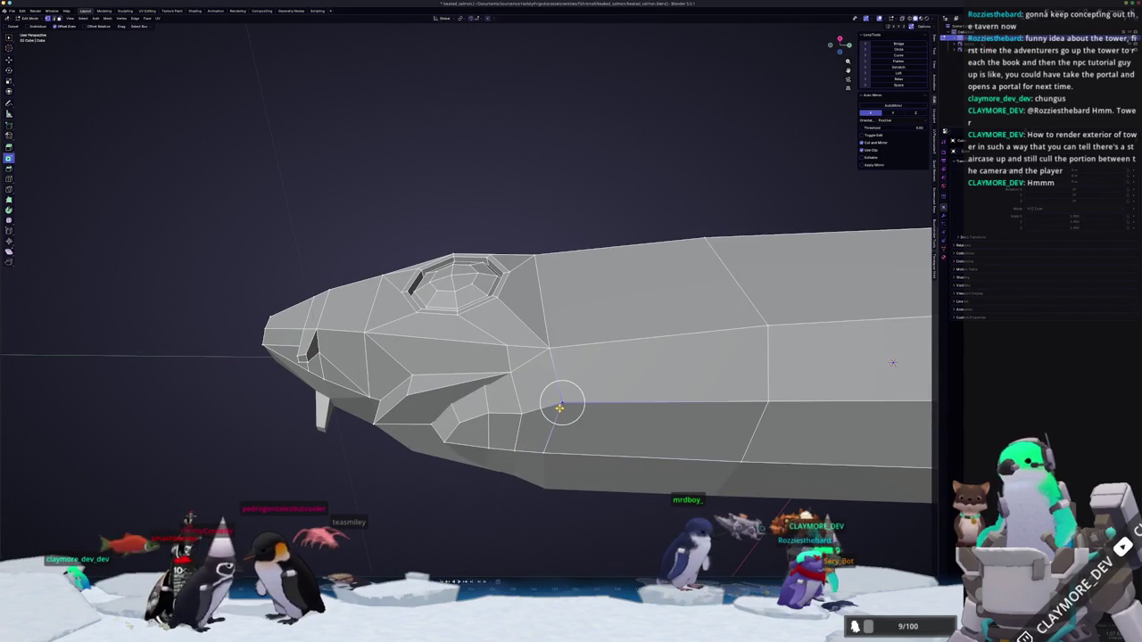
pyautogui.moveTo(564, 414); pyautogui.dragTo(553, 374, button='middle')
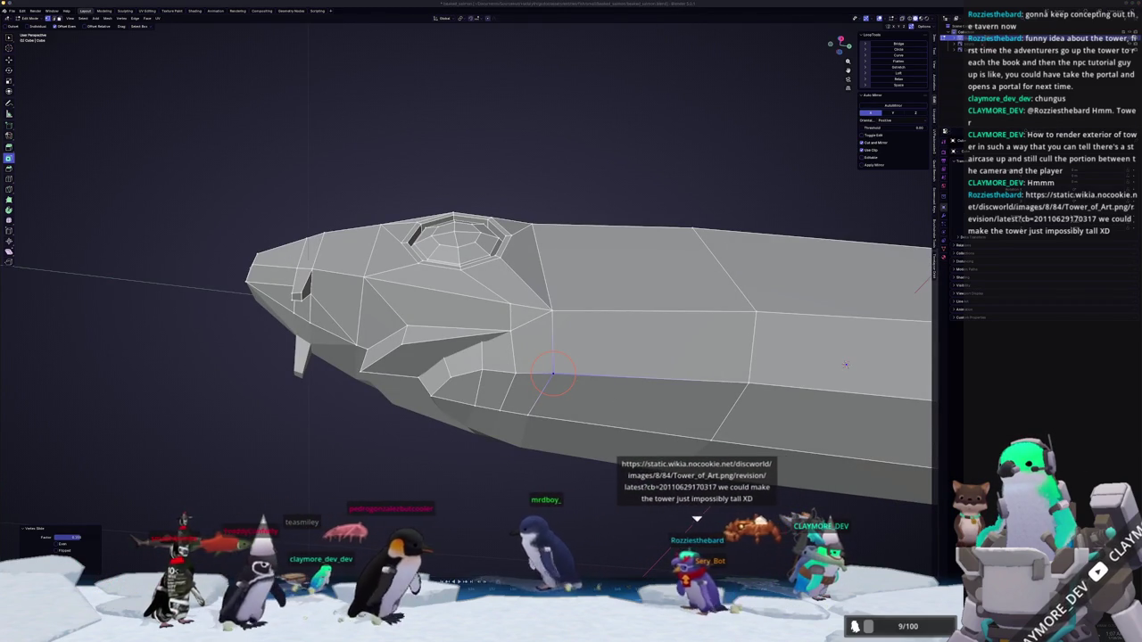
pyautogui.moveTo(553, 374); pyautogui.dragTo(511, 337, button='middle')
pyautogui.scroll(-2, 600, 383)
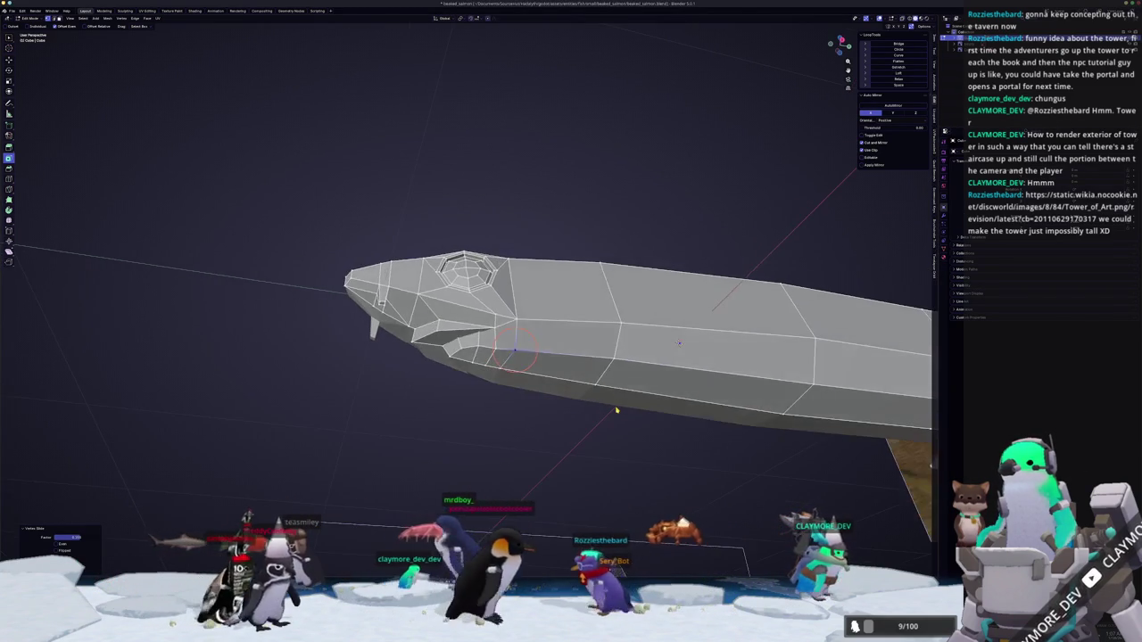
# Check the mesh in right side view against the reference, then select the triangular face behind the eye.
pyautogui.press('Tab')
pyautogui.moveTo(600, 384)
pyautogui.mouseDown(button='middle')
pyautogui.moveTo(675, 435)
pyautogui.moveTo(588, 430)
pyautogui.mouseUp(button='middle')
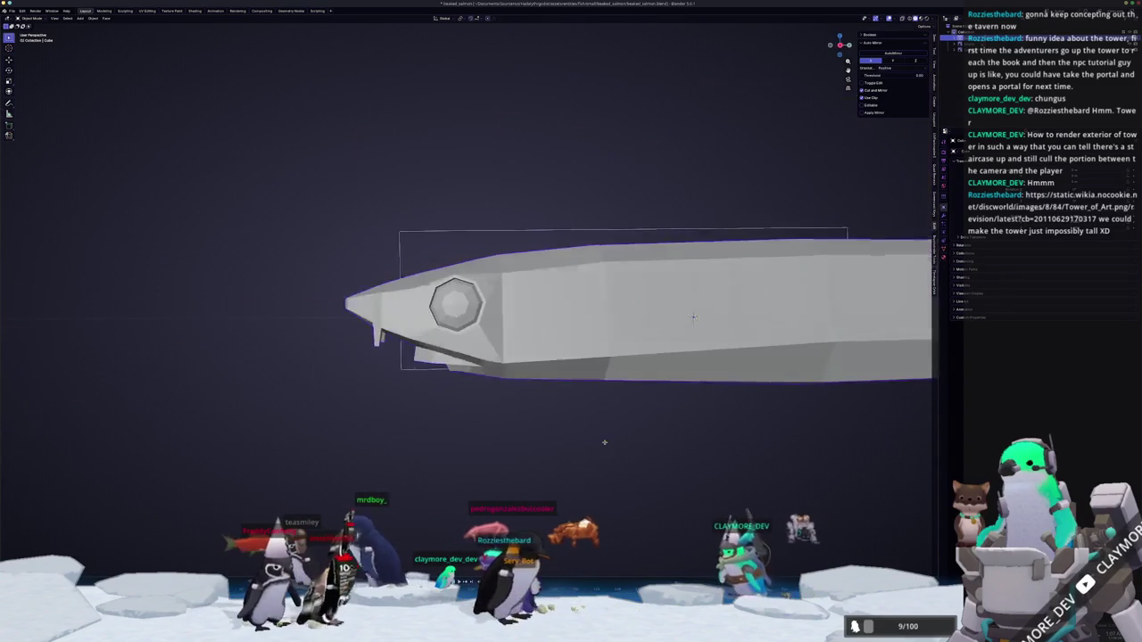
pyautogui.press('KP_3')
pyautogui.press('Tab')
pyautogui.scroll(3, 562, 402)
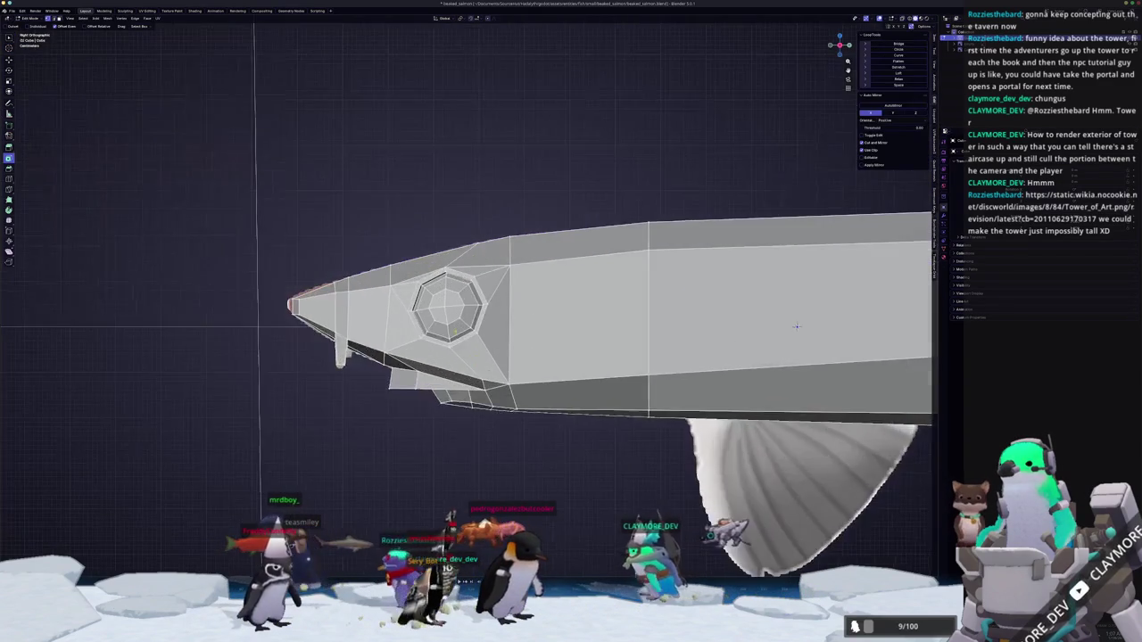
pyautogui.scroll(2, 529, 361)
pyautogui.moveTo(516, 363)
pyautogui.mouseDown(button='middle')
pyautogui.moveTo(488, 355)
pyautogui.moveTo(483, 390)
pyautogui.moveTo(510, 357)
pyautogui.mouseUp(button='middle')
pyautogui.click(482, 390)
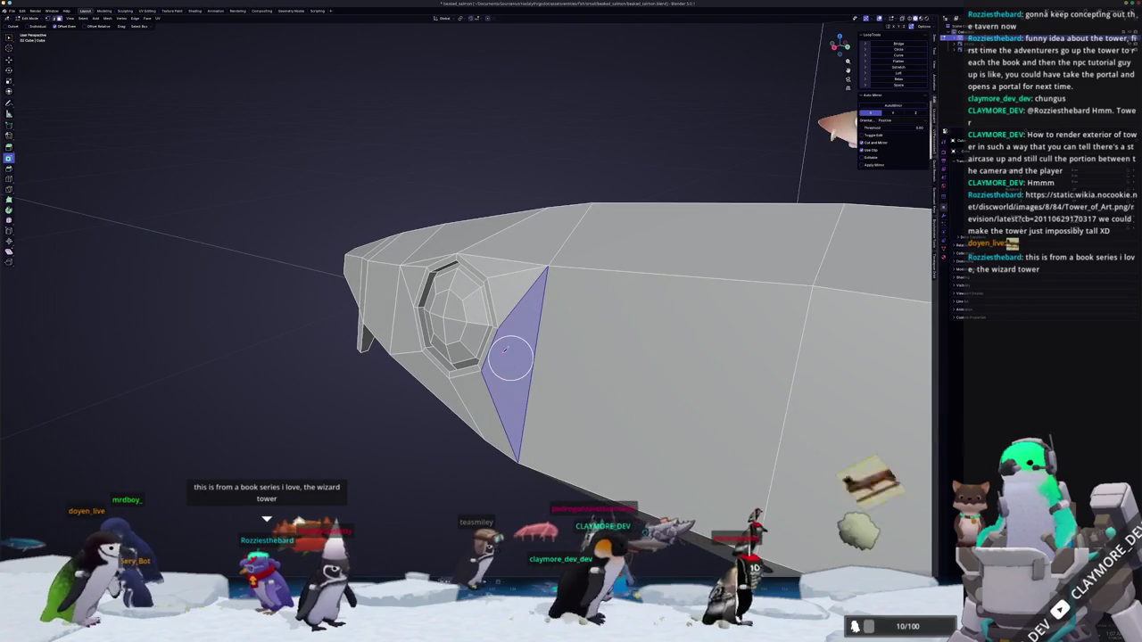
# Move the triangular faces beside the eye along the body's length.
pyautogui.moveTo(510, 357)
pyautogui.mouseDown(button='middle')
pyautogui.moveTo(907, 348)
pyautogui.moveTo(408, 367)
pyautogui.moveTo(399, 350)
pyautogui.moveTo(597, 357)
pyautogui.mouseUp(button='middle')
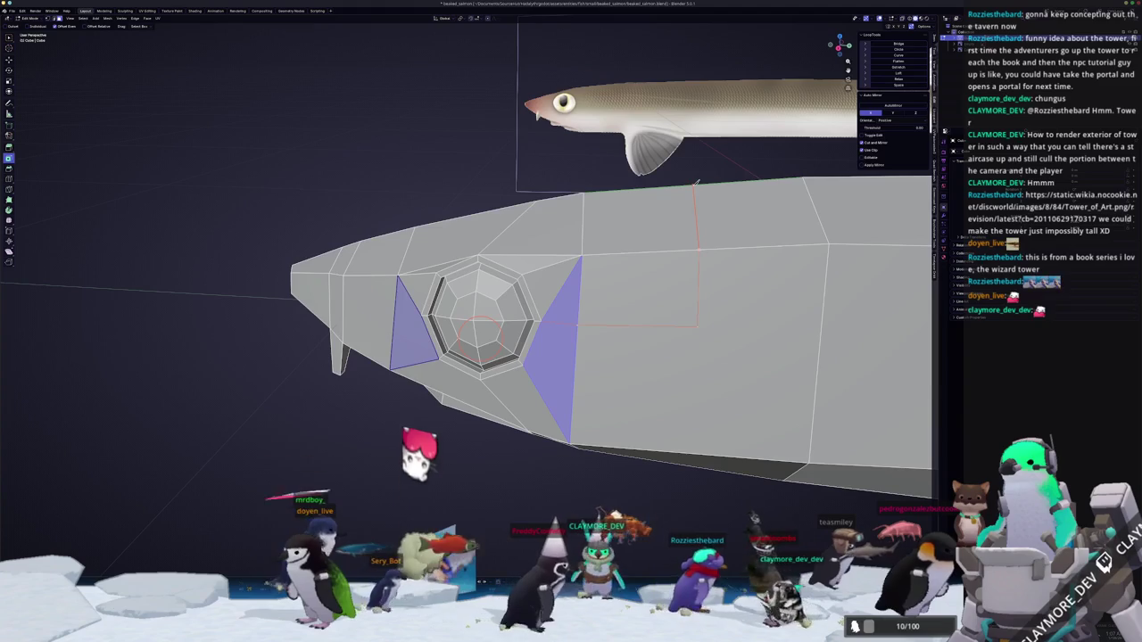
pyautogui.moveTo(673, 268); pyautogui.dragTo(639, 328, button='middle')
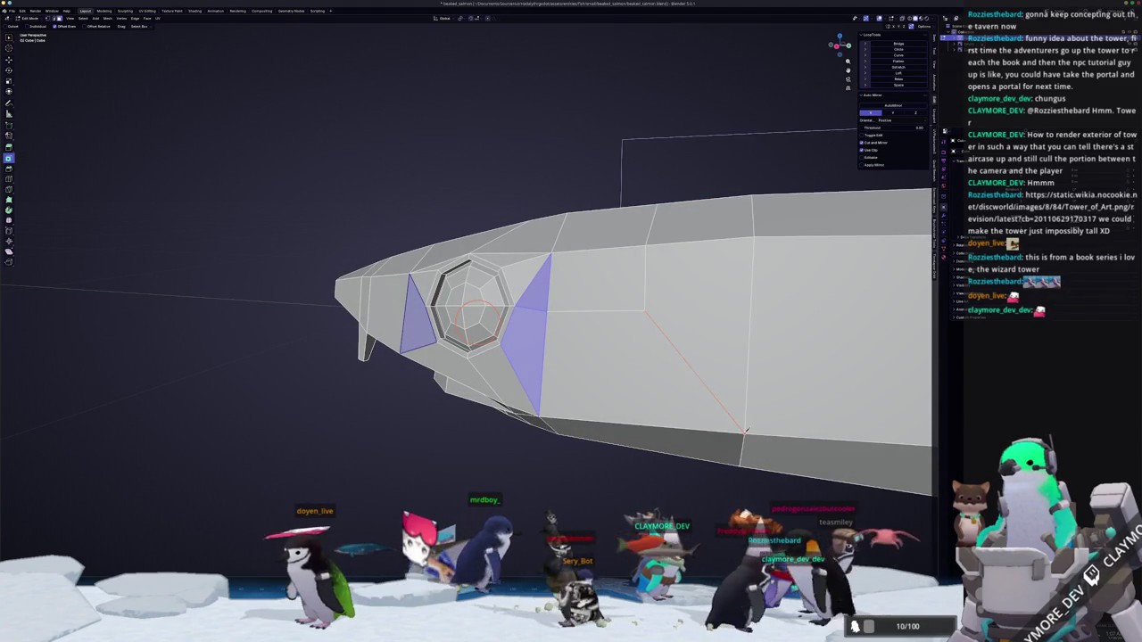
pyautogui.moveTo(560, 408)
pyautogui.mouseDown(button='middle')
pyautogui.moveTo(550, 340)
pyautogui.moveTo(606, 376)
pyautogui.mouseUp(button='middle')
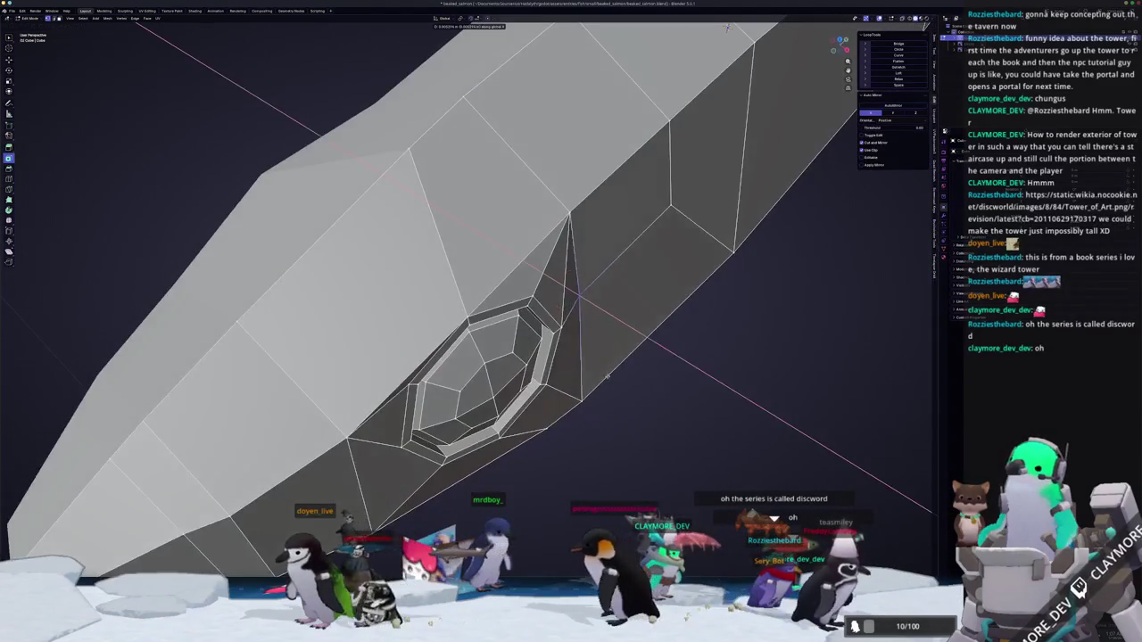
pyautogui.click(616, 382)
pyautogui.moveTo(616, 382)
pyautogui.mouseDown(button='middle')
pyautogui.moveTo(901, 306)
pyautogui.moveTo(515, 364)
pyautogui.moveTo(487, 395)
pyautogui.moveTo(539, 389)
pyautogui.mouseUp(button='middle')
# Slide the vertex beside the eye along the X axis into place.
pyautogui.press('g')
pyautogui.press('x')
pyautogui.click(487, 396)
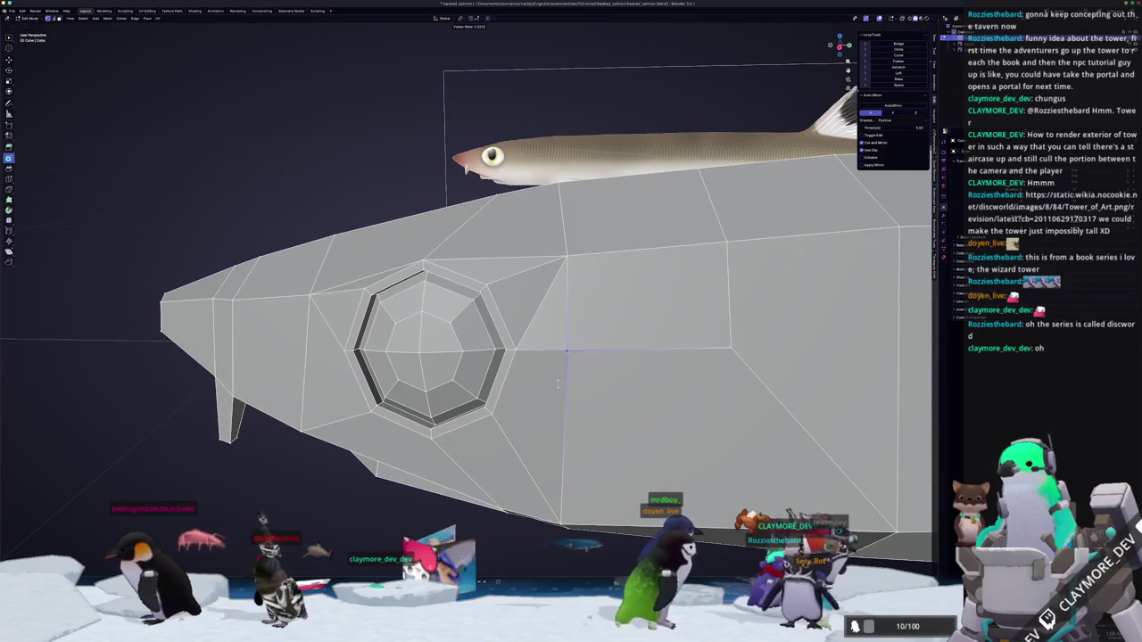
pyautogui.click(557, 384)
pyautogui.scroll(-2, 557, 384)
pyautogui.scroll(-2, 692, 316)
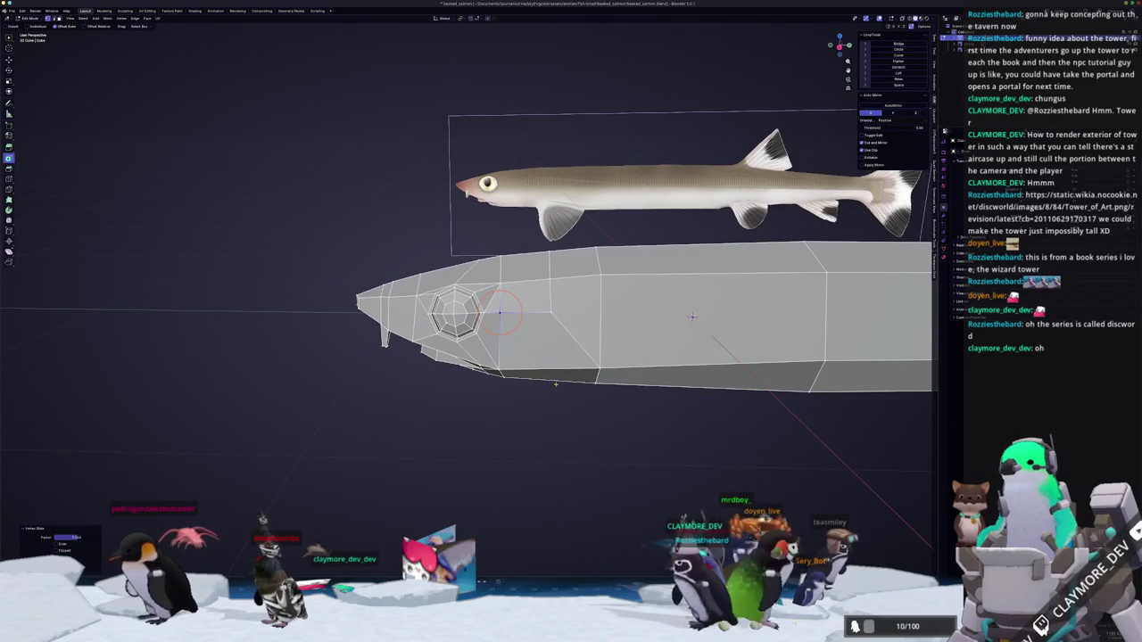
pyautogui.scroll(-4, 556, 384)
pyautogui.scroll(-2, 558, 382)
pyautogui.moveTo(593, 356); pyautogui.dragTo(562, 366, button='middle')
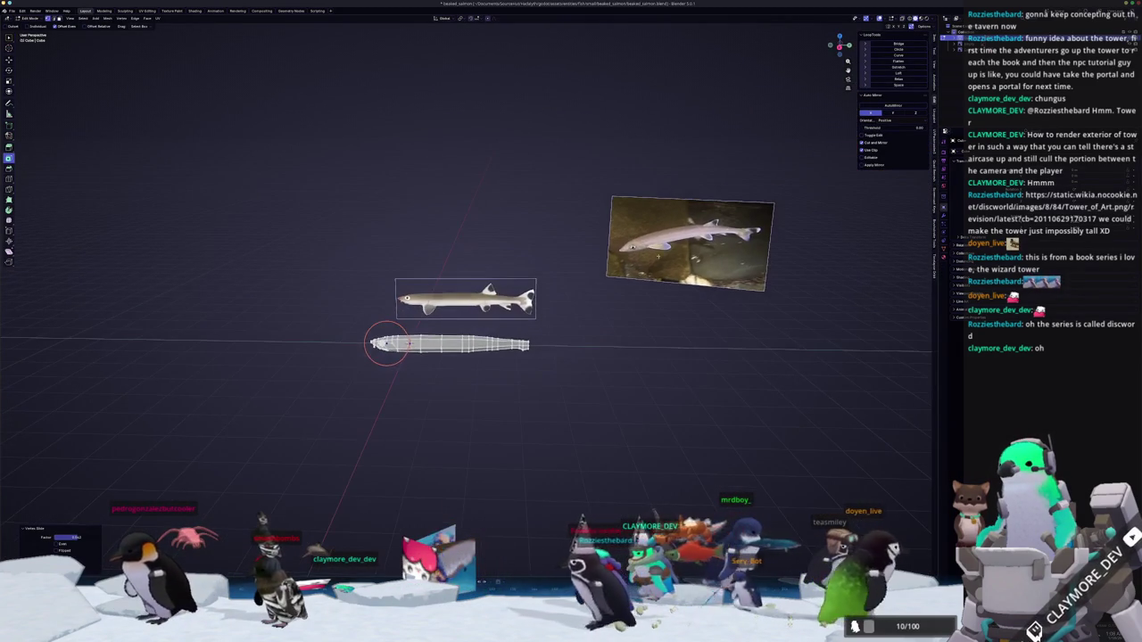
# Reselect the fish mesh and view it side-on over the reference image.
pyautogui.press('Tab')
pyautogui.moveTo(678, 268); pyautogui.dragTo(657, 257, button='middle')
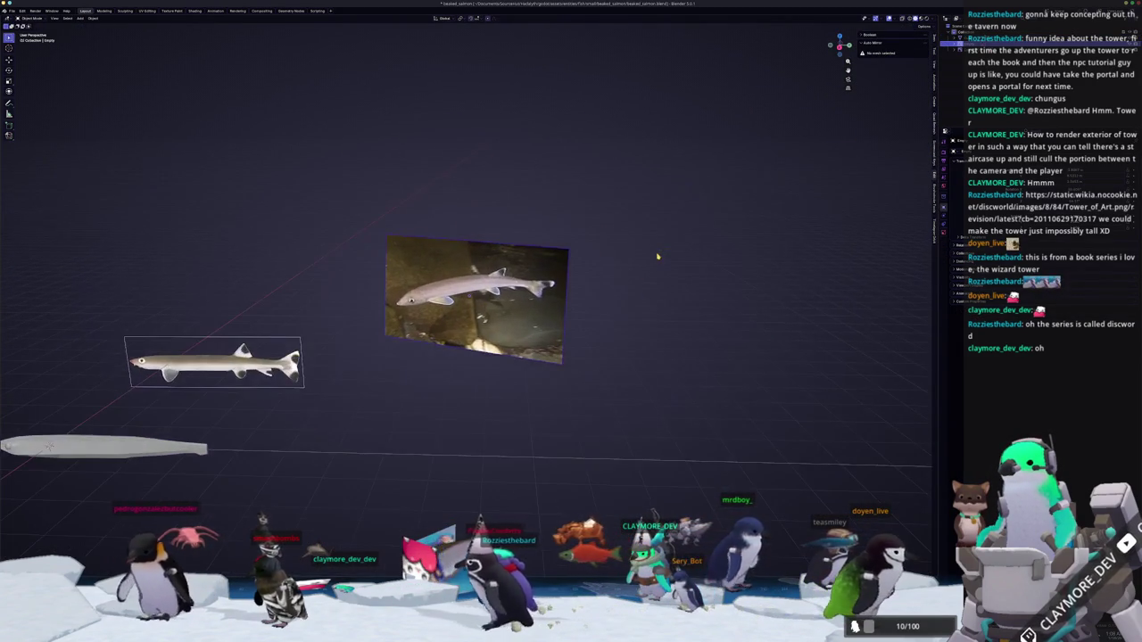
pyautogui.scroll(6, 326, 280)
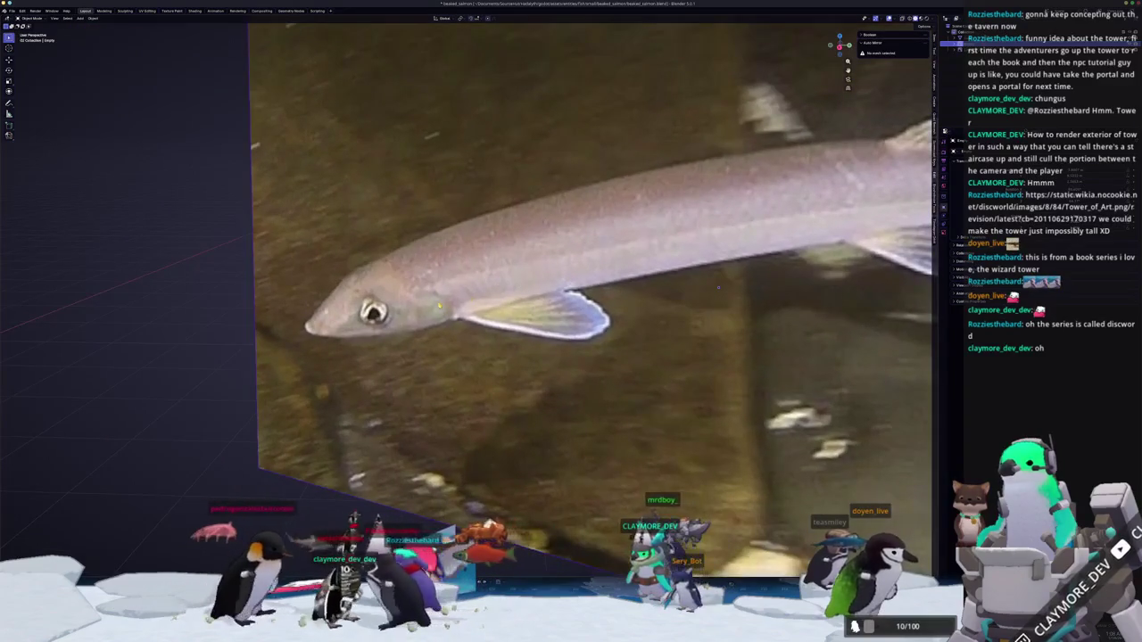
pyautogui.press('Home')
pyautogui.click(394, 364)
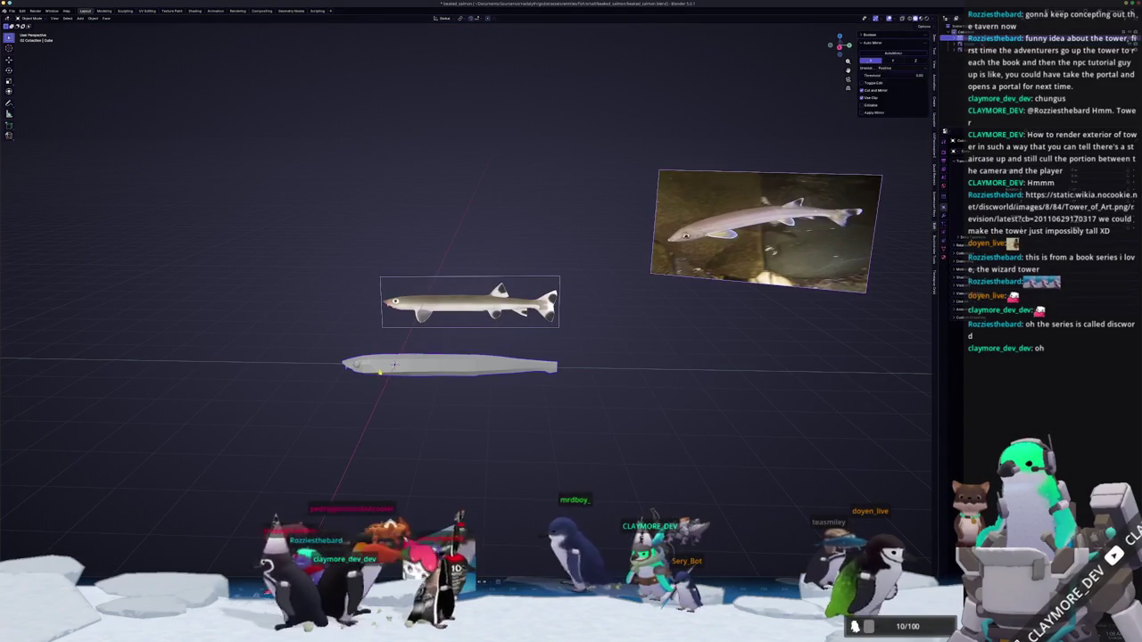
pyautogui.scroll(5, 432, 369)
pyautogui.press('Tab')
pyautogui.press('KP_1')
pyautogui.press('KP_3')
pyautogui.scroll(3, 217, 301)
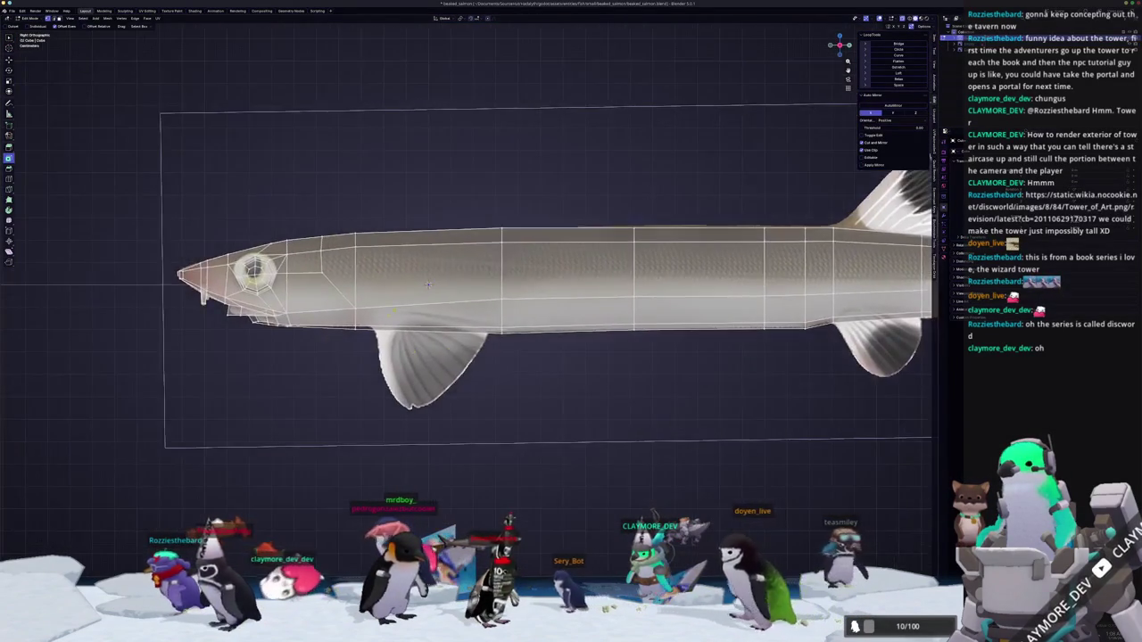
# Knife-cut a new edge above the pelvic fin and slide its vertex so the edge below is vertical.
pyautogui.scroll(2, 533, 239)
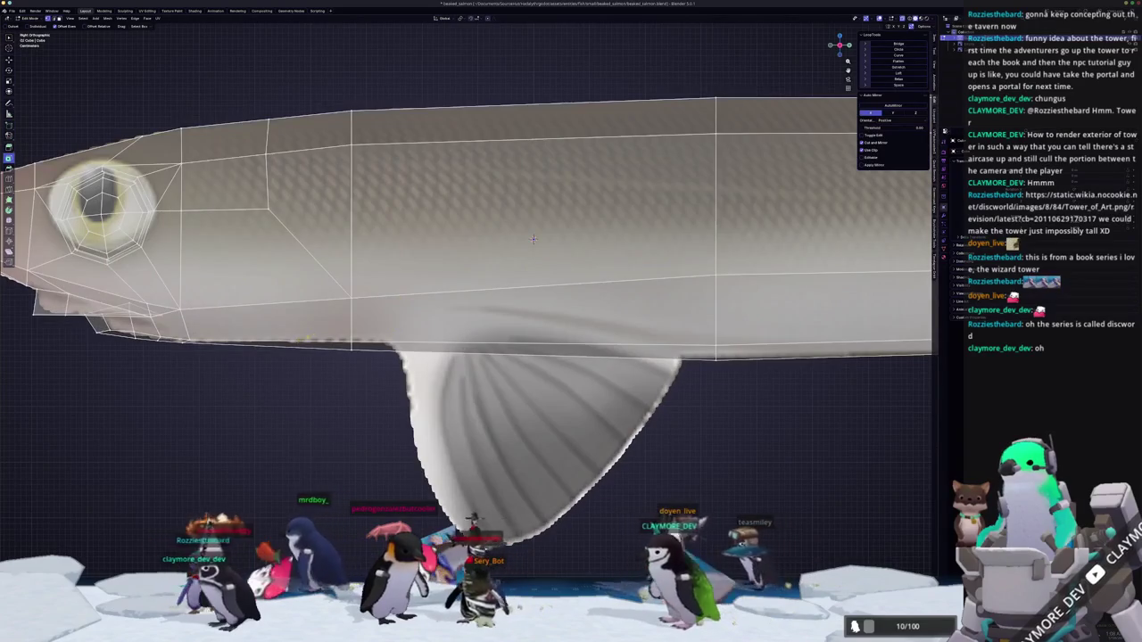
pyautogui.moveTo(534, 239); pyautogui.dragTo(531, 250, button='middle')
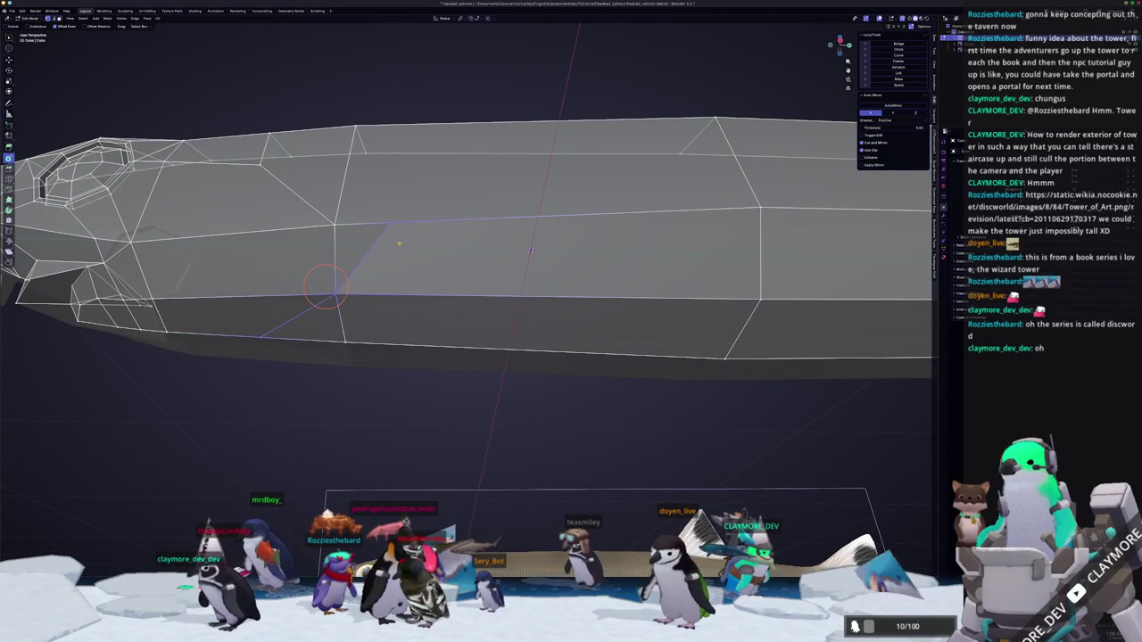
pyautogui.press('KP_1')
pyautogui.press('KP_3')
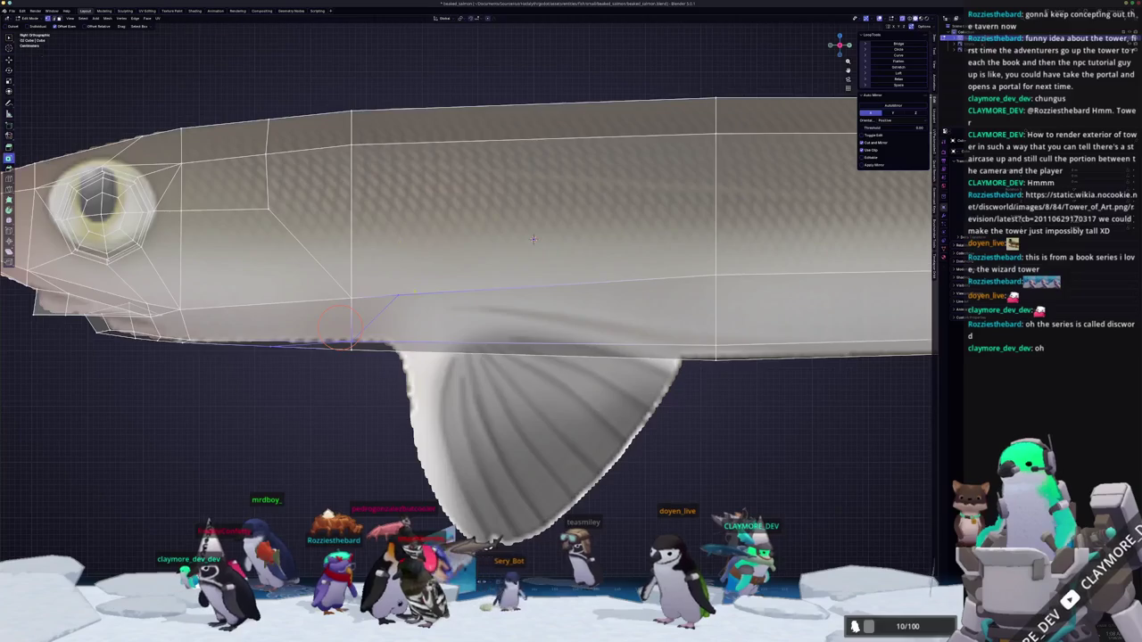
pyautogui.scroll(3, 534, 239)
pyautogui.scroll(-1, 566, 270)
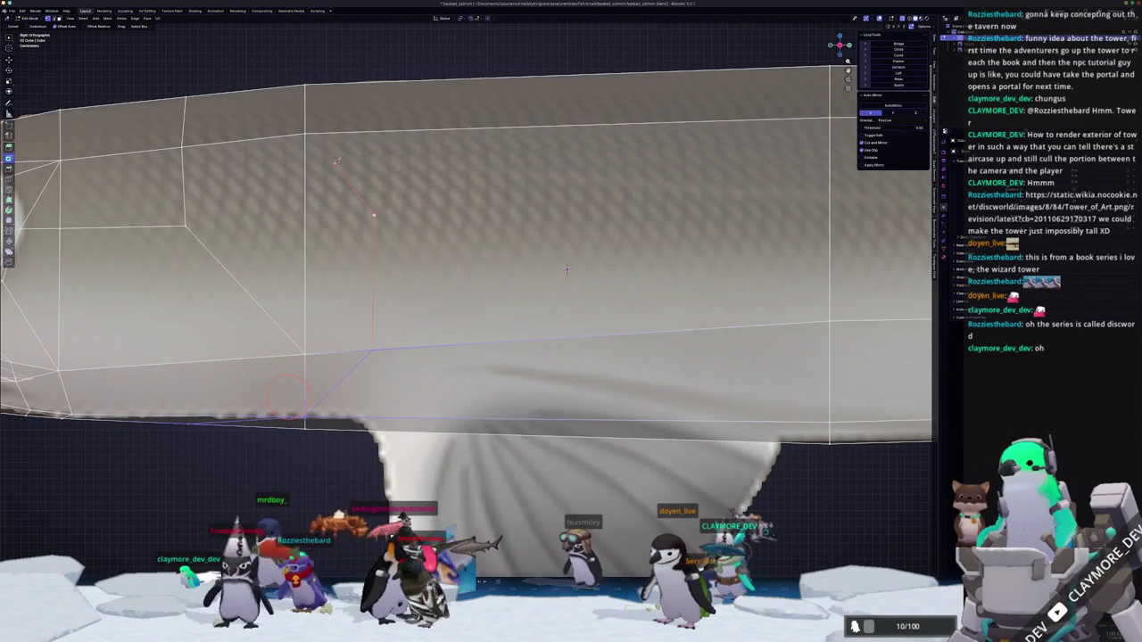
pyautogui.click(374, 215)
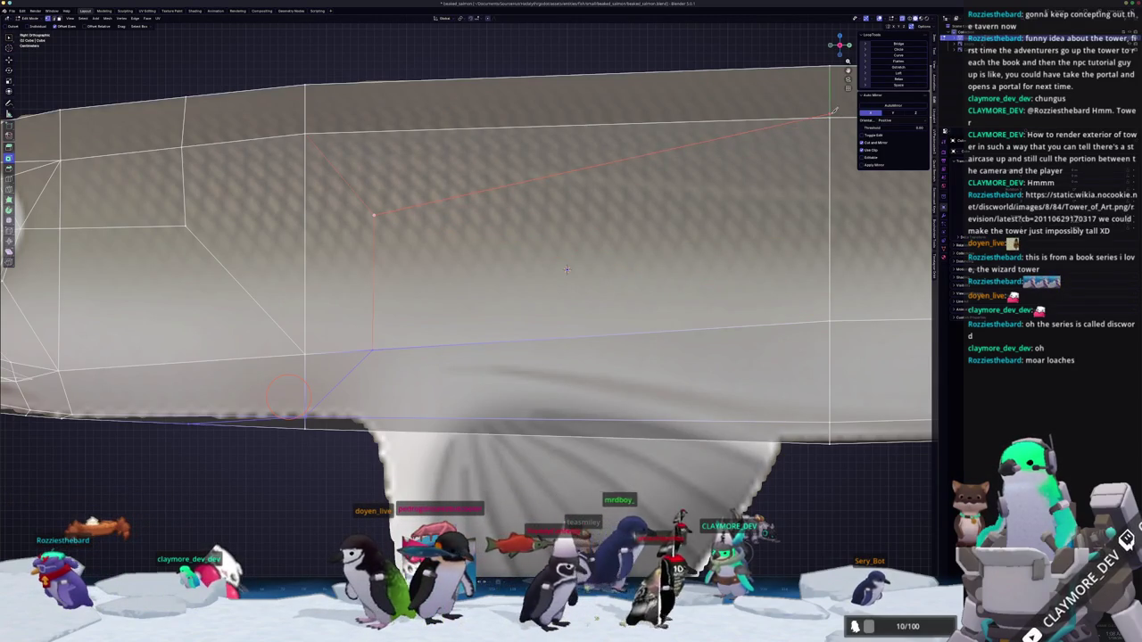
pyautogui.press('Return')
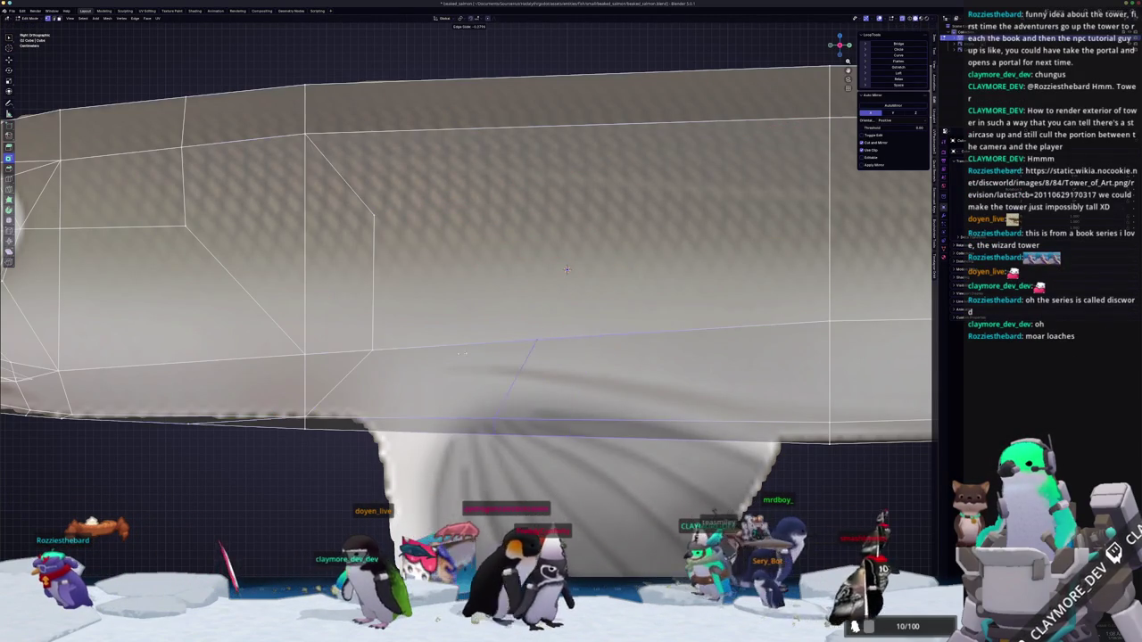
pyautogui.click(566, 270)
pyautogui.hotkey('shift', 'v')
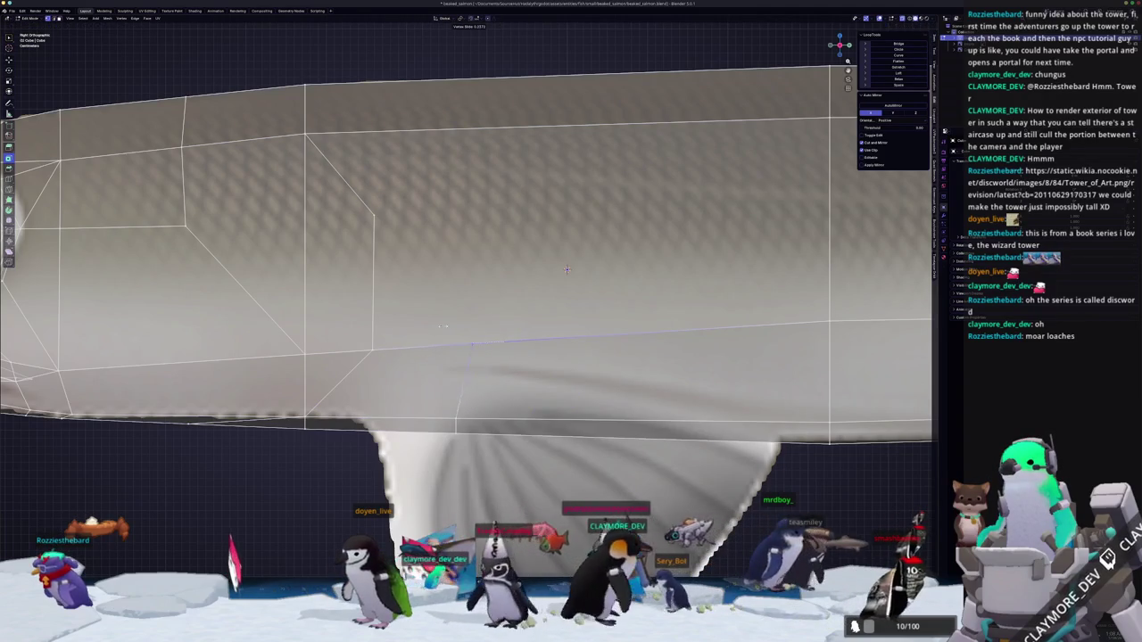
pyautogui.click(455, 344)
# Knife-cut a vertical edge from that lower vertex up to the top of the body.
pyautogui.press('k')
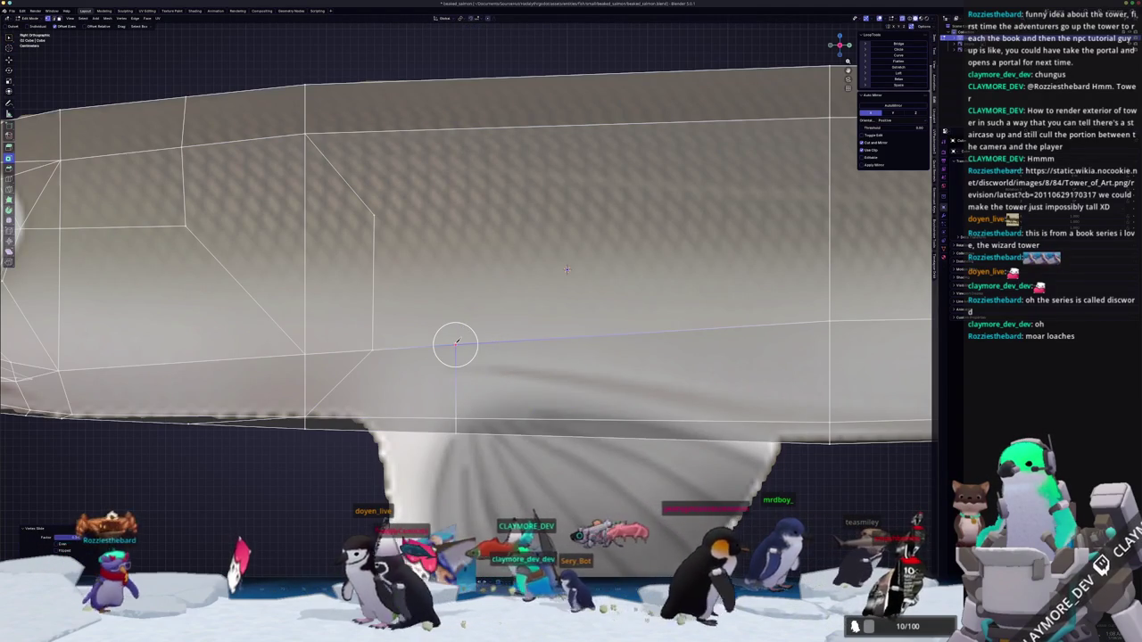
pyautogui.click(455, 345)
pyautogui.click(454, 128)
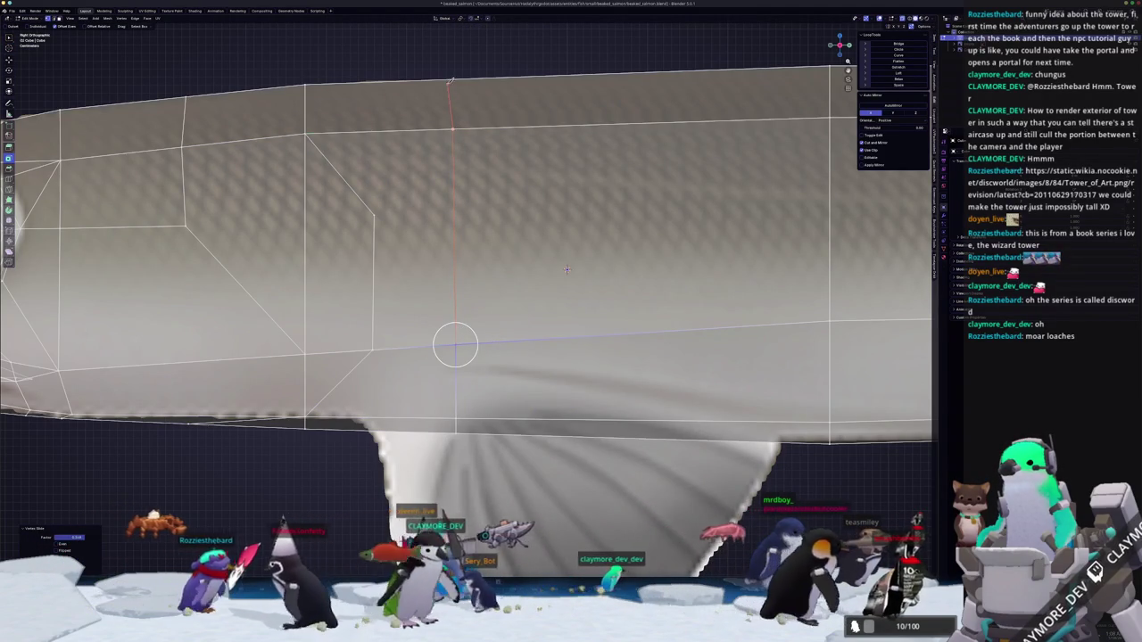
pyautogui.click(454, 78)
pyautogui.press('Return')
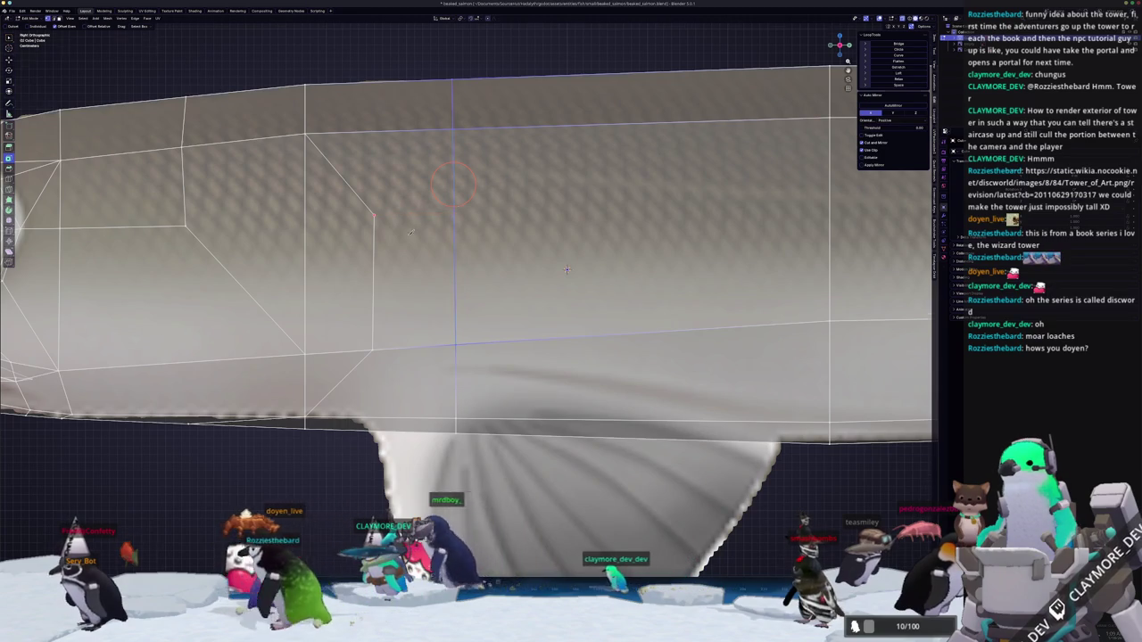
pyautogui.scroll(-3, 566, 269)
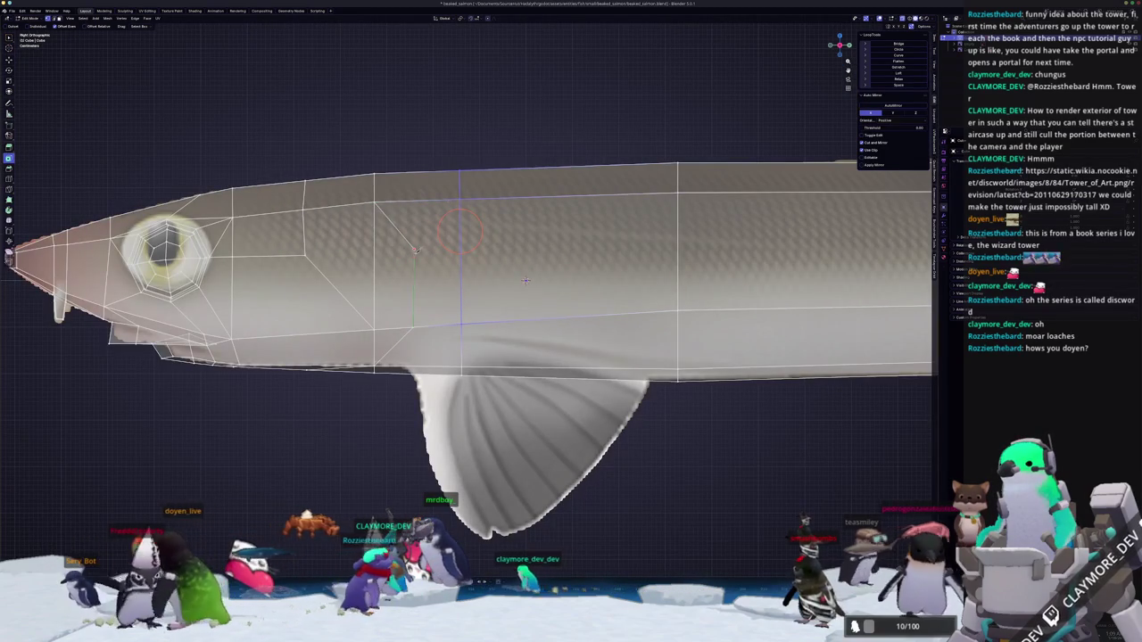
pyautogui.press('Return')
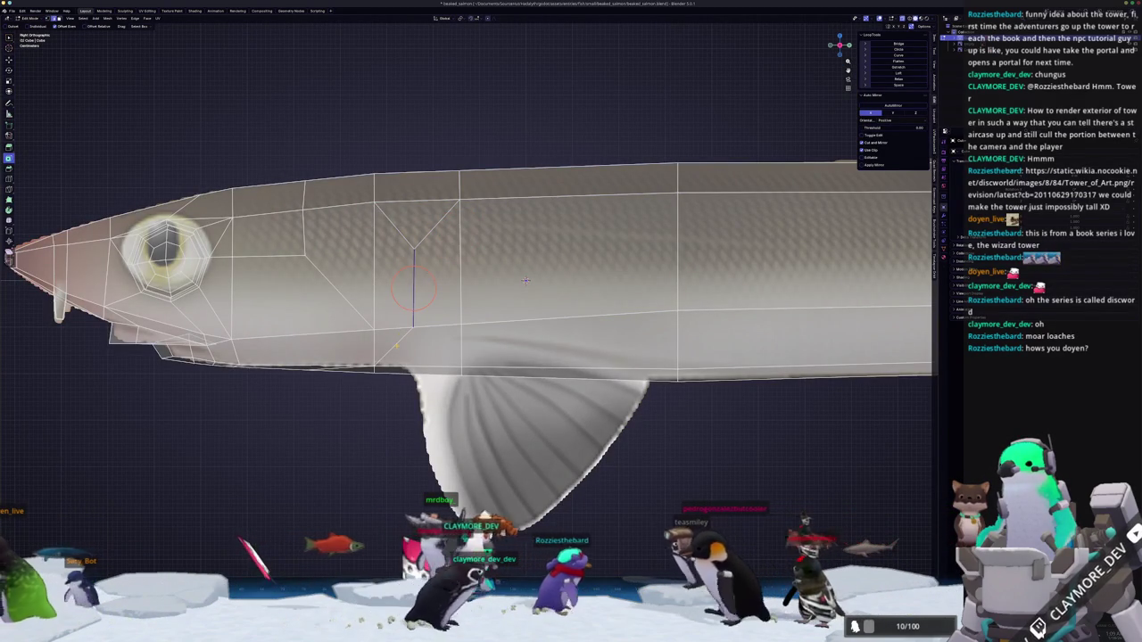
pyautogui.moveTo(525, 280); pyautogui.dragTo(585, 273, button='middle')
# Join the selected vertices with a new edge and select the vertical edge on the body's side.
pyautogui.press('F3')
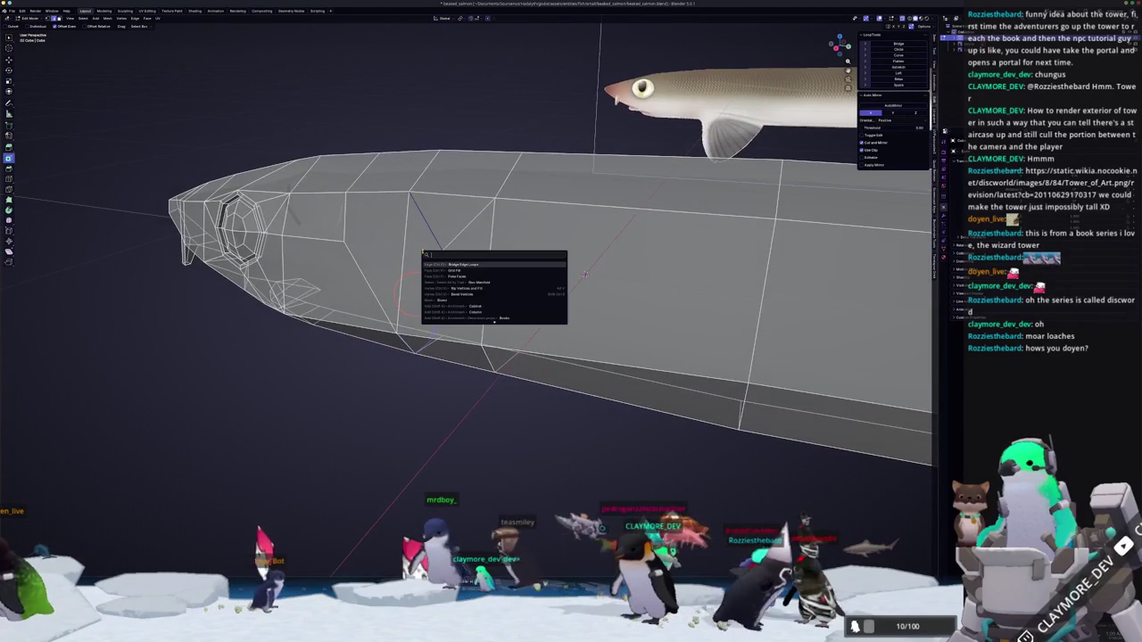
pyautogui.press('Return')
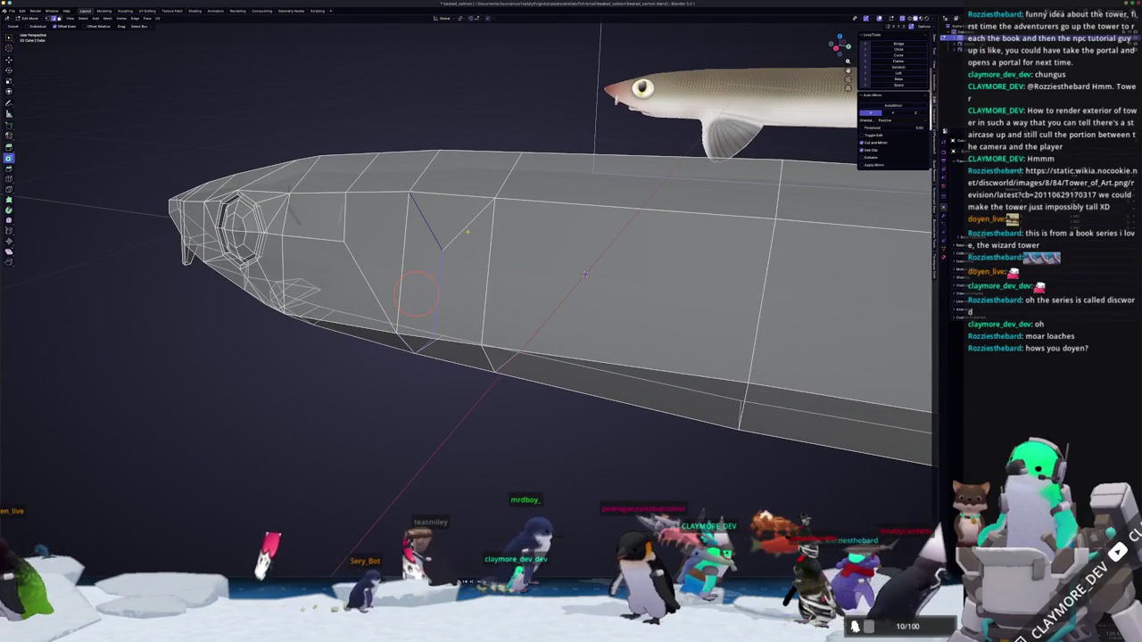
pyautogui.moveTo(585, 274); pyautogui.dragTo(726, 301, button='middle')
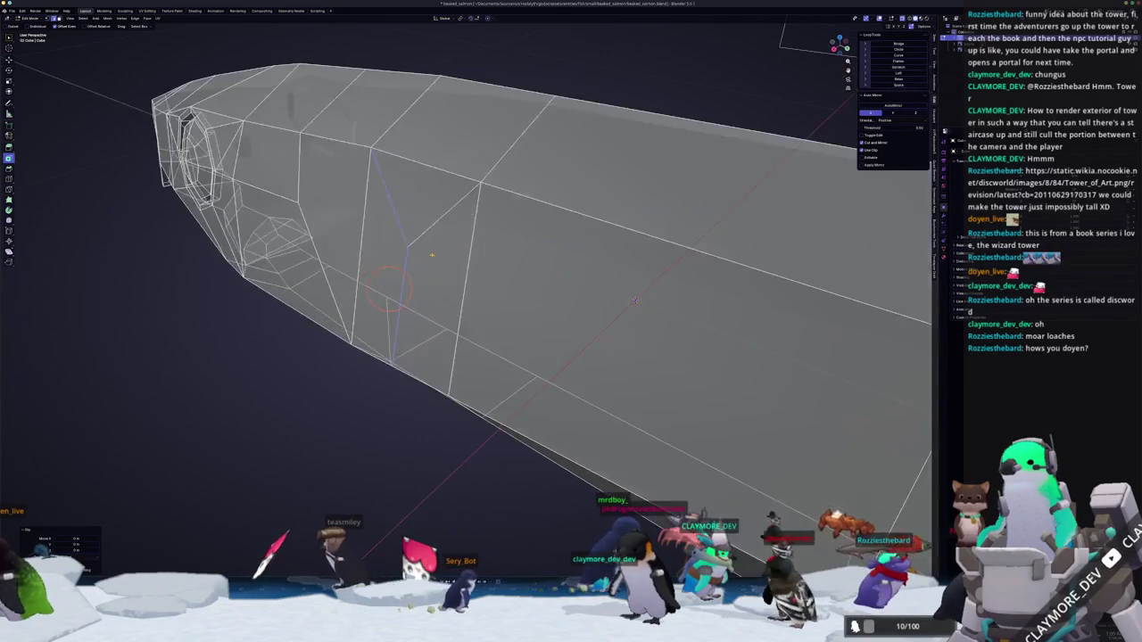
pyautogui.press('g')
pyautogui.click(726, 301)
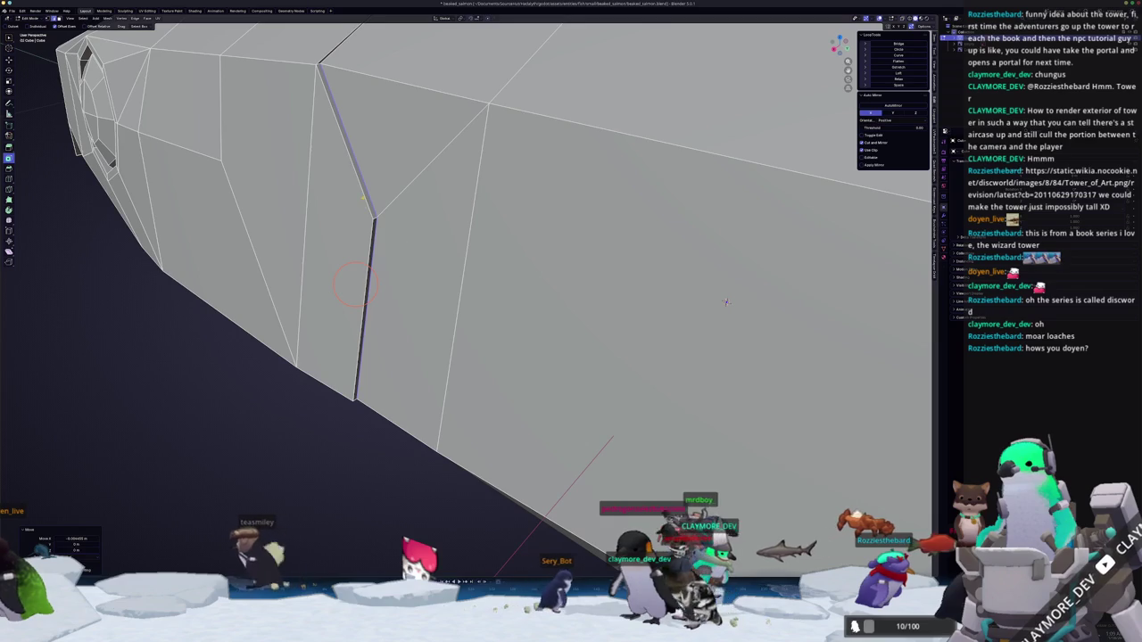
pyautogui.moveTo(726, 301)
pyautogui.mouseDown(button='middle')
pyautogui.moveTo(705, 189)
pyautogui.moveTo(607, 311)
pyautogui.mouseUp(button='middle')
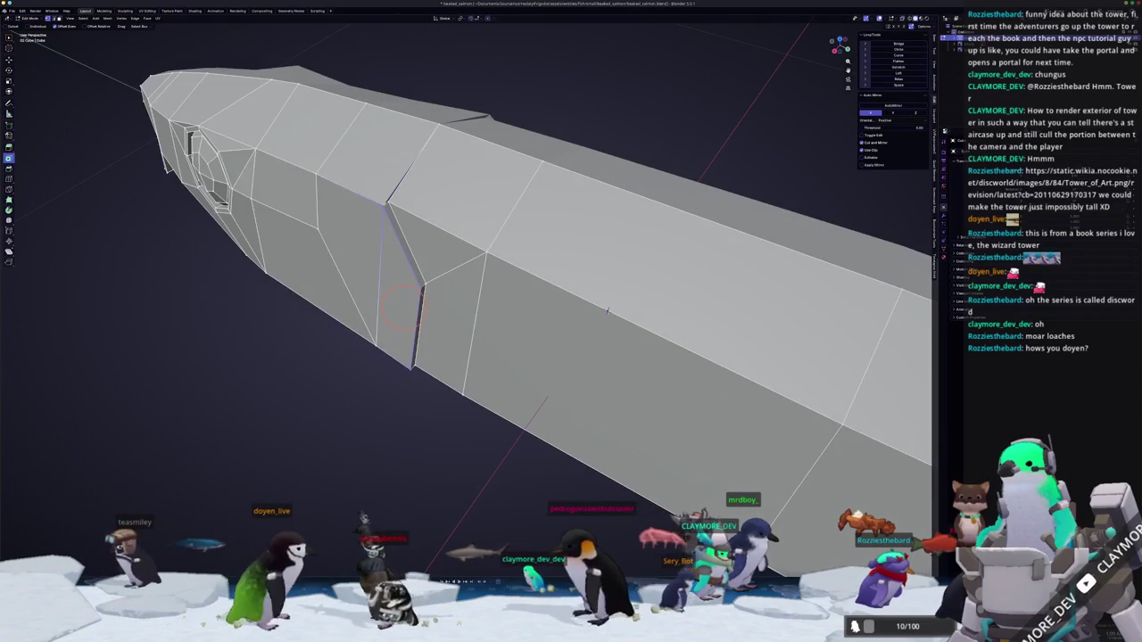
pyautogui.moveTo(607, 311)
pyautogui.mouseDown(button='middle')
pyautogui.moveTo(585, 216)
pyautogui.moveTo(560, 192)
pyautogui.moveTo(598, 261)
pyautogui.moveTo(590, 290)
pyautogui.moveTo(491, 268)
pyautogui.moveTo(547, 277)
pyautogui.moveTo(582, 335)
pyautogui.moveTo(577, 286)
pyautogui.moveTo(559, 266)
pyautogui.mouseUp(button='middle')
pyautogui.press('Tab')
# Move the vertical flank edge slightly along the Z axis and check the mesh.
pyautogui.press('Tab')
pyautogui.press('g')
pyautogui.press('z')
pyautogui.press('g')
pyautogui.press('z')
pyautogui.scroll(-5, 535, 276)
pyautogui.press('Tab')
pyautogui.press('Tab')
pyautogui.scroll(3, 576, 275)
pyautogui.scroll(-3, 576, 274)
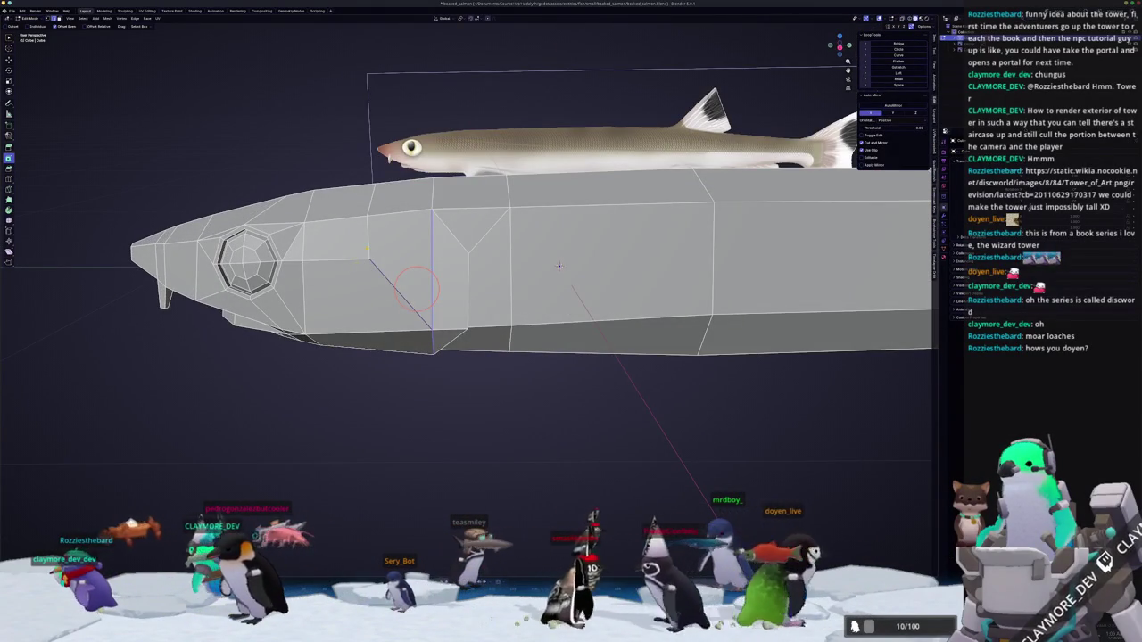
# Slide the head vertex beside the eye socket along its edge, then recheck it from the right side.
pyautogui.moveTo(560, 266)
pyautogui.mouseDown(button='middle')
pyautogui.moveTo(555, 291)
pyautogui.moveTo(559, 266)
pyautogui.mouseUp(button='middle')
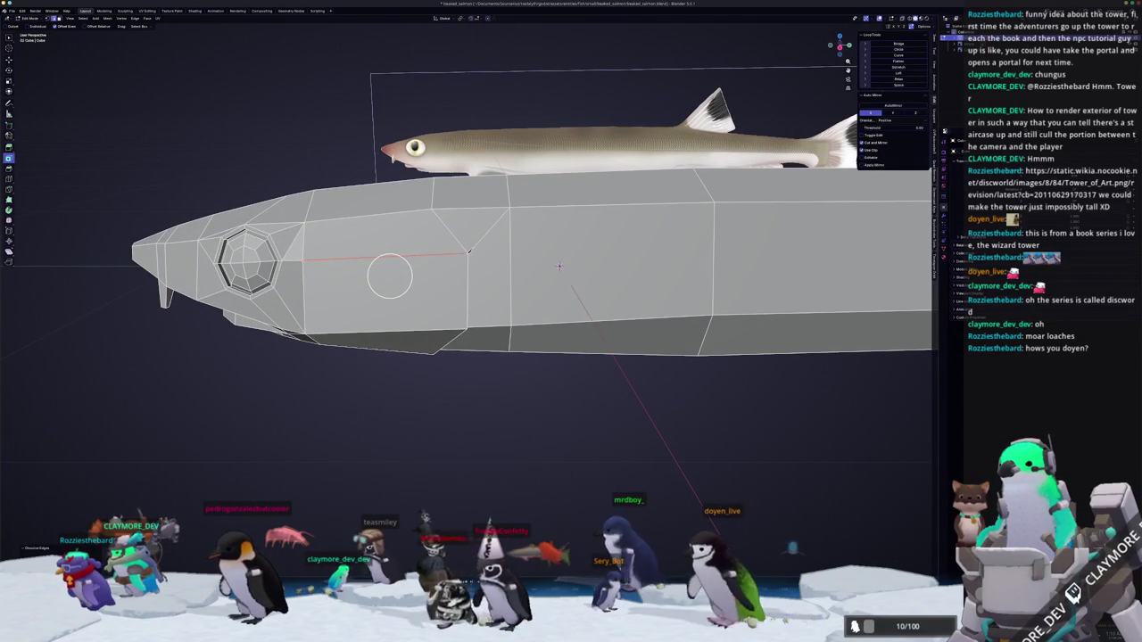
pyautogui.moveTo(560, 266); pyautogui.dragTo(523, 282, button='middle')
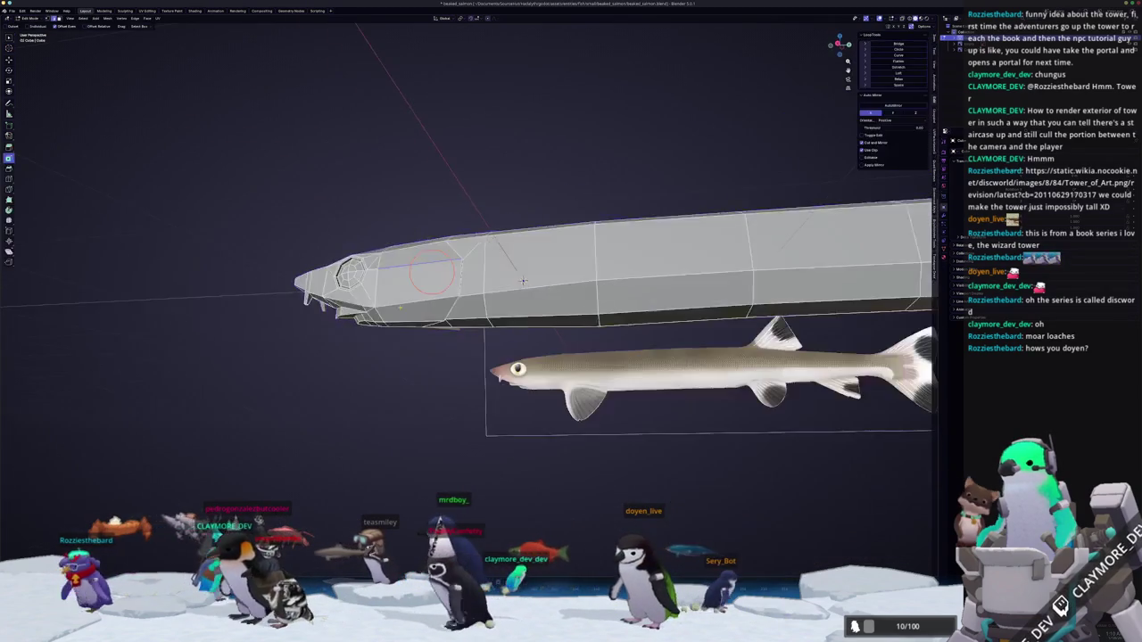
pyautogui.scroll(2, 523, 282)
pyautogui.scroll(2, 523, 281)
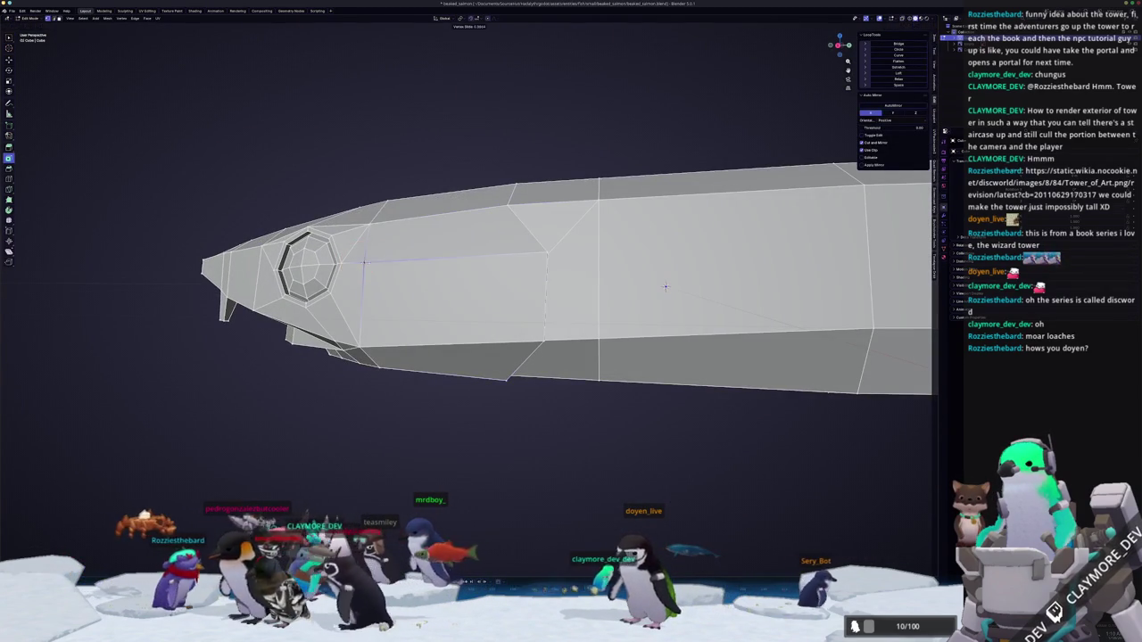
pyautogui.click(454, 255)
pyautogui.press('Tab')
pyautogui.moveTo(666, 286)
pyautogui.mouseDown(button='middle')
pyautogui.moveTo(610, 300)
pyautogui.moveTo(648, 373)
pyautogui.moveTo(428, 313)
pyautogui.moveTo(438, 298)
pyautogui.mouseUp(button='middle')
pyautogui.press('KP_3')
pyautogui.press('Tab')
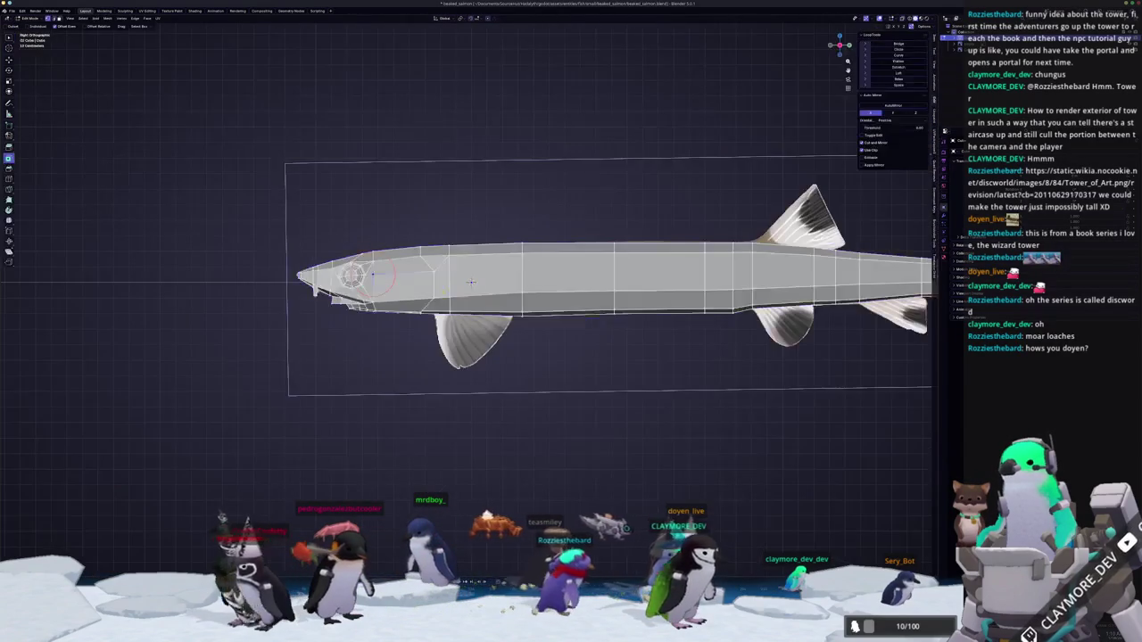
# Duplicate the body edge along the fin's base and separate the copy into its own object.
pyautogui.scroll(3, 470, 282)
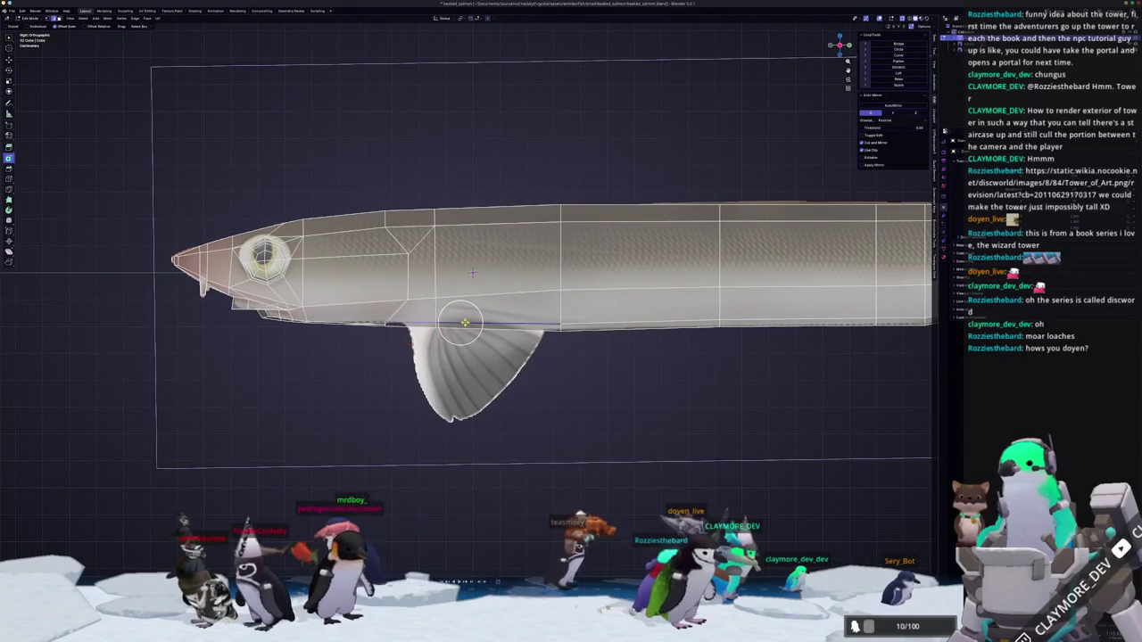
pyautogui.scroll(2, 473, 272)
pyautogui.click(456, 332)
pyautogui.rightClick(457, 332)
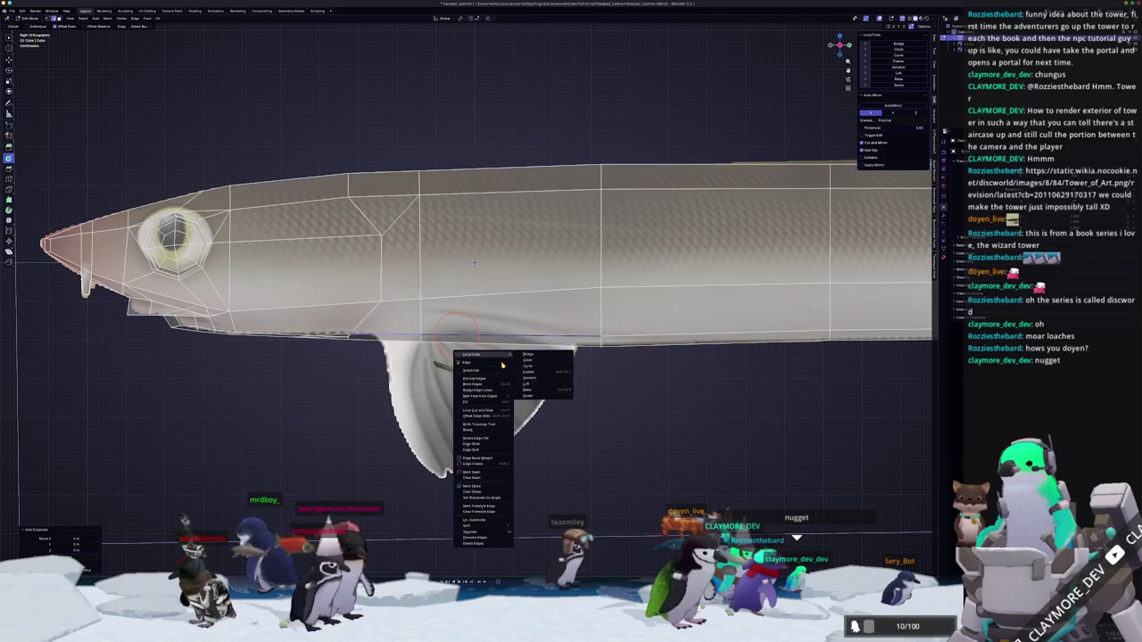
pyautogui.click(531, 533)
pyautogui.press('Tab')
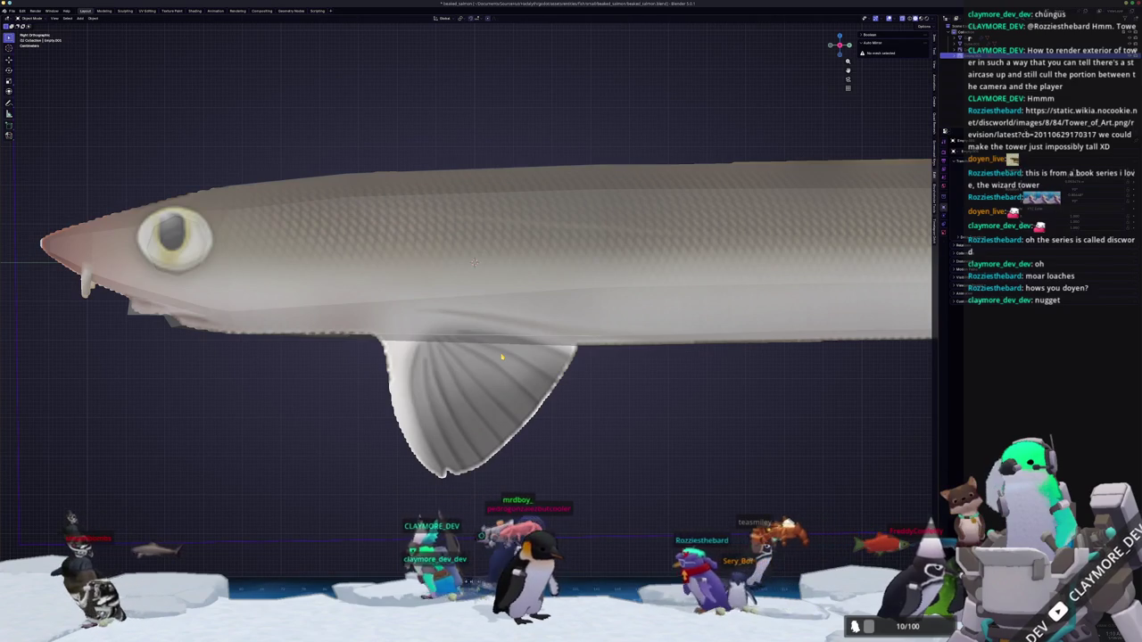
# Select the separated edge object and move its edge onto the fin's root.
pyautogui.scroll(2, 465, 335)
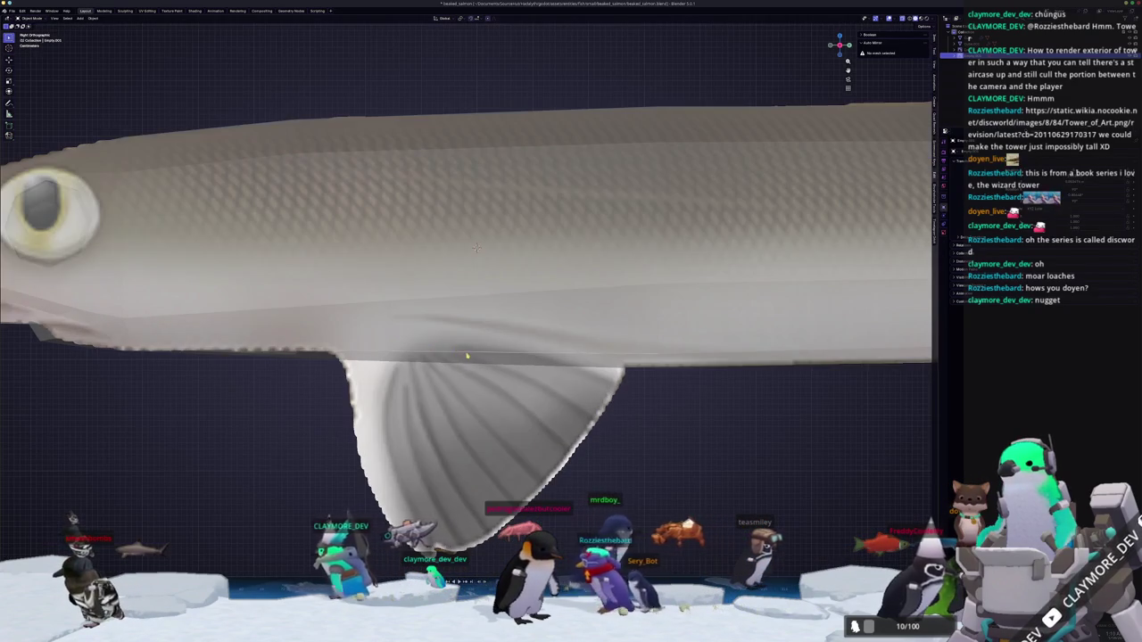
pyautogui.click(466, 356)
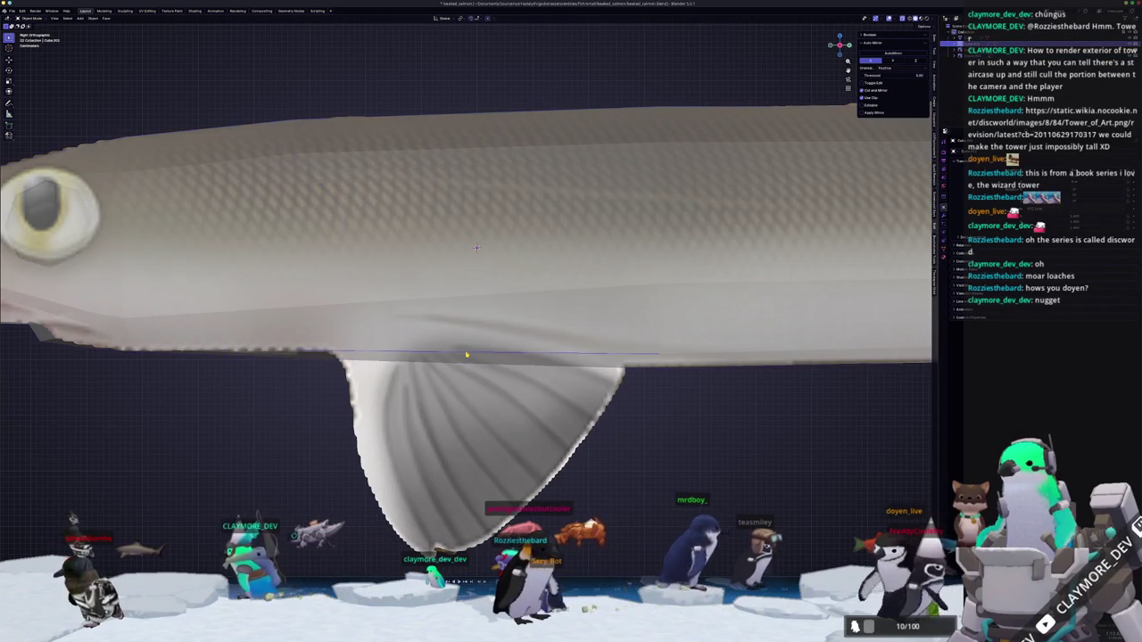
pyautogui.press('Tab')
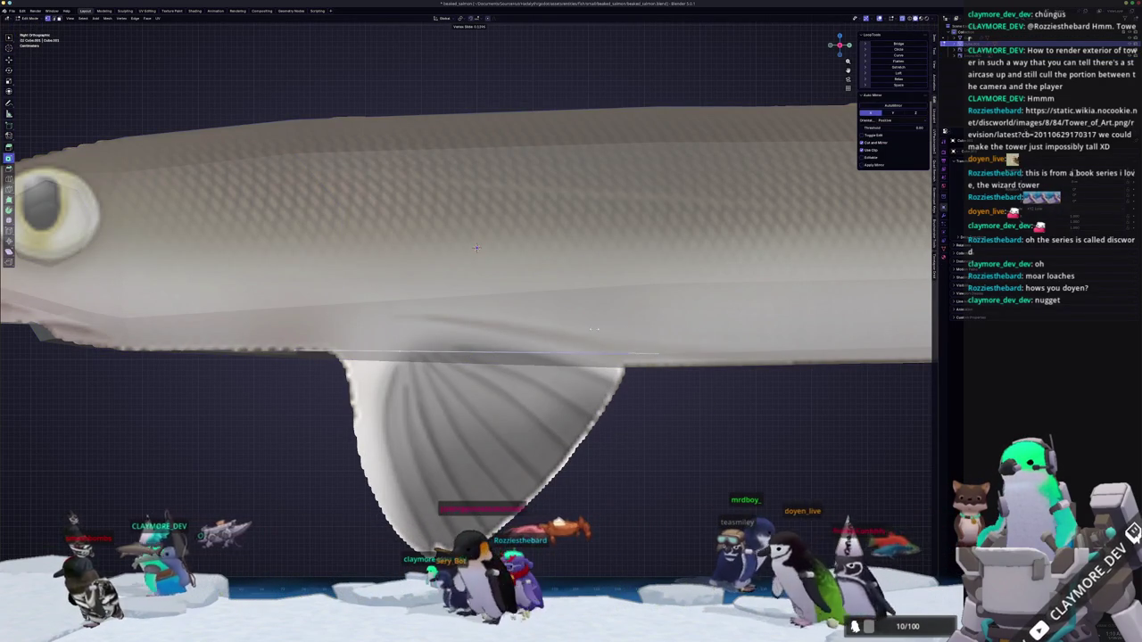
pyautogui.press('g')
pyautogui.click(475, 247)
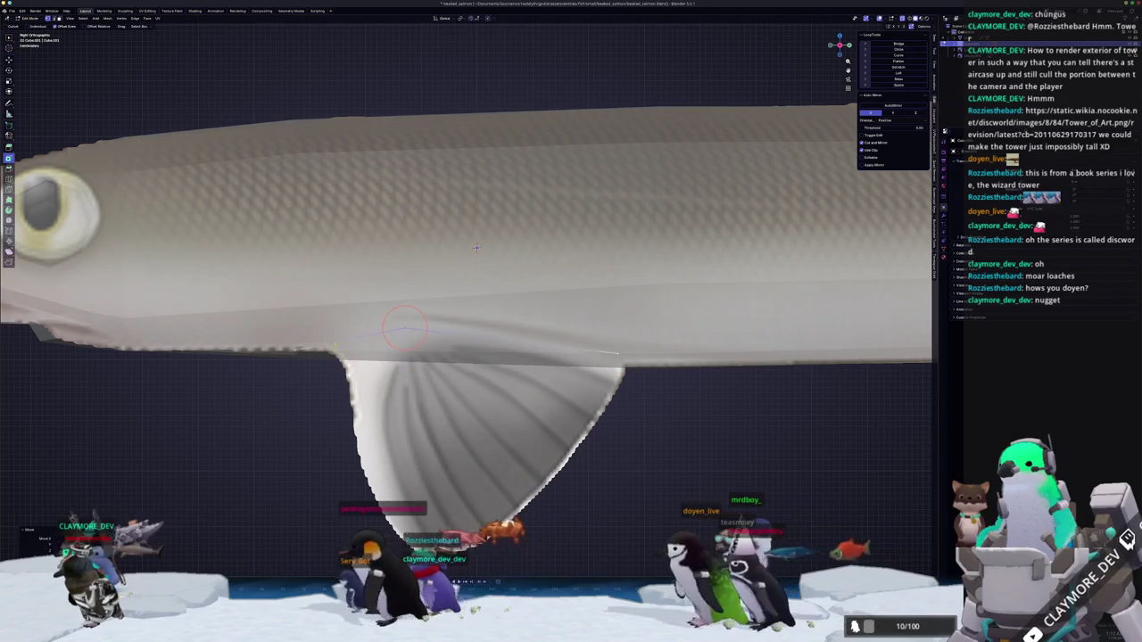
# Extrude the fin-base edge into a face and move its corners onto the reference fin's corners.
pyautogui.scroll(-3, 330, 326)
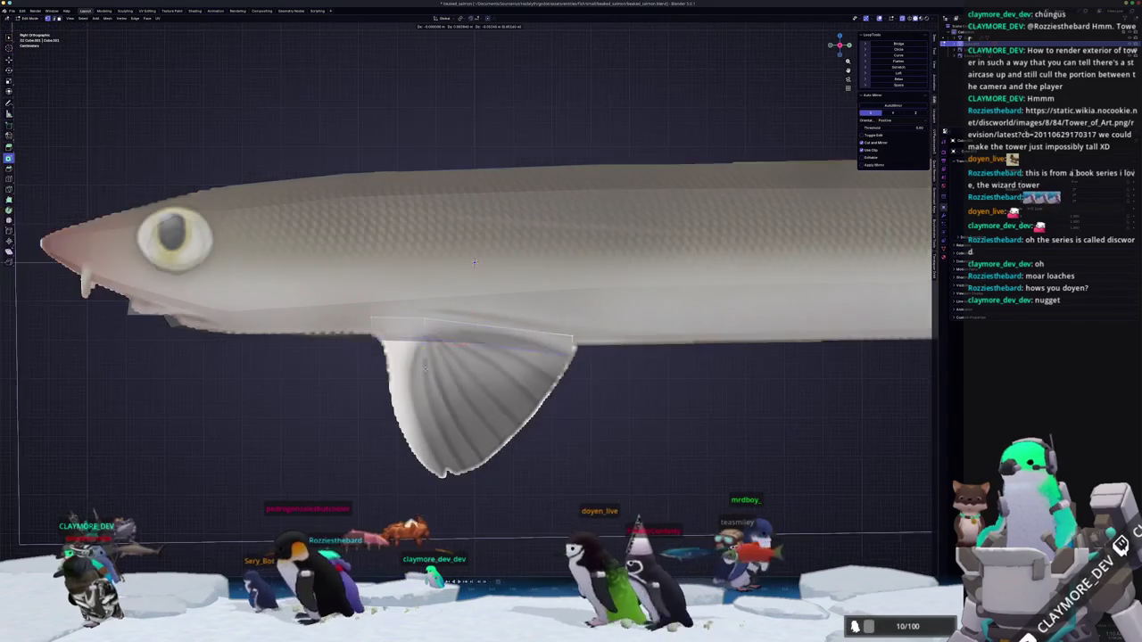
pyautogui.press('e')
pyautogui.click(509, 486)
pyautogui.press('g')
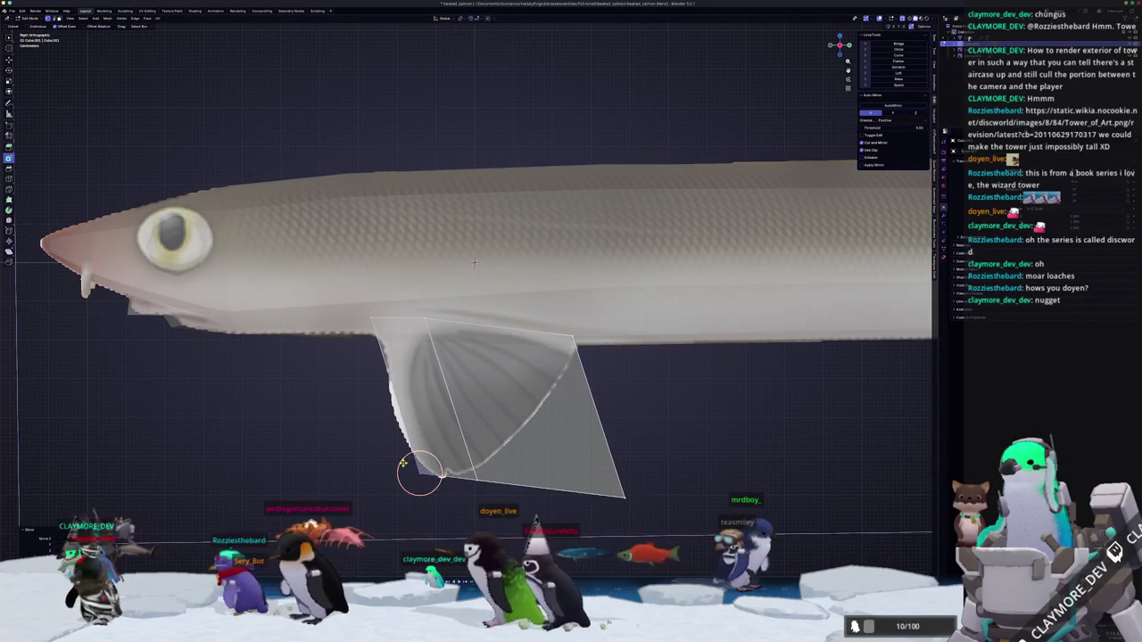
pyautogui.click(476, 470)
pyautogui.press('g')
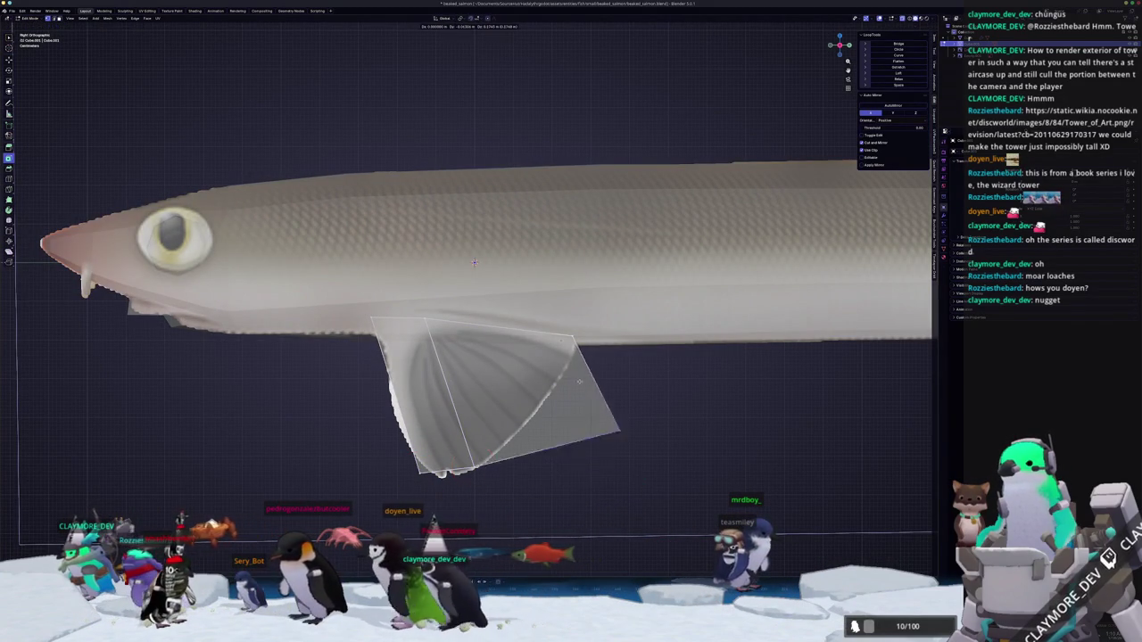
# Add a cut across the fin, then scale and slide its vertices to match the outline.
pyautogui.moveTo(510, 396); pyautogui.dragTo(519, 403)
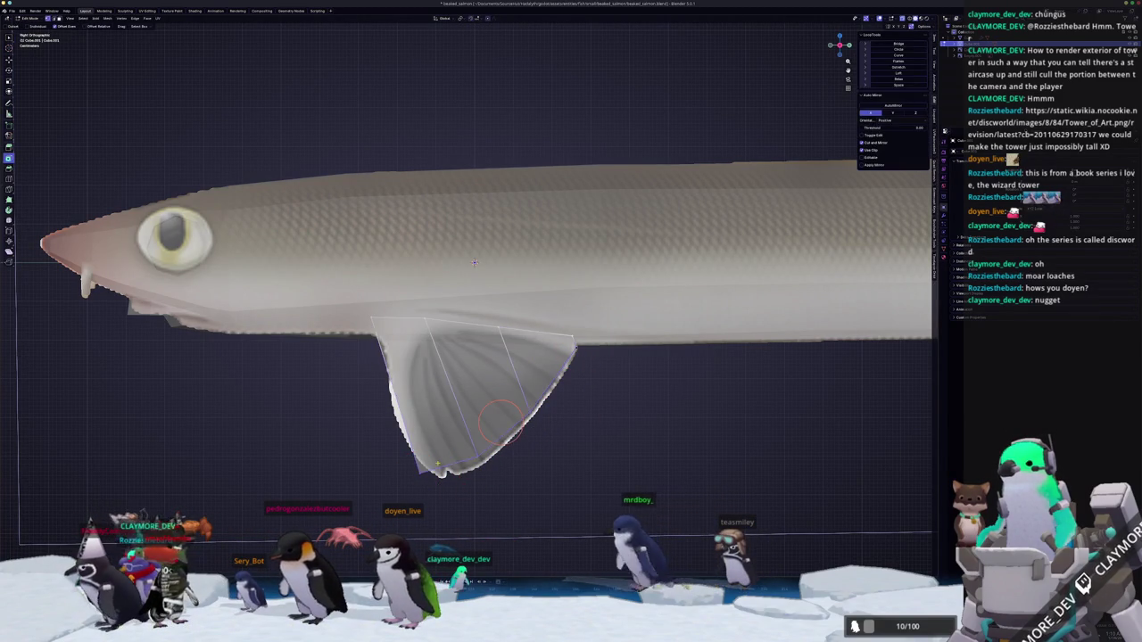
pyautogui.click(437, 463)
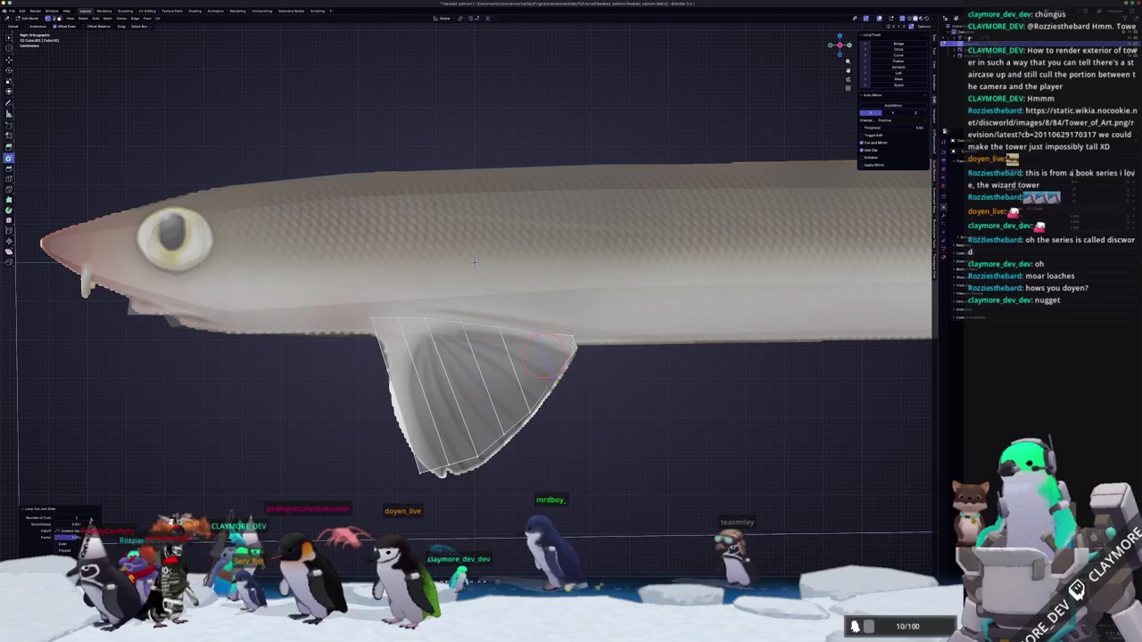
pyautogui.click(576, 346)
pyautogui.press('s')
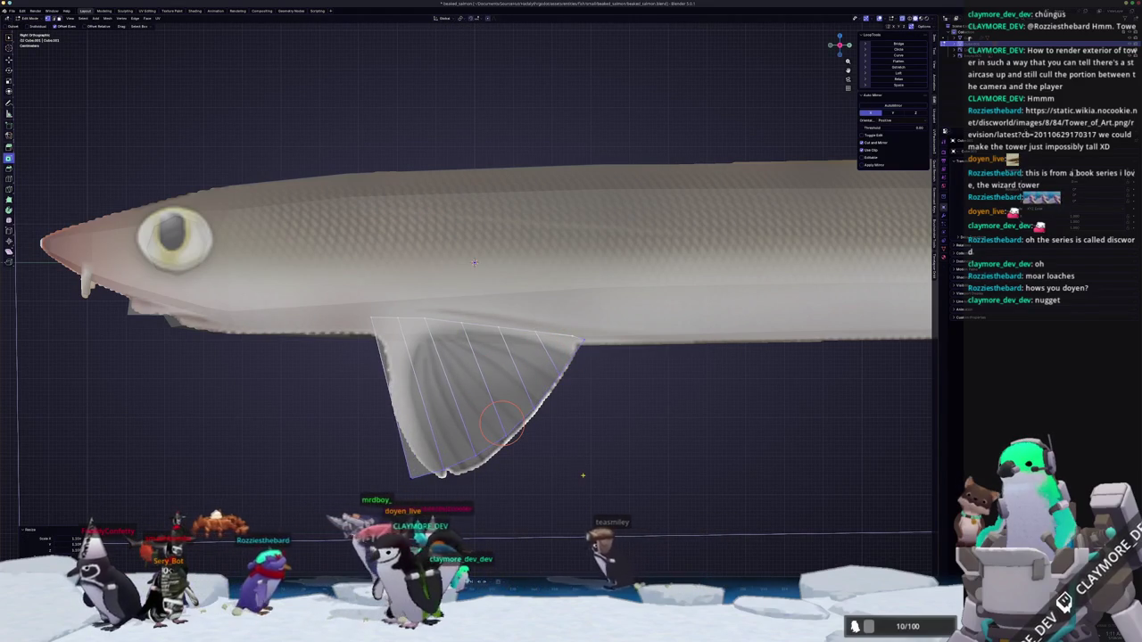
pyautogui.click(509, 432)
pyautogui.press('g')
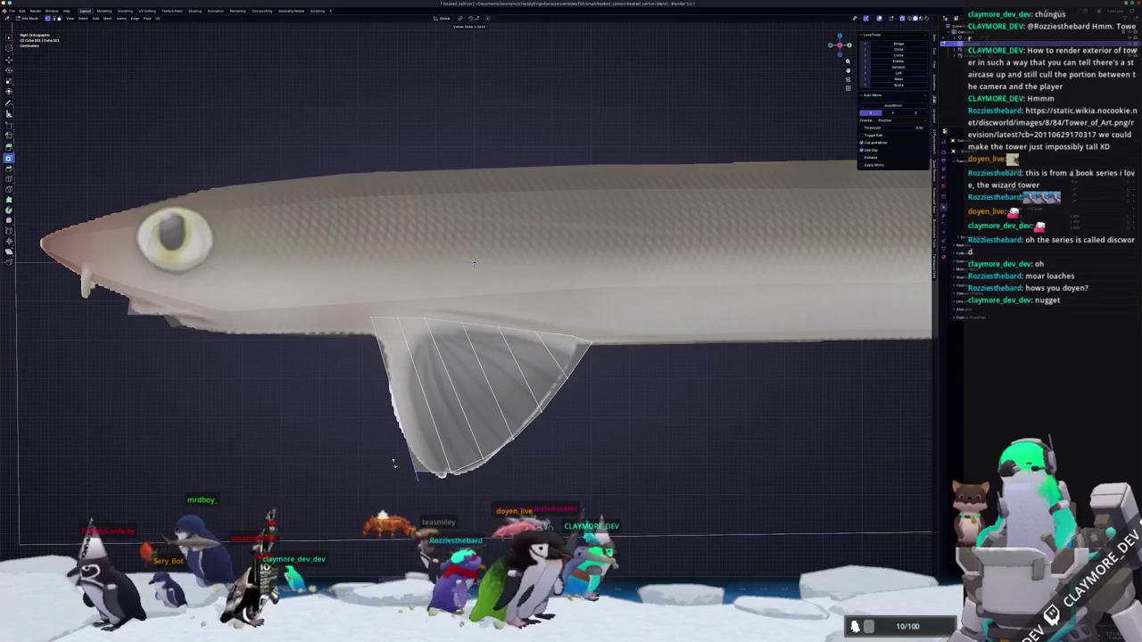
pyautogui.click(409, 454)
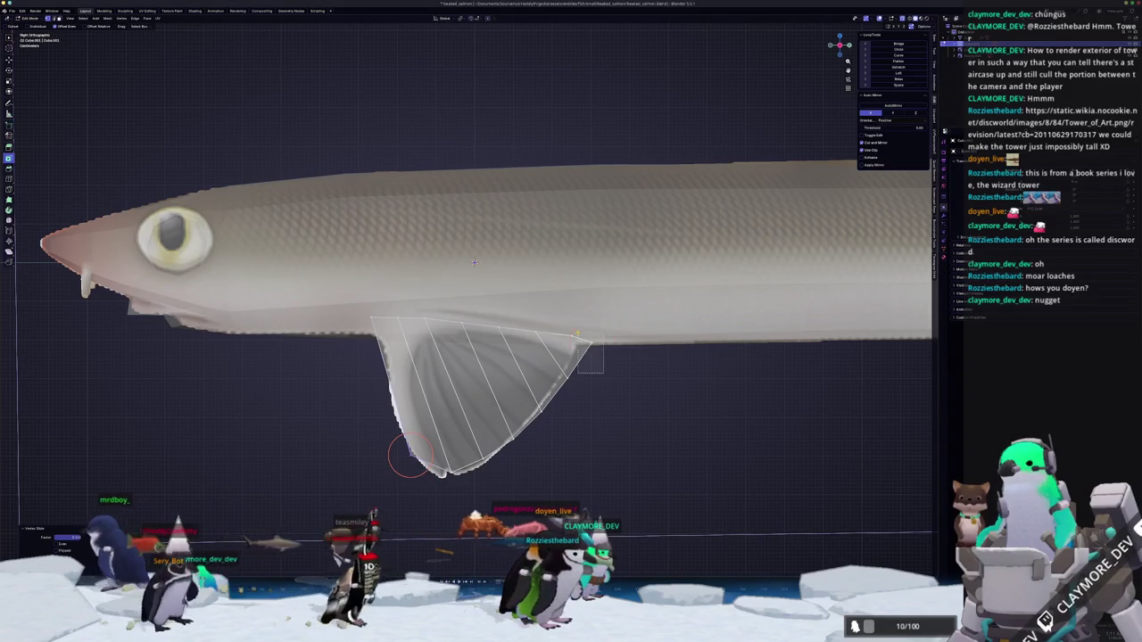
pyautogui.scroll(-3, 473, 263)
# Angle the front fin outward from the body using the front view.
pyautogui.moveTo(474, 262); pyautogui.dragTo(531, 357, button='middle')
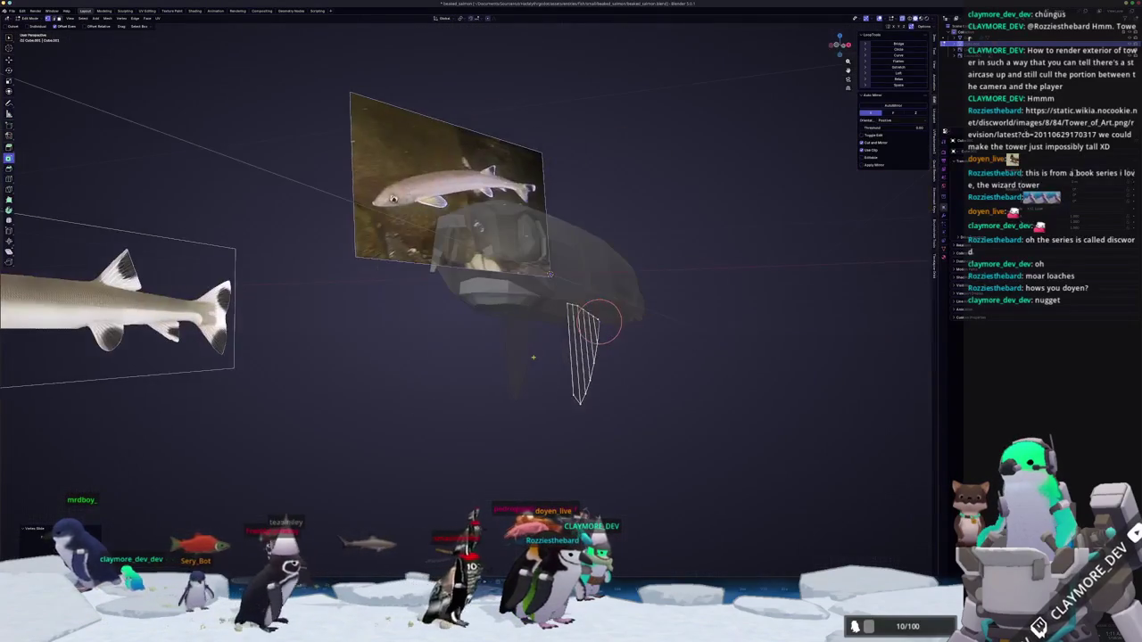
pyautogui.press('KP_1')
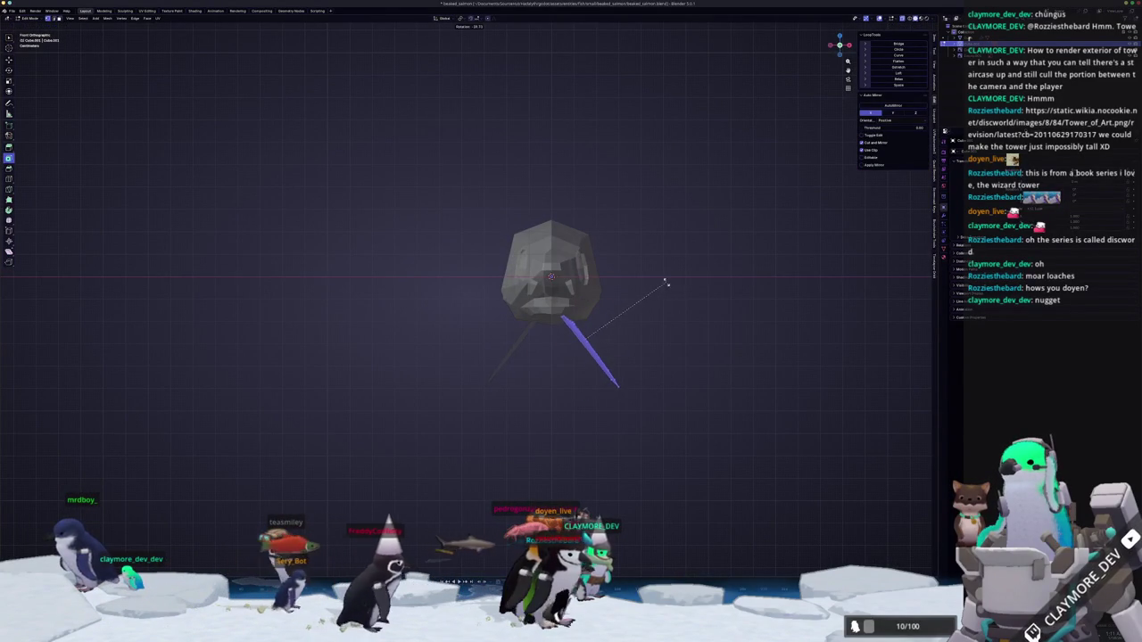
pyautogui.click(666, 284)
pyautogui.click(686, 274)
pyautogui.moveTo(685, 274); pyautogui.dragTo(500, 294, button='middle')
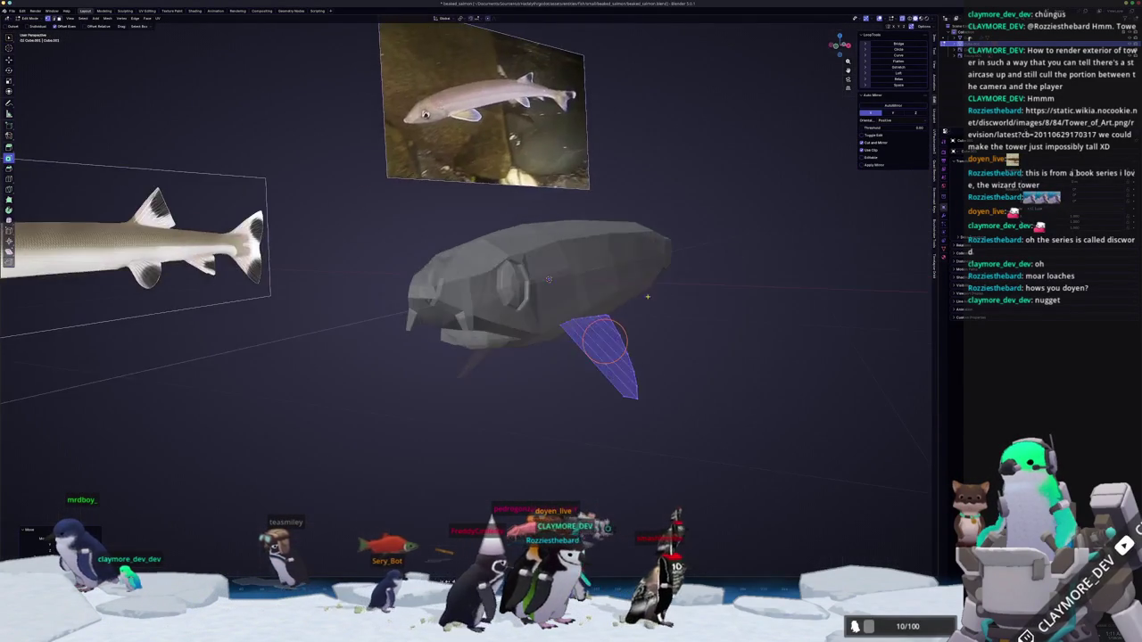
pyautogui.moveTo(473, 211)
pyautogui.mouseDown(button='middle')
pyautogui.moveTo(521, 325)
pyautogui.moveTo(428, 370)
pyautogui.moveTo(449, 275)
pyautogui.mouseUp(button='middle')
pyautogui.scroll(2, 449, 275)
pyautogui.press('KP_3')
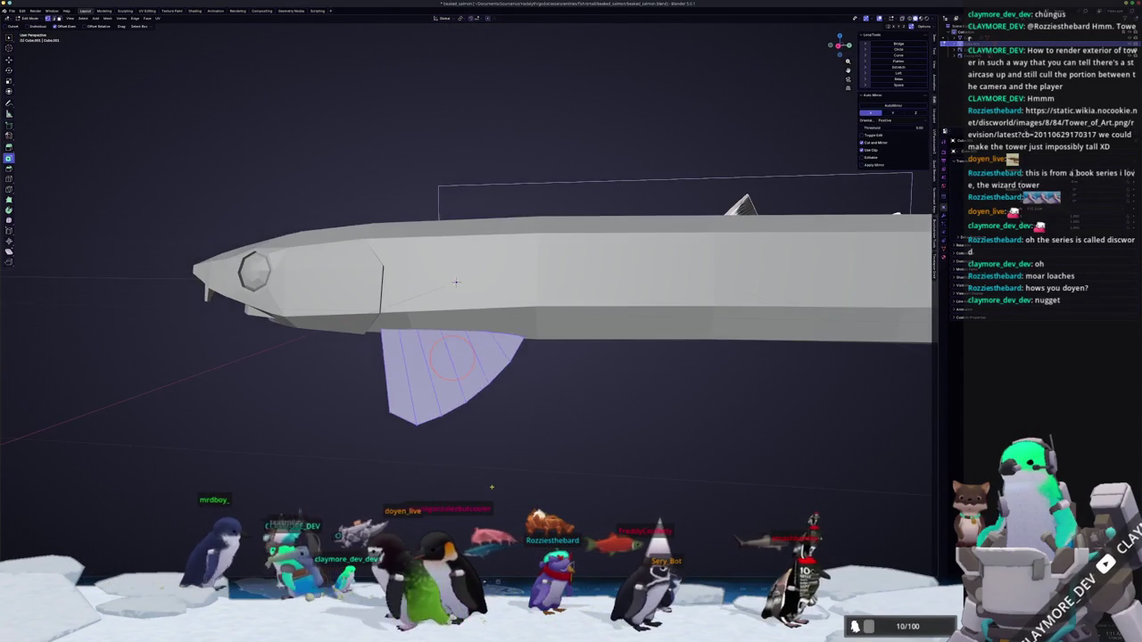
# Check the fin in Material Preview shading with the whole fish framed.
pyautogui.press('Tab')
pyautogui.press('z')
pyautogui.click(502, 484)
pyautogui.press('Home')
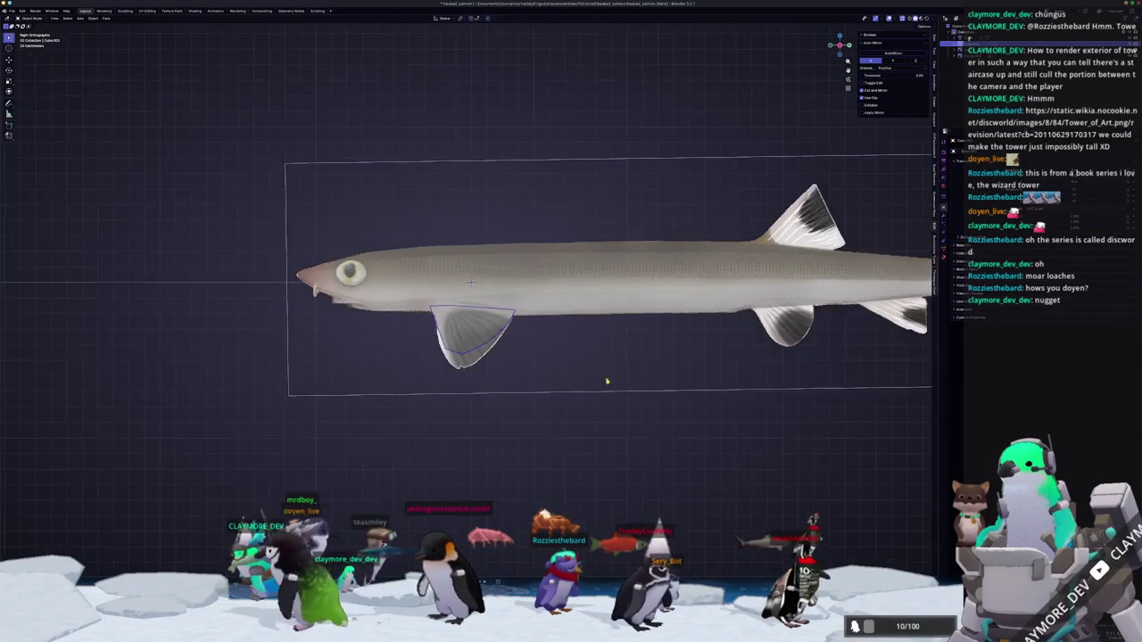
# Select the pelvic fin piece and move it into place under the mid-body.
pyautogui.press('Tab')
pyautogui.scroll(5, 619, 383)
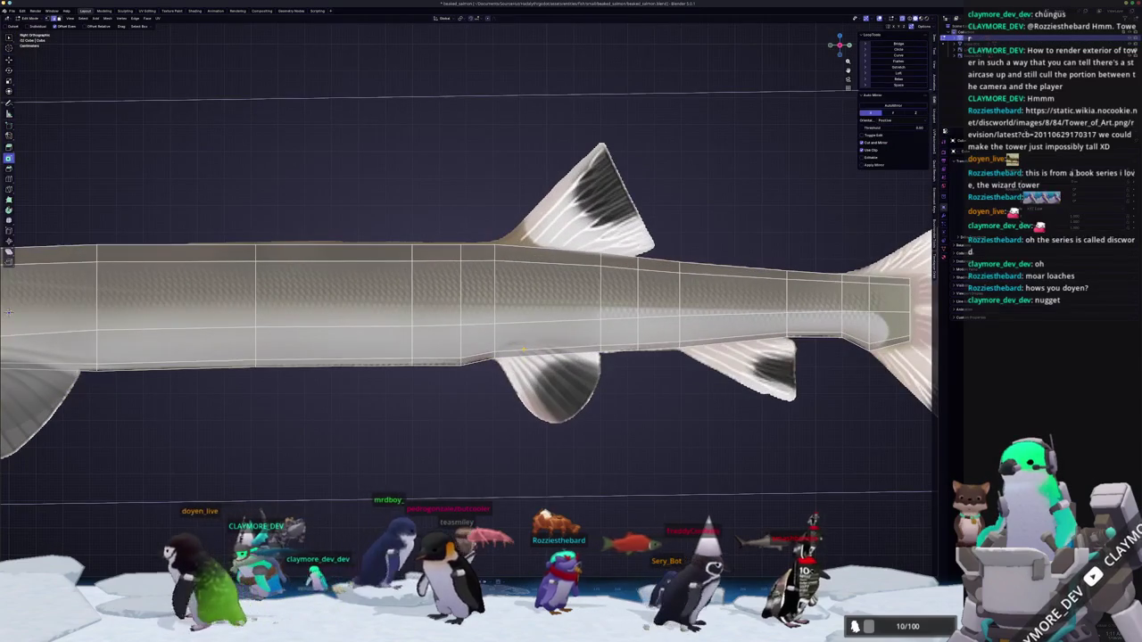
pyautogui.rightClick(523, 351)
pyautogui.press('Escape')
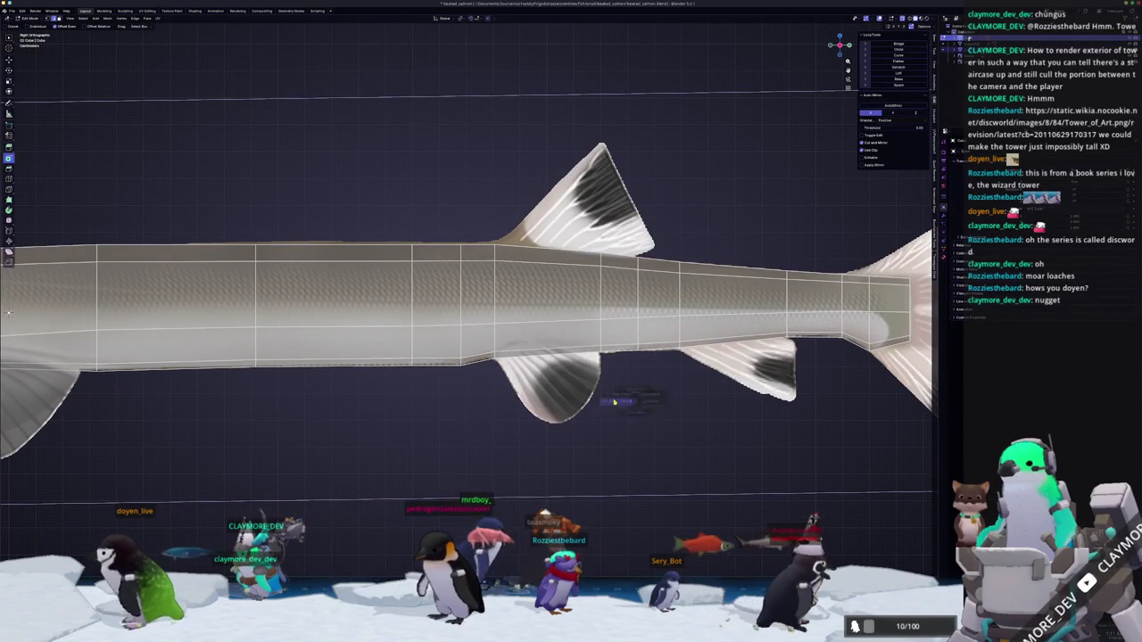
pyautogui.press('Tab')
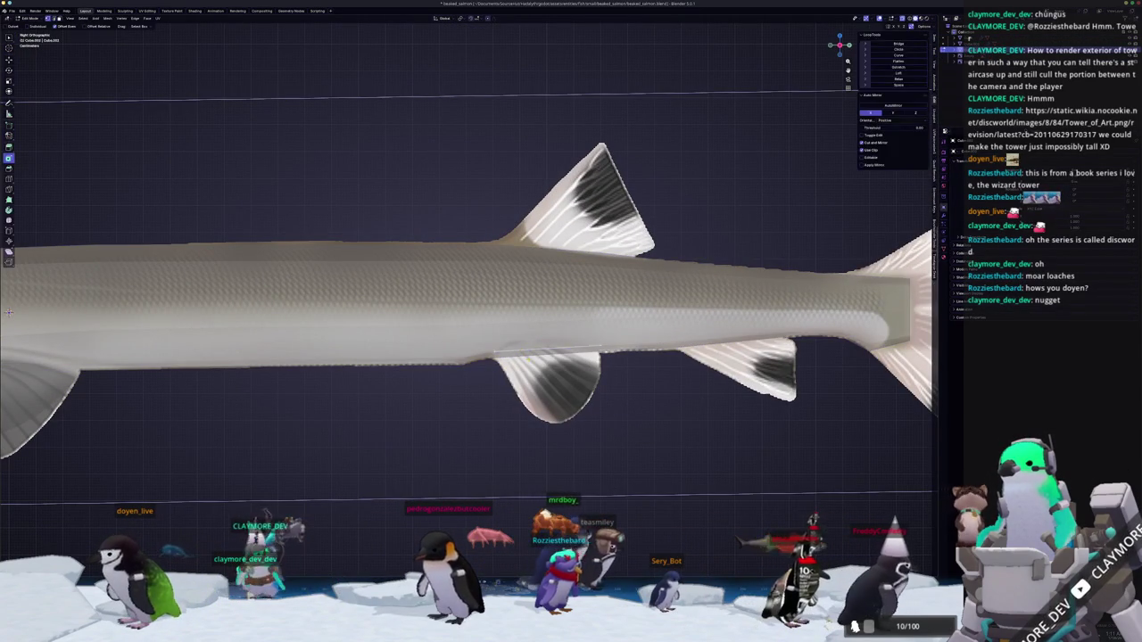
pyautogui.click(570, 365)
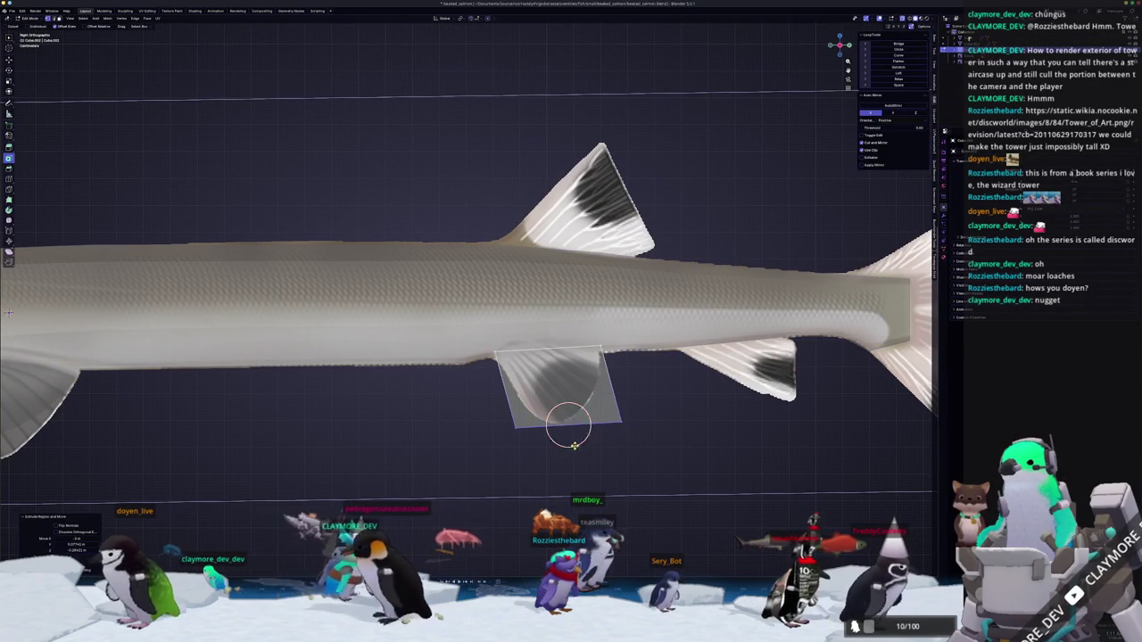
pyautogui.press('g')
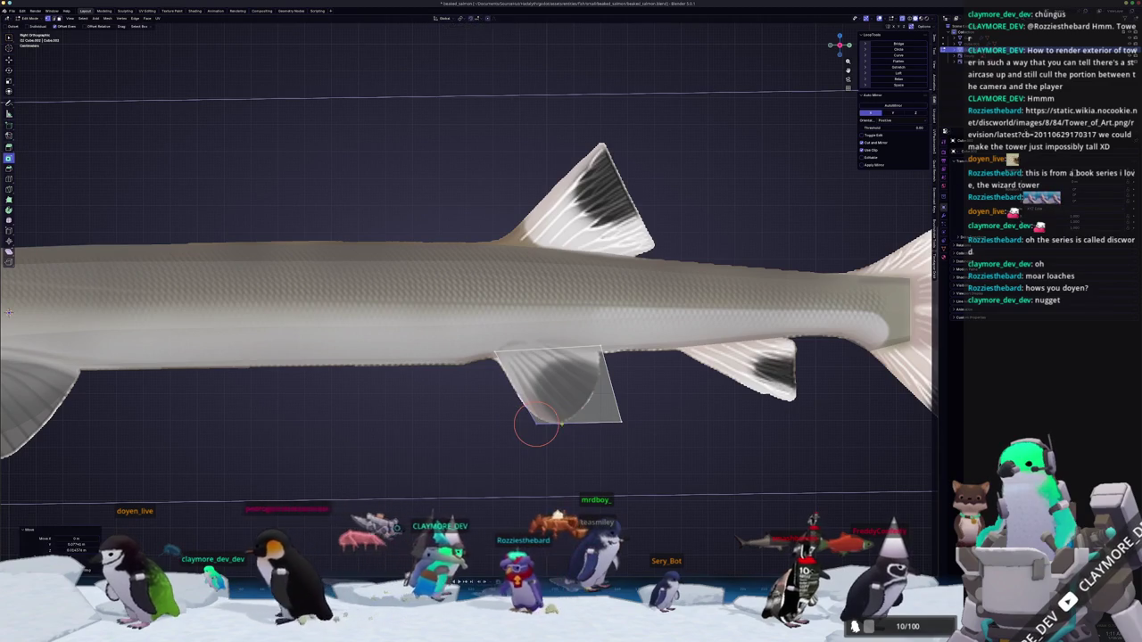
pyautogui.click(576, 329)
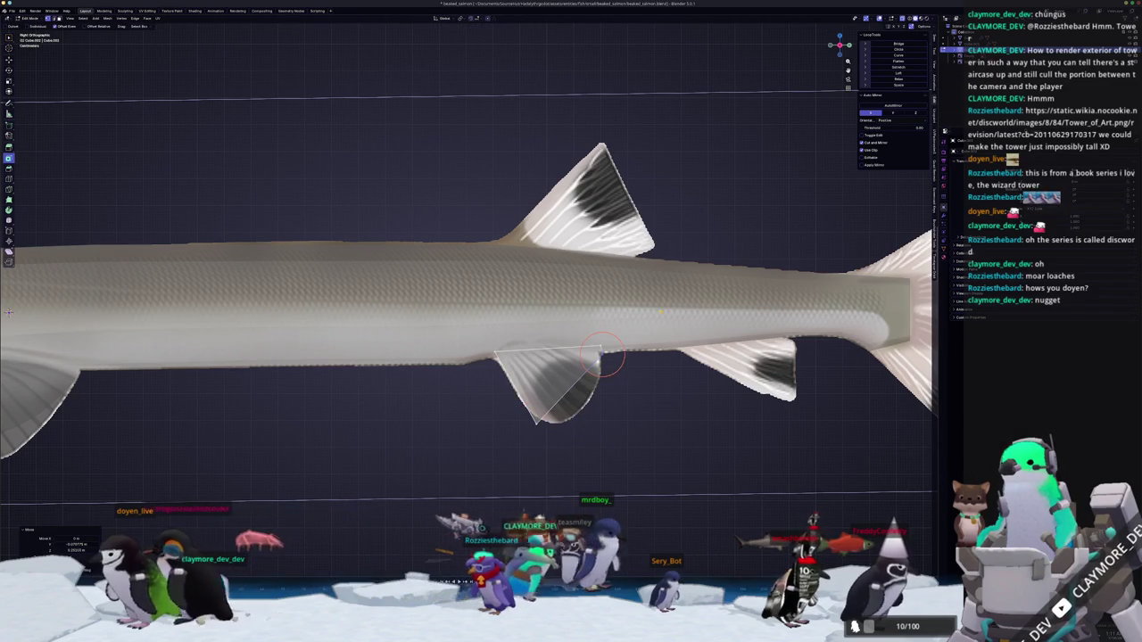
# Move the pelvic fin's top edge vertices and slide its lower vertices onto the reference outline.
pyautogui.press('g')
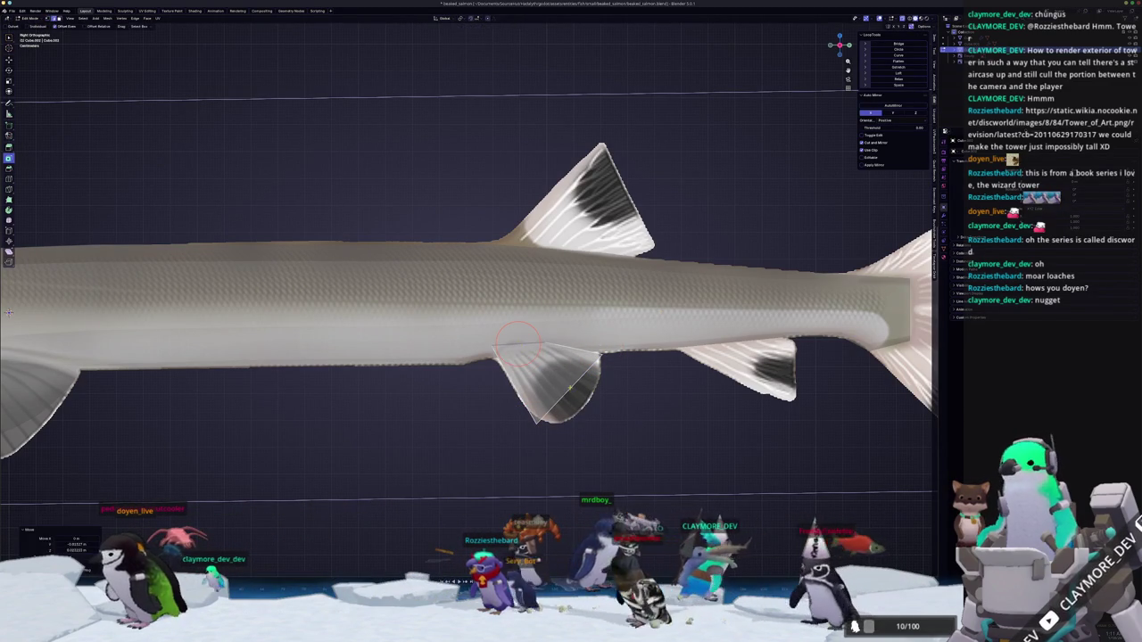
pyautogui.click(571, 389)
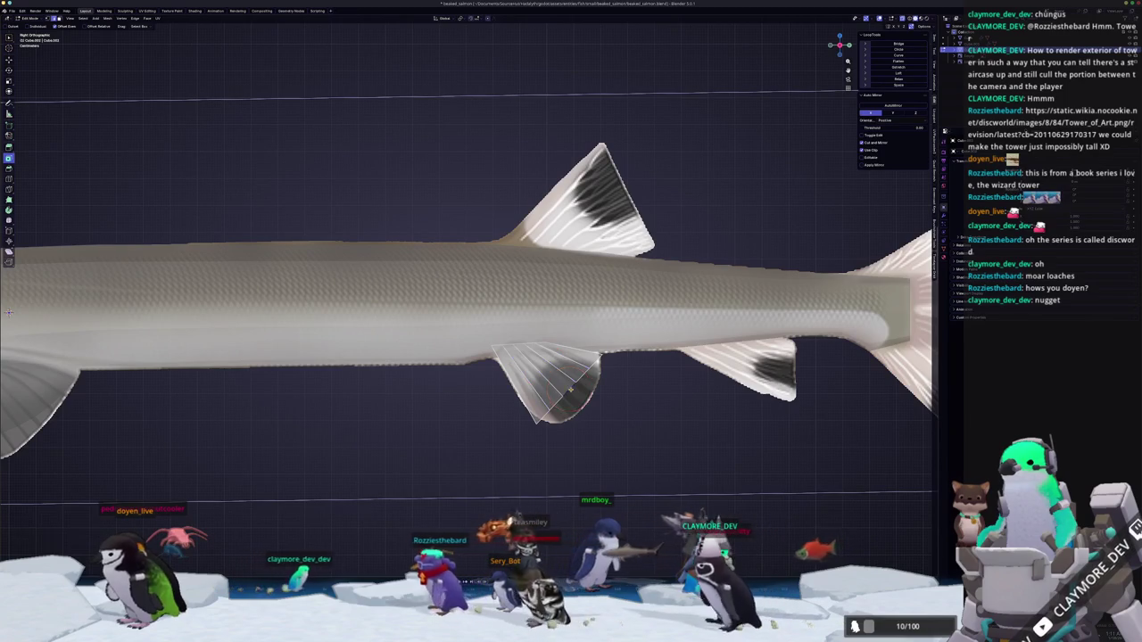
pyautogui.moveTo(546, 366); pyautogui.dragTo(535, 426)
pyautogui.keyDown('shift'); pyautogui.rightClick(580, 395); pyautogui.keyUp('shift')
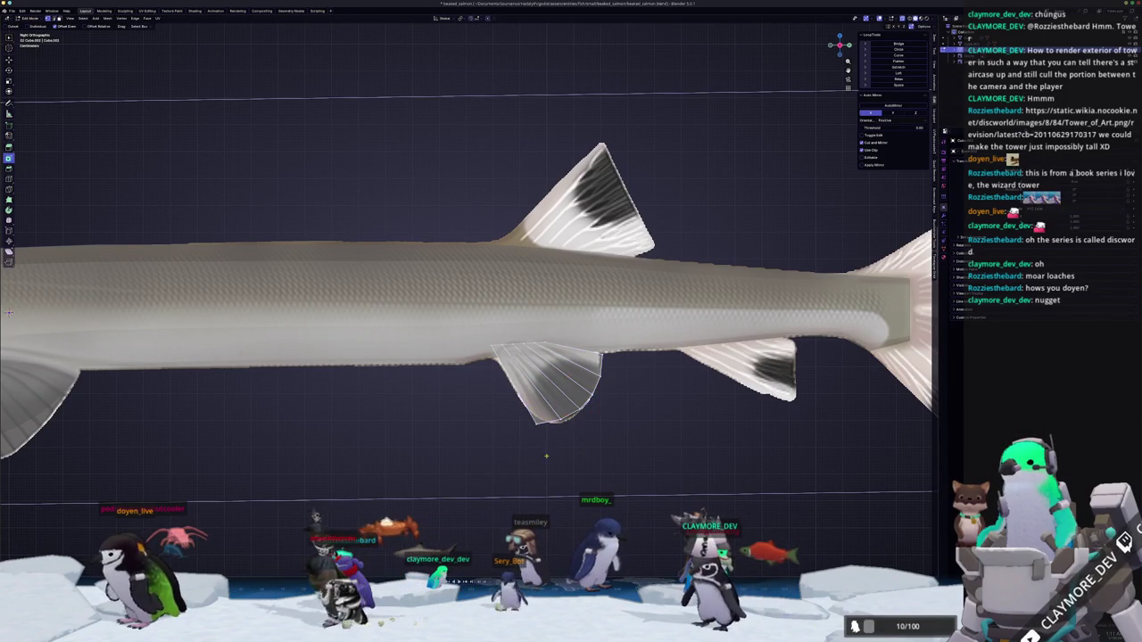
pyautogui.click(526, 423)
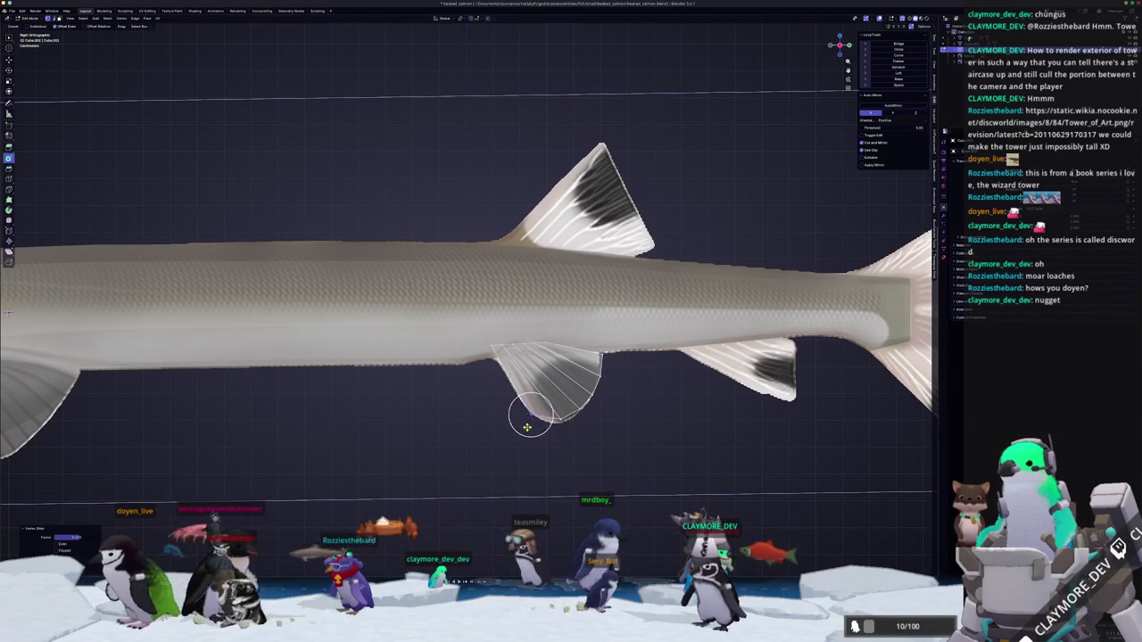
pyautogui.keyDown('shift'); pyautogui.rightClick(562, 426); pyautogui.keyUp('shift')
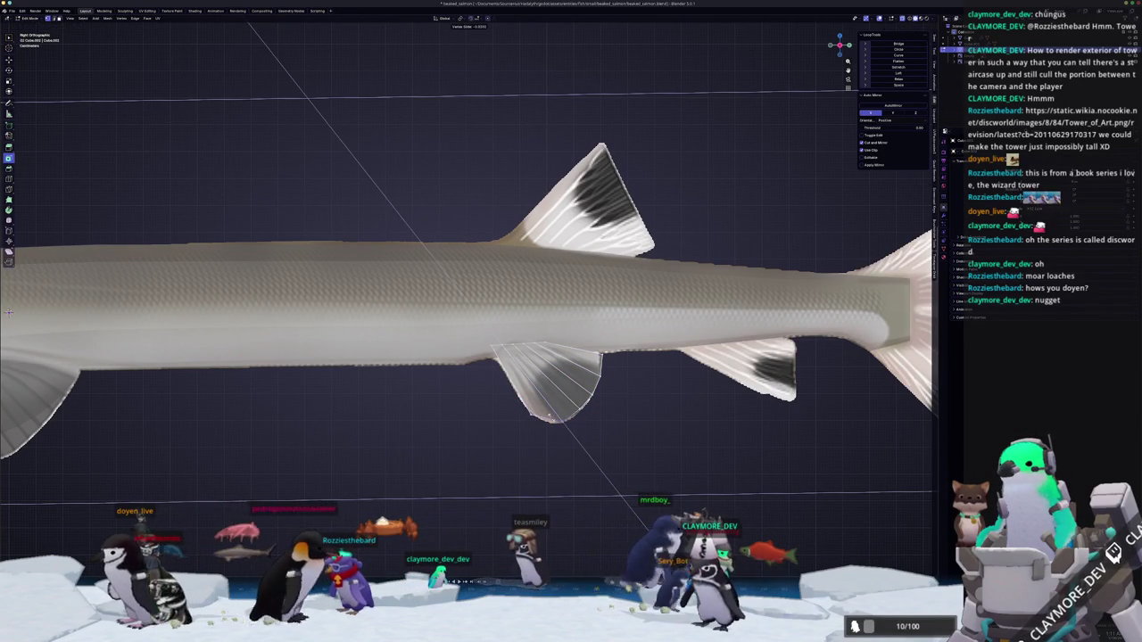
pyautogui.click(565, 406)
# Adjust a pelvic fin vertex in the front view, then reposition it in the side view.
pyautogui.press('KP_1')
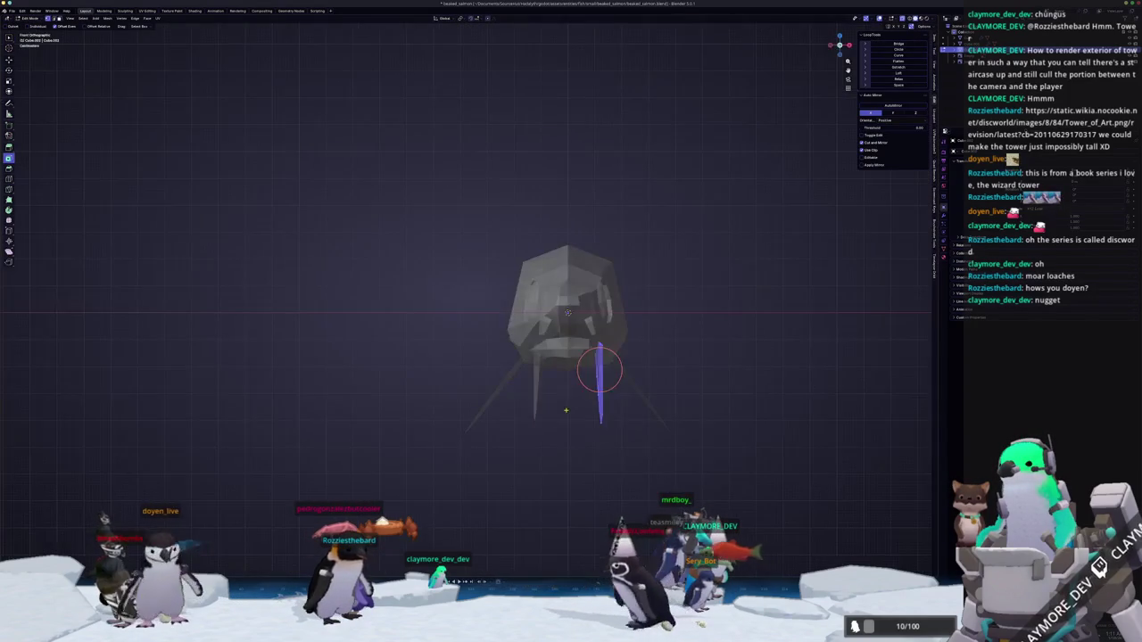
pyautogui.click(673, 380)
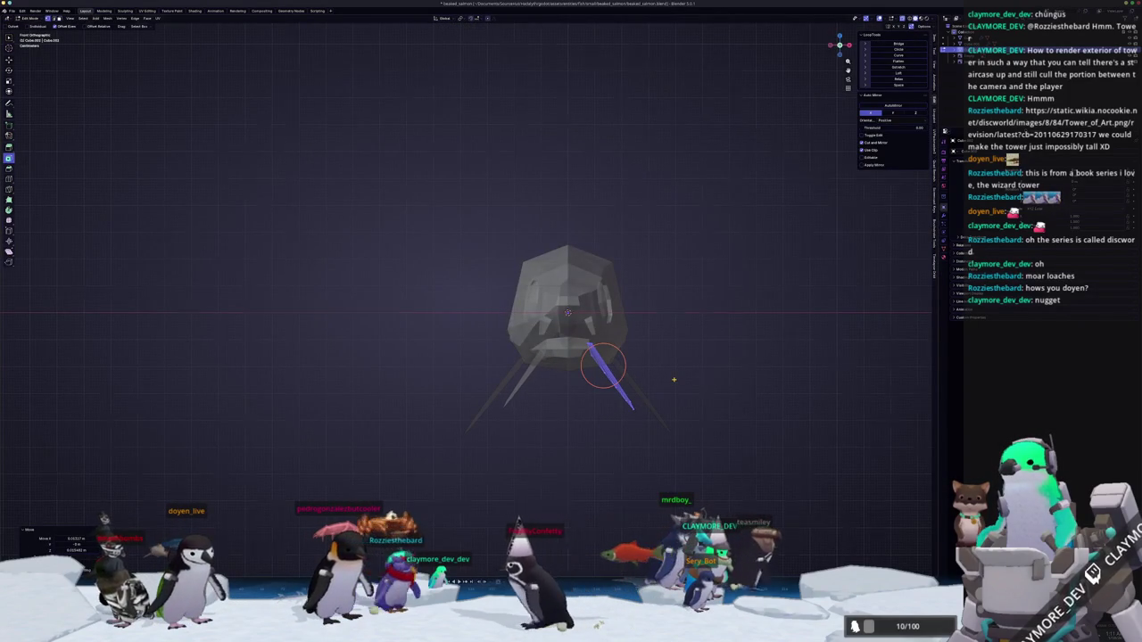
pyautogui.press('KP_3')
pyautogui.press('g')
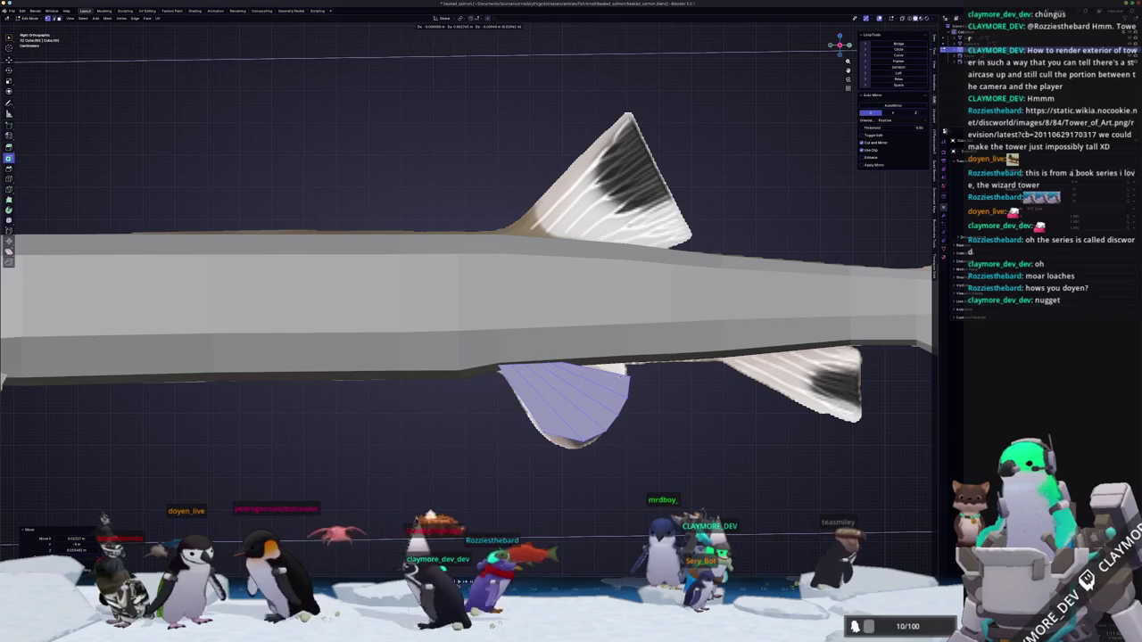
pyautogui.click(632, 378)
pyautogui.click(633, 379)
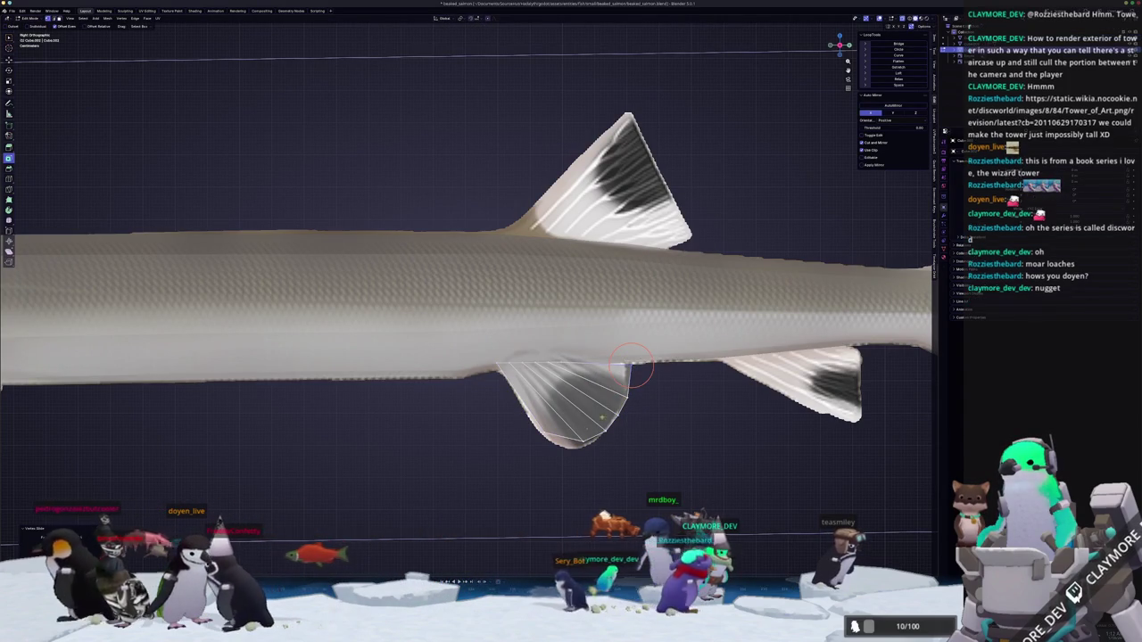
# Check the reshaped pelvic fin against the whole fish in perspective and side views.
pyautogui.keyDown('shift'); pyautogui.moveTo(536, 428); pyautogui.dragTo(601, 412, button='right'); pyautogui.keyUp('shift')
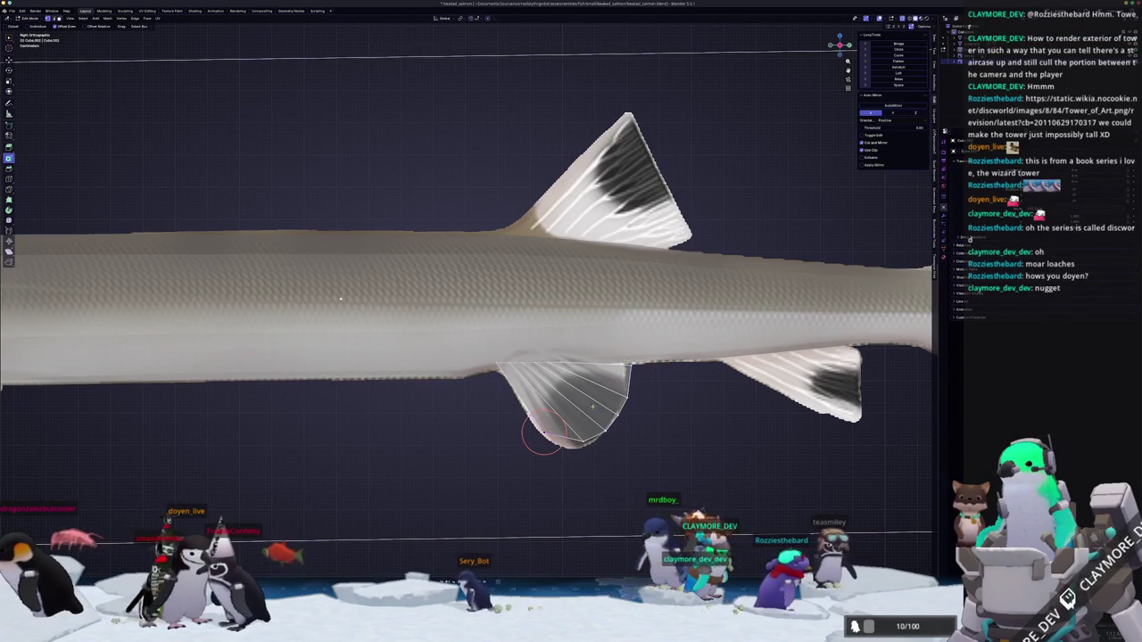
pyautogui.scroll(-5, 632, 417)
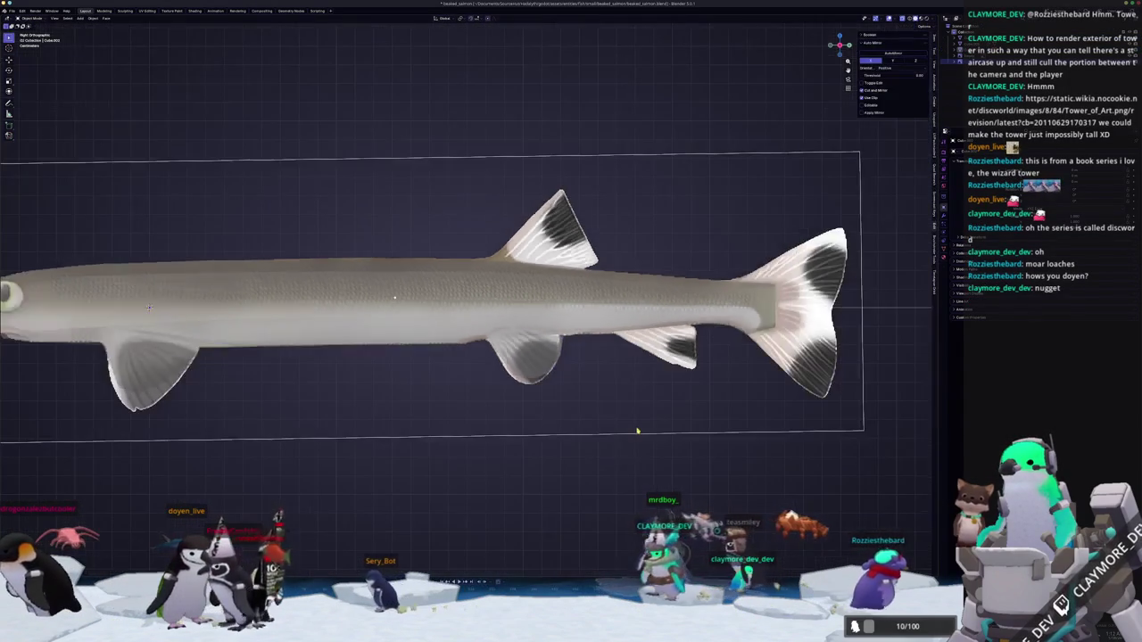
pyautogui.press('Tab')
pyautogui.moveTo(547, 408)
pyautogui.mouseDown(button='middle')
pyautogui.moveTo(594, 364)
pyautogui.moveTo(563, 393)
pyautogui.mouseUp(button='middle')
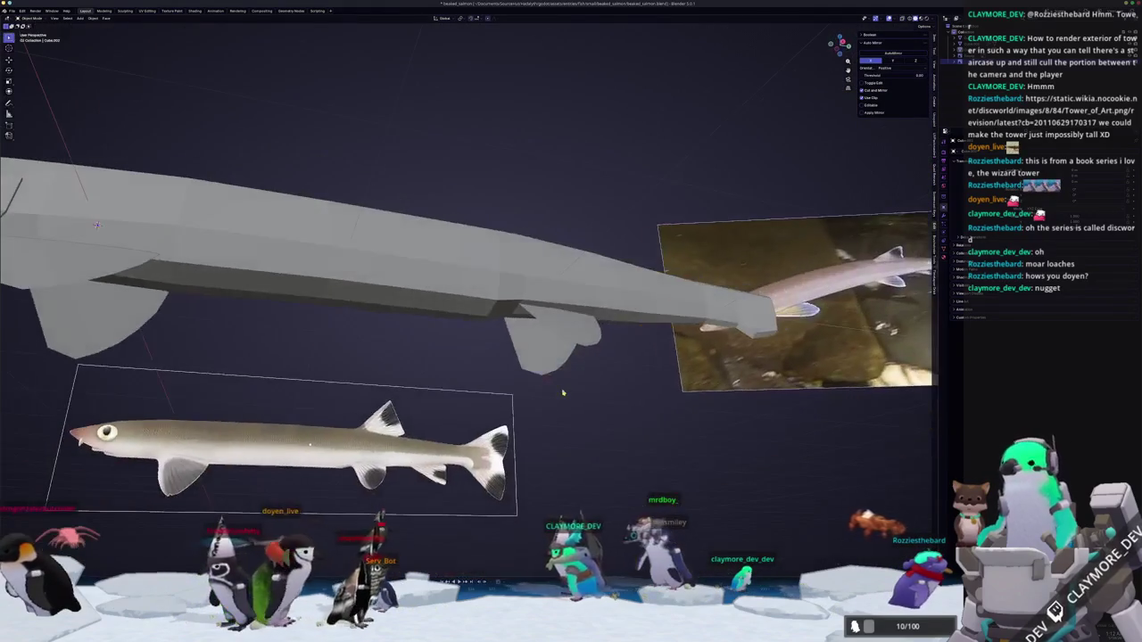
pyautogui.press('KP_3')
pyautogui.press('Tab')
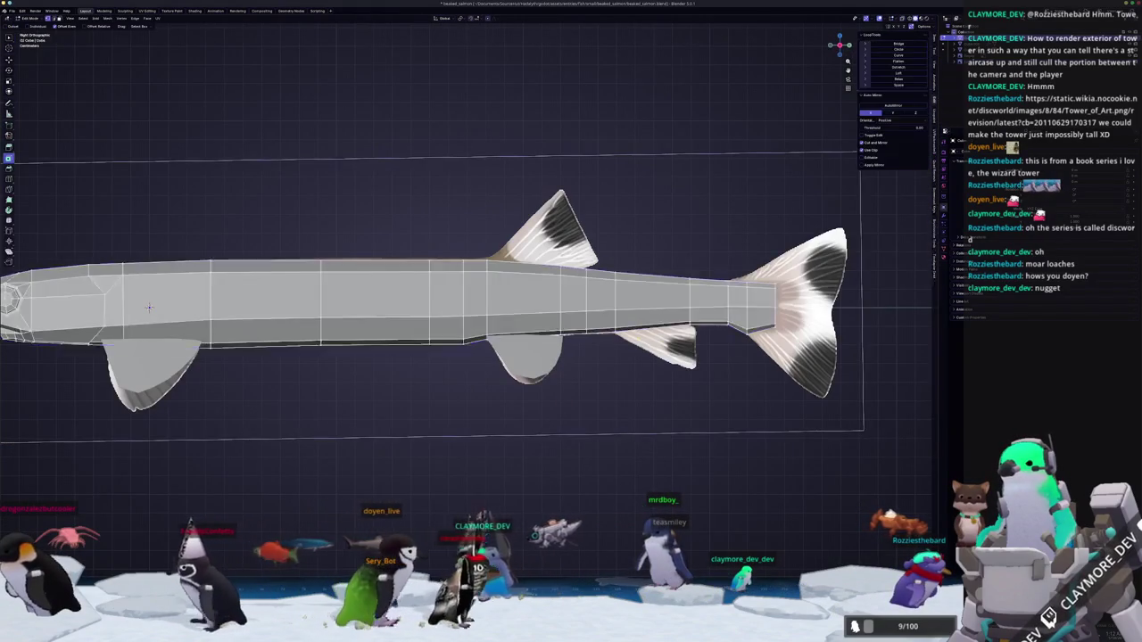
# Clear the current selection on the fish and re-enter Edit Mode for the rear fin.
pyautogui.scroll(3, 394, 297)
pyautogui.press('a')
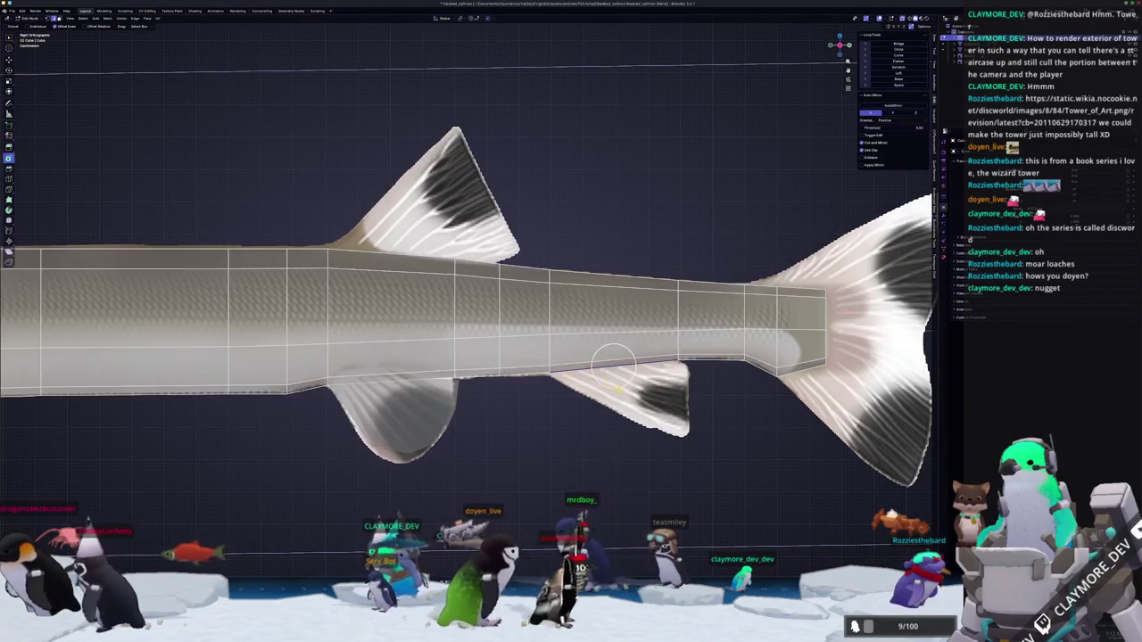
pyautogui.rightClick(629, 410)
pyautogui.press('Escape')
pyautogui.press('Tab')
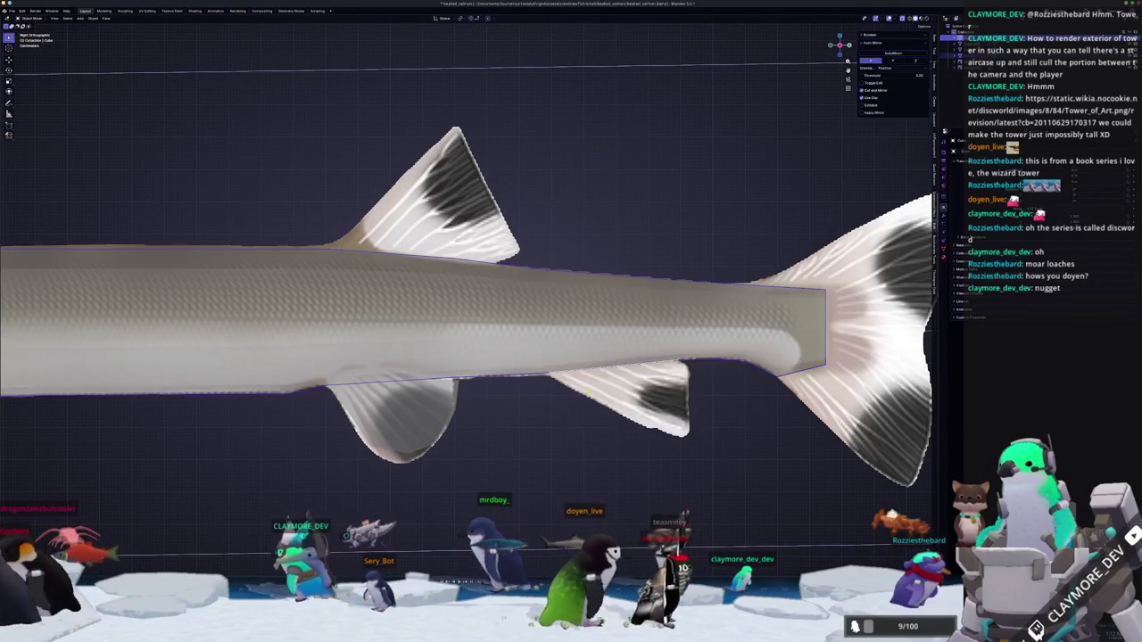
pyautogui.hotkey('alt', 'a')
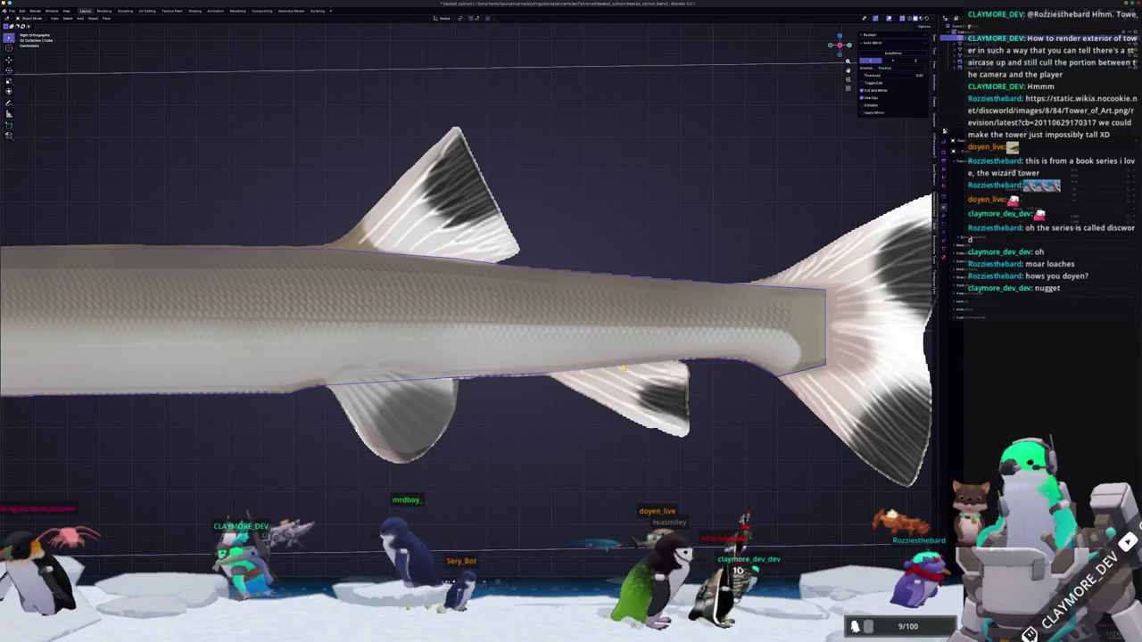
pyautogui.press('Tab')
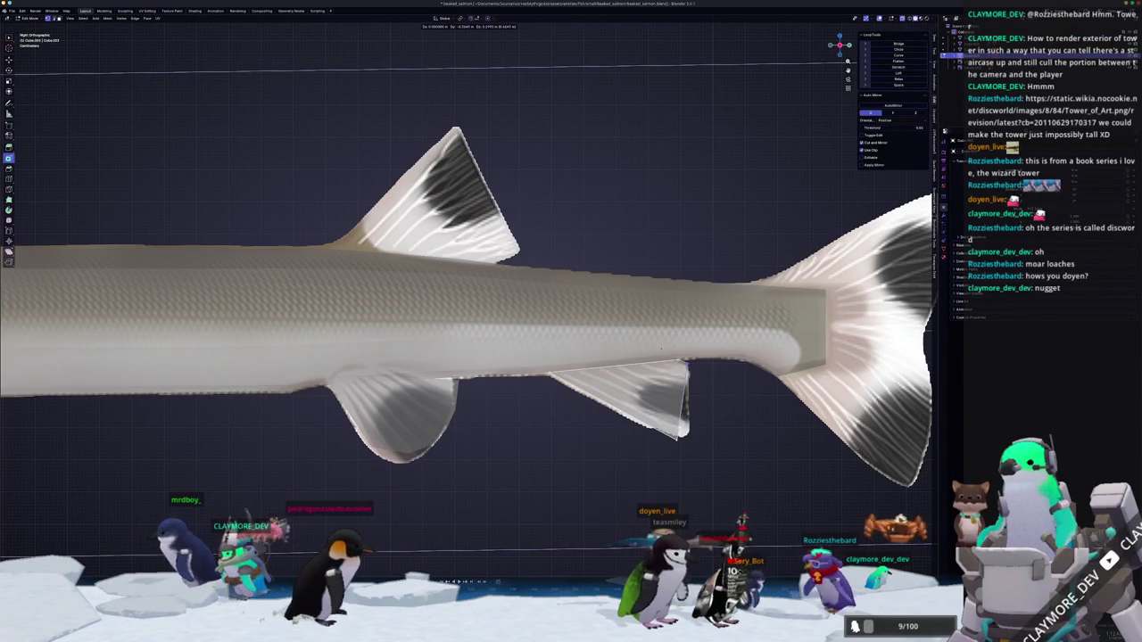
# Move the anal fin vertices and add an edge loop across the fin, then check it in Object Mode.
pyautogui.click(698, 368)
pyautogui.hotkey('ctrl', 'r')
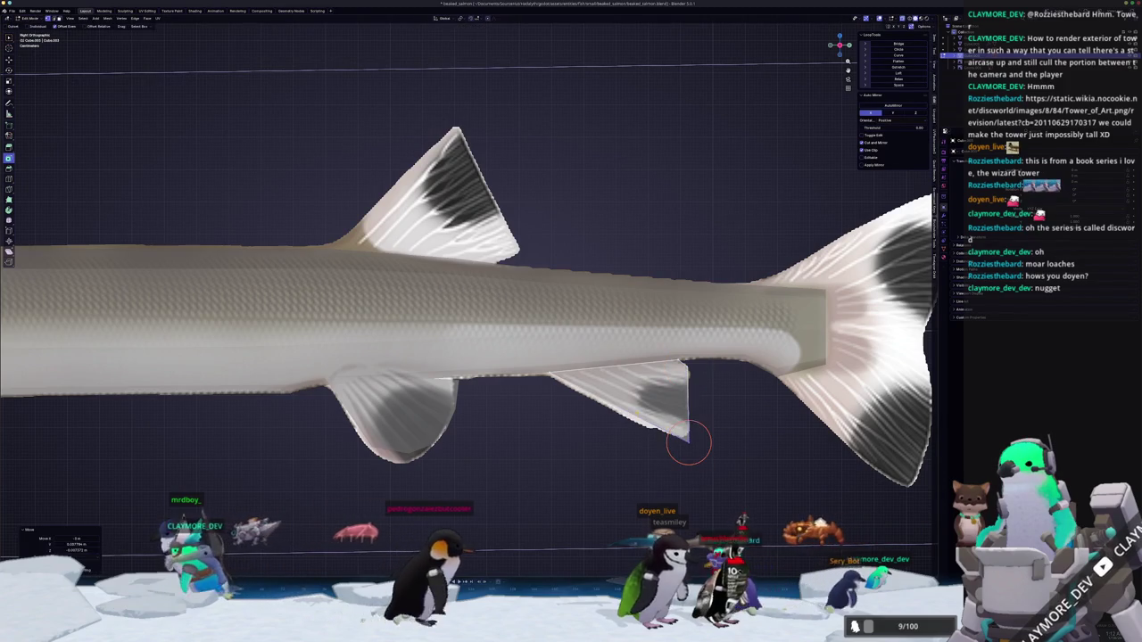
pyautogui.click(658, 395)
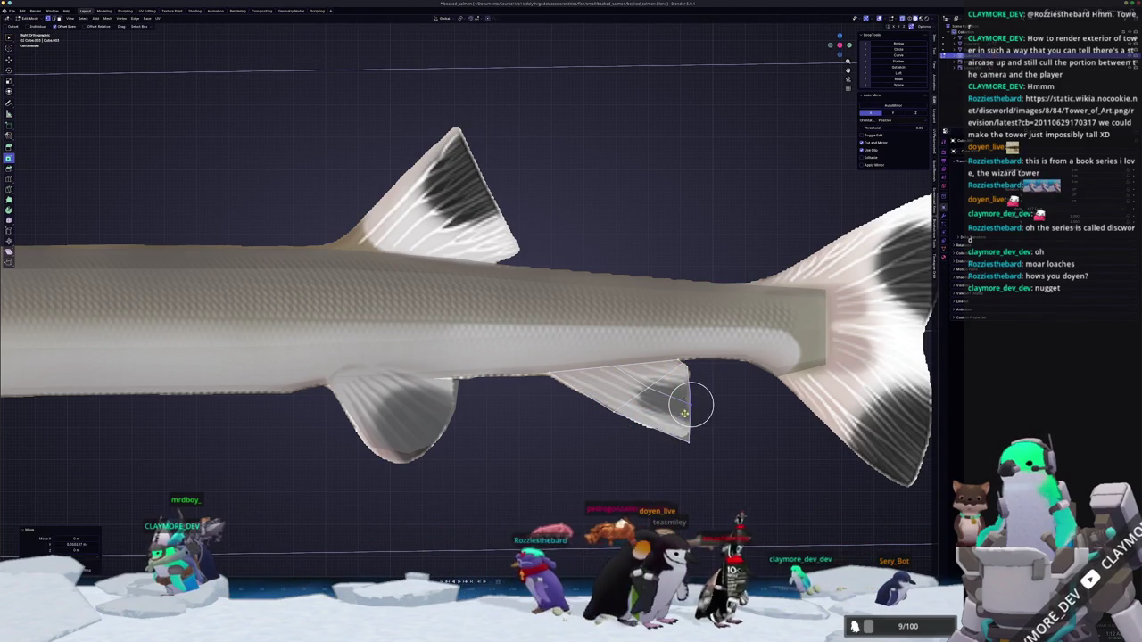
pyautogui.press('Tab')
pyautogui.press('Tab')
pyautogui.scroll(-5, 675, 432)
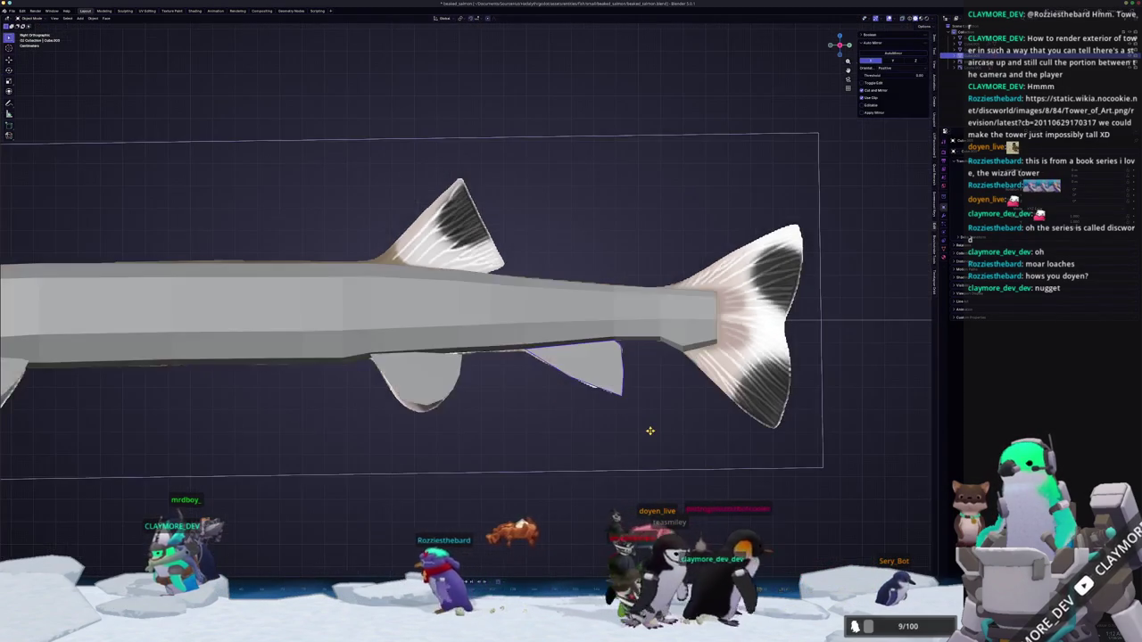
pyautogui.keyDown('shift'); pyautogui.moveTo(675, 431); pyautogui.dragTo(560, 342, button='middle'); pyautogui.keyUp('shift')
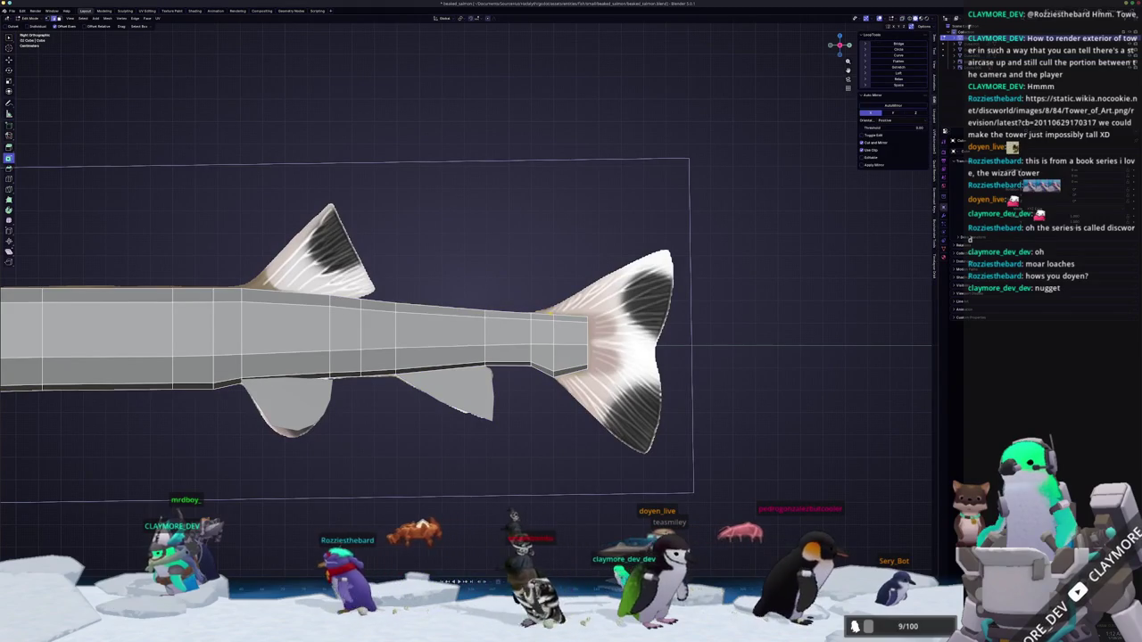
# Slide the tail-end edge loop into place and check the mesh against the texture.
pyautogui.scroll(3, 584, 332)
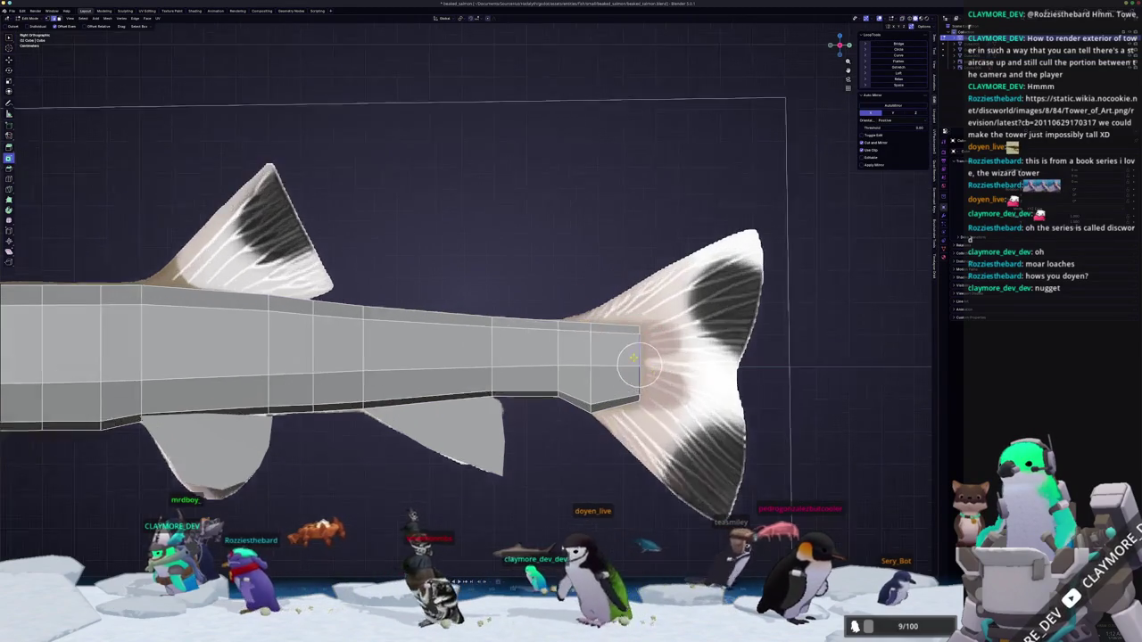
pyautogui.press('g')
pyautogui.press('g')
pyautogui.click(472, 393)
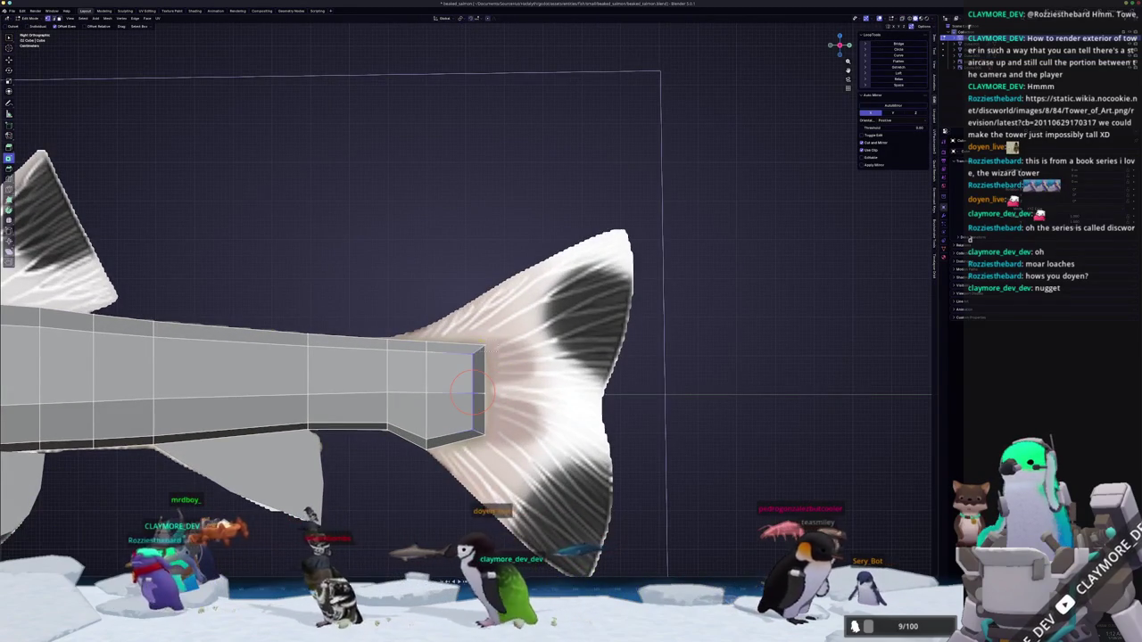
pyautogui.click(477, 346)
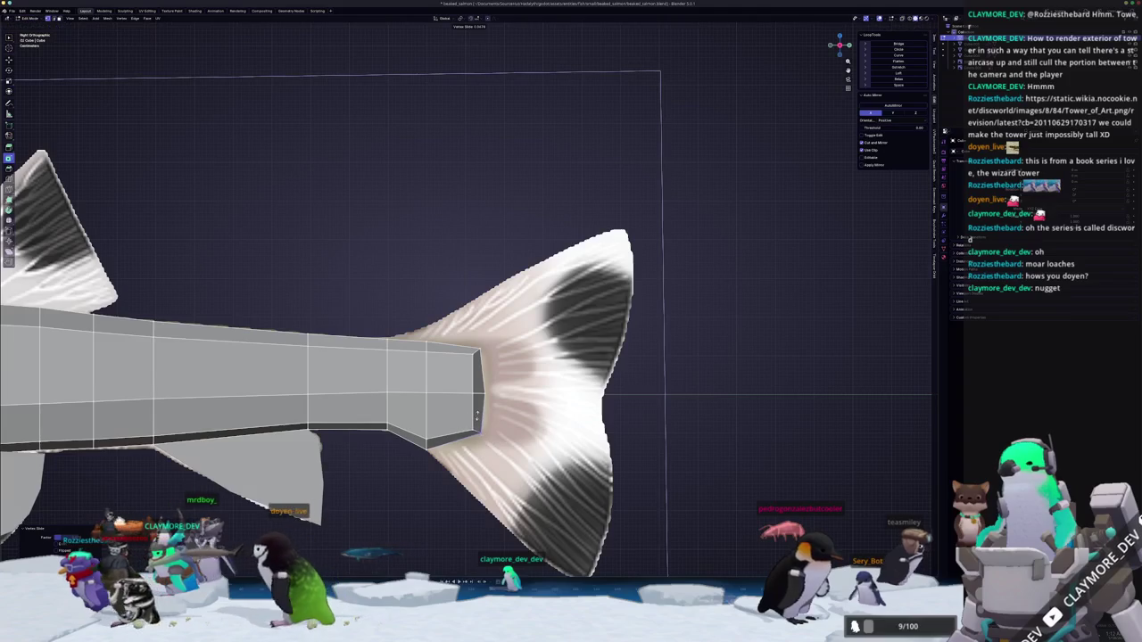
pyautogui.press('Tab')
pyautogui.scroll(-1, 465, 421)
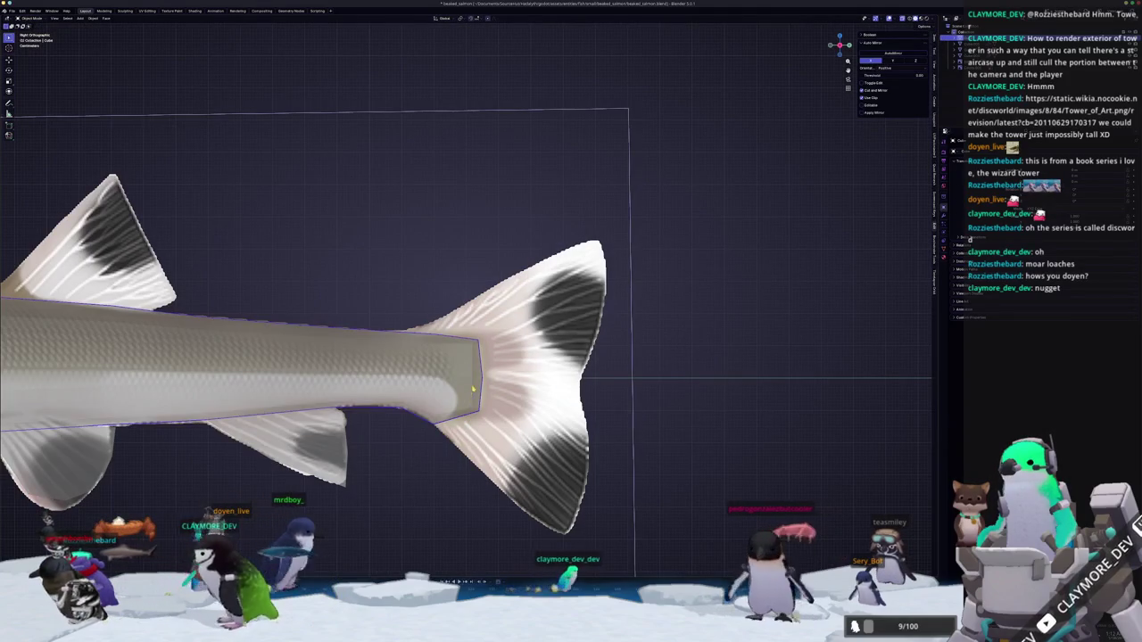
pyautogui.press('Tab')
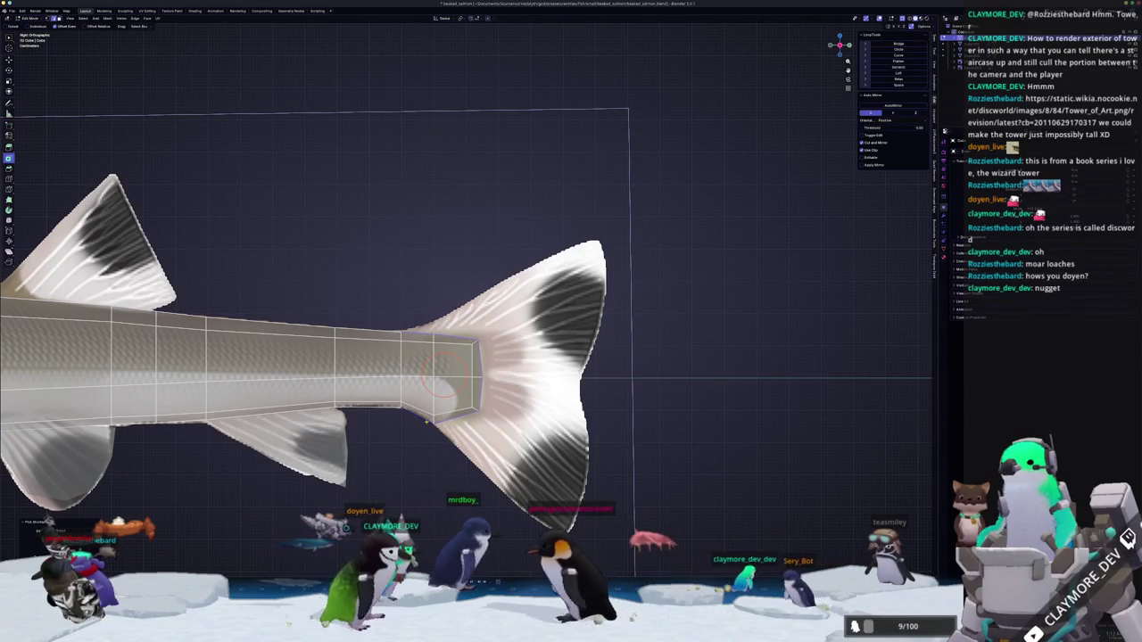
# Extrude the tail-end face, scaling it larger and moving it up and right.
pyautogui.rightClick(500, 437)
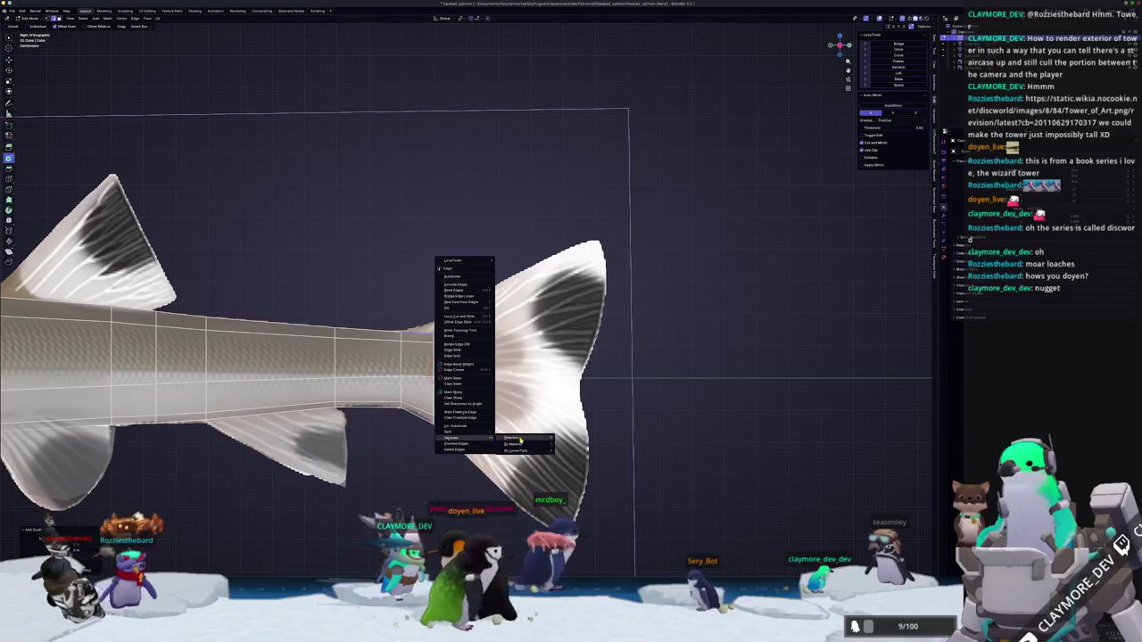
pyautogui.hotkey('ctrl', 'Tab')
pyautogui.click(532, 465)
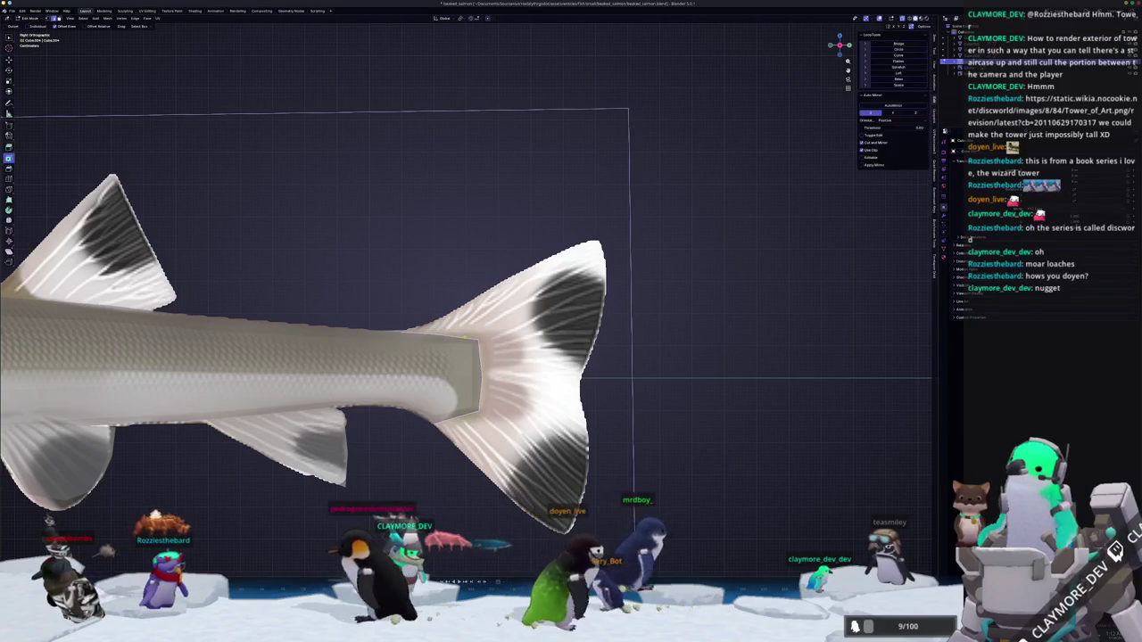
pyautogui.scroll(-1, 455, 366)
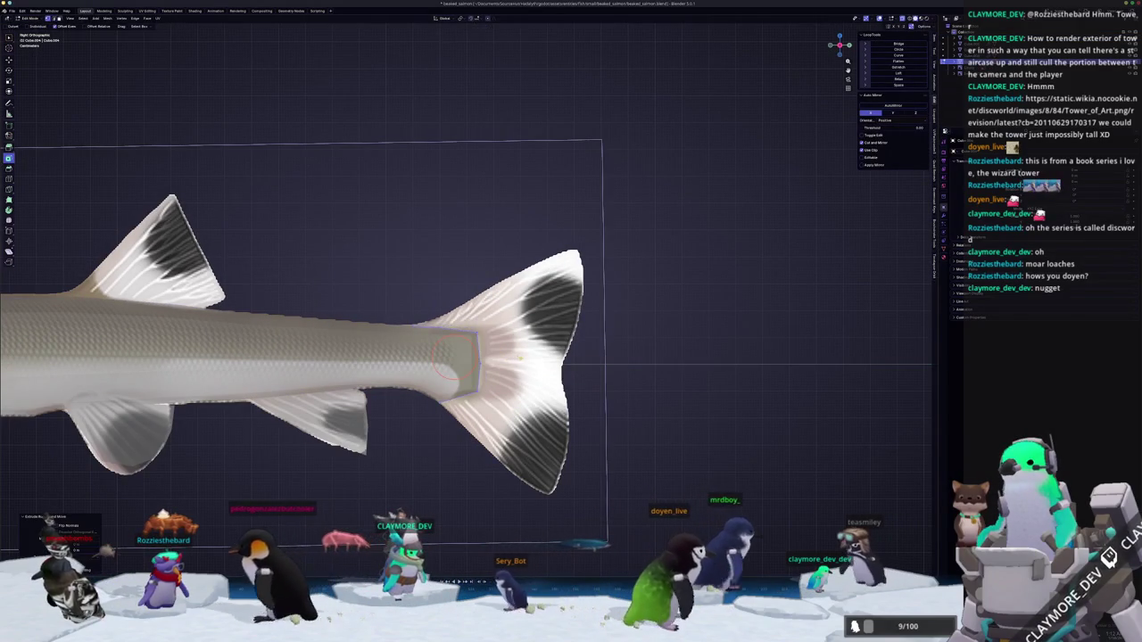
pyautogui.press('e')
pyautogui.press('s')
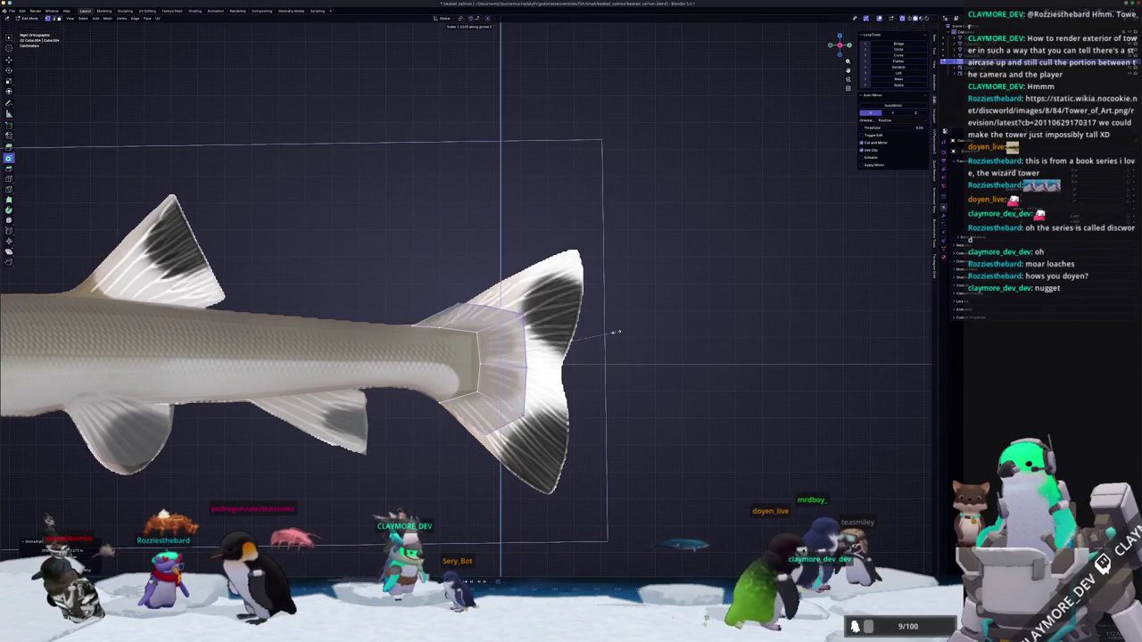
pyautogui.press('g')
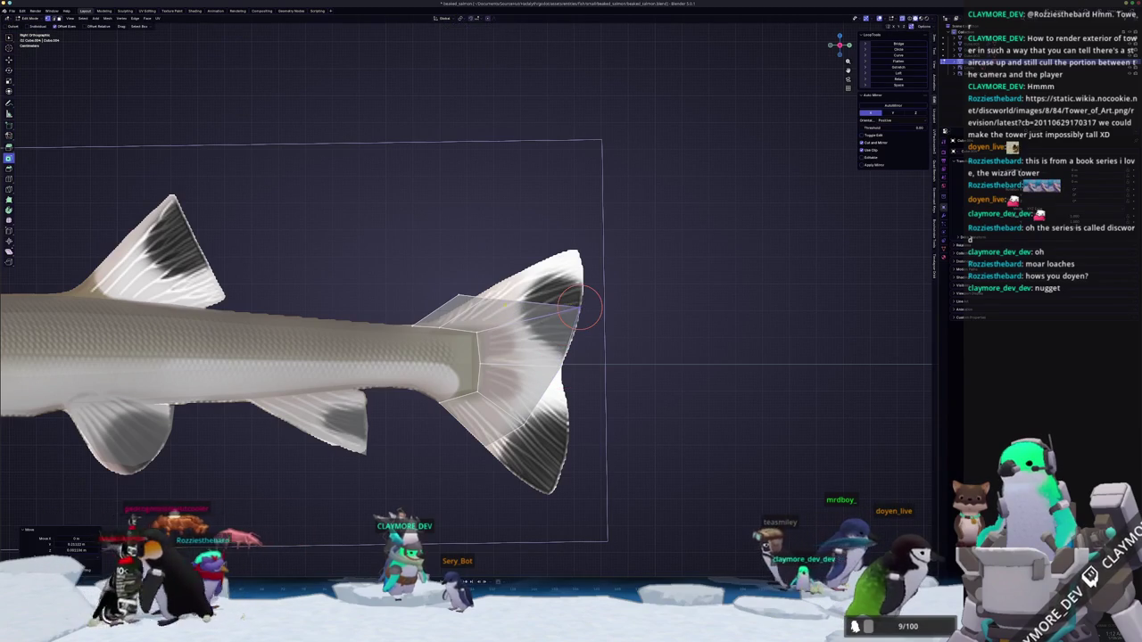
pyautogui.click(578, 266)
# Drag tail vertices out to form the upper lobe and lower edge of the fin.
pyautogui.press('g')
pyautogui.click(556, 235)
pyautogui.press('g')
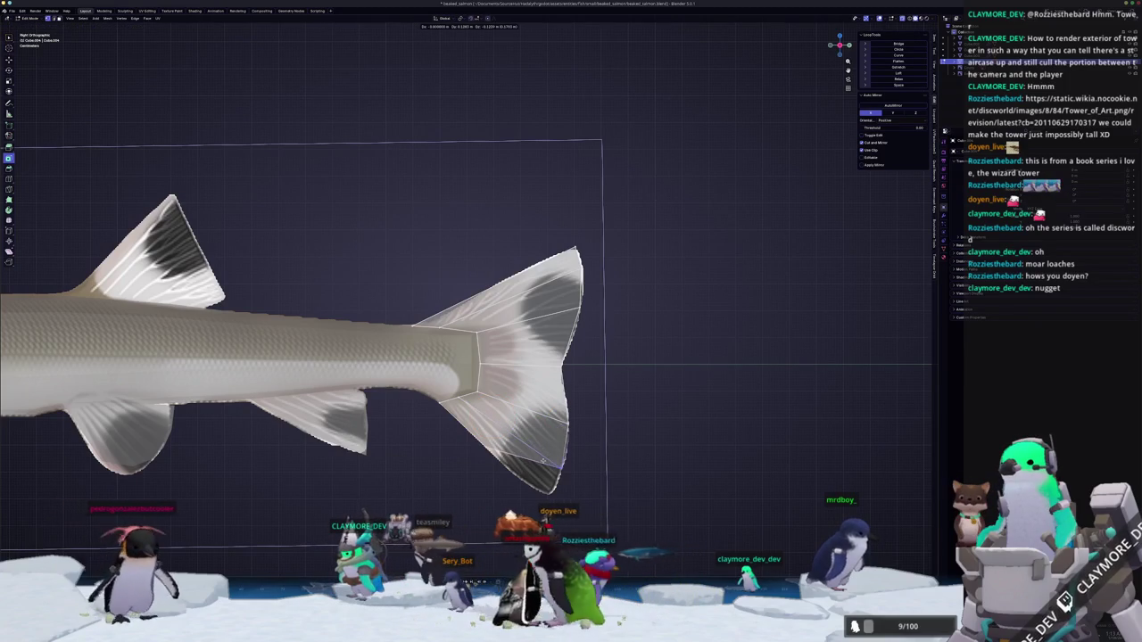
pyautogui.click(543, 460)
# Cut two new edge loops across the tail fin and slide them into place.
pyautogui.hotkey('ctrl', 'r')
pyautogui.click(486, 432)
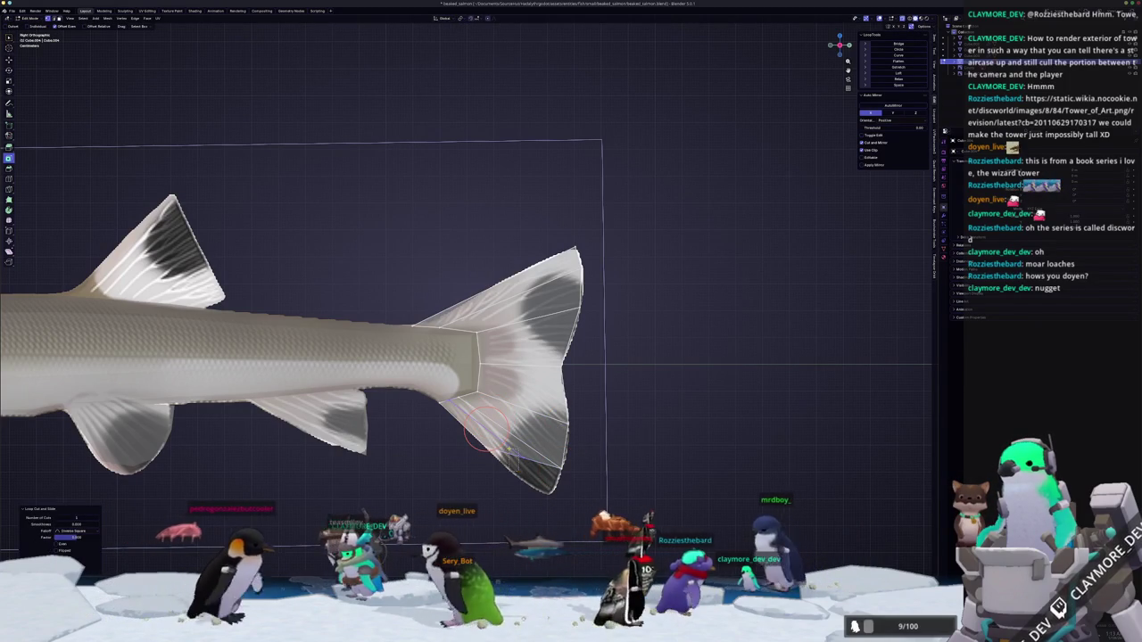
pyautogui.press('g')
pyautogui.rightClick(475, 444)
pyautogui.hotkey('ctrl', 'r')
pyautogui.click(522, 366)
pyautogui.press('g')
pyautogui.click(491, 457)
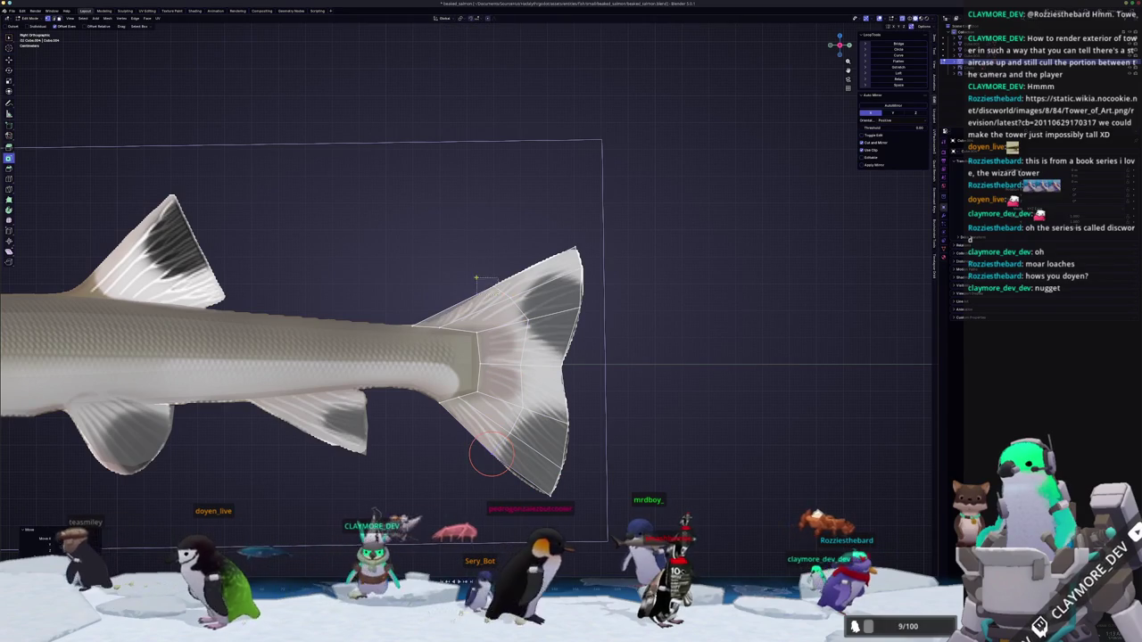
pyautogui.press('g')
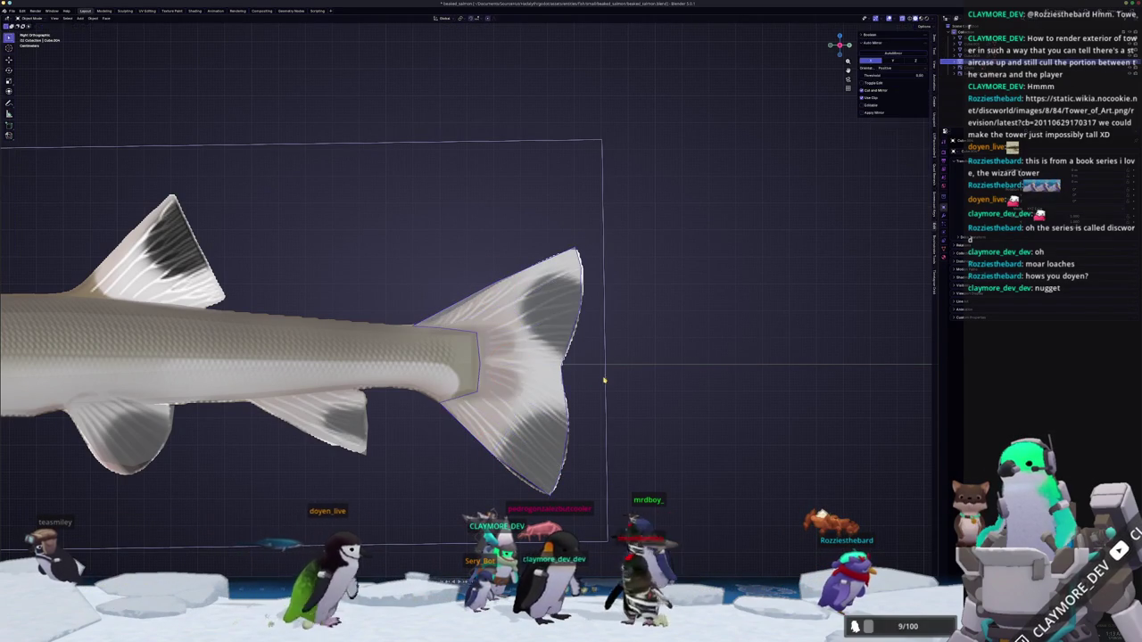
# Check the whole fish from the side view and scale the tail fin to match the reference.
pyautogui.scroll(1, 526, 366)
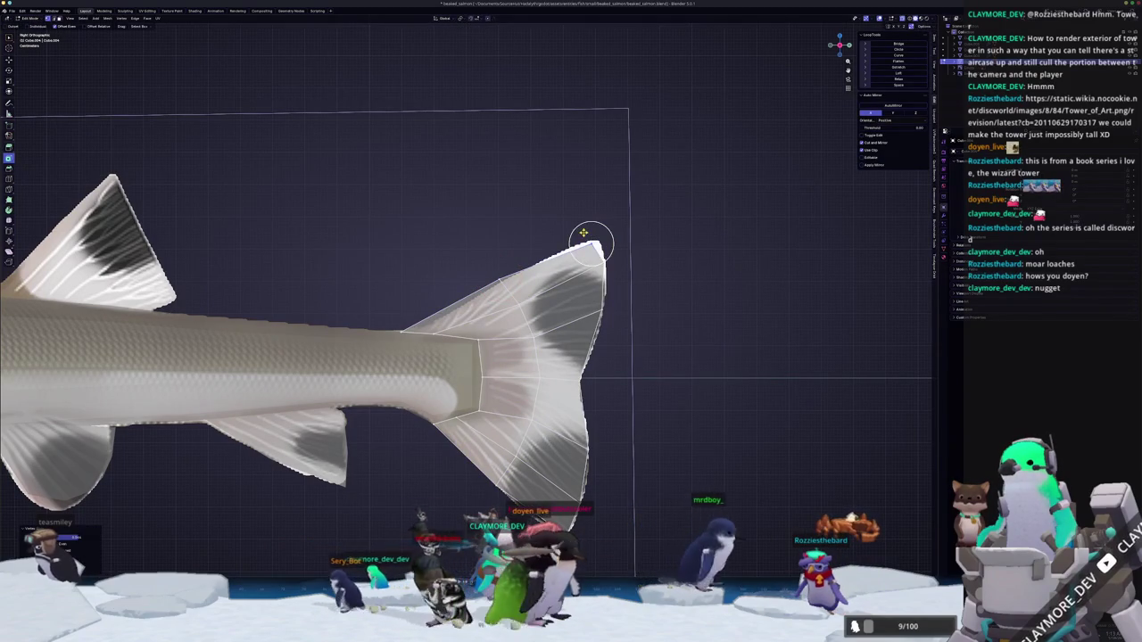
pyautogui.scroll(-2, 584, 231)
pyautogui.press('Tab')
pyautogui.press('Tab')
pyautogui.moveTo(524, 411)
pyautogui.mouseDown(button='middle')
pyautogui.moveTo(601, 256)
pyautogui.moveTo(645, 259)
pyautogui.mouseUp(button='middle')
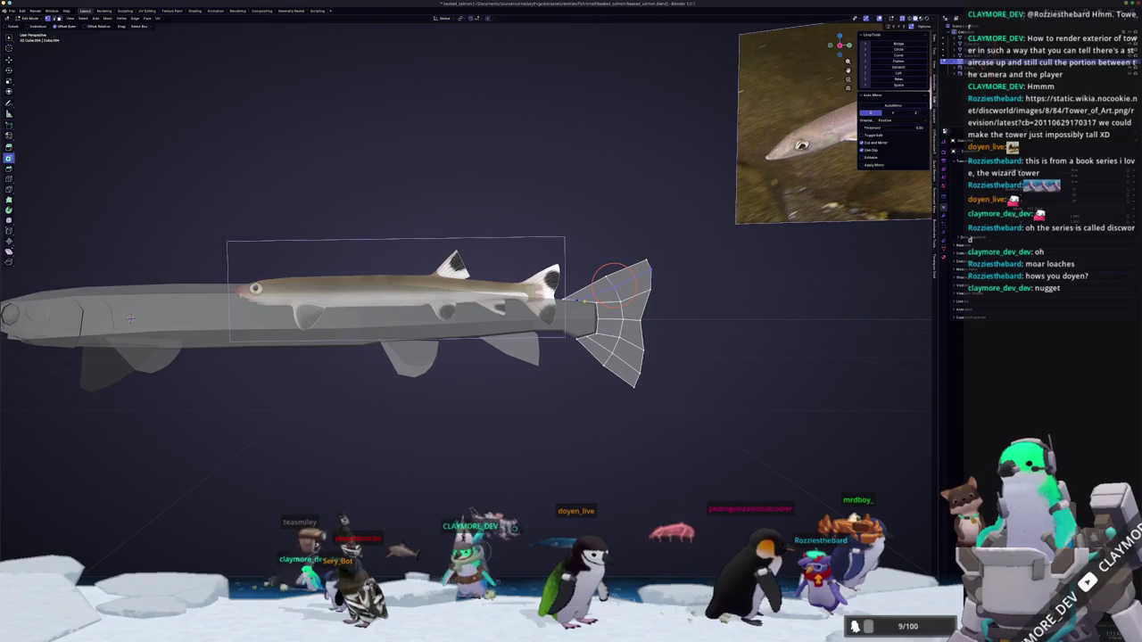
pyautogui.press('KP_3')
pyautogui.scroll(3, 585, 306)
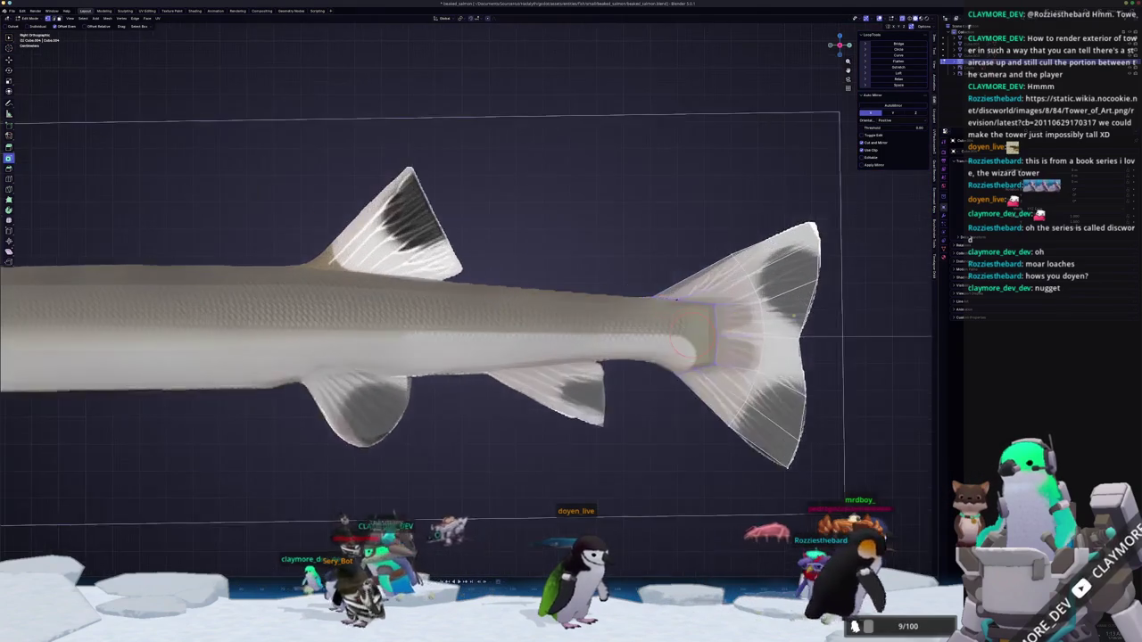
pyautogui.press('s')
pyautogui.click(687, 313)
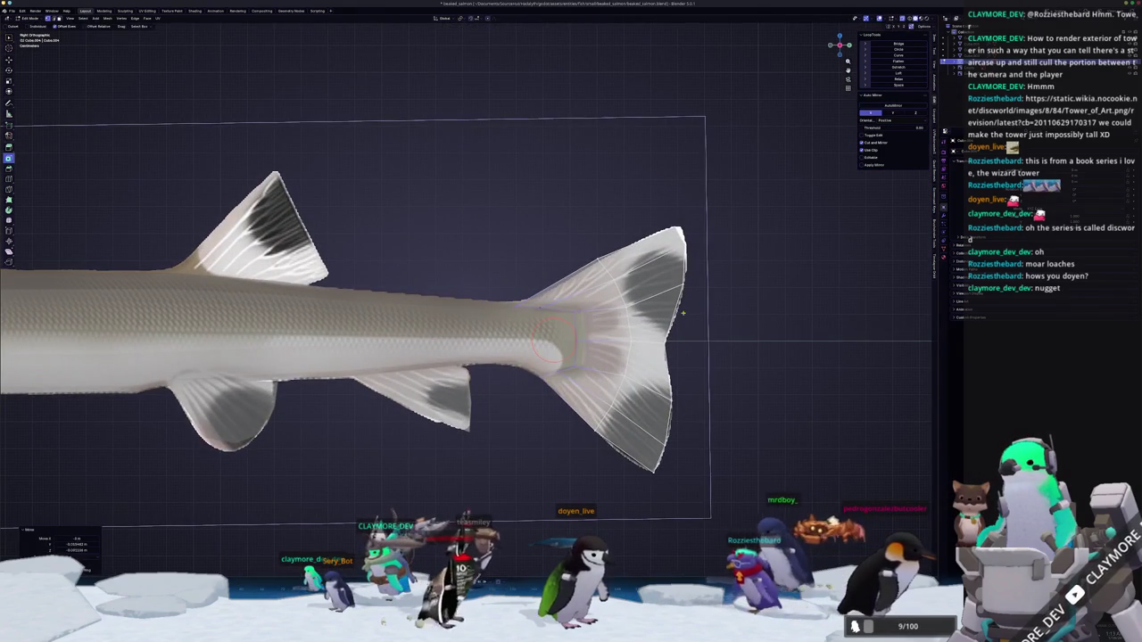
pyautogui.scroll(-3, 683, 313)
pyautogui.scroll(-3, 683, 313)
pyautogui.moveTo(683, 312); pyautogui.dragTo(440, 330, button='middle')
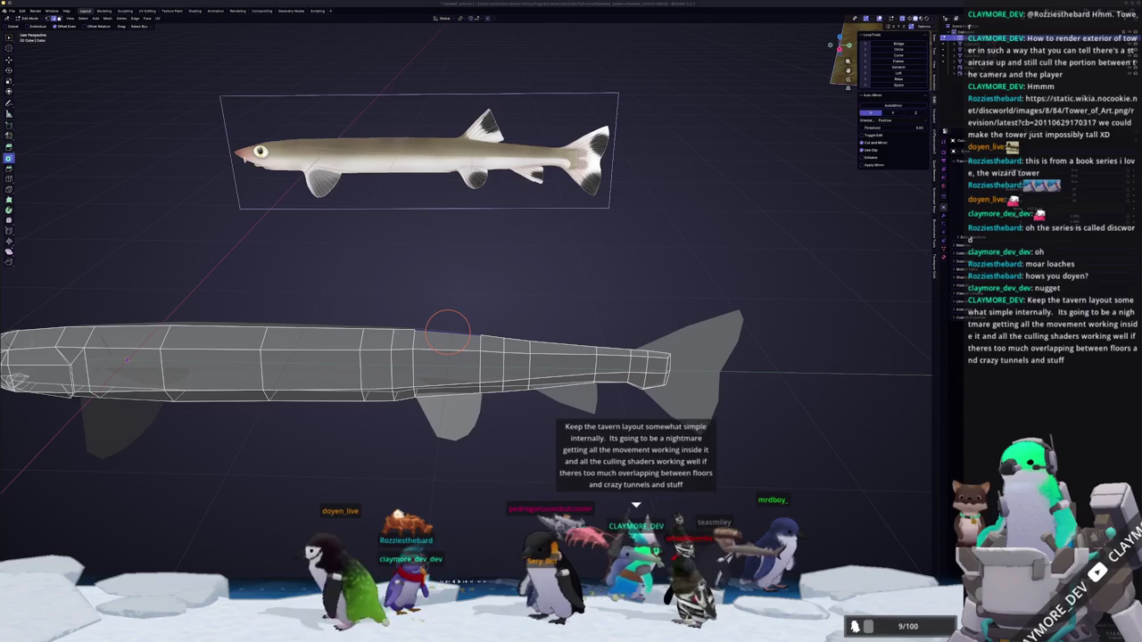
# Switch to Object Mode and show the textured salmon in Right Orthographic view (Numpad 3).
pyautogui.press('Tab')
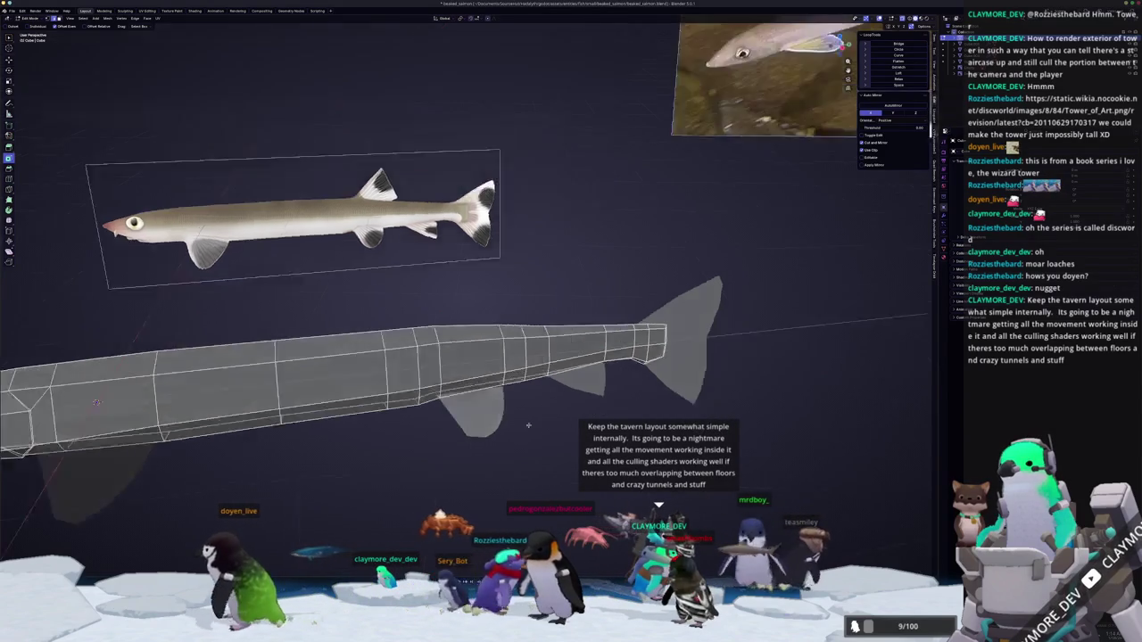
pyautogui.press('KP_3')
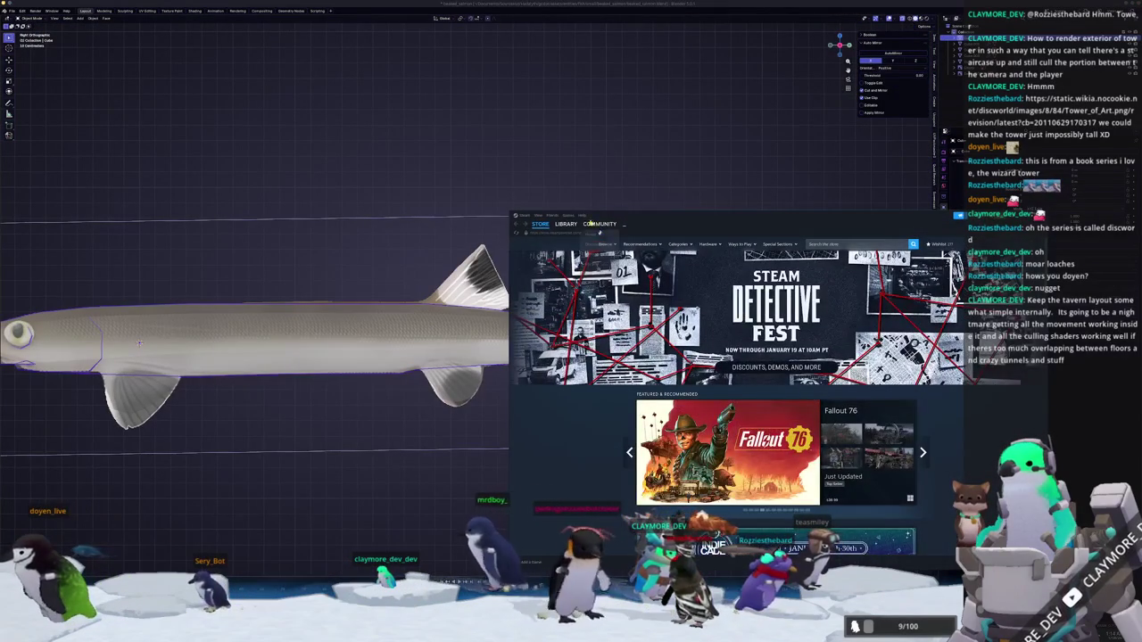
# Find Baldur's Gate 3 in the Library and install it, accepting the EULA.
pyautogui.click(560, 225)
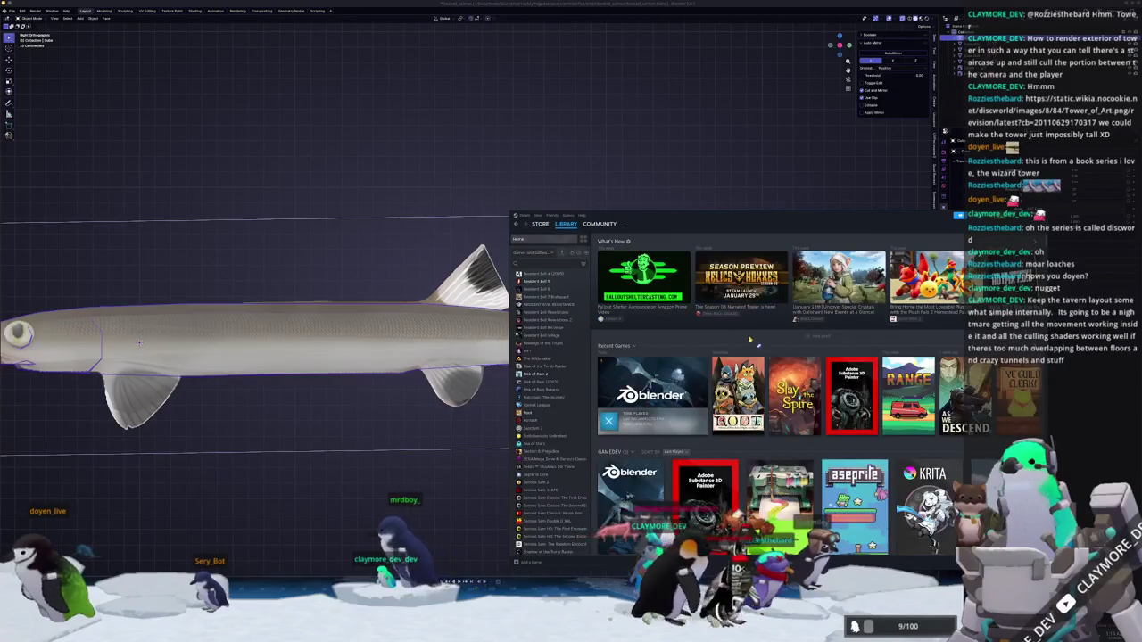
pyautogui.write('ba')
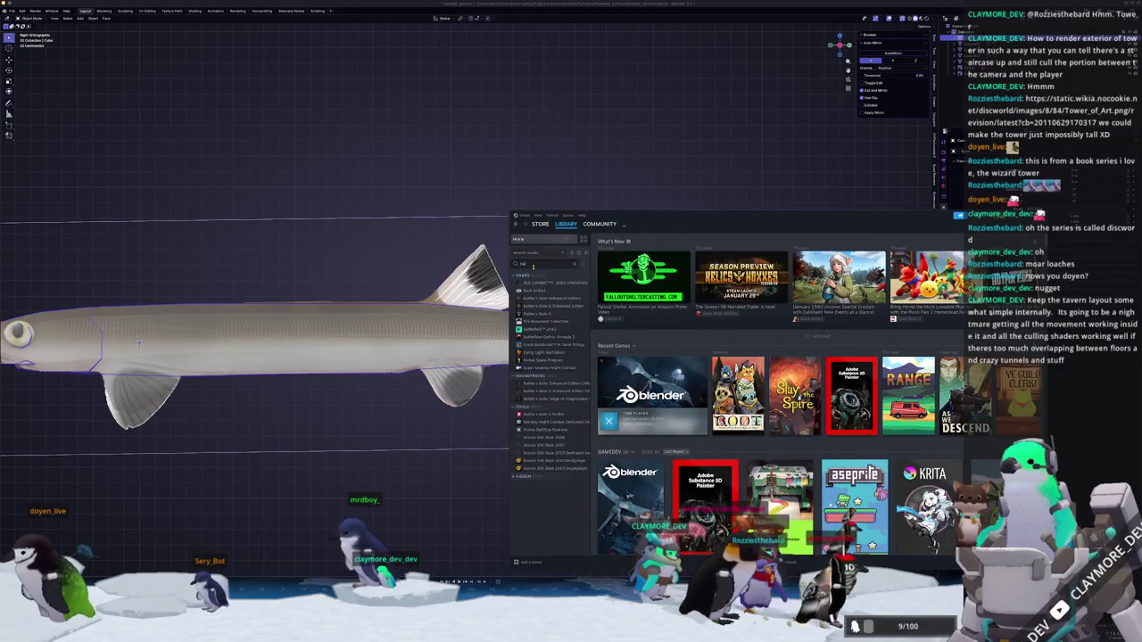
pyautogui.click(571, 315)
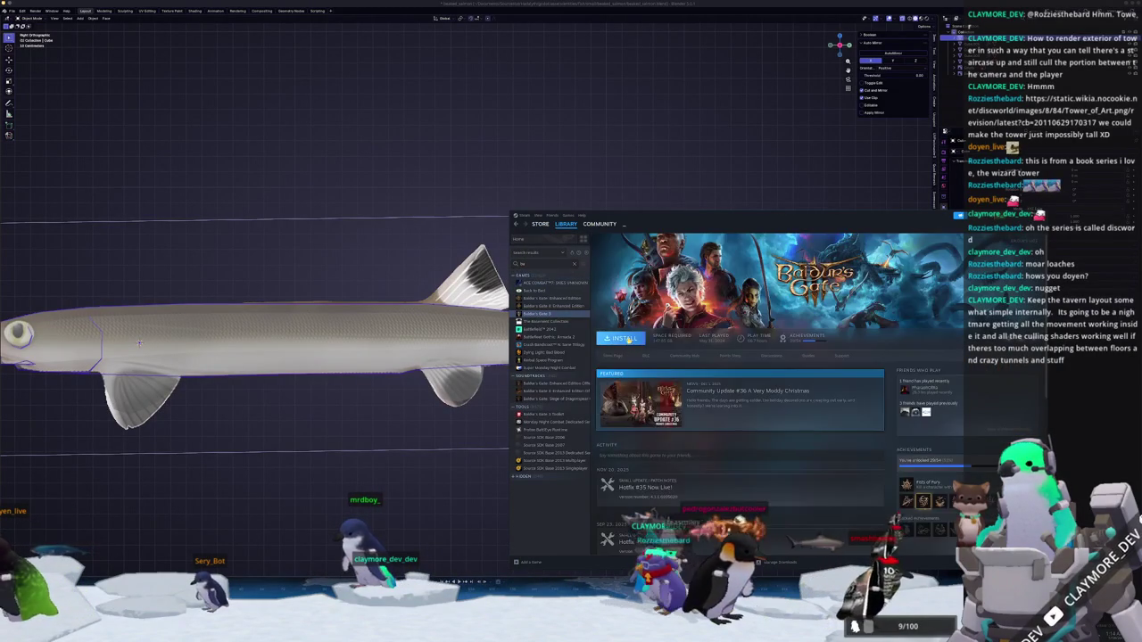
pyautogui.click(628, 339)
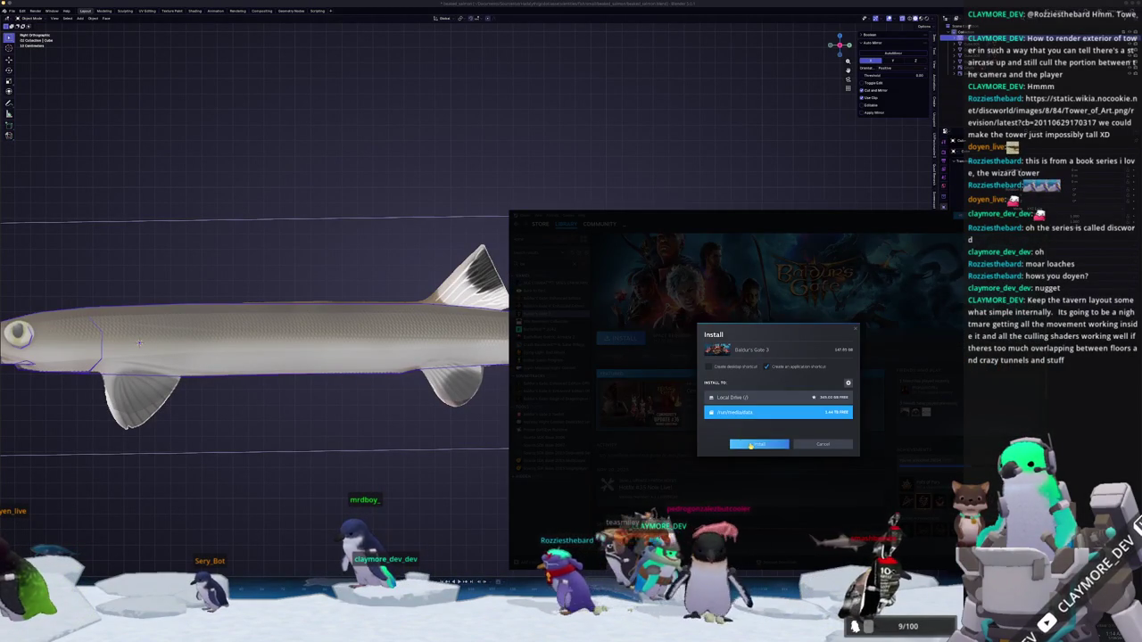
pyautogui.click(751, 444)
pyautogui.click(809, 488)
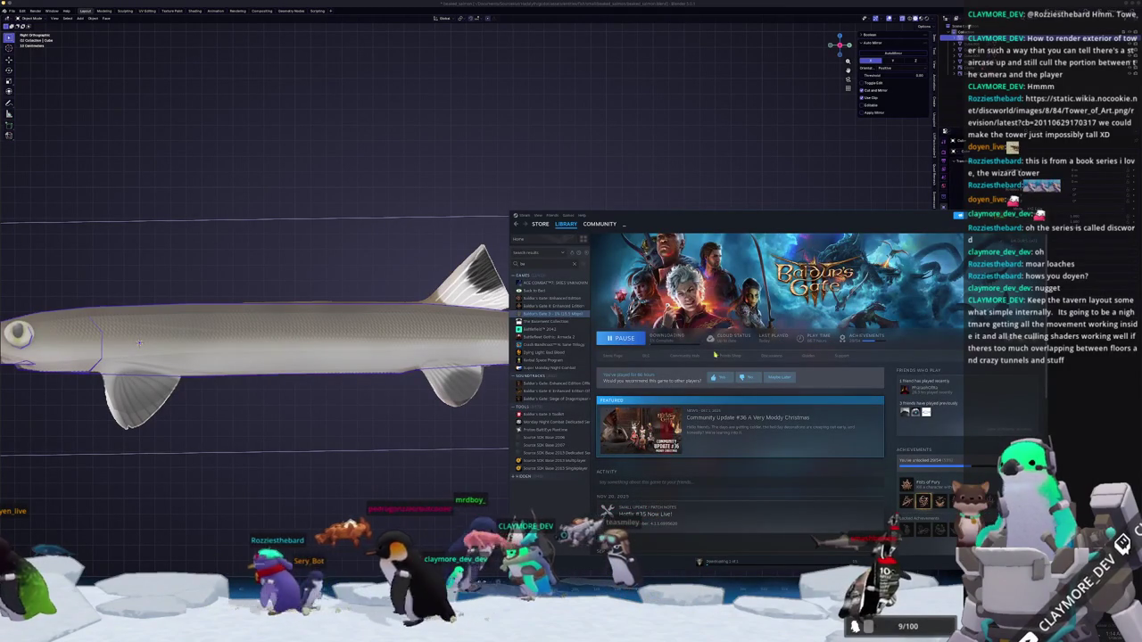
pyautogui.scroll(-10, 893, 448)
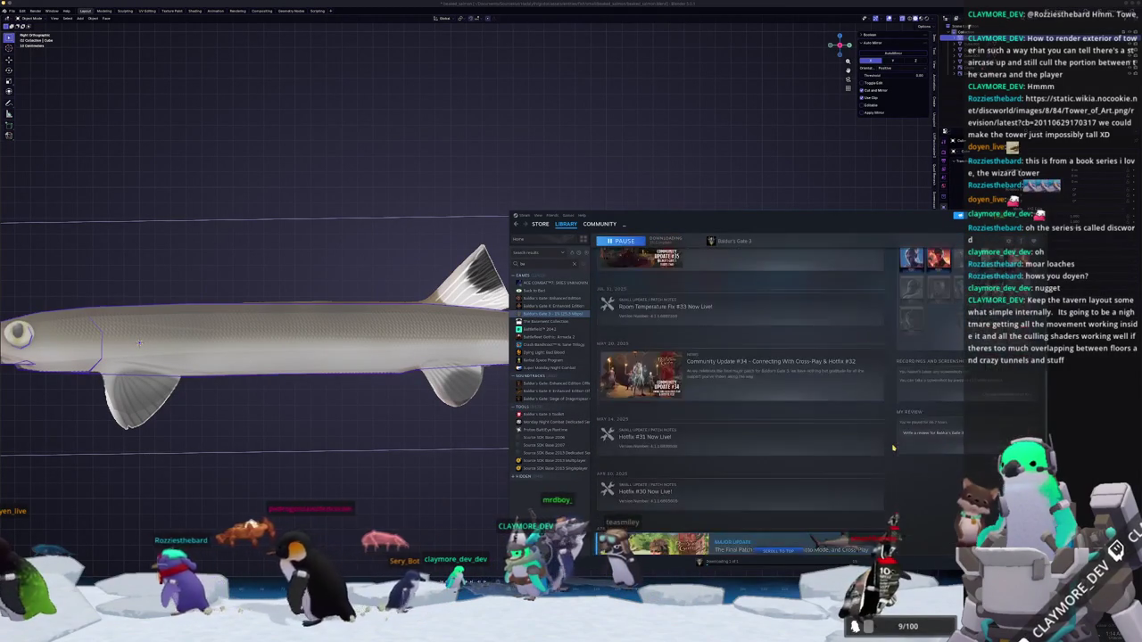
pyautogui.scroll(10, 757, 376)
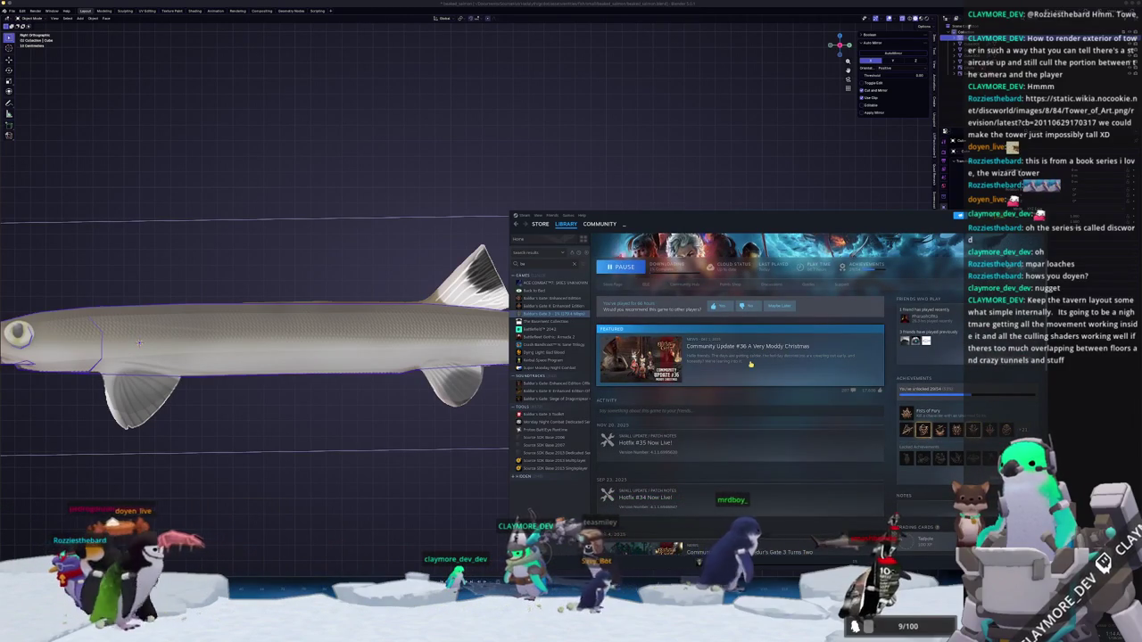
pyautogui.scroll(2, 750, 364)
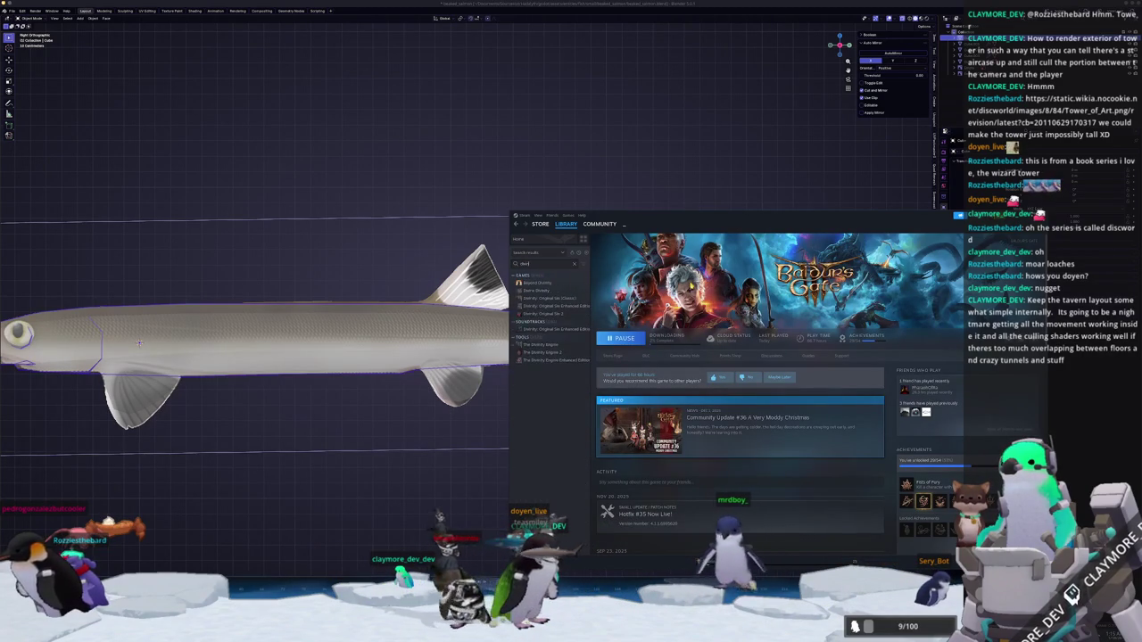
# Install Divinity: Original Sin 2 and Enhanced Edition to /run/media/data, accepting the EULA.
pyautogui.click(559, 314)
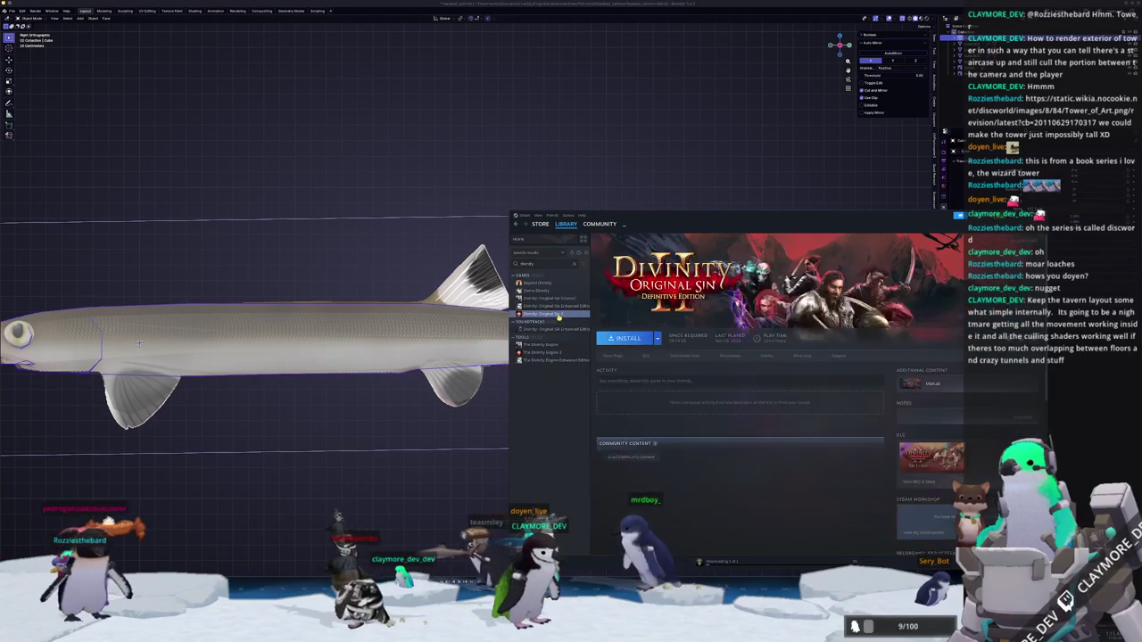
pyautogui.click(625, 338)
pyautogui.click(724, 413)
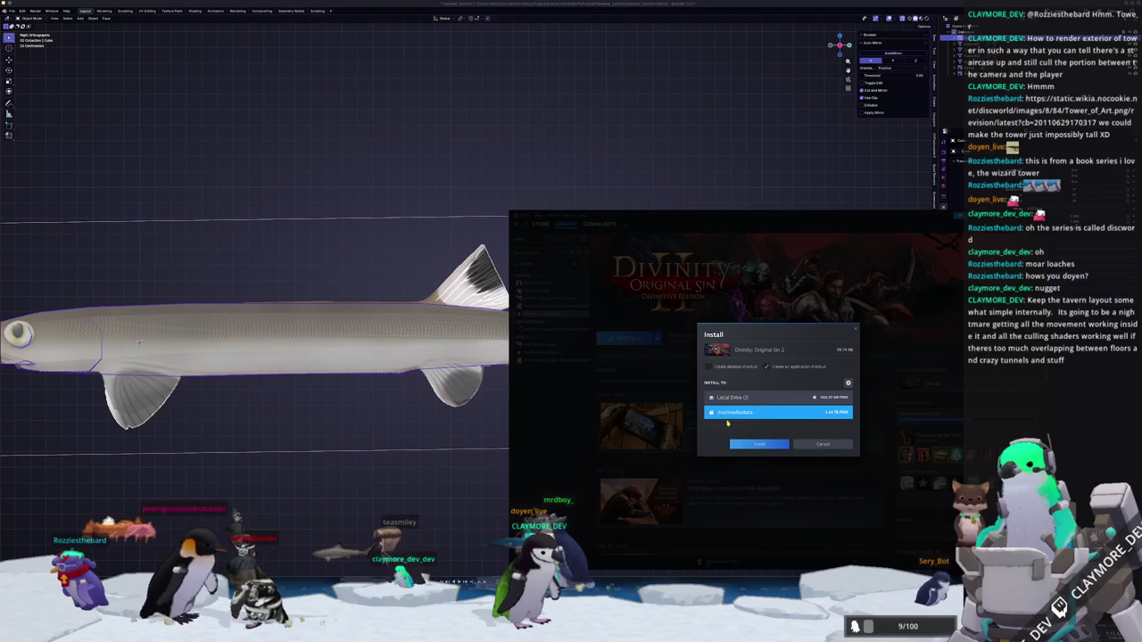
pyautogui.click(757, 444)
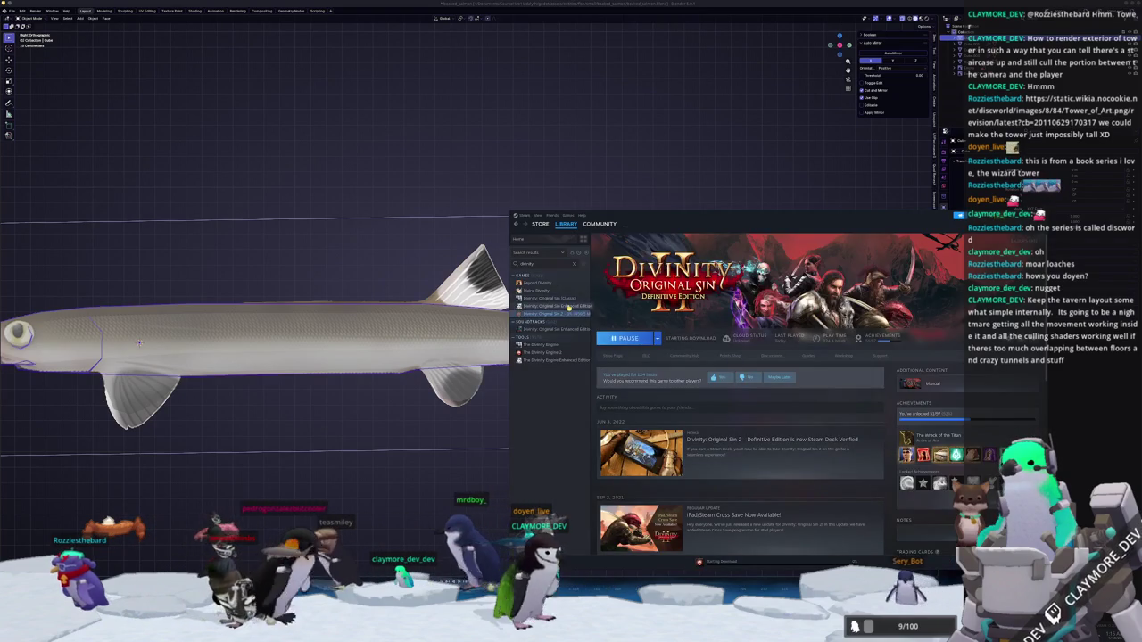
pyautogui.click(568, 305)
pyautogui.click(624, 337)
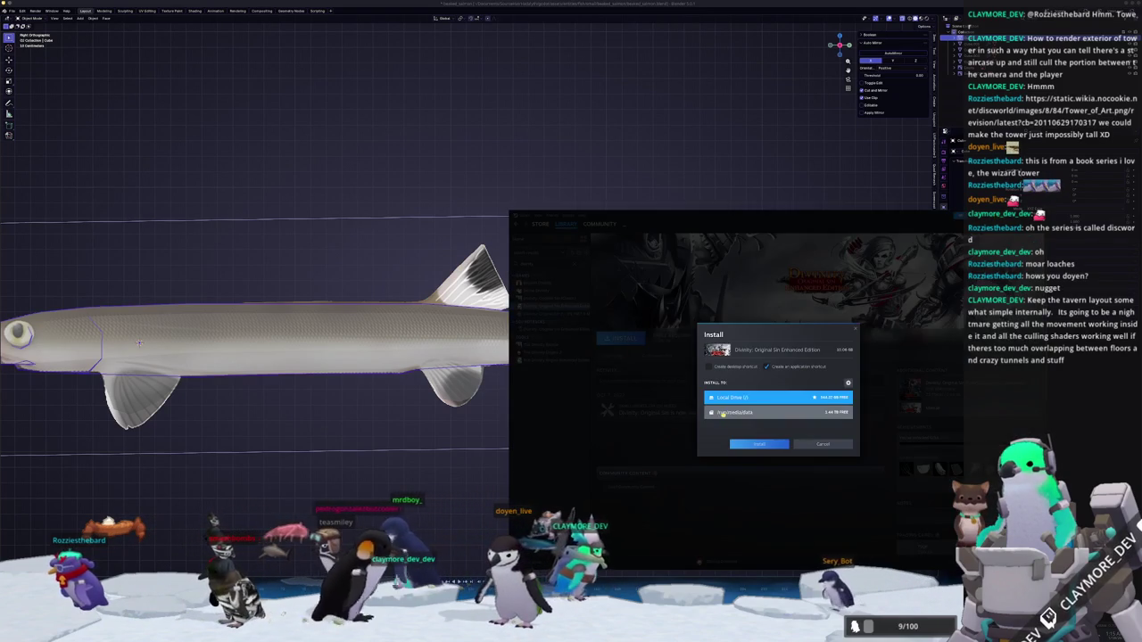
pyautogui.click(759, 445)
pyautogui.click(808, 489)
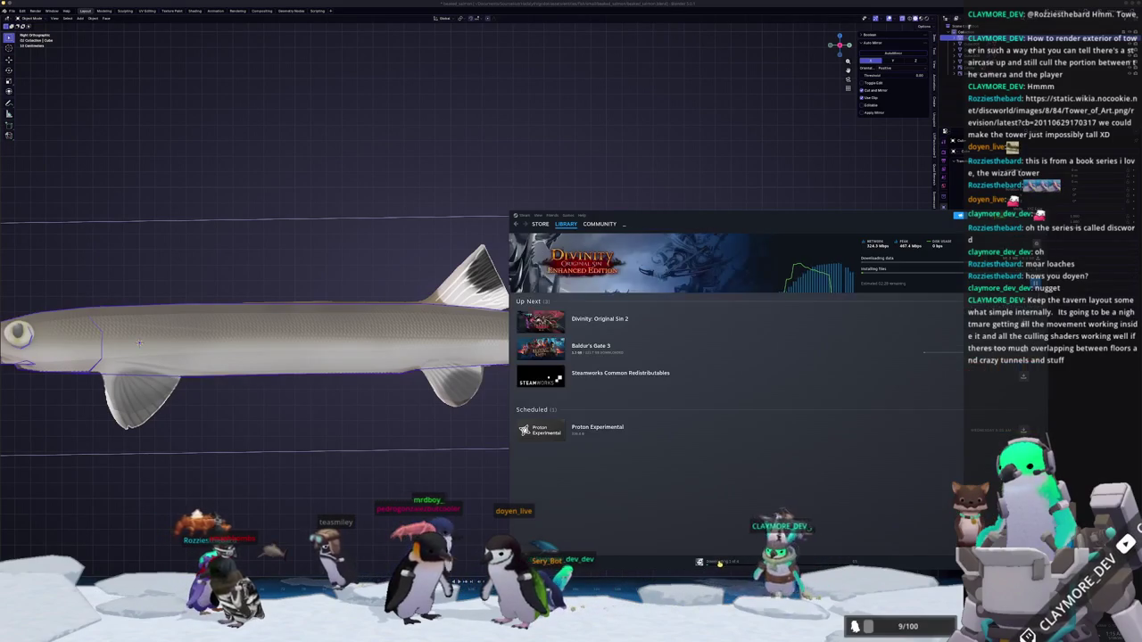
# Keep Enhanced Edition downloading, move Steamworks and Proton Experimental to the top of Up Next, then hide Steam.
pyautogui.click(819, 323)
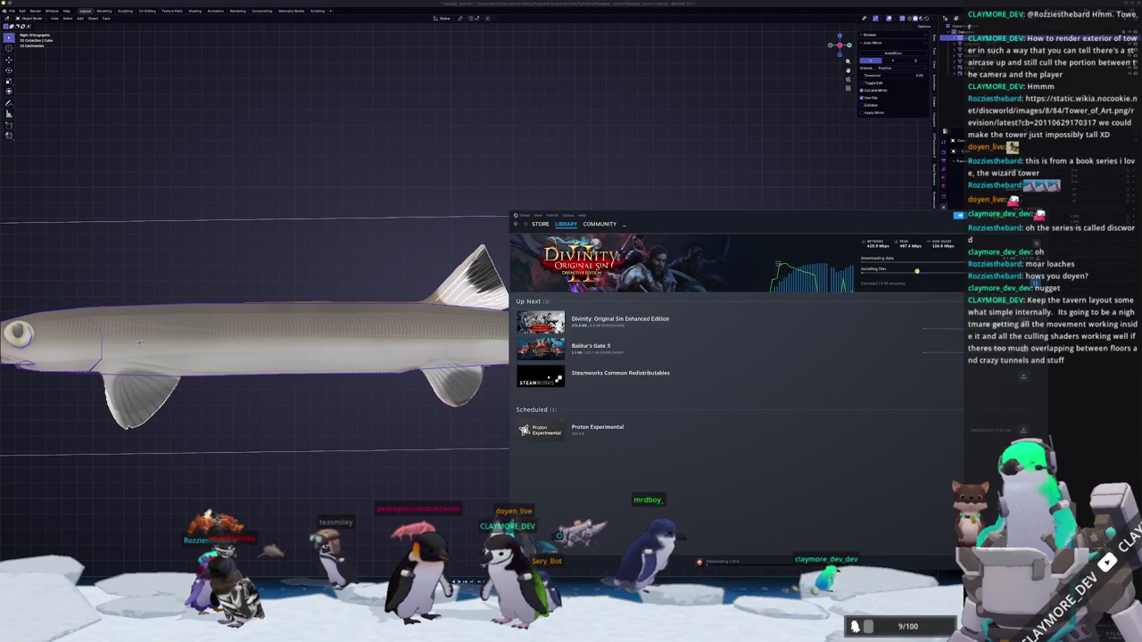
pyautogui.click(595, 332)
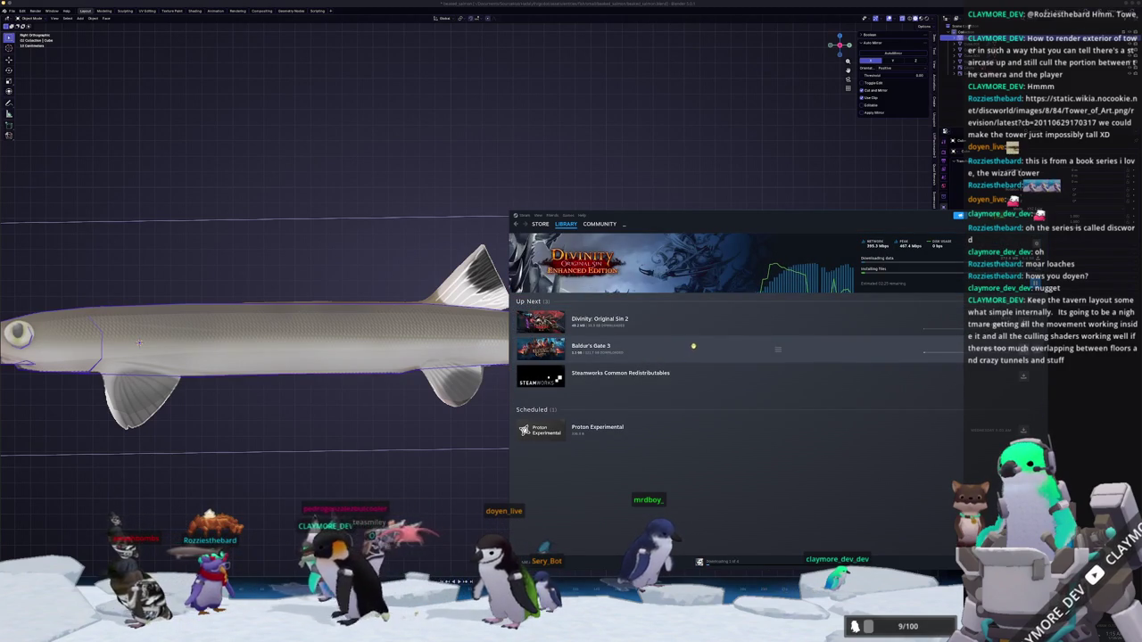
pyautogui.moveTo(752, 383); pyautogui.dragTo(775, 326)
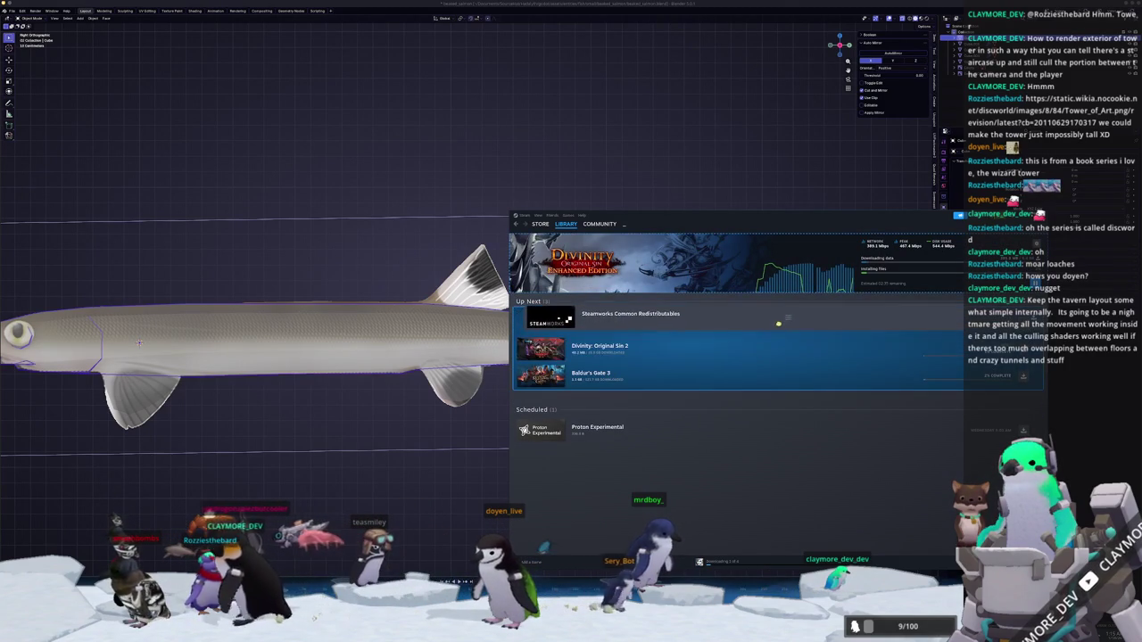
pyautogui.moveTo(661, 418); pyautogui.dragTo(665, 326)
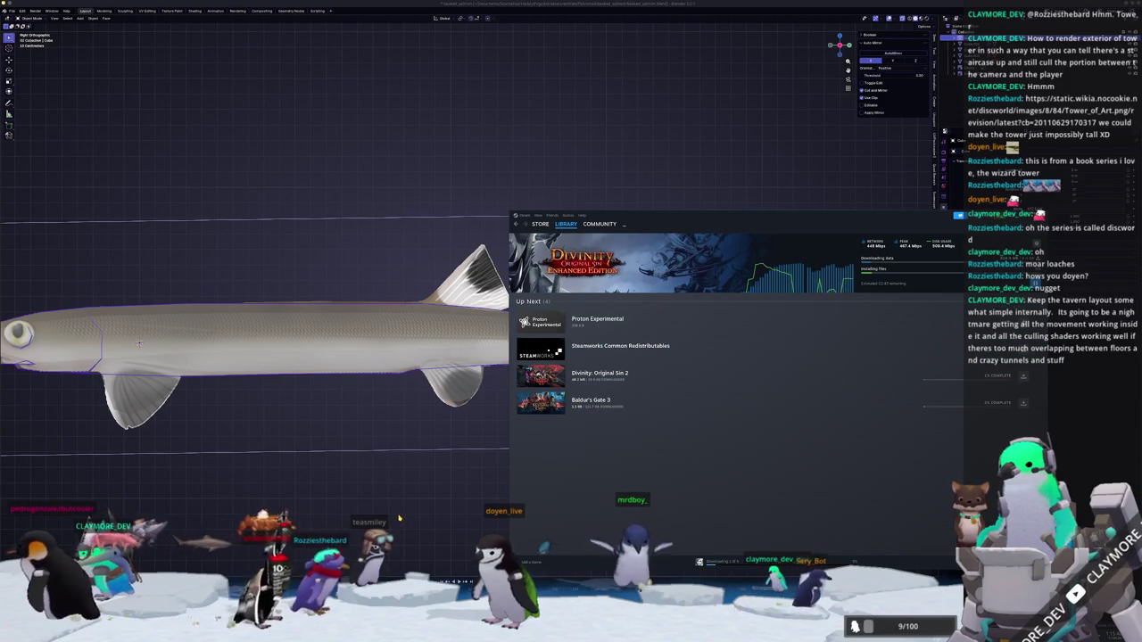
pyautogui.click(399, 518)
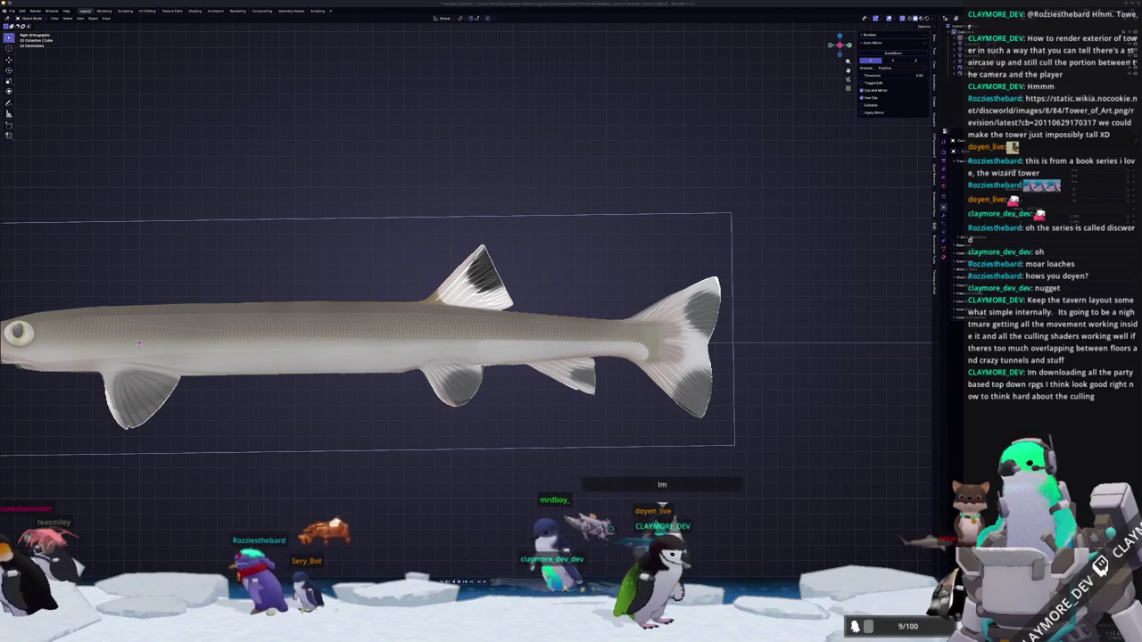
# Pan to frame the whole fish and toggle into Edit Mode on the mesh.
pyautogui.scroll(2, 714, 383)
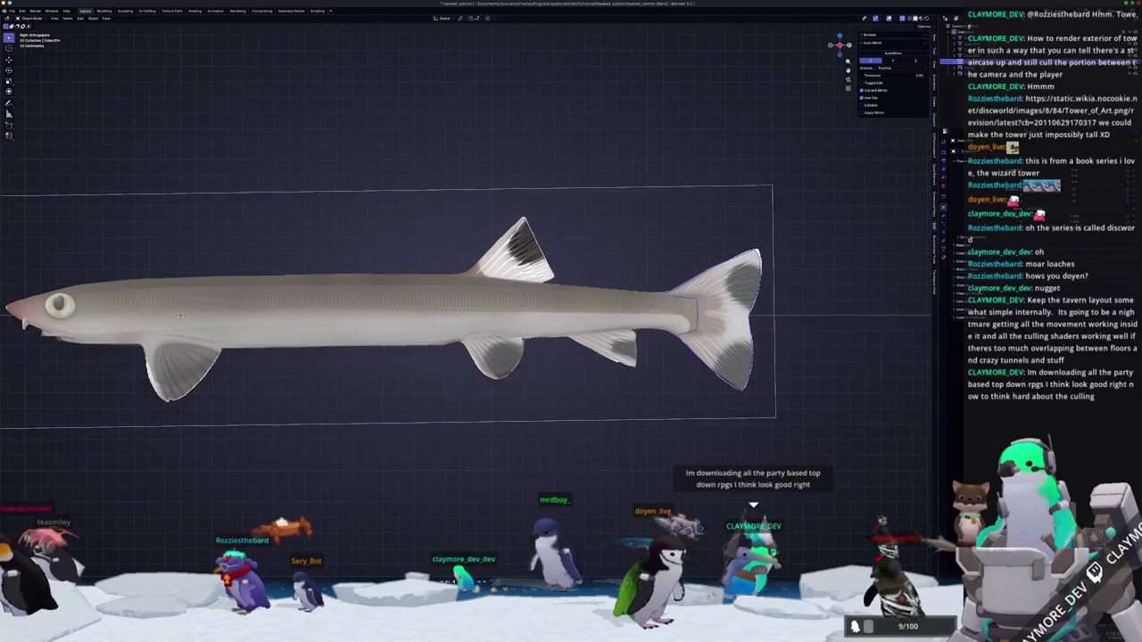
pyautogui.scroll(-2, 630, 364)
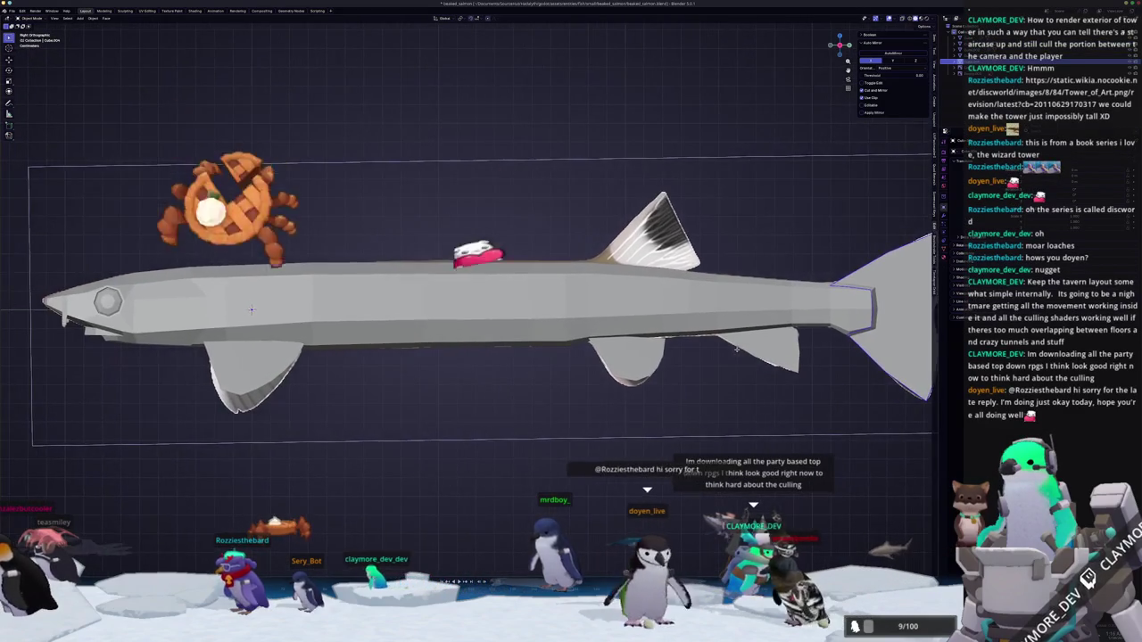
pyautogui.keyDown('shift'); pyautogui.moveTo(616, 356); pyautogui.dragTo(695, 353, button='middle'); pyautogui.keyUp('shift')
pyautogui.scroll(1, 695, 354)
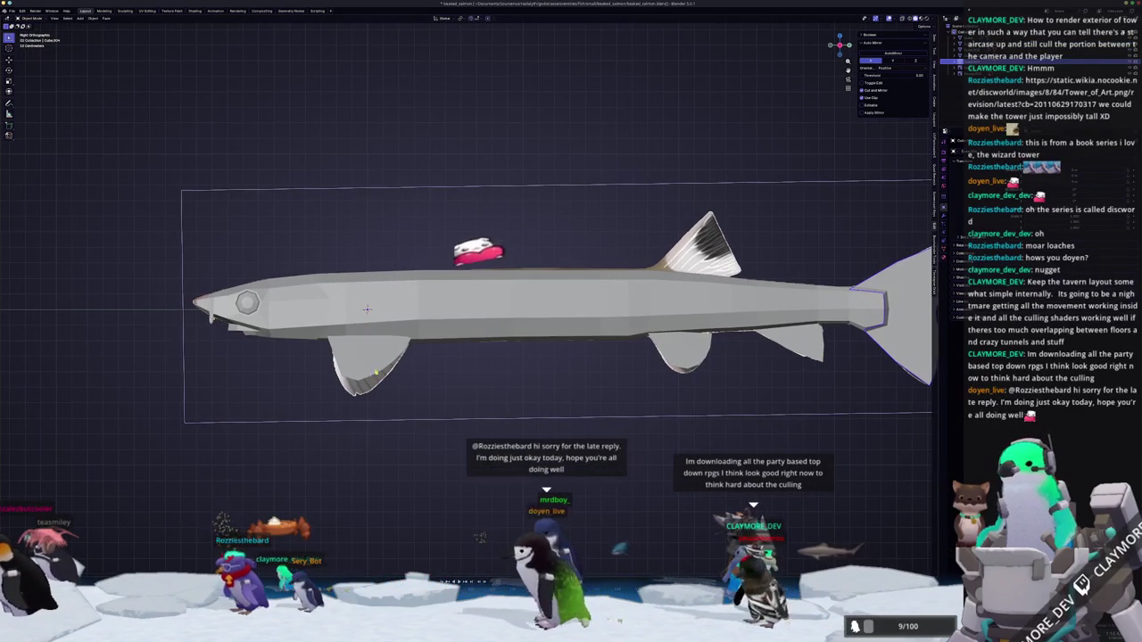
pyautogui.press('Tab')
pyautogui.scroll(1, 347, 312)
pyautogui.keyDown('shift'); pyautogui.moveTo(347, 311); pyautogui.dragTo(84, 358, button='middle'); pyautogui.keyUp('shift')
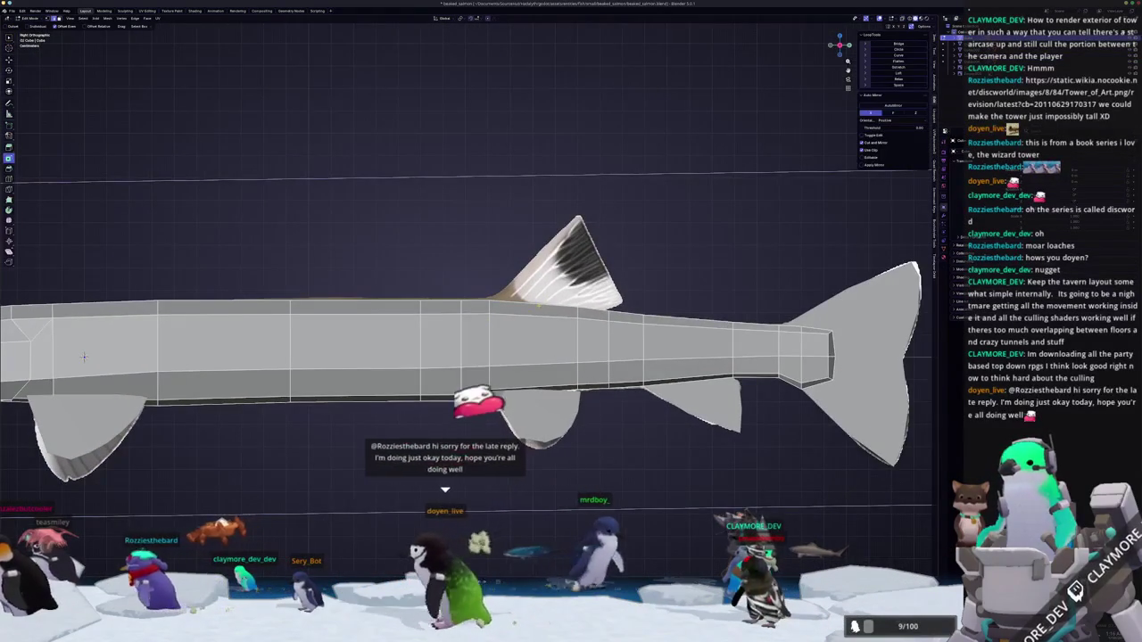
pyautogui.rightClick(532, 304)
pyautogui.press('Escape')
pyautogui.press('Tab')
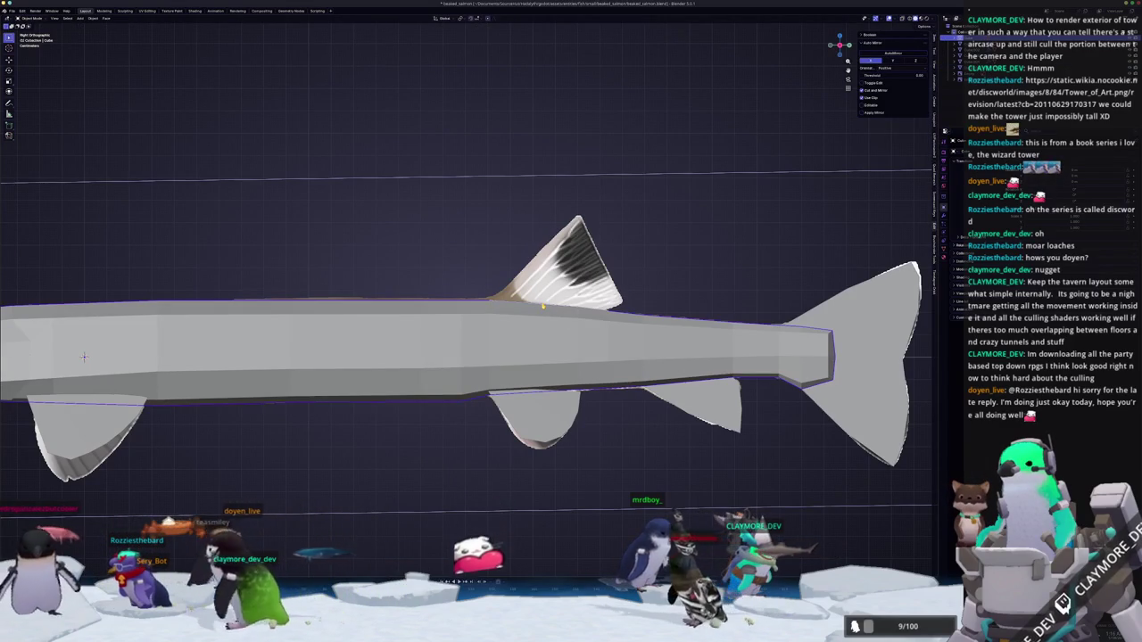
# Extrude the dorsal fin face upward and position its vertices to the reference.
pyautogui.press('Tab')
pyautogui.scroll(2, 558, 304)
pyautogui.press('e')
pyautogui.click(669, 239)
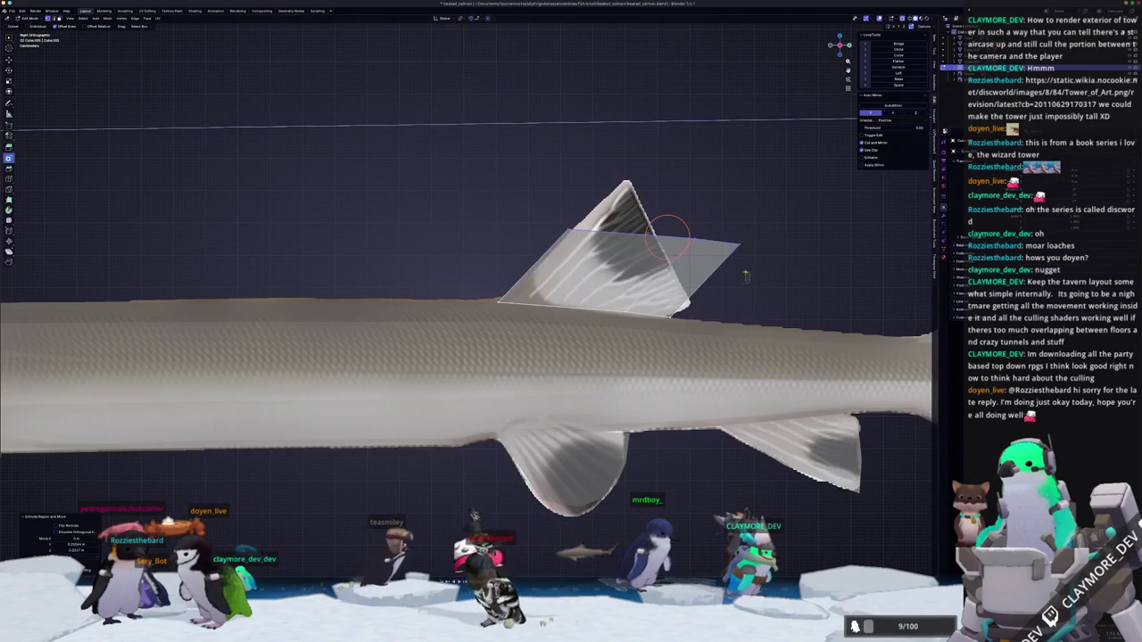
pyautogui.press('g')
pyautogui.click(664, 248)
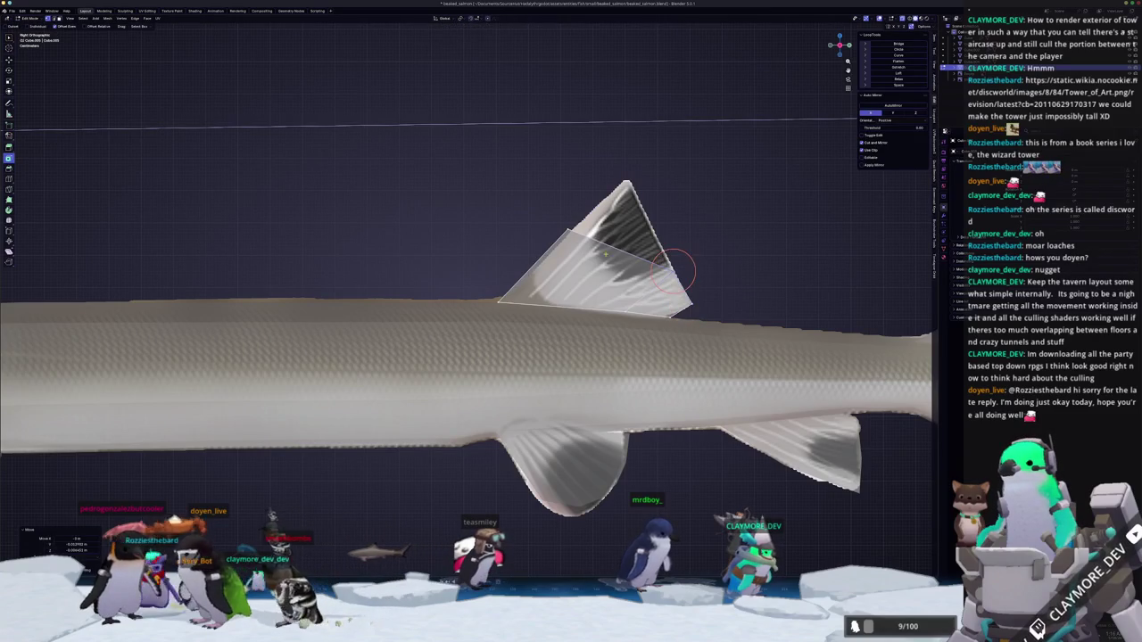
pyautogui.click(608, 152)
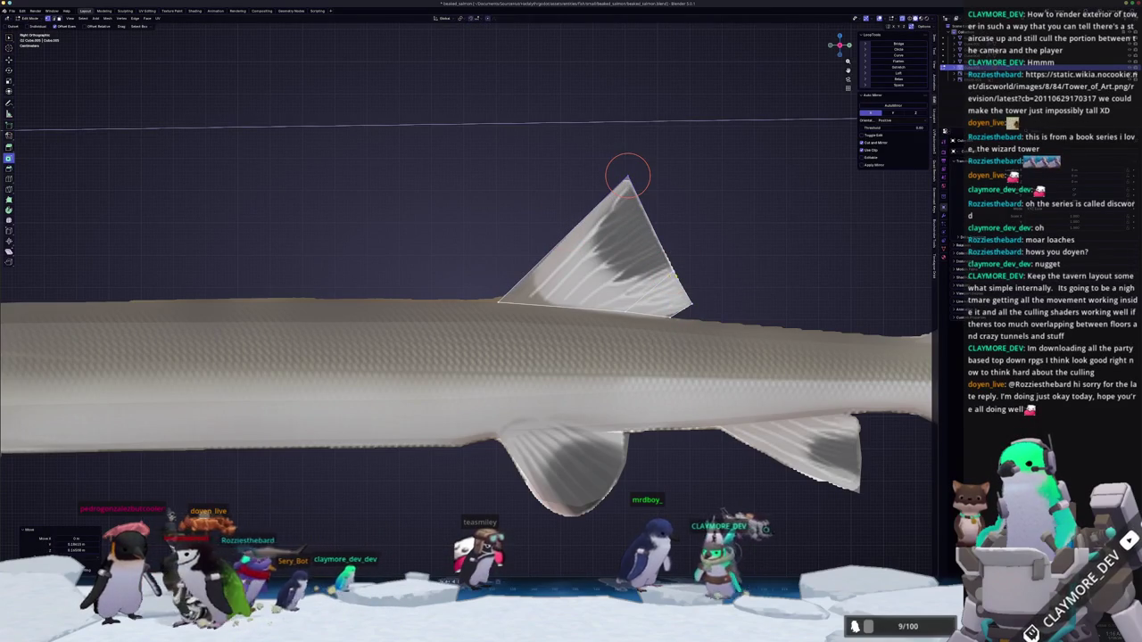
pyautogui.click(668, 264)
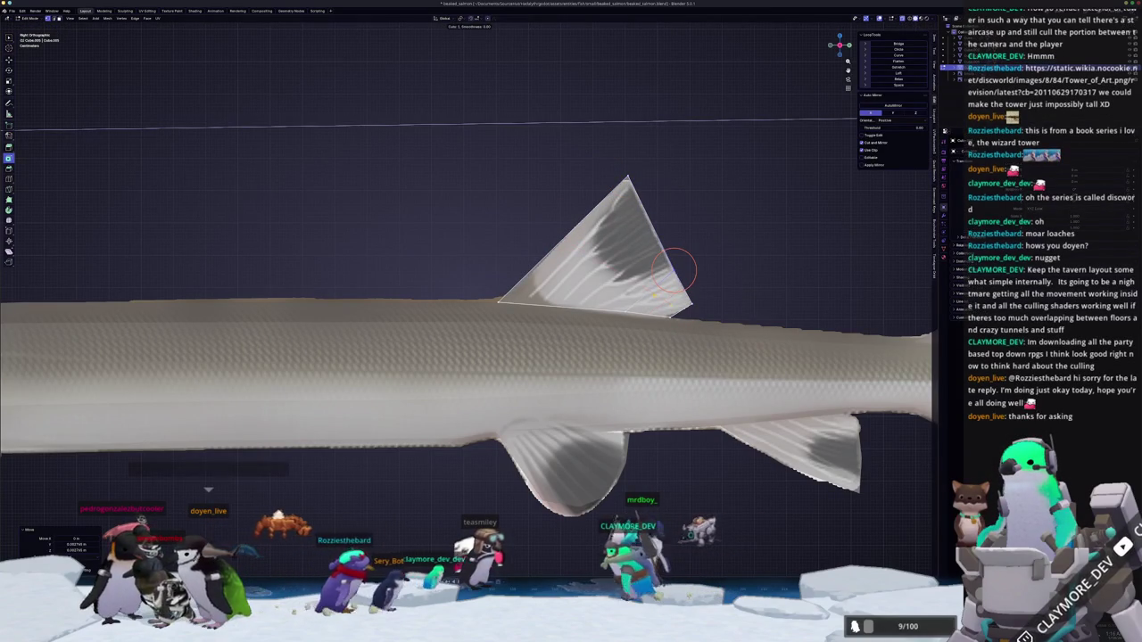
# Add an edge loop across the dorsal fin, slide it and scale the new edge.
pyautogui.moveTo(676, 270); pyautogui.dragTo(630, 282)
pyautogui.scroll(-2, 641, 230)
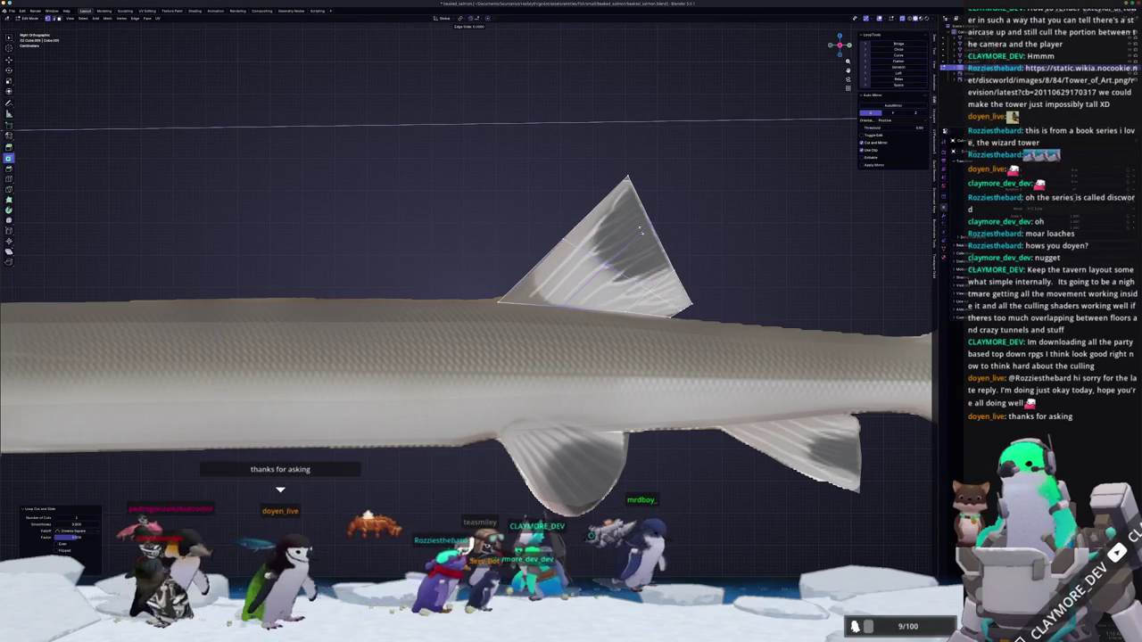
pyautogui.press('Tab')
pyautogui.scroll(-2, 665, 252)
pyautogui.press('Tab')
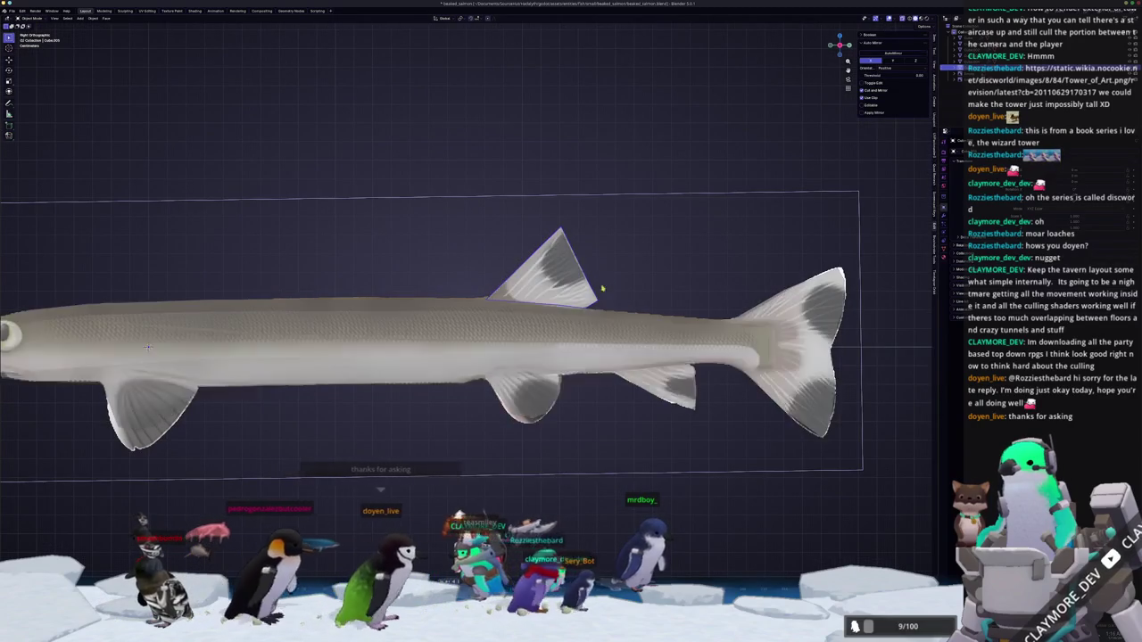
pyautogui.scroll(3, 573, 314)
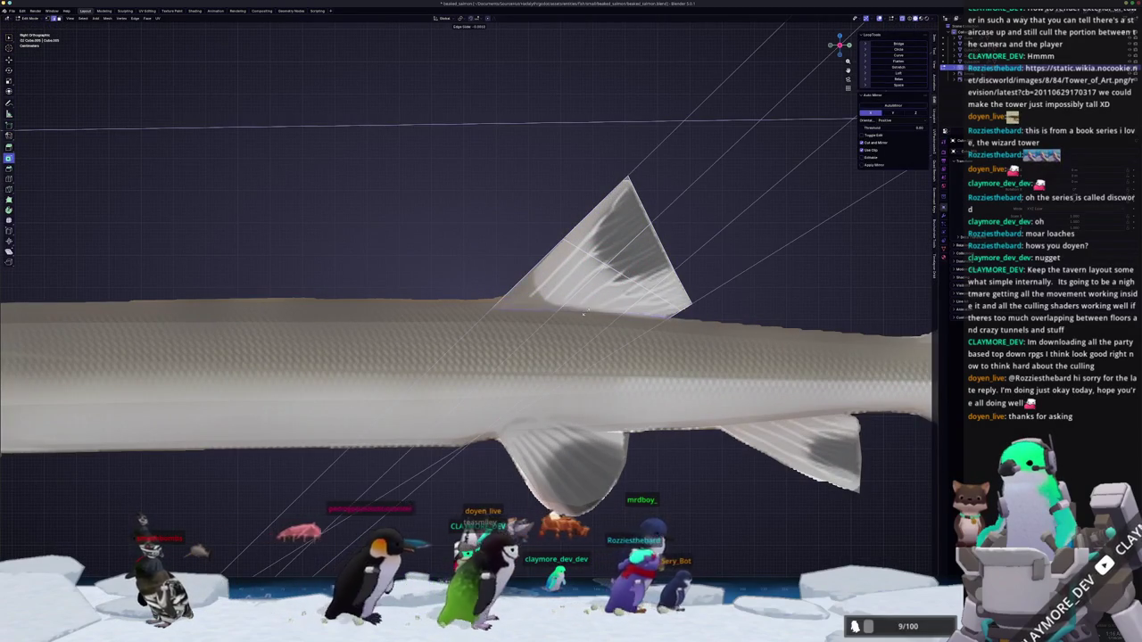
pyautogui.click(583, 314)
pyautogui.press('s')
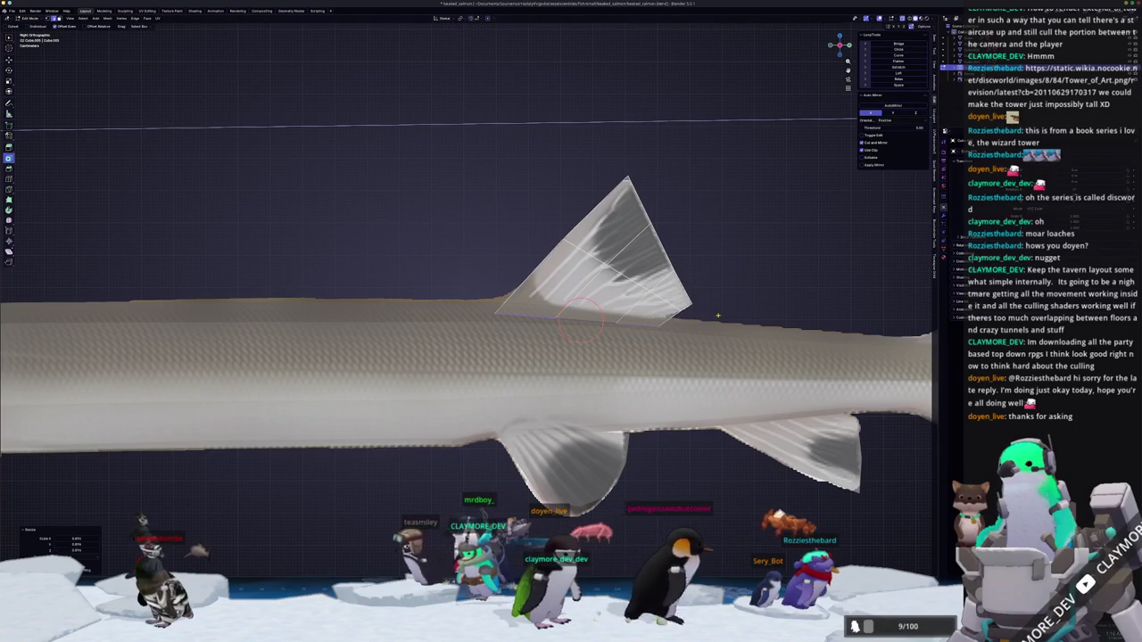
pyautogui.press('Tab')
pyautogui.scroll(-5, 718, 311)
pyautogui.scroll(-3, 625, 339)
# Compare the fish with the reference images, then return to the side view in Edit Mode.
pyautogui.moveTo(624, 339)
pyautogui.mouseDown(button='middle')
pyautogui.moveTo(504, 375)
pyautogui.moveTo(404, 384)
pyautogui.mouseUp(button='middle')
pyautogui.scroll(2, 404, 384)
pyautogui.press('Tab')
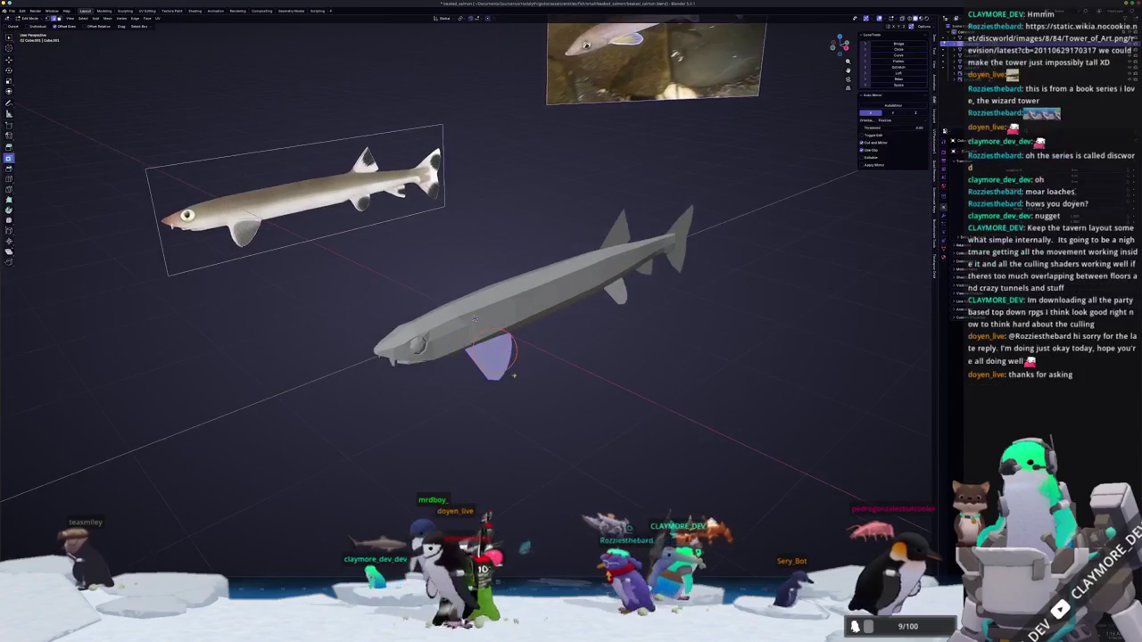
pyautogui.scroll(2, 463, 401)
pyautogui.scroll(3, 540, 419)
pyautogui.press('r')
pyautogui.press('z')
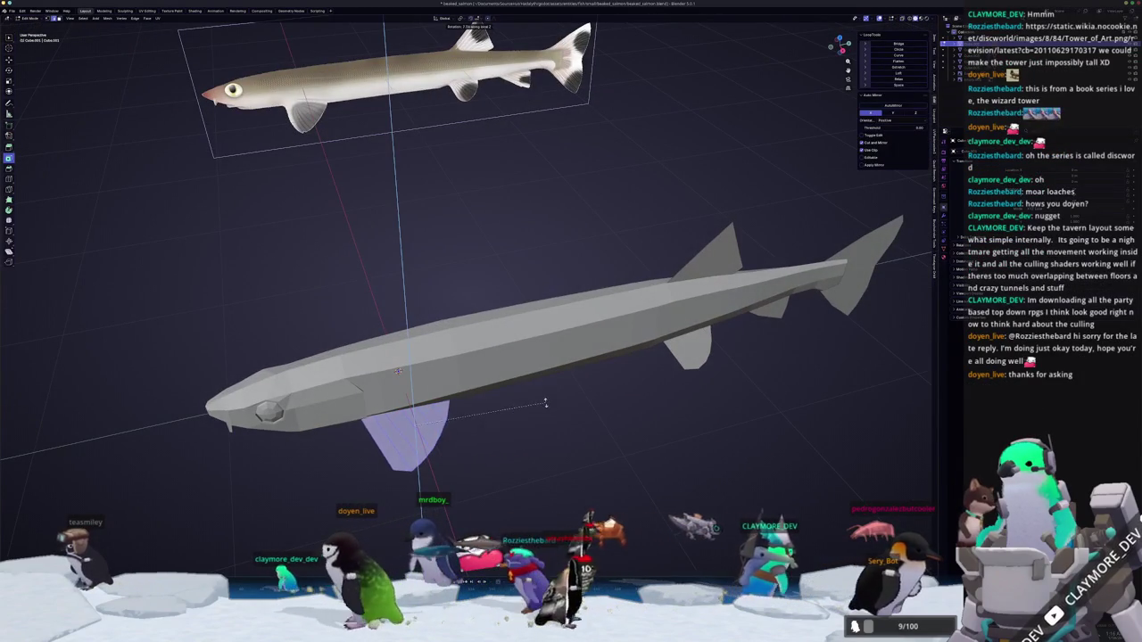
pyautogui.press('Escape')
pyautogui.moveTo(540, 391); pyautogui.dragTo(473, 459, button='middle')
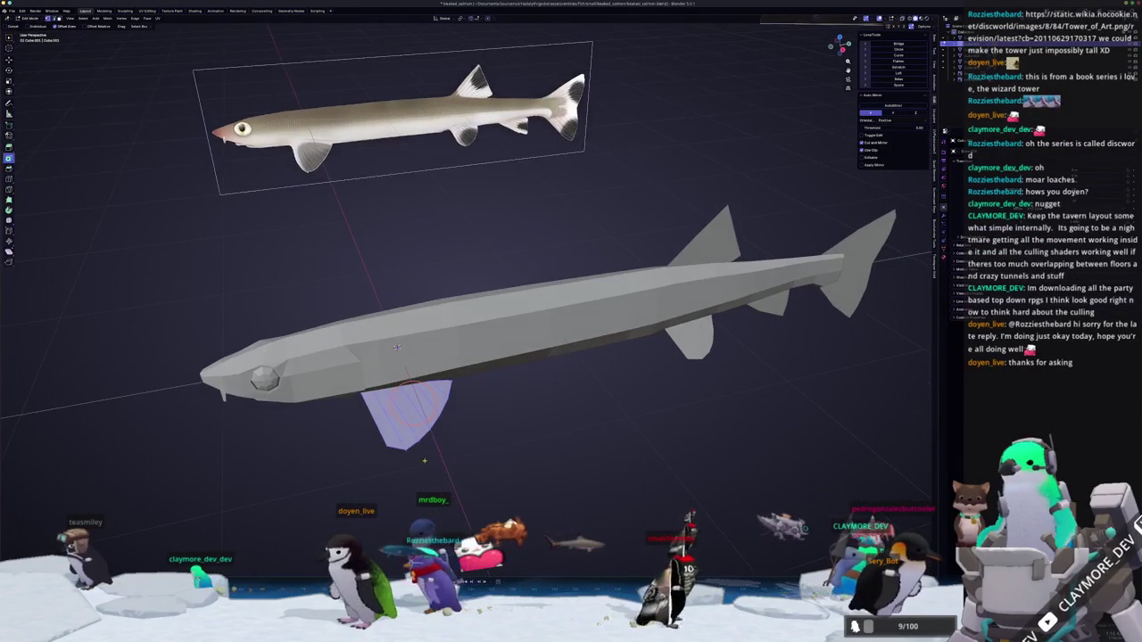
pyautogui.press('KP_3')
# Lower the front lower fin's tip along Z in X-ray view to match the reference fin.
pyautogui.hotkey('alt', 'z')
pyautogui.scroll(2, 455, 437)
pyautogui.scroll(2, 445, 421)
pyautogui.moveTo(381, 375); pyautogui.dragTo(381, 375)
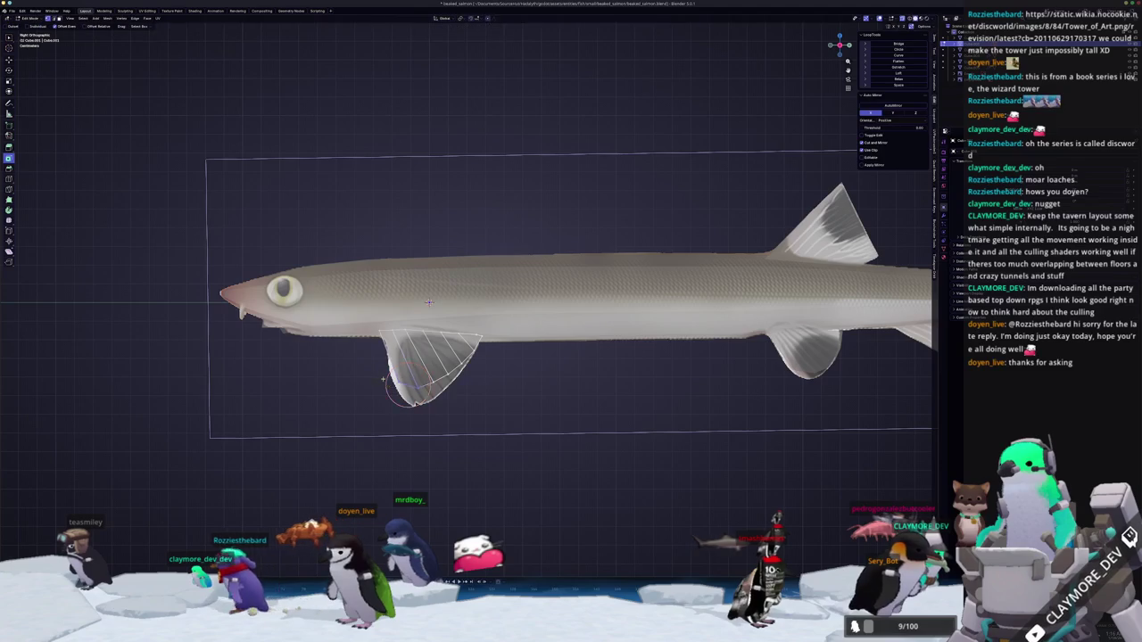
pyautogui.scroll(3, 384, 377)
pyautogui.press('g')
pyautogui.press('z')
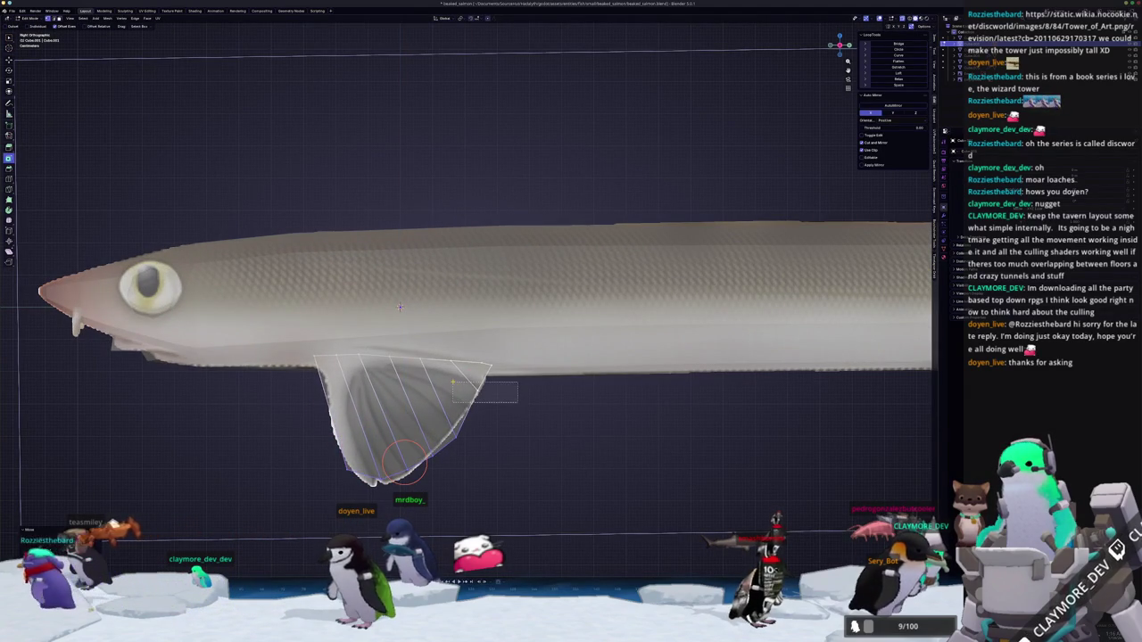
pyautogui.scroll(-4, 400, 307)
pyautogui.hotkey('alt', 'z')
pyautogui.moveTo(456, 393); pyautogui.dragTo(572, 295, button='middle')
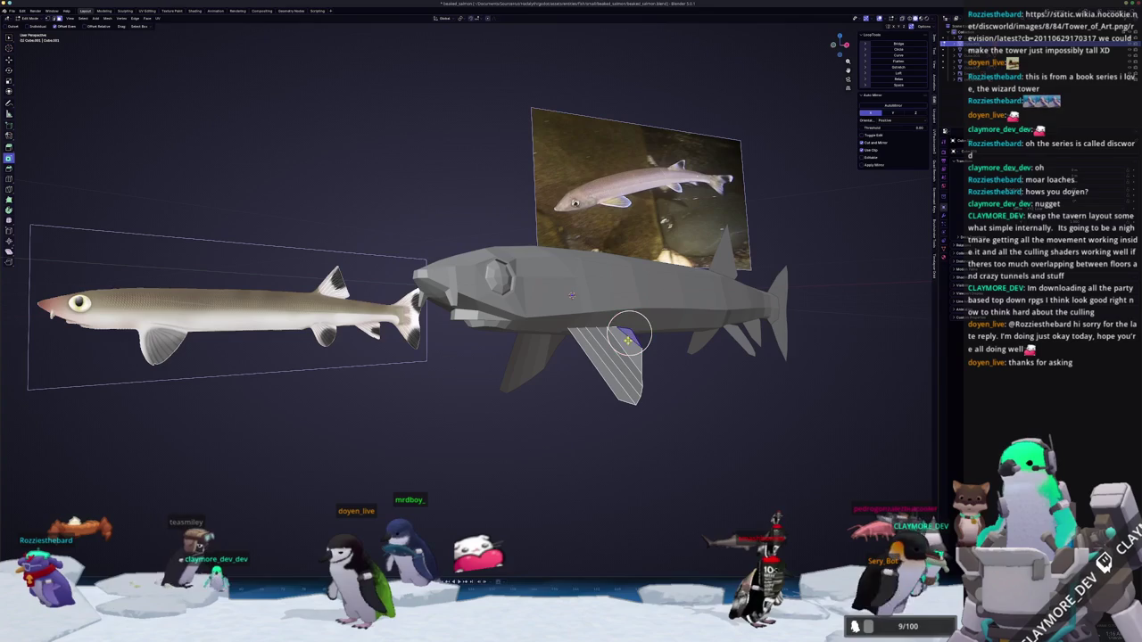
pyautogui.press('Tab')
pyautogui.moveTo(627, 348)
pyautogui.mouseDown(button='middle')
pyautogui.moveTo(547, 379)
pyautogui.moveTo(640, 384)
pyautogui.mouseUp(button='middle')
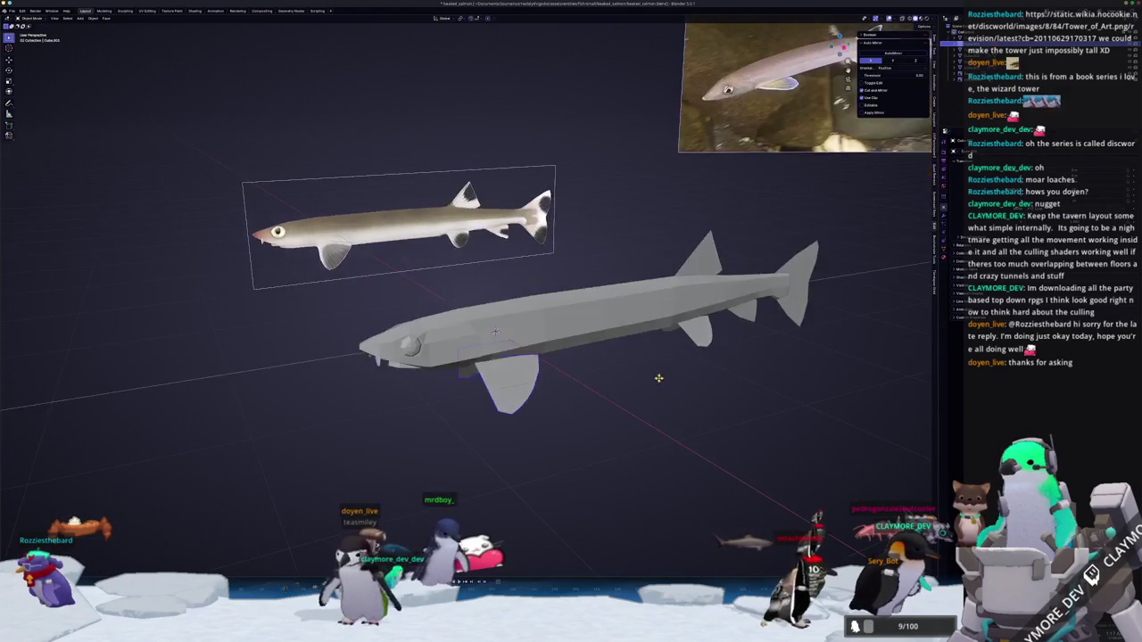
# Apply the tail fin object's location, then frame the fish's tail in side view.
pyautogui.click(796, 284)
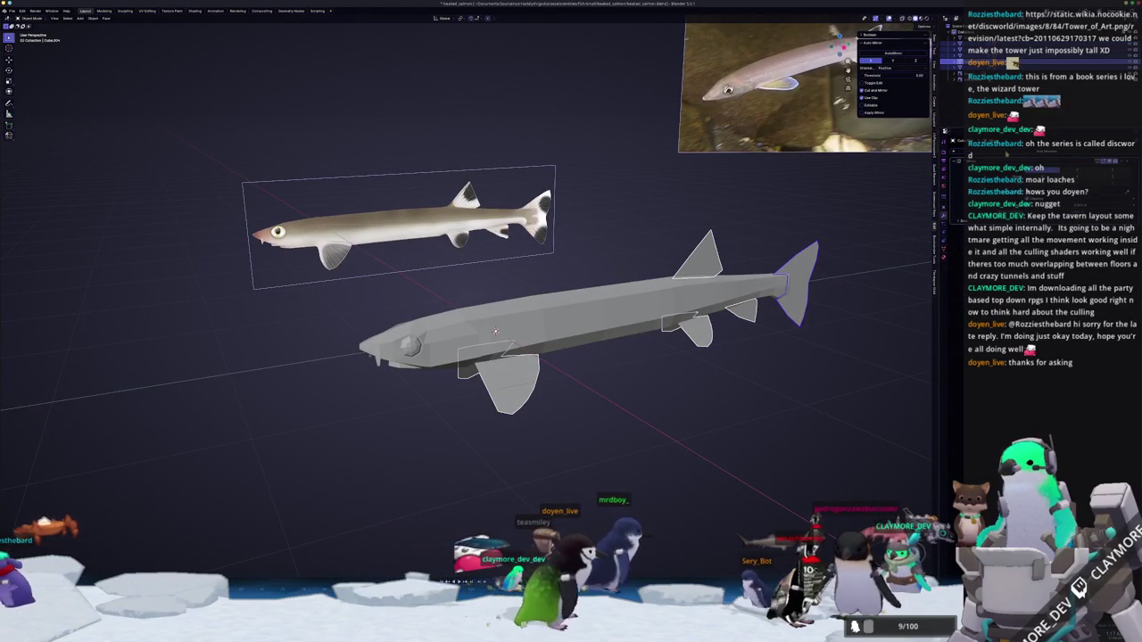
pyautogui.hotkey('ctrl', 'a')
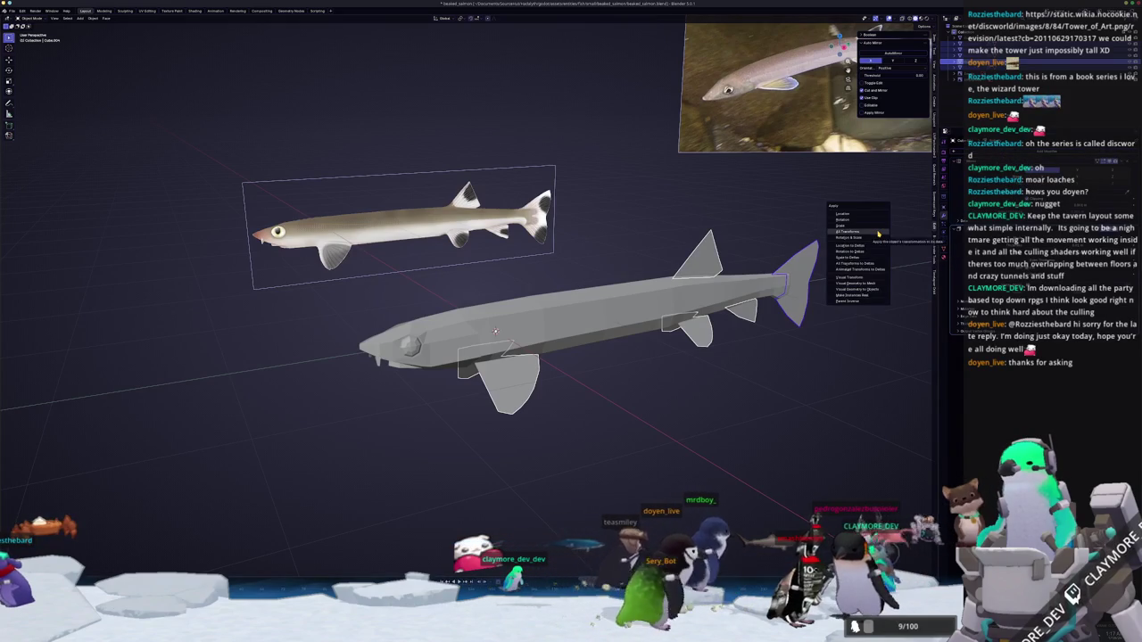
pyautogui.click(852, 211)
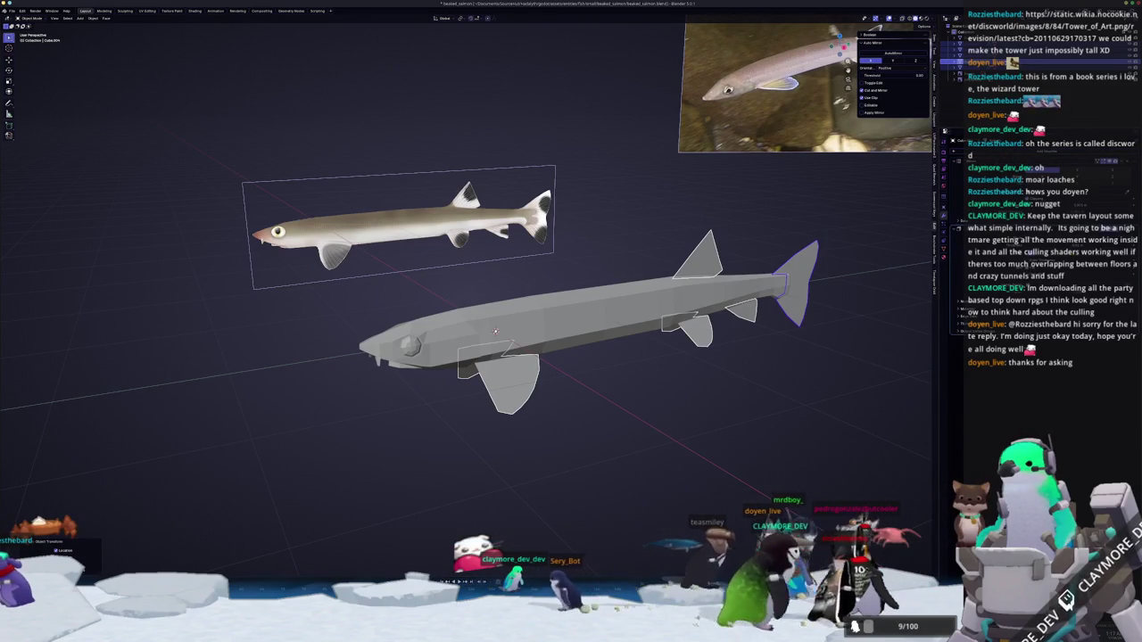
pyautogui.moveTo(789, 342)
pyautogui.mouseDown(button='middle')
pyautogui.moveTo(573, 368)
pyautogui.moveTo(535, 424)
pyautogui.mouseUp(button='middle')
pyautogui.scroll(5, 624, 361)
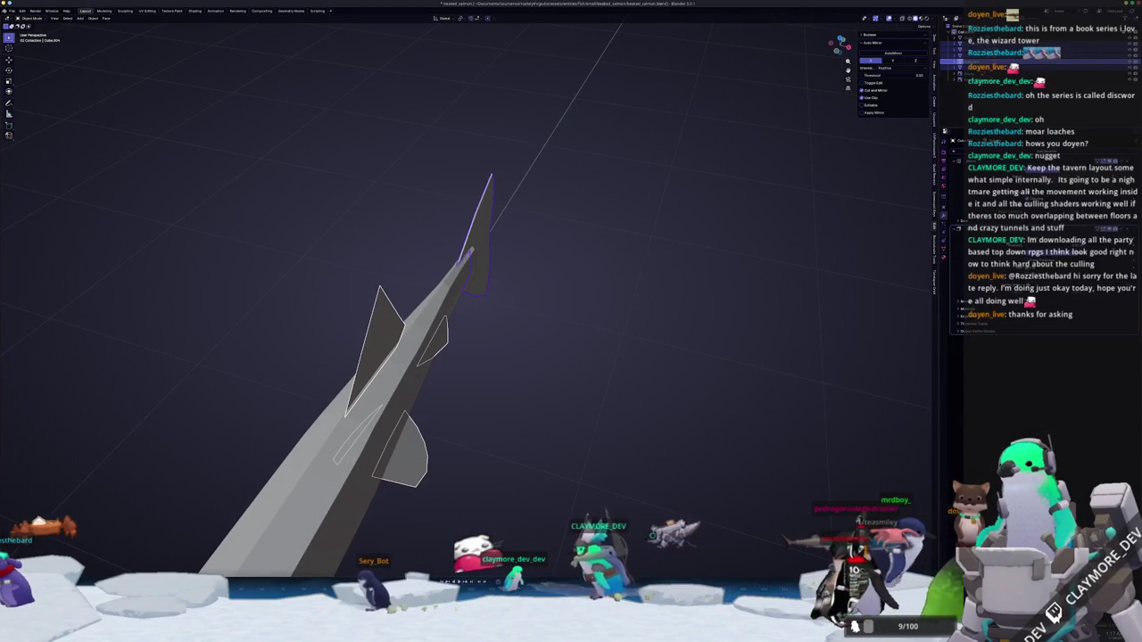
pyautogui.press('KP_3')
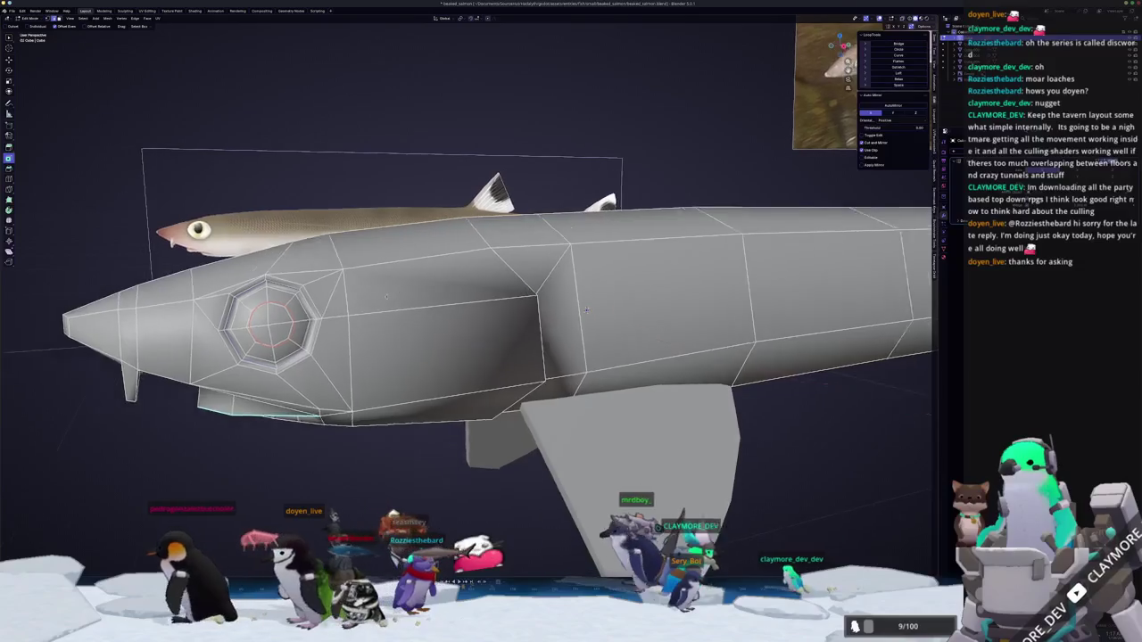
pyautogui.scroll(-3, 698, 302)
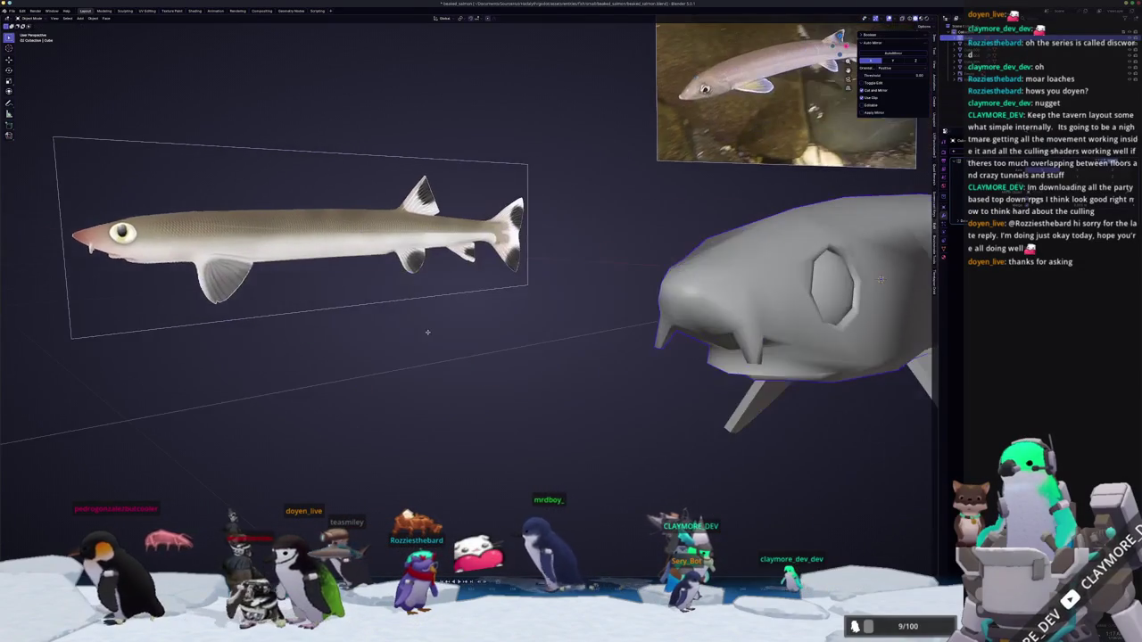
# Inspect the head mesh in Edit Mode from several close angles.
pyautogui.press('Tab')
pyautogui.moveTo(698, 301); pyautogui.dragTo(651, 319, button='middle')
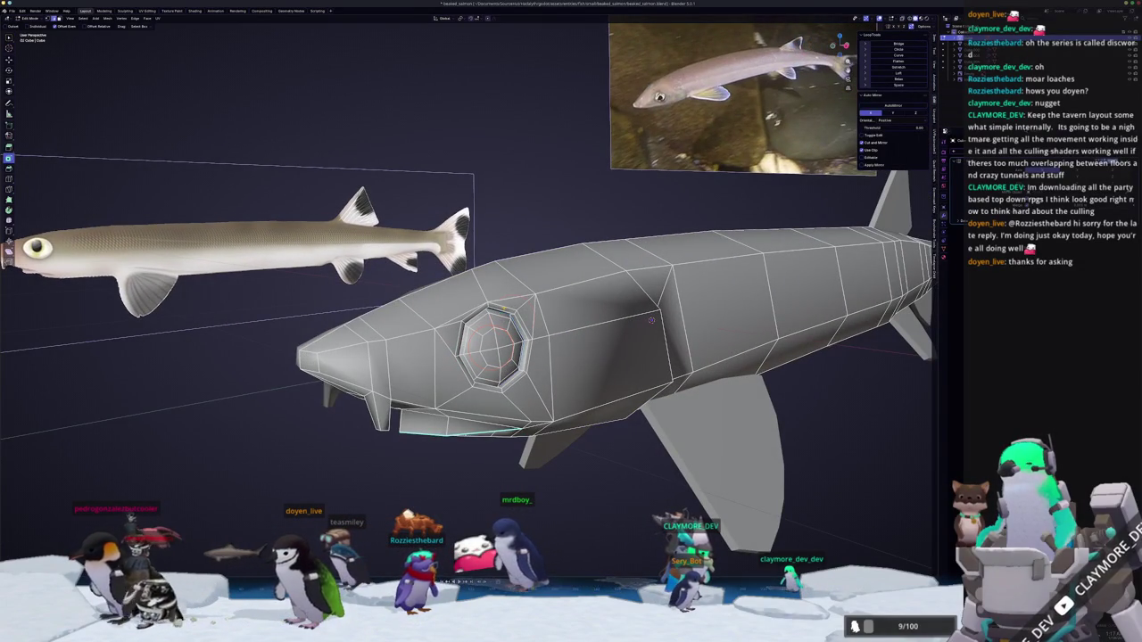
pyautogui.press('Tab')
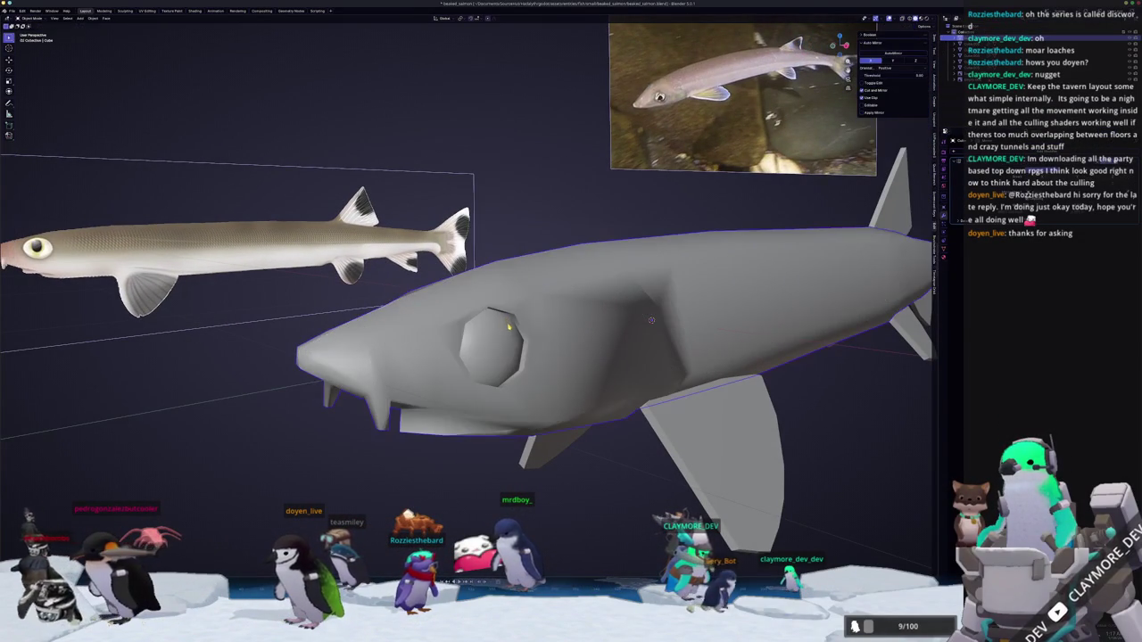
pyautogui.moveTo(651, 319); pyautogui.dragTo(599, 312, button='middle')
pyautogui.press('Tab')
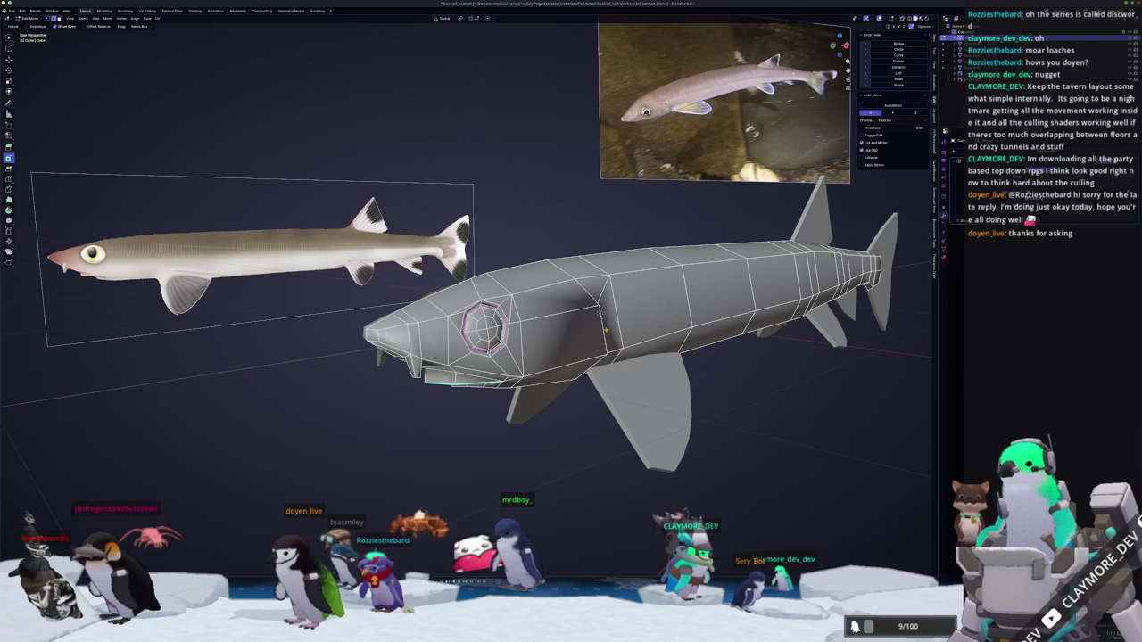
pyautogui.scroll(5, 588, 330)
pyautogui.scroll(-3, 588, 330)
pyautogui.moveTo(587, 331)
pyautogui.mouseDown(button='middle')
pyautogui.moveTo(642, 273)
pyautogui.moveTo(633, 311)
pyautogui.moveTo(636, 289)
pyautogui.moveTo(499, 293)
pyautogui.moveTo(502, 352)
pyautogui.moveTo(497, 339)
pyautogui.mouseUp(button='middle')
pyautogui.press('Tab')
pyautogui.press('Tab')
# Select the mouth edge loops and move them vertically along Z.
pyautogui.rightClick(392, 261)
pyautogui.click(393, 261)
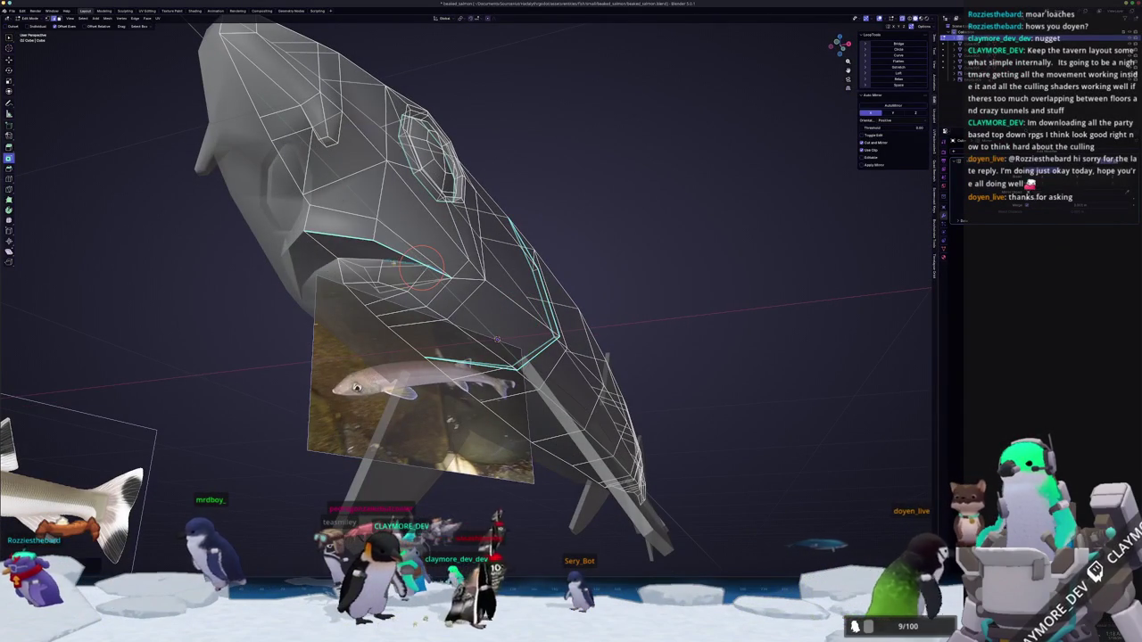
pyautogui.press('Tab')
pyautogui.moveTo(497, 339)
pyautogui.mouseDown(button='middle')
pyautogui.moveTo(505, 316)
pyautogui.moveTo(505, 351)
pyautogui.mouseUp(button='middle')
pyautogui.press('Tab')
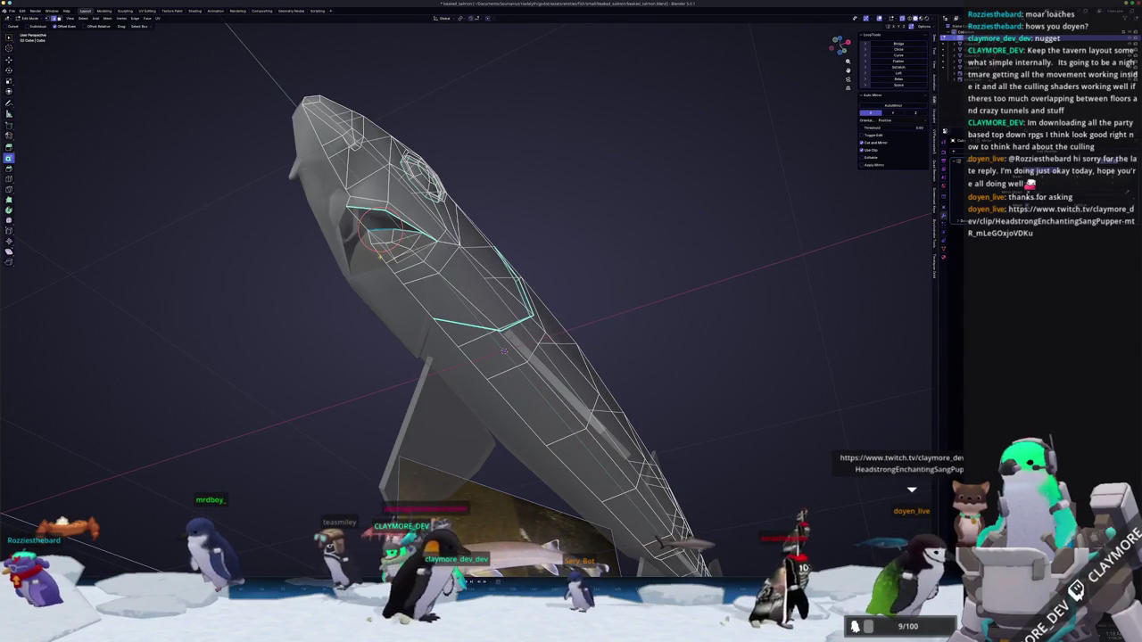
pyautogui.moveTo(504, 351)
pyautogui.mouseDown(button='middle')
pyautogui.moveTo(562, 312)
pyautogui.moveTo(160, 306)
pyautogui.mouseUp(button='middle')
pyautogui.scroll(2, 160, 306)
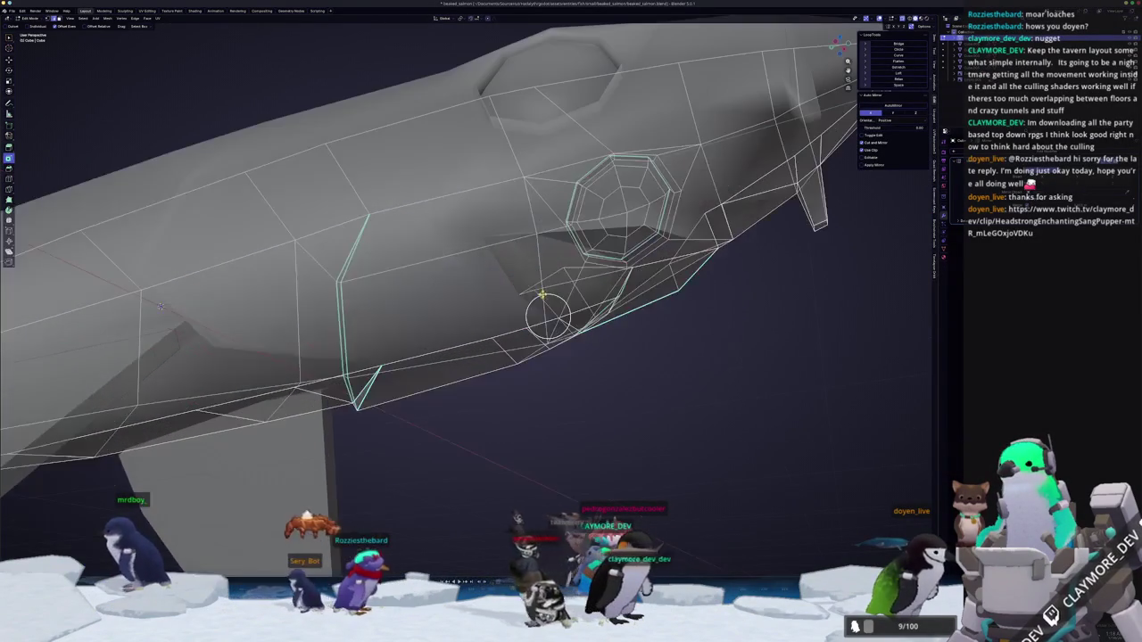
pyautogui.moveTo(571, 282); pyautogui.dragTo(580, 302, button='middle')
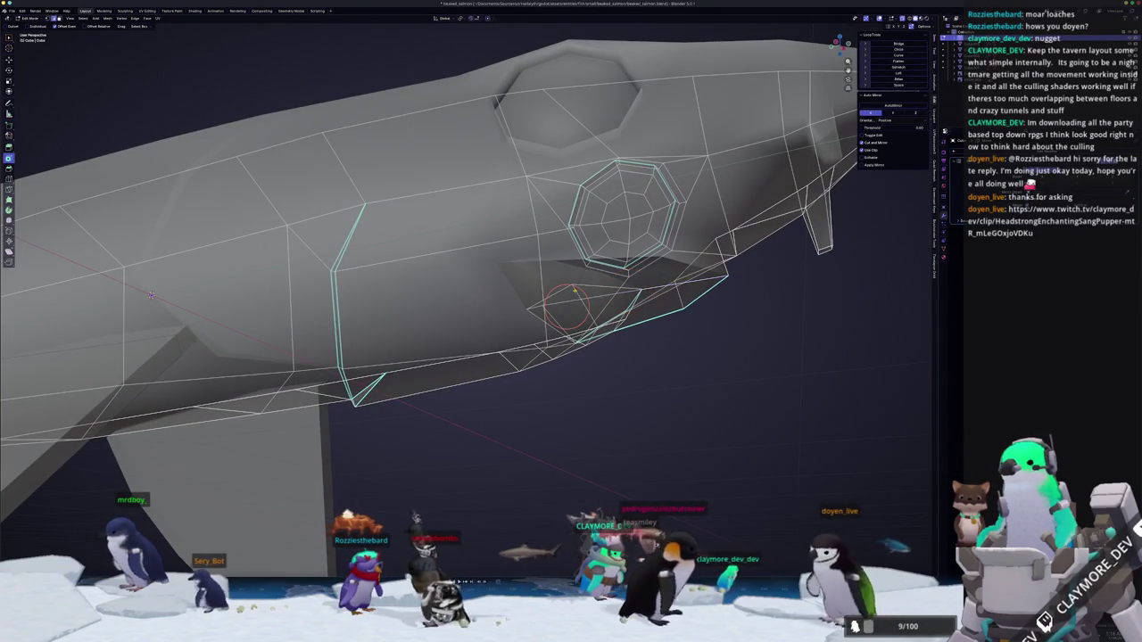
pyautogui.press('g')
pyautogui.press('z')
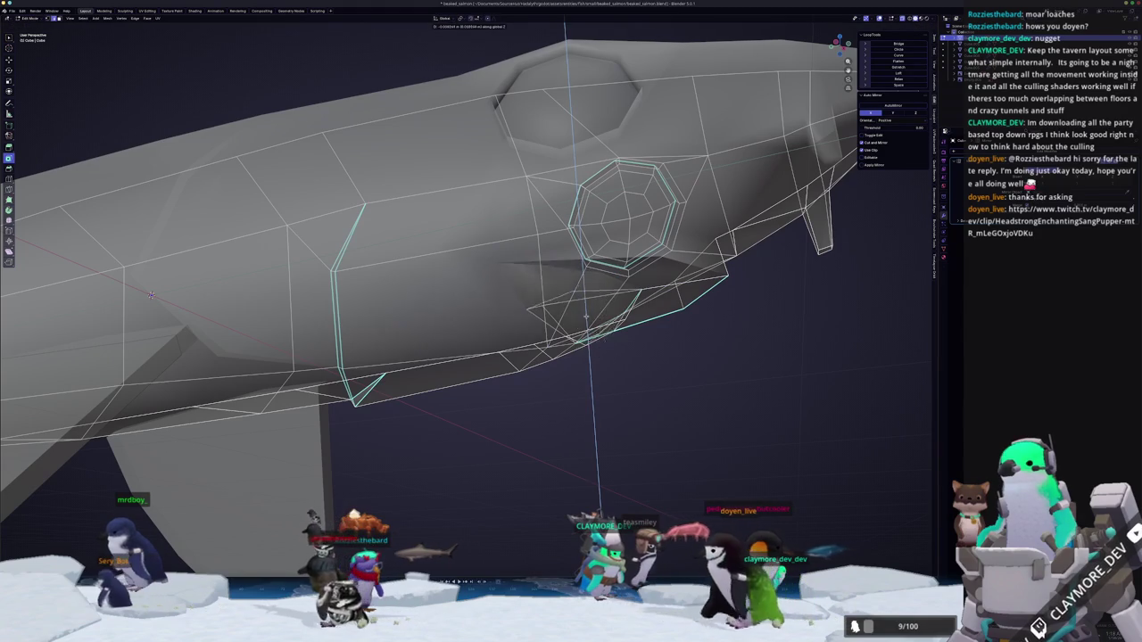
pyautogui.click(564, 340)
# Try dissolving edges near the eye, undo it, and check the head with X-ray toggled.
pyautogui.hotkey('alt', 'z')
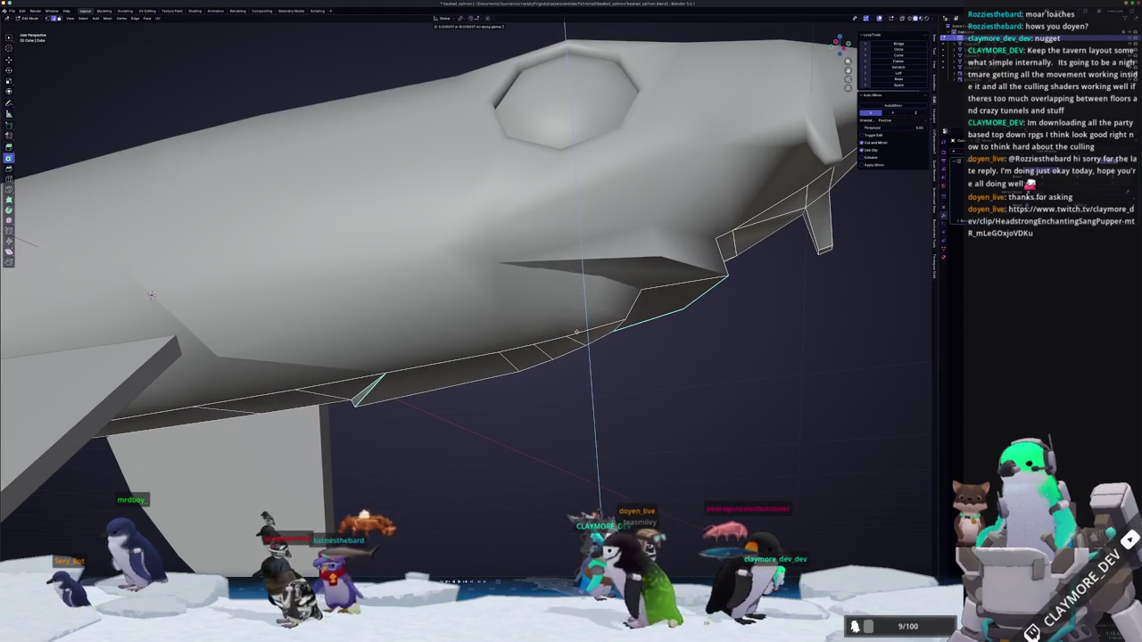
pyautogui.hotkey('alt', 'z')
pyautogui.moveTo(576, 332); pyautogui.dragTo(510, 316, button='middle')
pyautogui.click(551, 327)
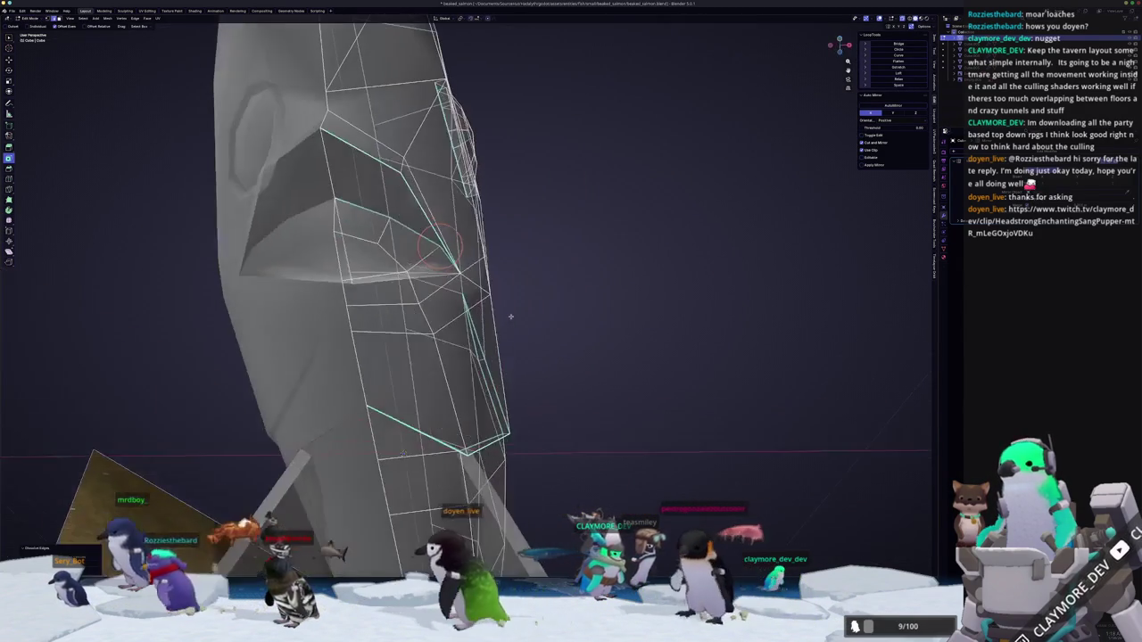
pyautogui.hotkey('ctrl', 'z')
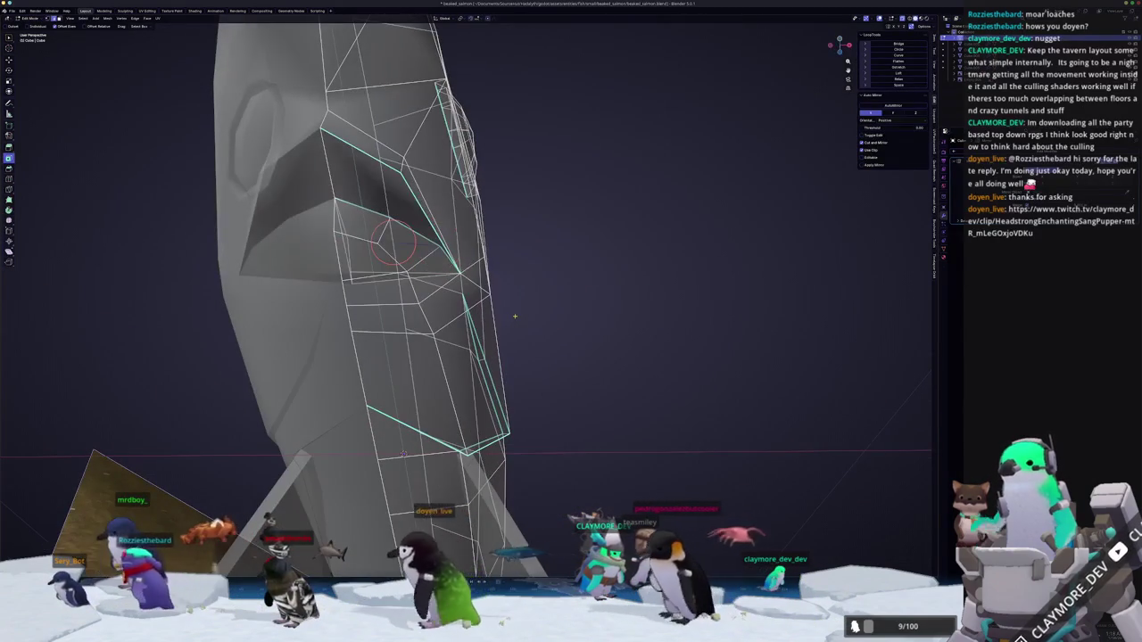
pyautogui.moveTo(404, 455); pyautogui.dragTo(426, 387, button='middle')
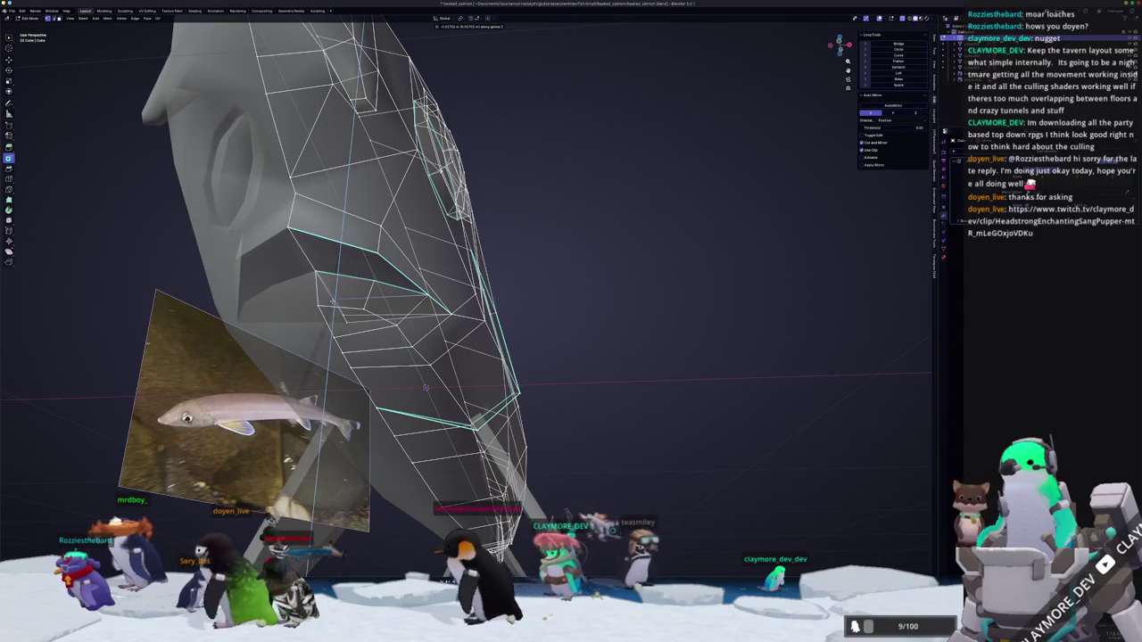
pyautogui.moveTo(426, 387); pyautogui.dragTo(464, 372, button='middle')
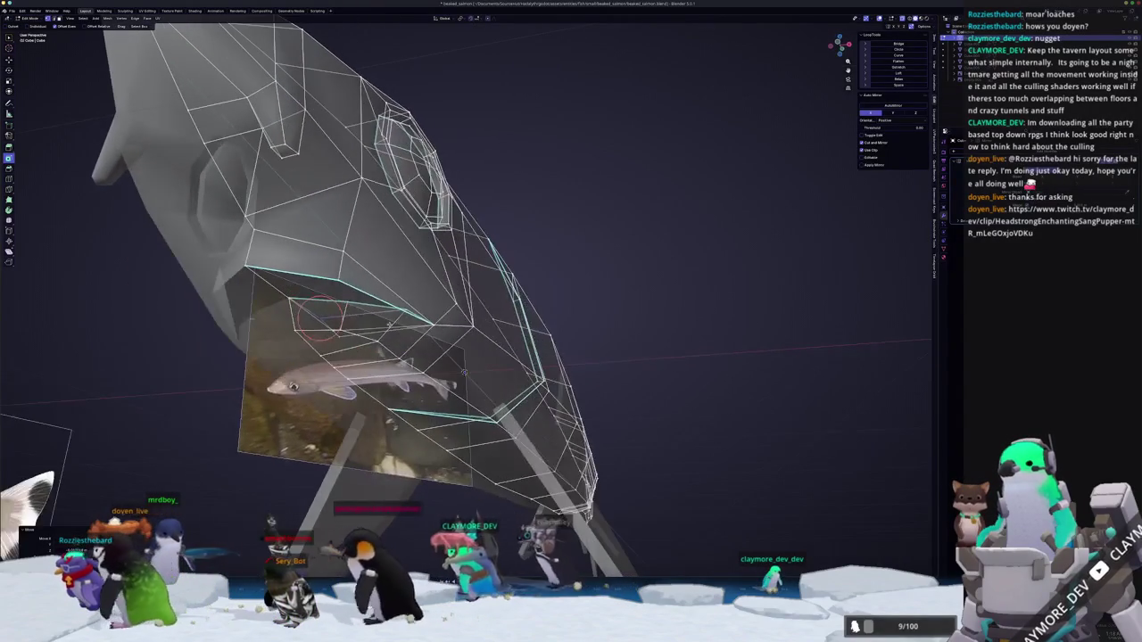
pyautogui.hotkey('alt', 'z')
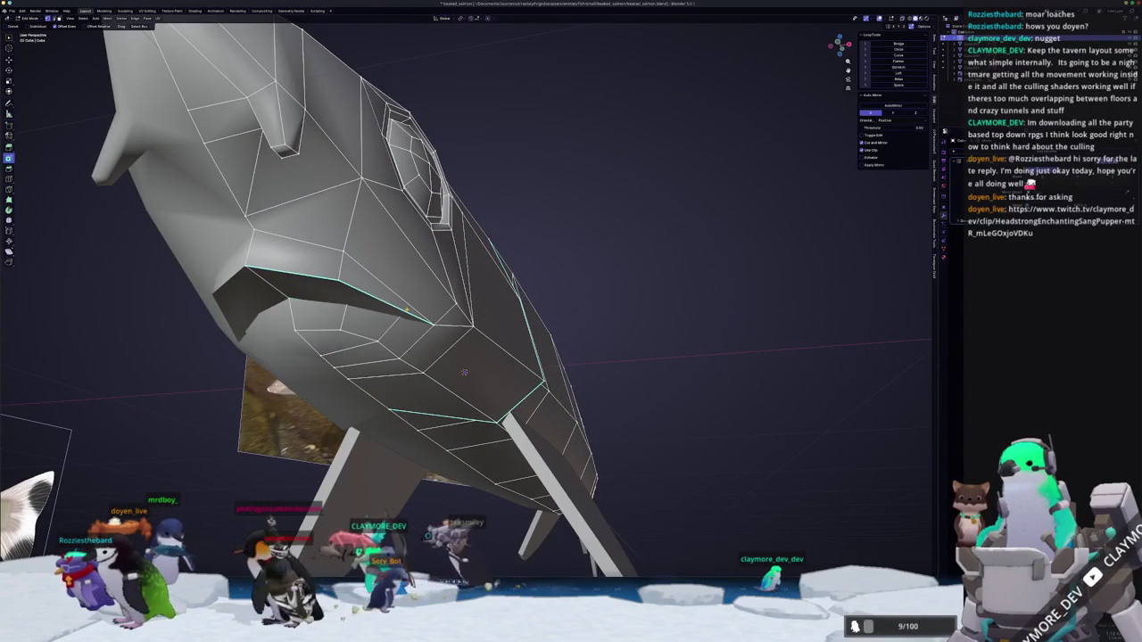
pyautogui.moveTo(425, 348)
pyautogui.mouseDown(button='middle')
pyautogui.moveTo(406, 330)
pyautogui.moveTo(419, 321)
pyautogui.moveTo(390, 316)
pyautogui.moveTo(408, 330)
pyautogui.moveTo(404, 348)
pyautogui.moveTo(419, 349)
pyautogui.mouseUp(button='middle')
pyautogui.hotkey('alt', 'z')
pyautogui.click(387, 308)
pyautogui.press('Tab')
# Return to solid display and zoom around the fish and reference photo.
pyautogui.hotkey('alt', 'z')
pyautogui.scroll(2, 420, 349)
pyautogui.scroll(2, 406, 348)
pyautogui.scroll(2, 397, 348)
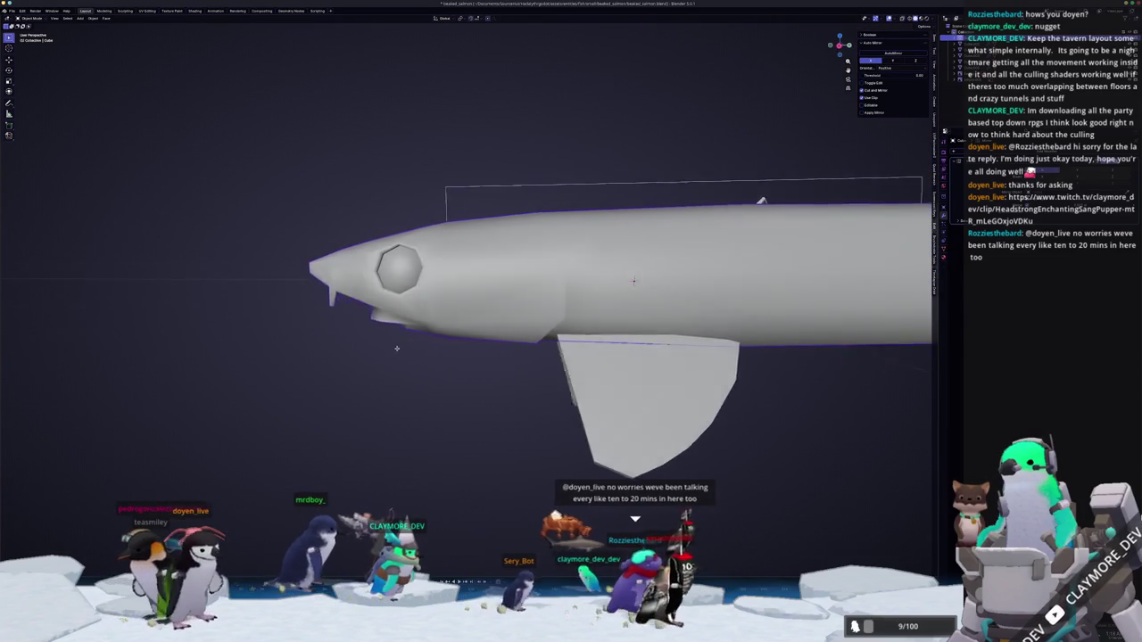
pyautogui.scroll(-2, 397, 348)
pyautogui.scroll(-2, 411, 348)
pyautogui.scroll(-2, 429, 349)
pyautogui.scroll(-2, 426, 349)
pyautogui.scroll(2, 420, 349)
pyautogui.scroll(2, 412, 348)
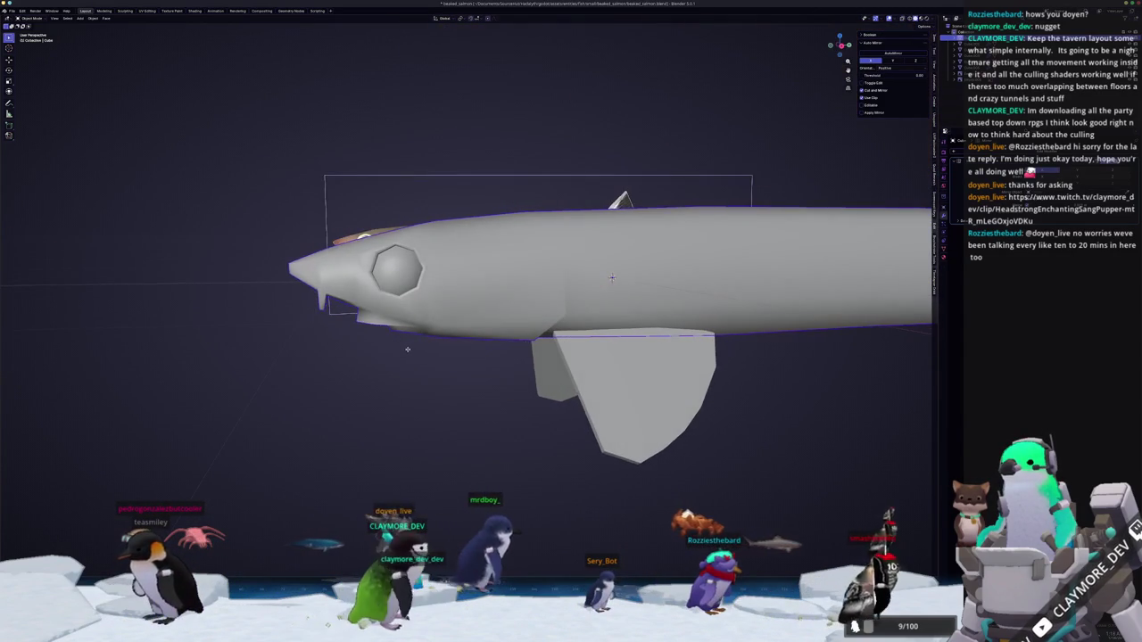
pyautogui.scroll(-2, 407, 349)
pyautogui.scroll(-2, 419, 357)
pyautogui.scroll(-2, 431, 368)
pyautogui.moveTo(431, 368); pyautogui.dragTo(662, 433, button='middle')
# Box-select the fish and apply all its transforms.
pyautogui.moveTo(662, 434); pyautogui.dragTo(334, 294)
pyautogui.moveTo(333, 295); pyautogui.dragTo(362, 232, button='middle')
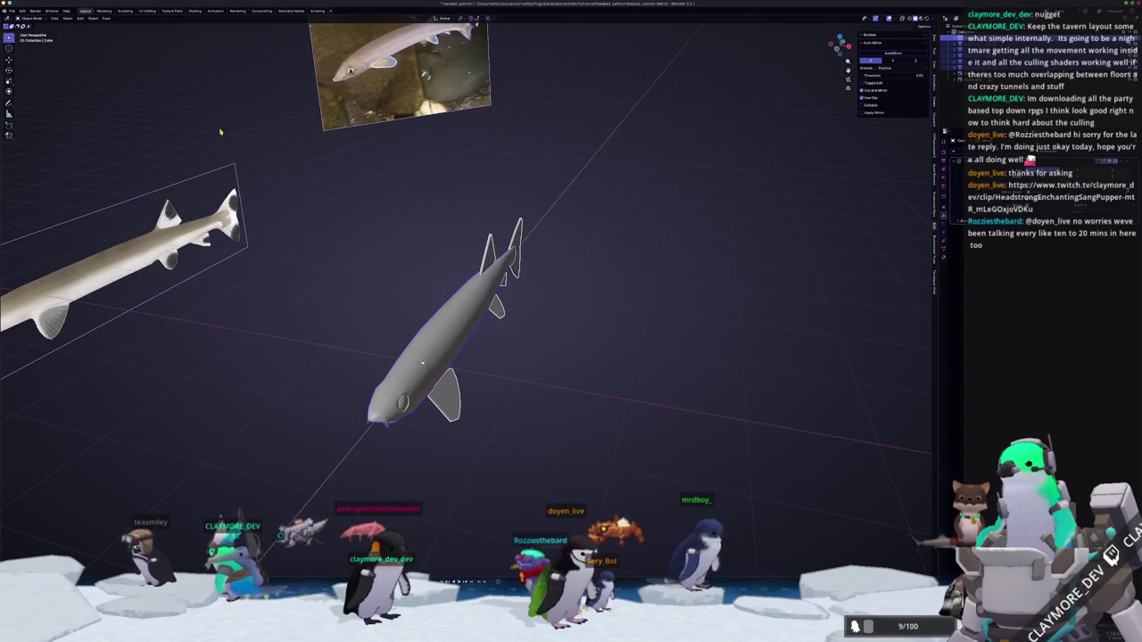
pyautogui.rightClick(307, 193)
pyautogui.press('Escape')
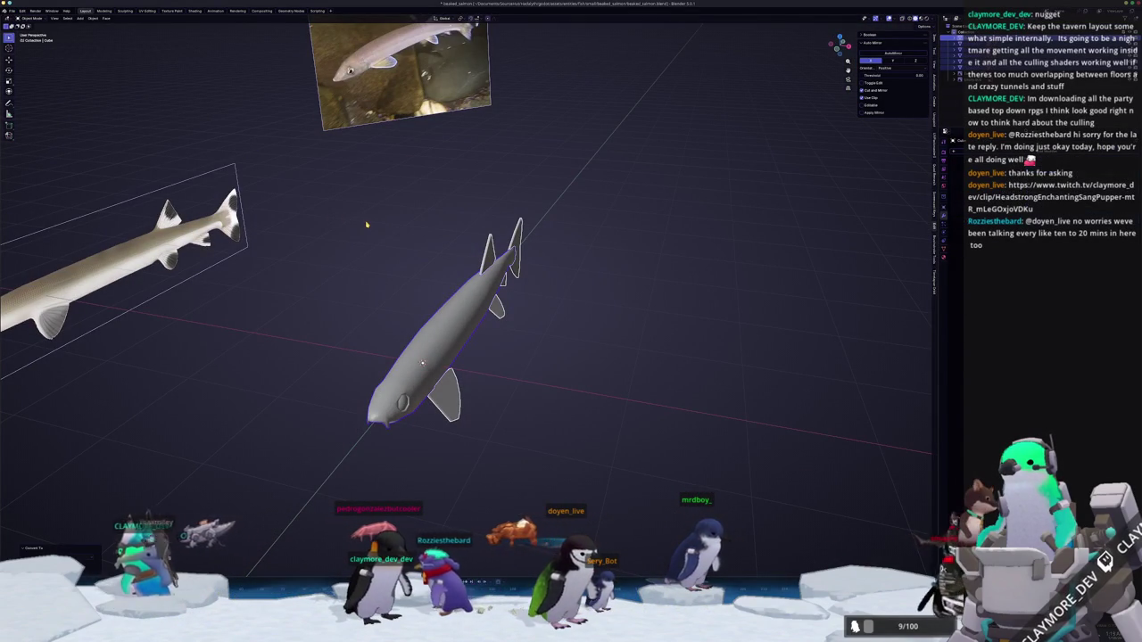
pyautogui.hotkey('ctrl', 'a')
pyautogui.click(367, 223)
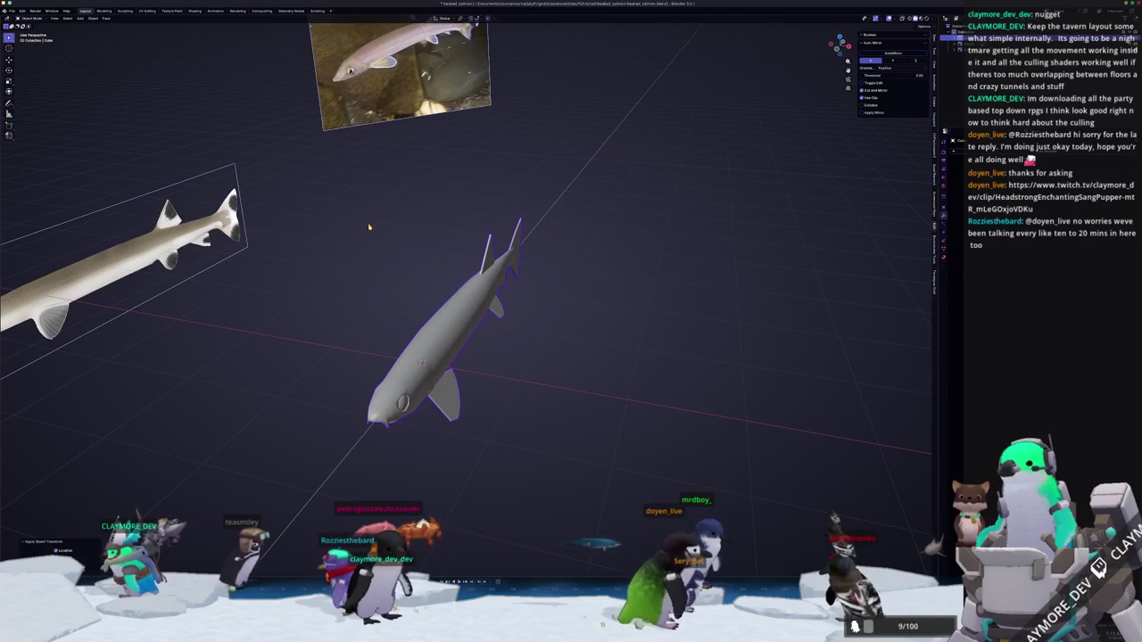
# Scale the fish down to about 0.44 in top view and apply the scale.
pyautogui.press('KP_7')
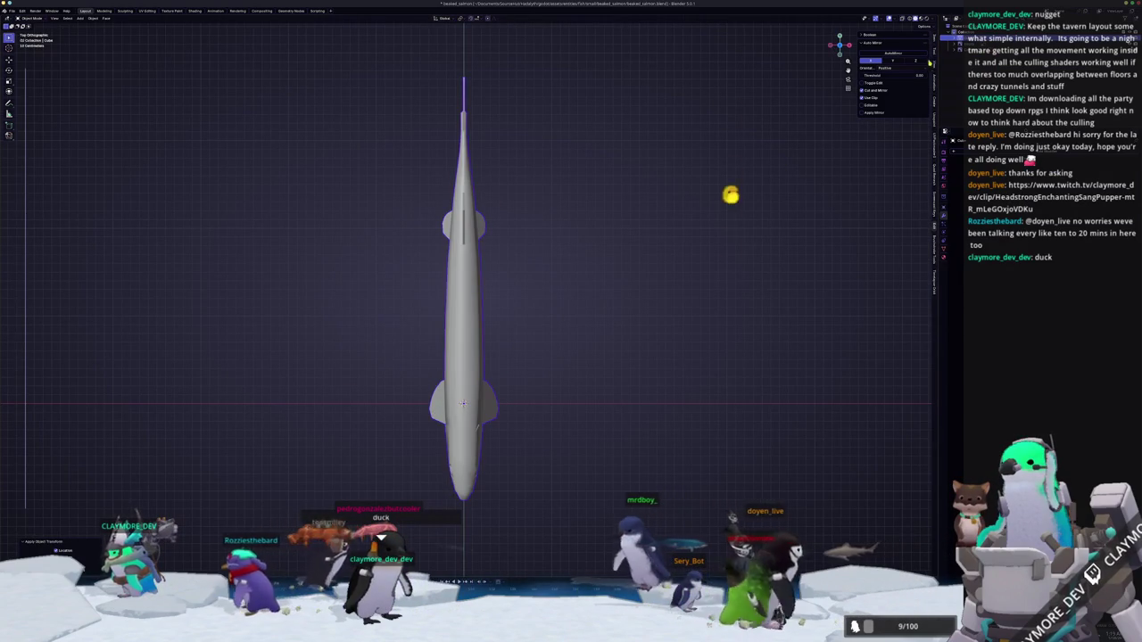
pyautogui.press('s')
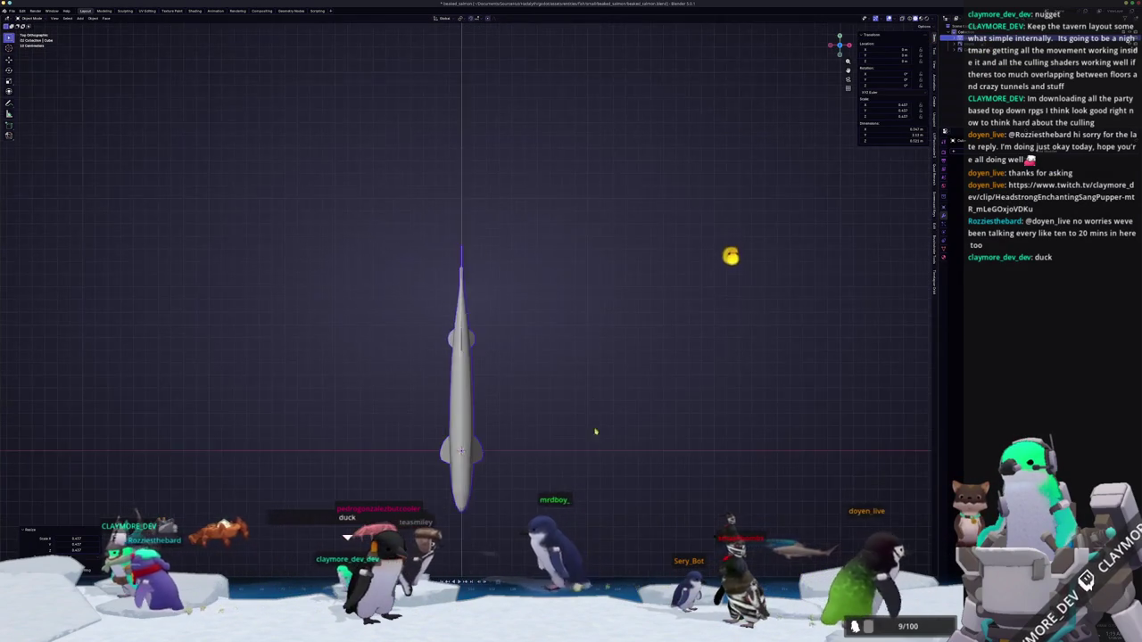
pyautogui.keyDown('shift'); pyautogui.moveTo(658, 371); pyautogui.dragTo(688, 242, button='middle'); pyautogui.keyUp('shift')
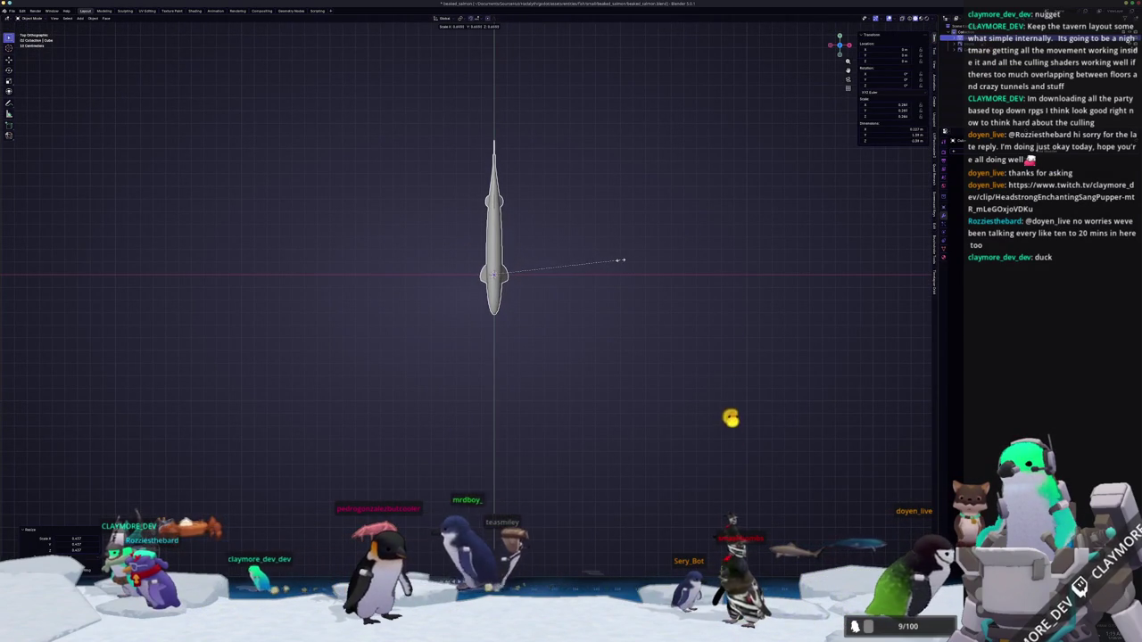
pyautogui.click(631, 259)
pyautogui.hotkey('ctrl', 'a')
pyautogui.click(619, 278)
pyautogui.moveTo(619, 278)
pyautogui.mouseDown(button='middle')
pyautogui.moveTo(544, 464)
pyautogui.moveTo(490, 259)
pyautogui.moveTo(500, 223)
pyautogui.moveTo(446, 348)
pyautogui.moveTo(485, 195)
pyautogui.moveTo(486, 276)
pyautogui.moveTo(350, 275)
pyautogui.moveTo(899, 432)
pyautogui.mouseUp(button='middle')
pyautogui.scroll(3, 542, 466)
# Select the faces and triangles beside the eye in Edit Mode.
pyautogui.press('Tab')
pyautogui.scroll(2, 449, 348)
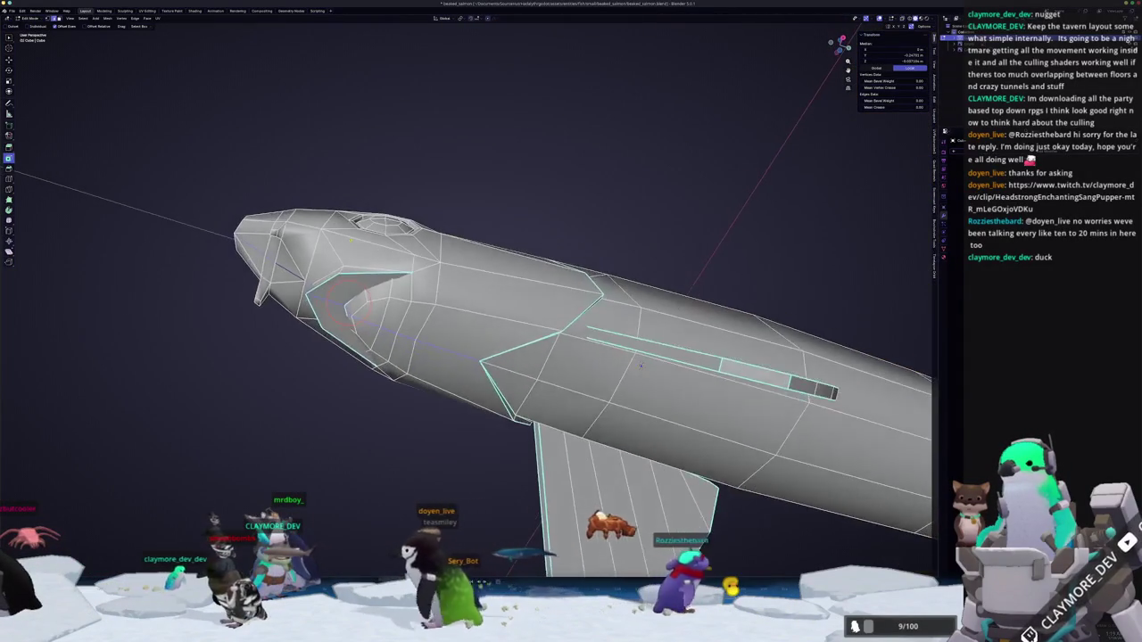
pyautogui.scroll(2, 899, 432)
pyautogui.click(415, 272)
pyautogui.moveTo(415, 272)
pyautogui.mouseDown(button='middle')
pyautogui.moveTo(454, 390)
pyautogui.moveTo(596, 569)
pyautogui.mouseUp(button='middle')
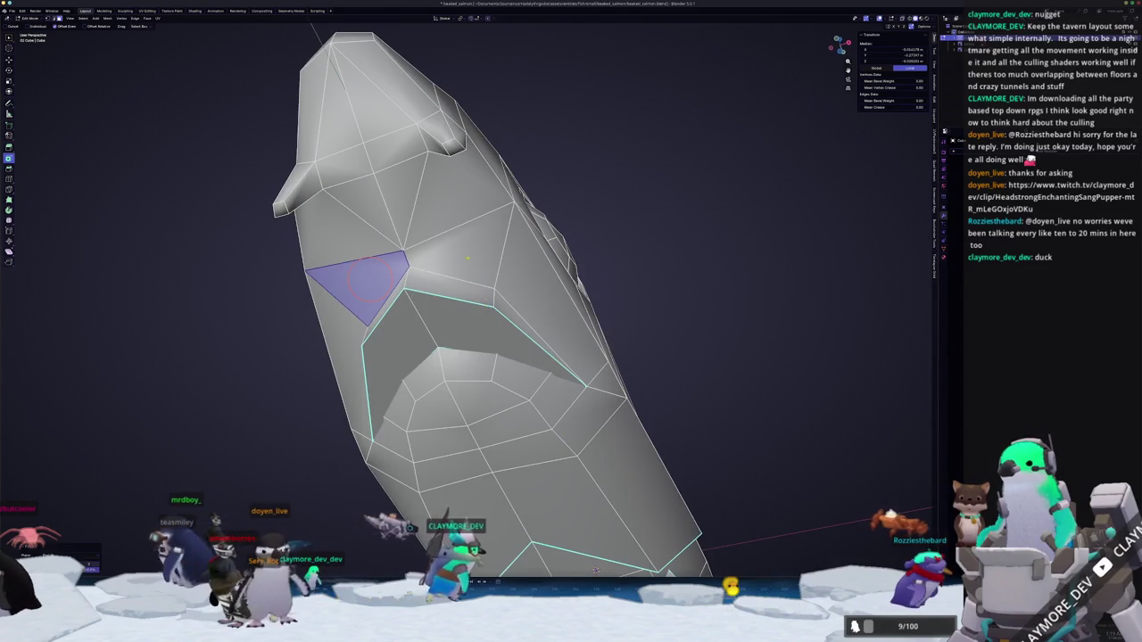
pyautogui.click(464, 253)
pyautogui.click(451, 182)
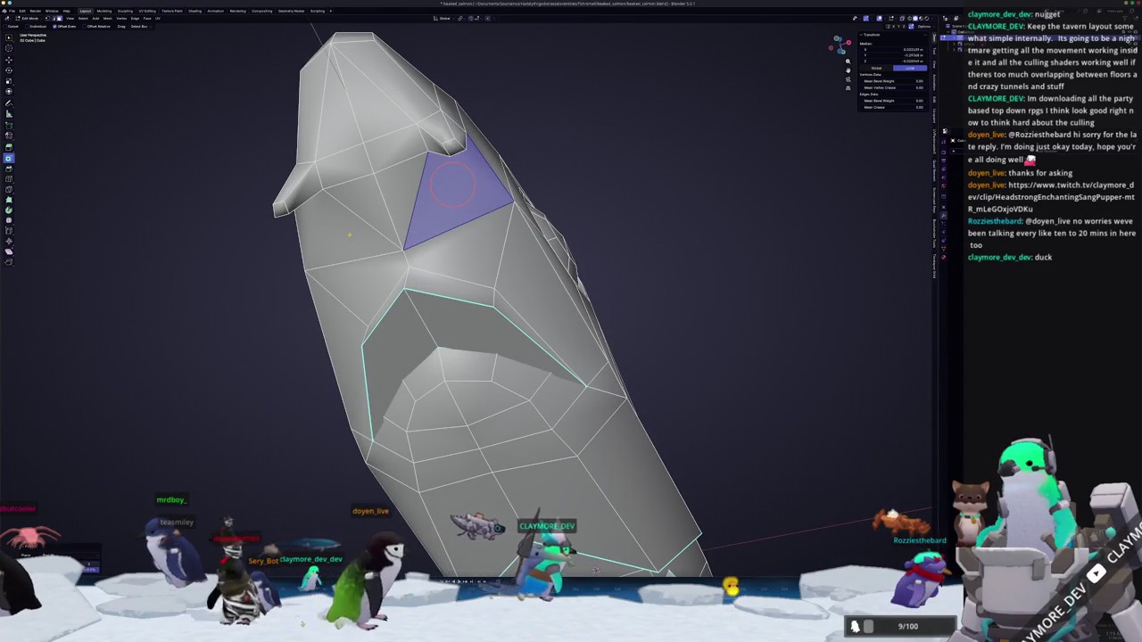
pyautogui.click(330, 227)
# Run Auto Mirror to make the mesh symmetrical across its centre line.
pyautogui.press('Tab')
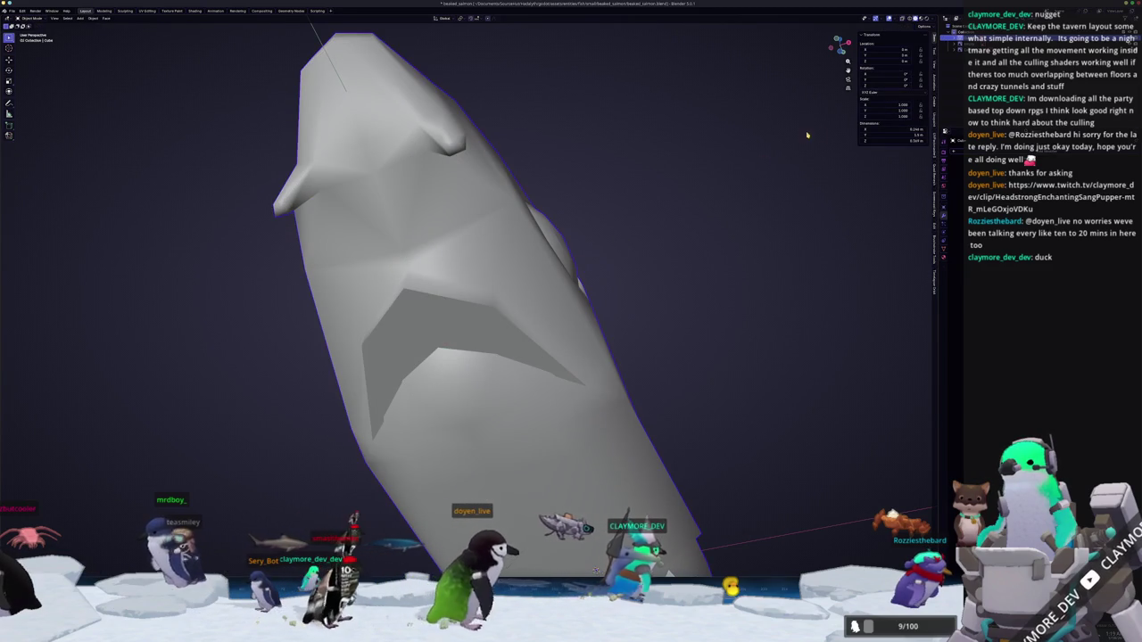
pyautogui.press('Tab')
pyautogui.click(934, 105)
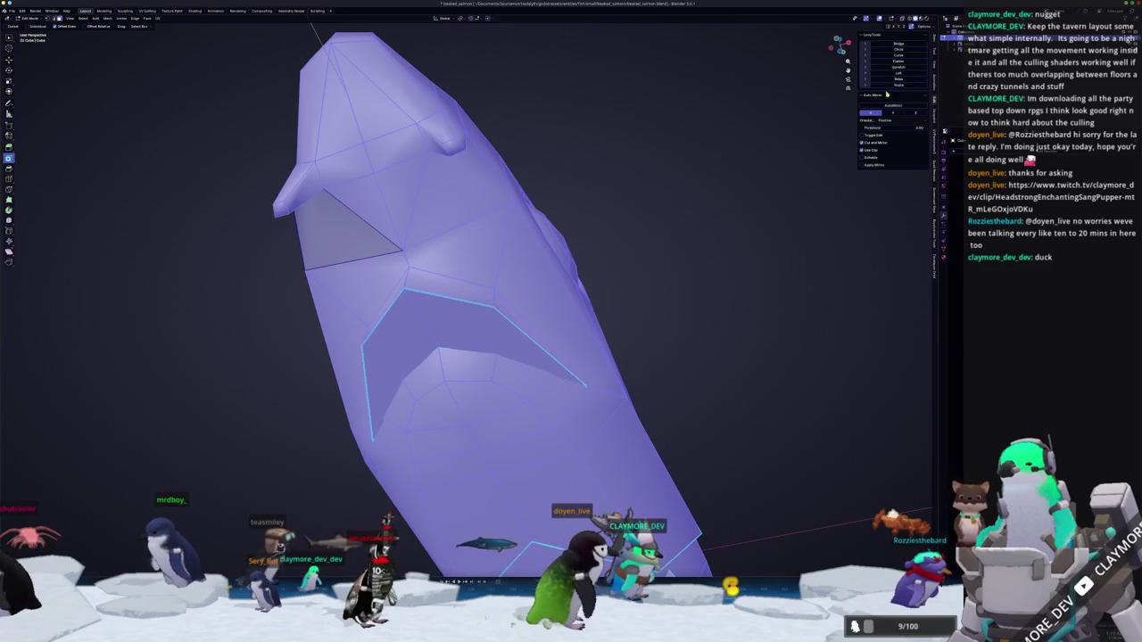
pyautogui.click(893, 107)
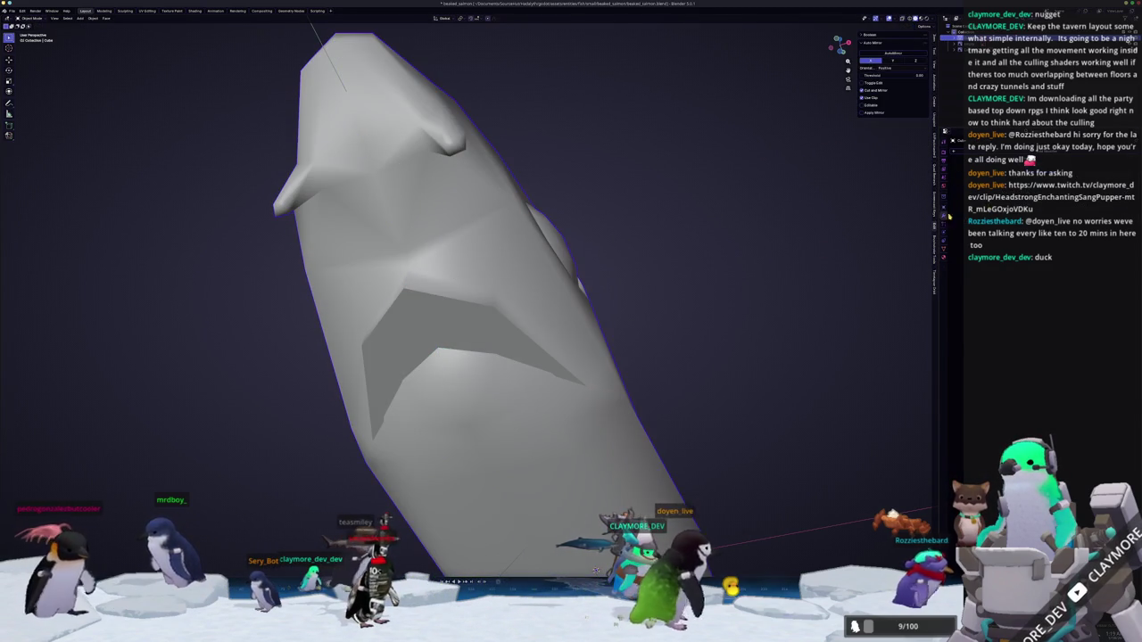
# Nudge a vertex on the far side of the head slightly into place.
pyautogui.moveTo(627, 283)
pyautogui.mouseDown(button='middle')
pyautogui.moveTo(585, 297)
pyautogui.moveTo(593, 342)
pyautogui.moveTo(415, 156)
pyautogui.moveTo(390, 114)
pyautogui.mouseUp(button='middle')
pyautogui.click(415, 156)
pyautogui.press('g')
pyautogui.click(416, 162)
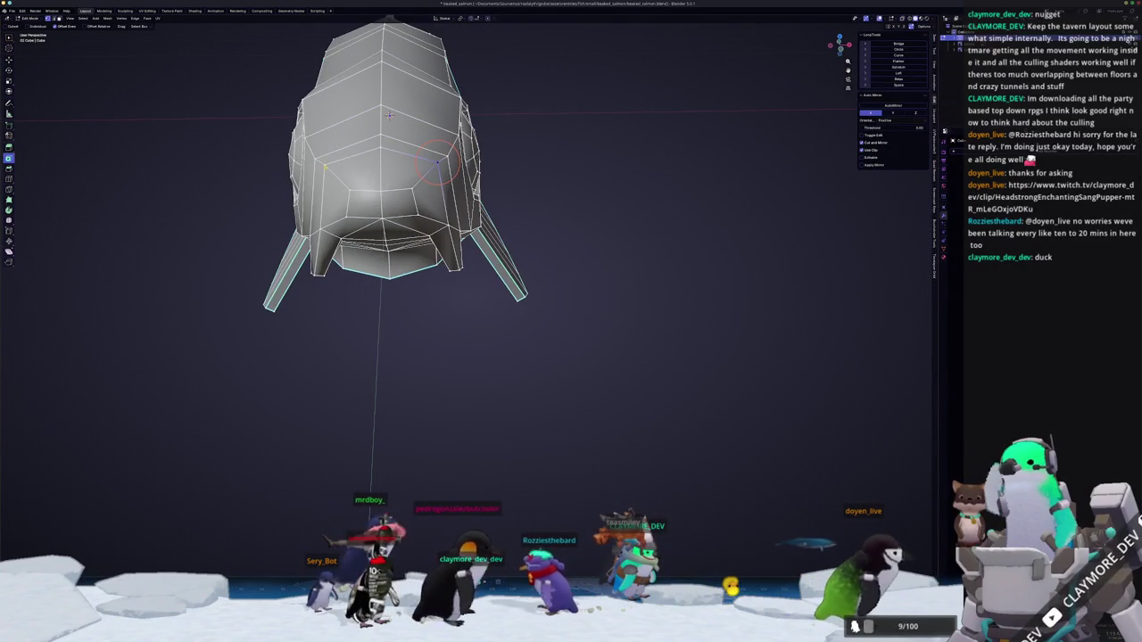
pyautogui.press('Tab')
# Apply Shade Smooth to the salmon object.
pyautogui.moveTo(491, 247)
pyautogui.mouseDown(button='middle')
pyautogui.moveTo(428, 255)
pyautogui.moveTo(612, 190)
pyautogui.mouseUp(button='middle')
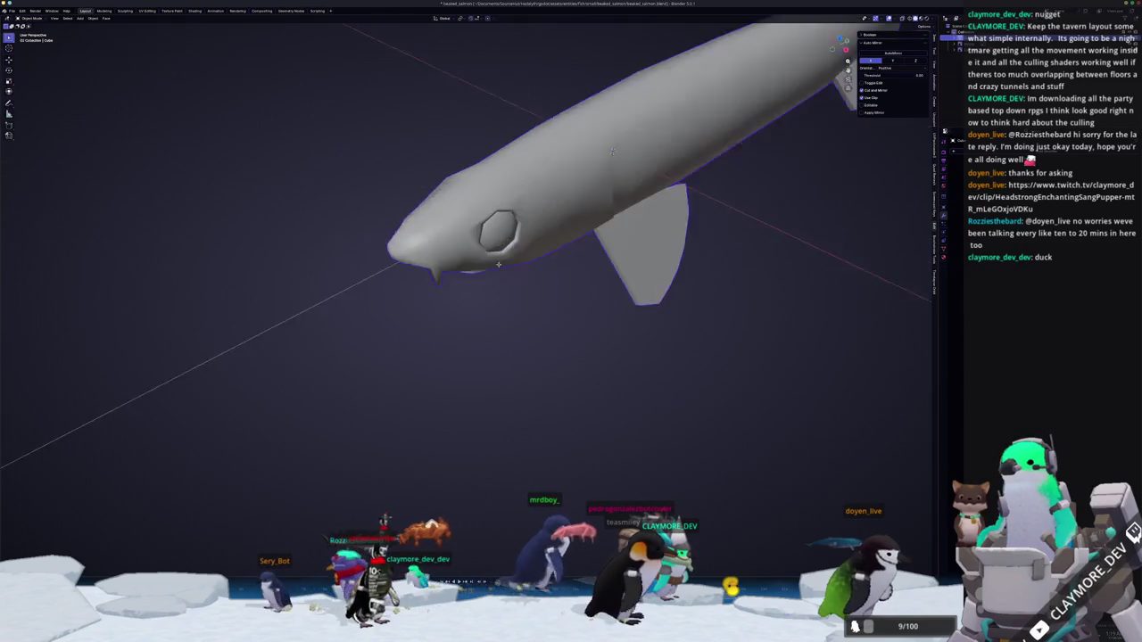
pyautogui.moveTo(506, 250); pyautogui.dragTo(450, 248, button='middle')
pyautogui.rightClick(450, 247)
pyautogui.moveTo(429, 247)
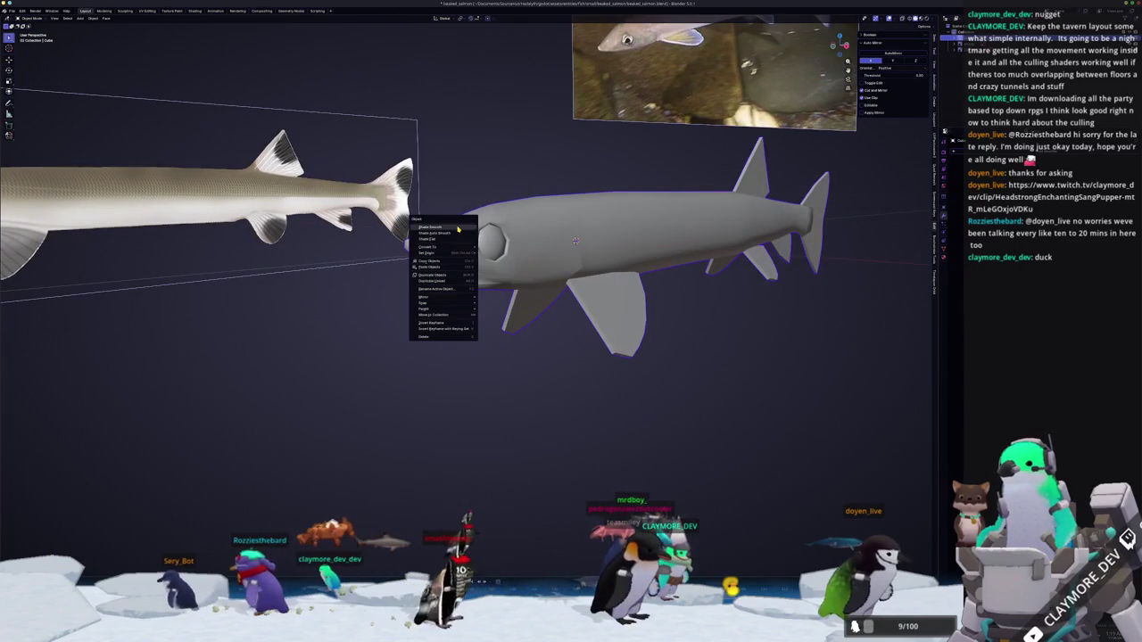
pyautogui.click(458, 229)
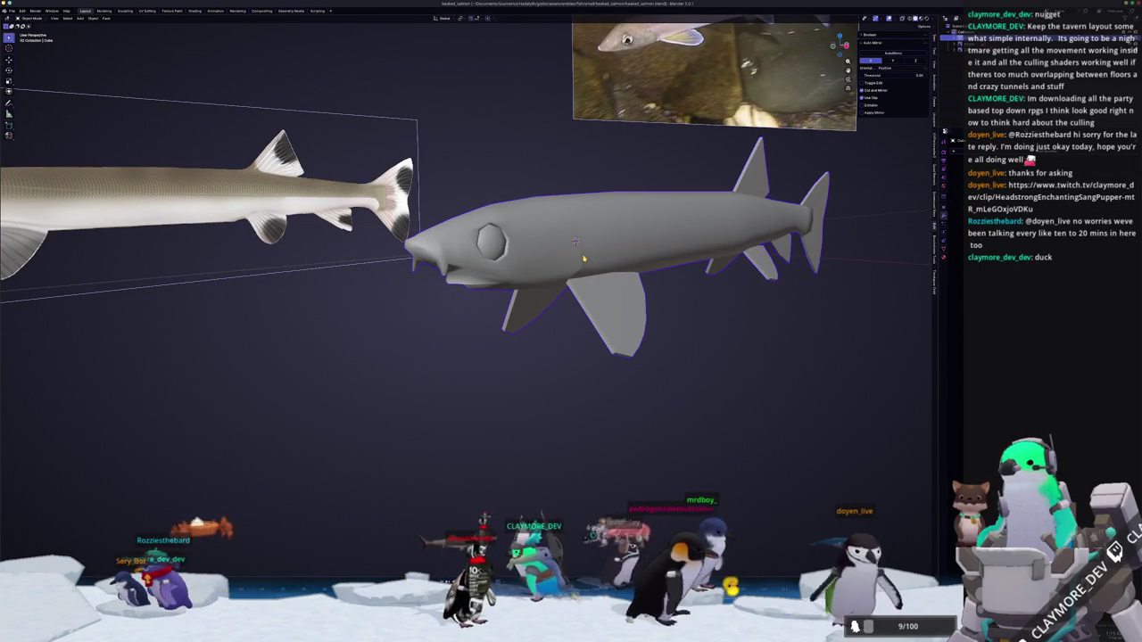
# Inspect the smoothed mesh in Edit Mode from front, top and aligned side views.
pyautogui.press('Tab')
pyautogui.moveTo(583, 258); pyautogui.dragTo(381, 277, button='middle')
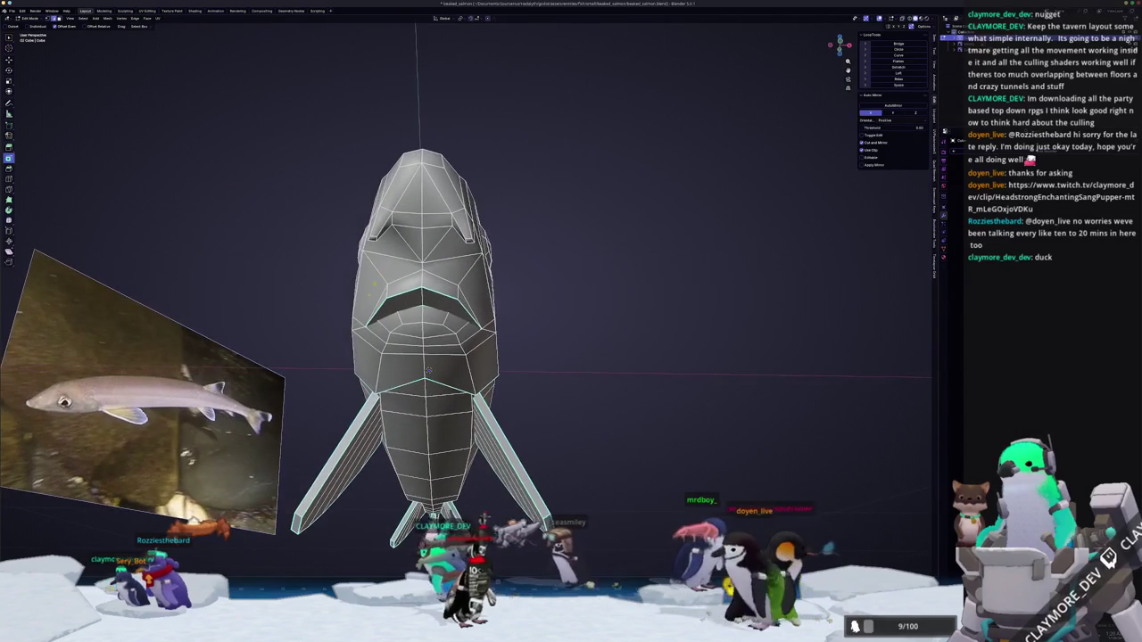
pyautogui.moveTo(428, 369)
pyautogui.mouseDown(button='middle')
pyautogui.moveTo(431, 179)
pyautogui.moveTo(383, 206)
pyautogui.mouseUp(button='middle')
pyautogui.press('KP_3')
pyautogui.scroll(-4, 606, 274)
pyautogui.moveTo(606, 295)
pyautogui.mouseDown(button='middle')
pyautogui.moveTo(607, 274)
pyautogui.moveTo(599, 384)
pyautogui.mouseUp(button='middle')
pyautogui.press('KP_3')
pyautogui.rightClick(599, 384)
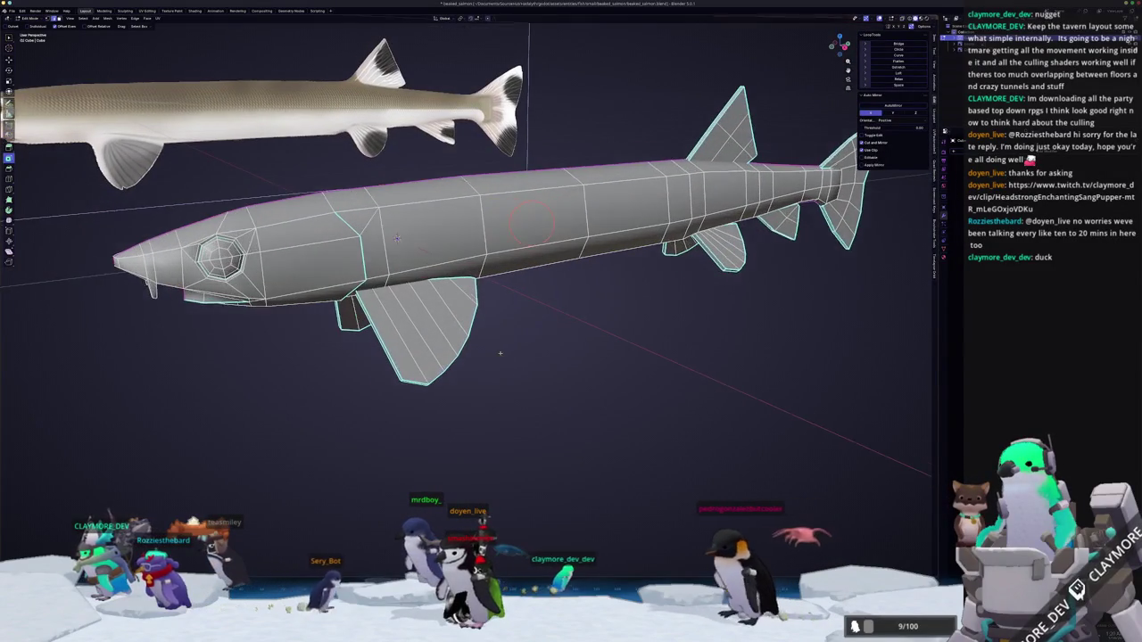
pyautogui.scroll(2, 501, 351)
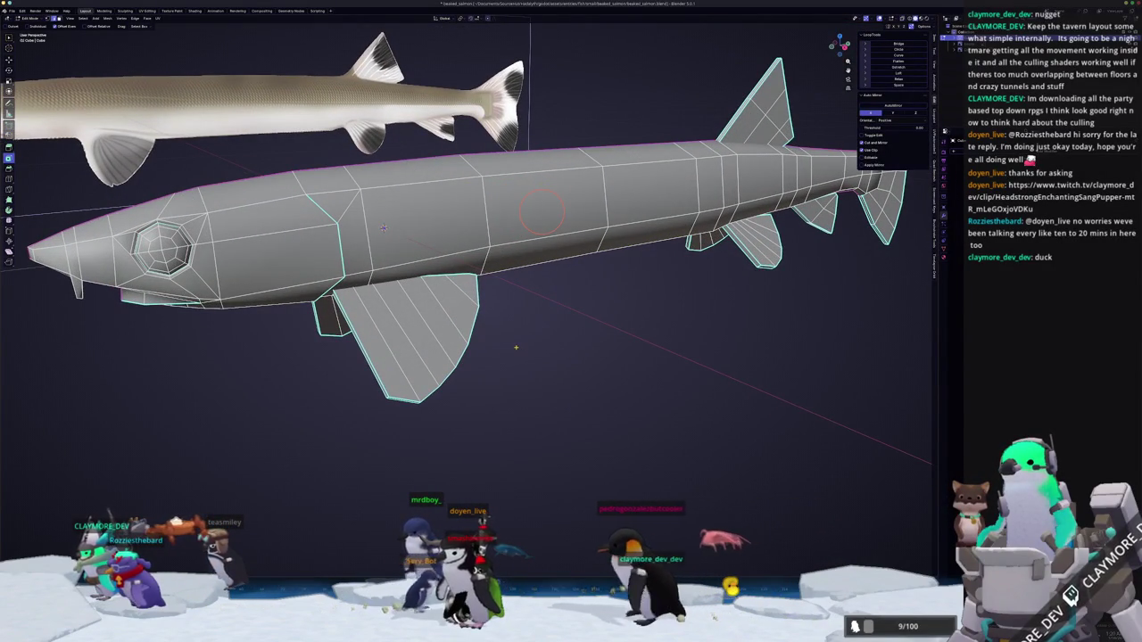
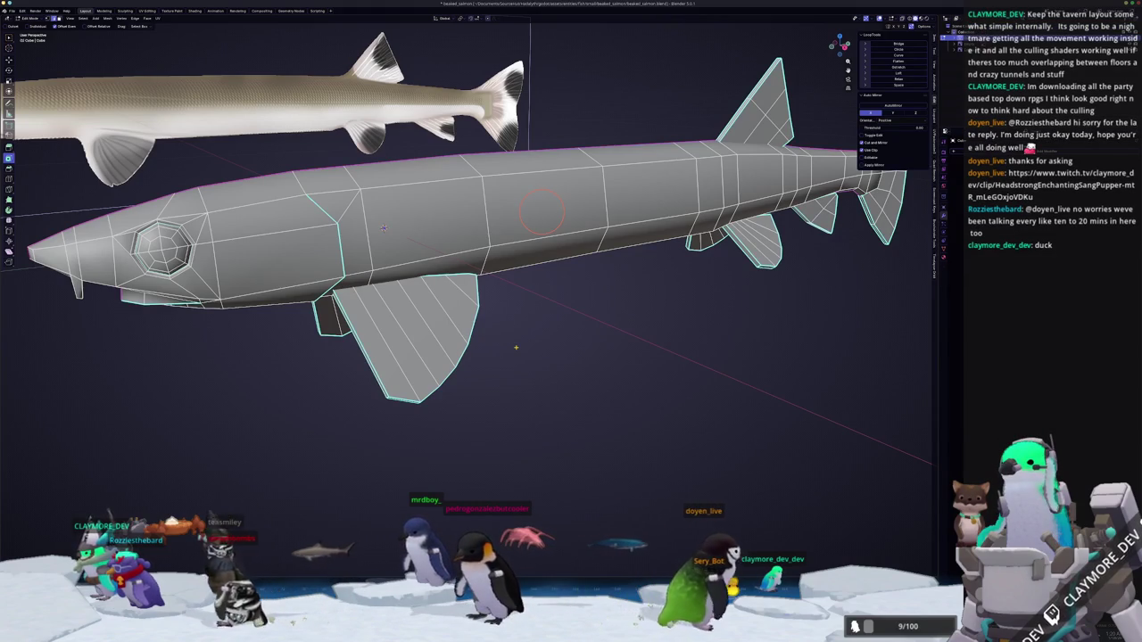
# Level the fish in view, switch to the UV Editing workspace and zoom in.
pyautogui.moveTo(383, 229); pyautogui.dragTo(443, 221, button='middle')
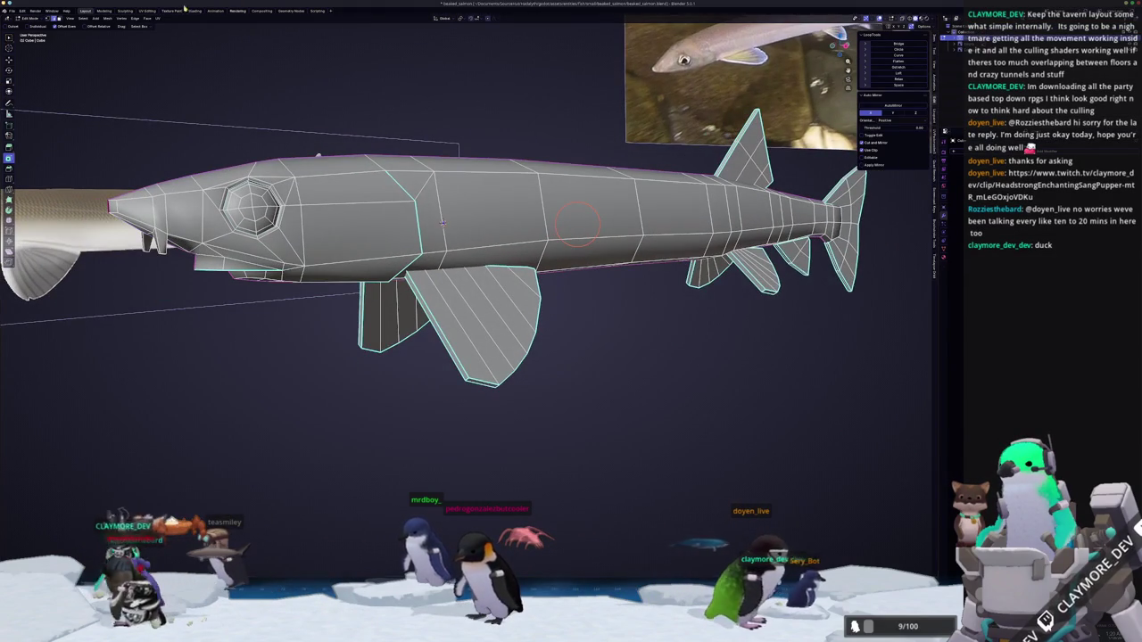
pyautogui.click(147, 10)
pyautogui.scroll(3, 570, 254)
pyautogui.scroll(3, 624, 276)
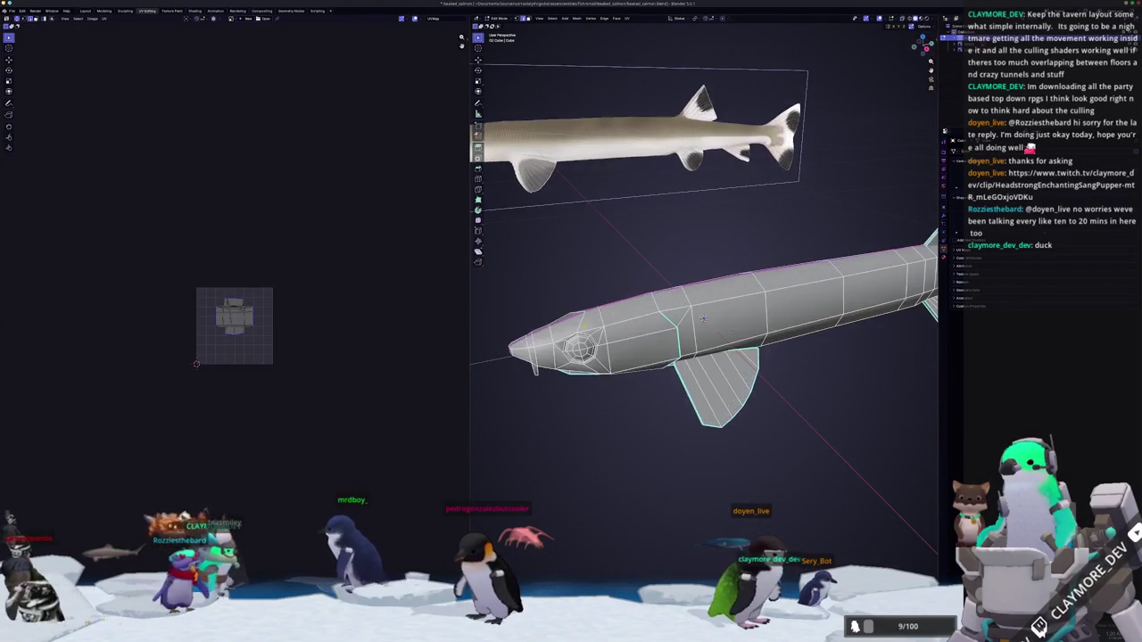
pyautogui.scroll(2, 678, 303)
pyautogui.scroll(2, 703, 319)
# Mark a chosen edge on the fish body as a UV seam.
pyautogui.moveTo(703, 318)
pyautogui.mouseDown(button='middle')
pyautogui.moveTo(624, 267)
pyautogui.moveTo(500, 345)
pyautogui.mouseUp(button='middle')
pyautogui.scroll(3, 657, 452)
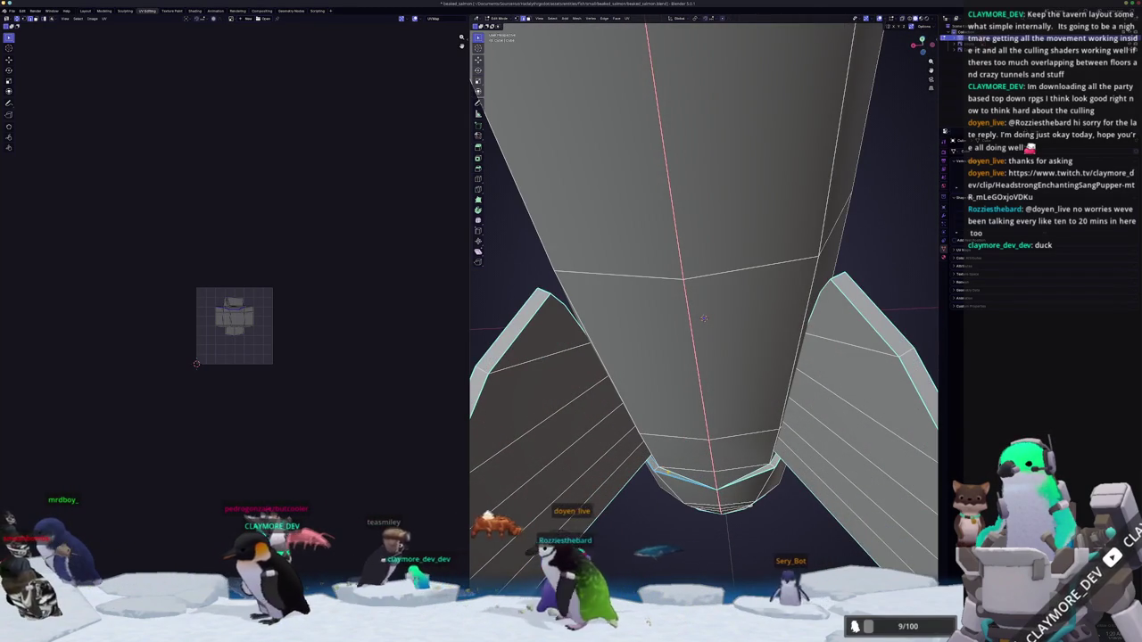
pyautogui.moveTo(704, 318)
pyautogui.mouseDown(button='middle')
pyautogui.moveTo(657, 359)
pyautogui.moveTo(675, 329)
pyautogui.mouseUp(button='middle')
pyautogui.rightClick(820, 286)
pyautogui.click(821, 286)
# Check the body UV island by selecting one body edge and its linked part, then deselect.
pyautogui.press('a')
pyautogui.scroll(-3, 702, 327)
pyautogui.scroll(-3, 701, 326)
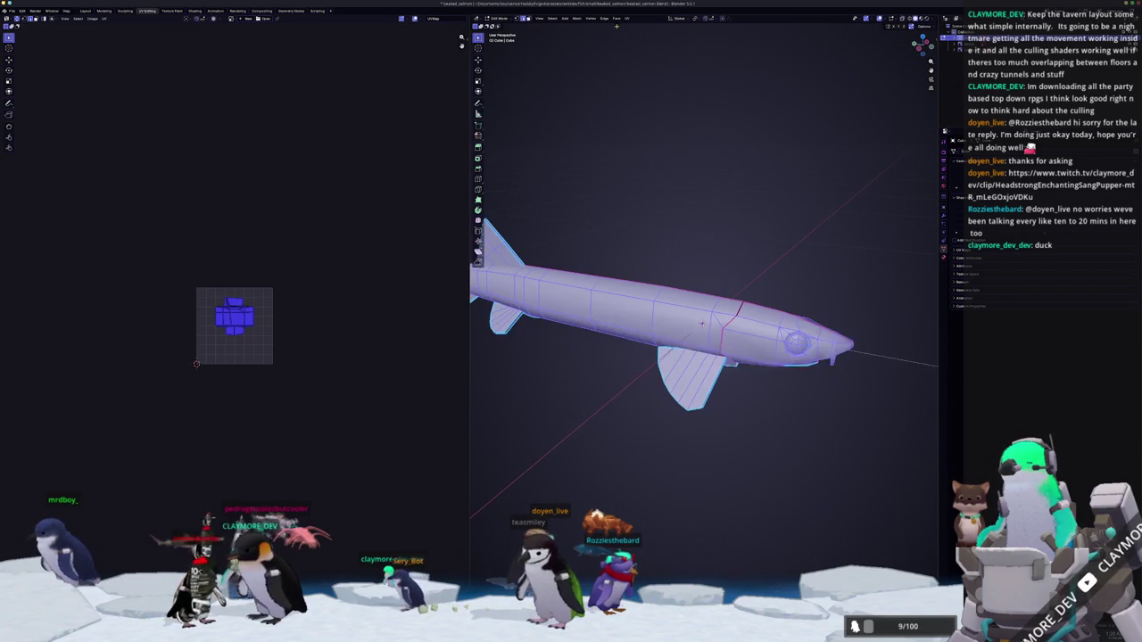
pyautogui.click(702, 323)
pyautogui.hotkey('ctrl', 'l')
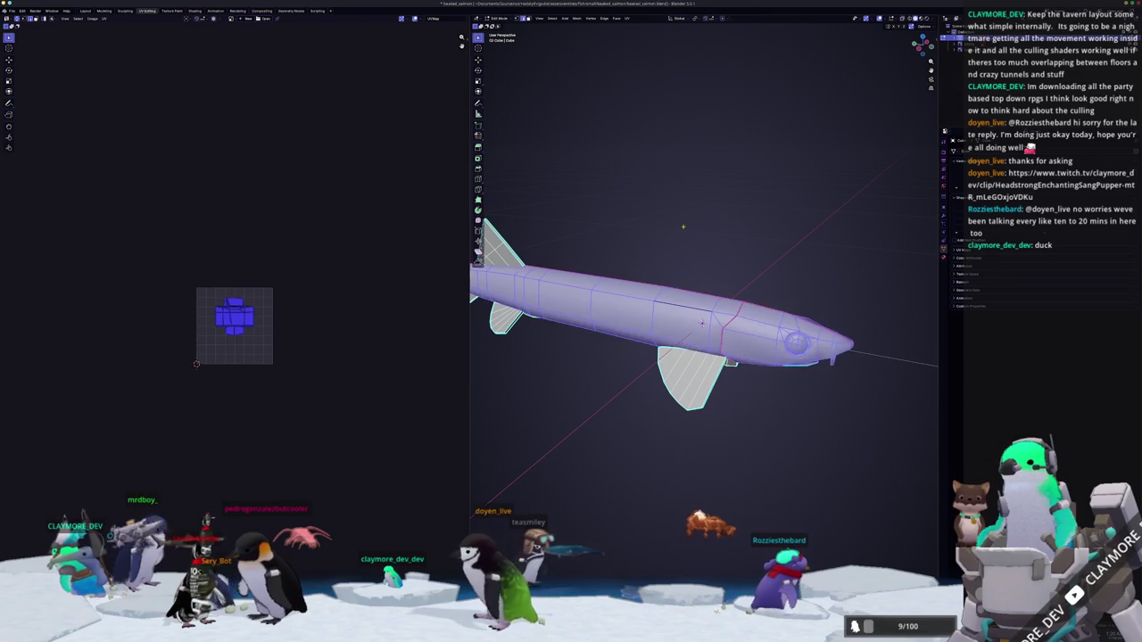
pyautogui.scroll(3, 226, 308)
pyautogui.scroll(4, 226, 309)
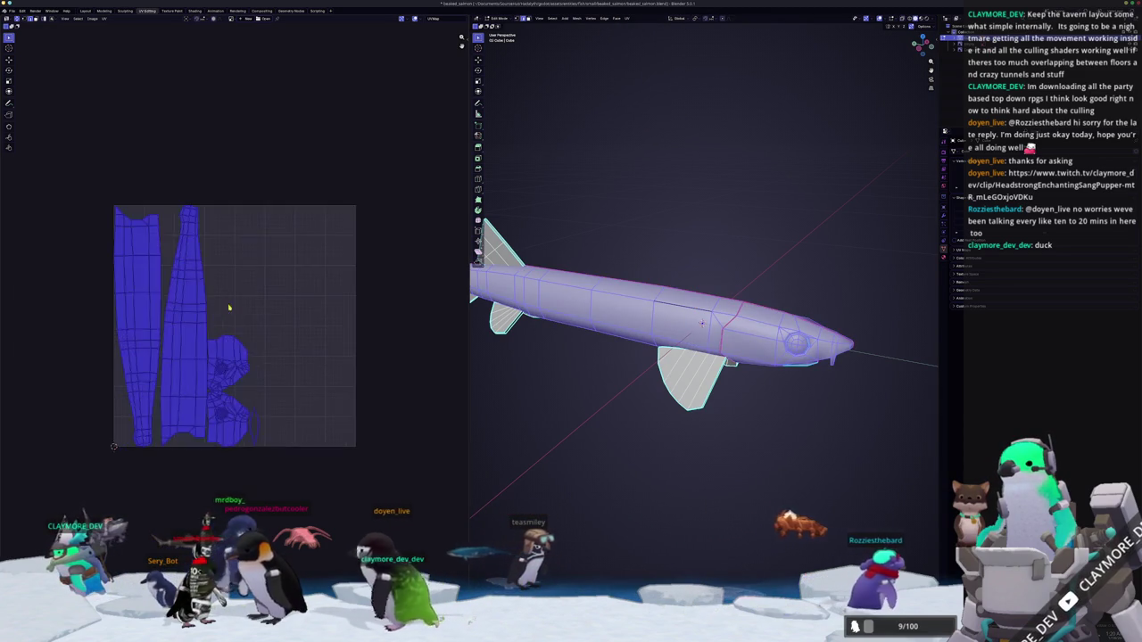
pyautogui.scroll(4, 267, 337)
pyautogui.moveTo(267, 337); pyautogui.dragTo(315, 347, button='middle')
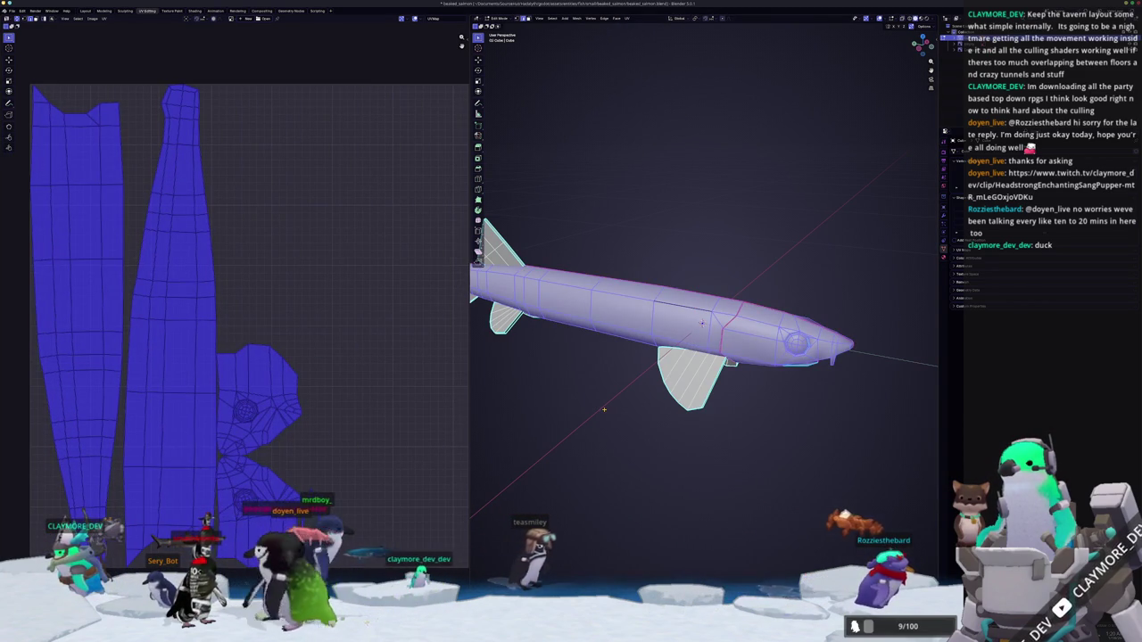
pyautogui.hotkey('alt', 'a')
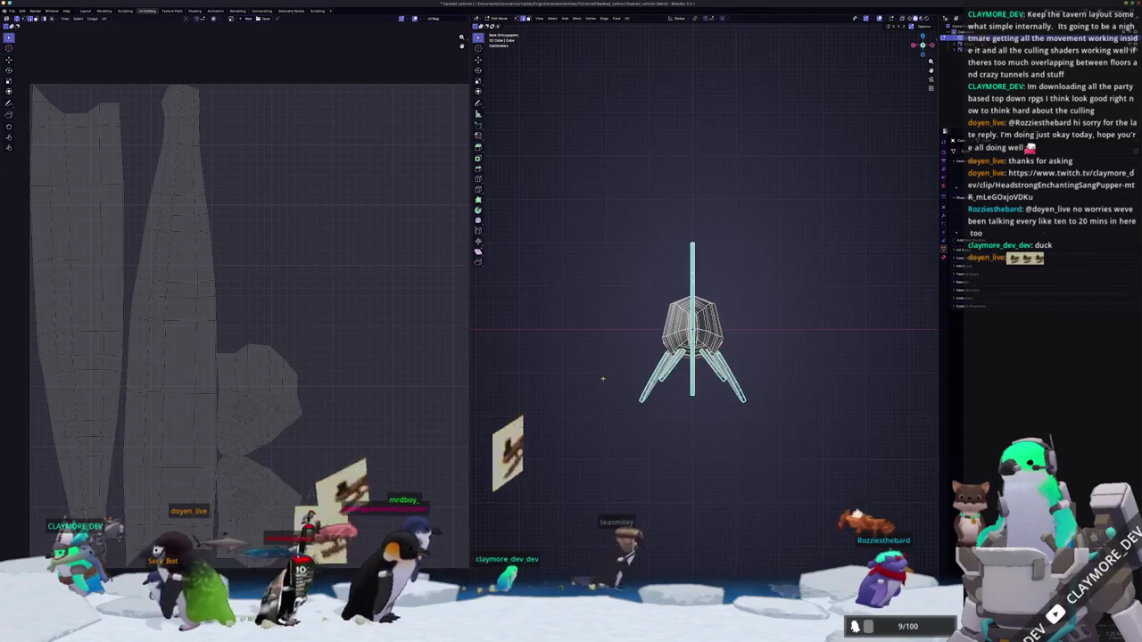
# Mark an edge loop around the fish body as a seam and unwrap the whole mesh.
pyautogui.moveTo(702, 323); pyautogui.dragTo(690, 329, button='middle')
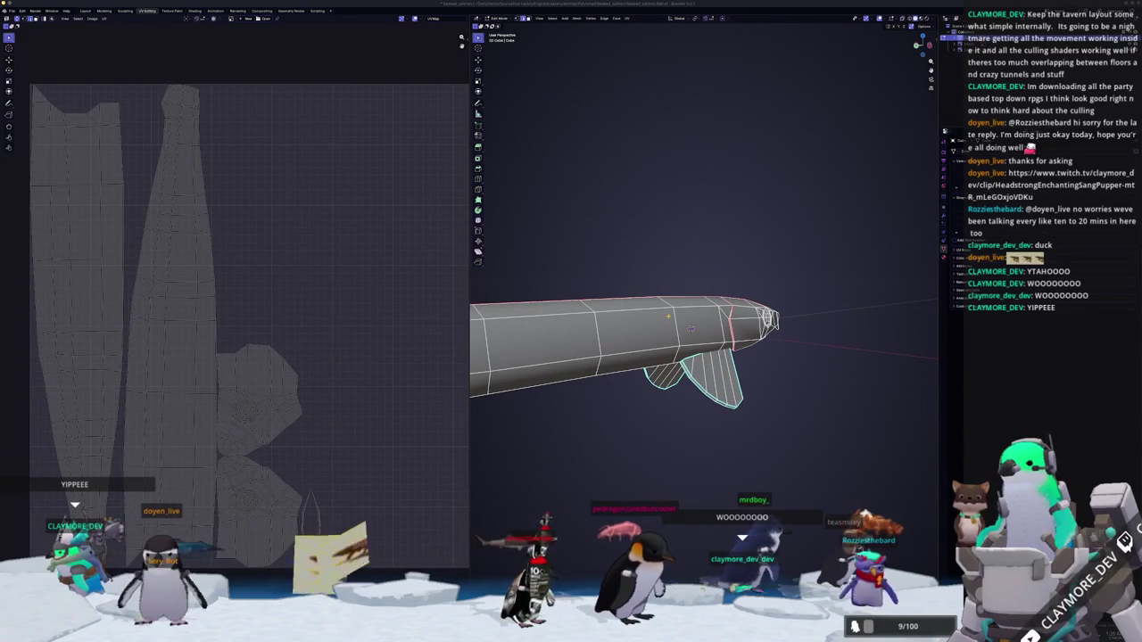
pyautogui.moveTo(664, 311); pyautogui.dragTo(597, 358, button='middle')
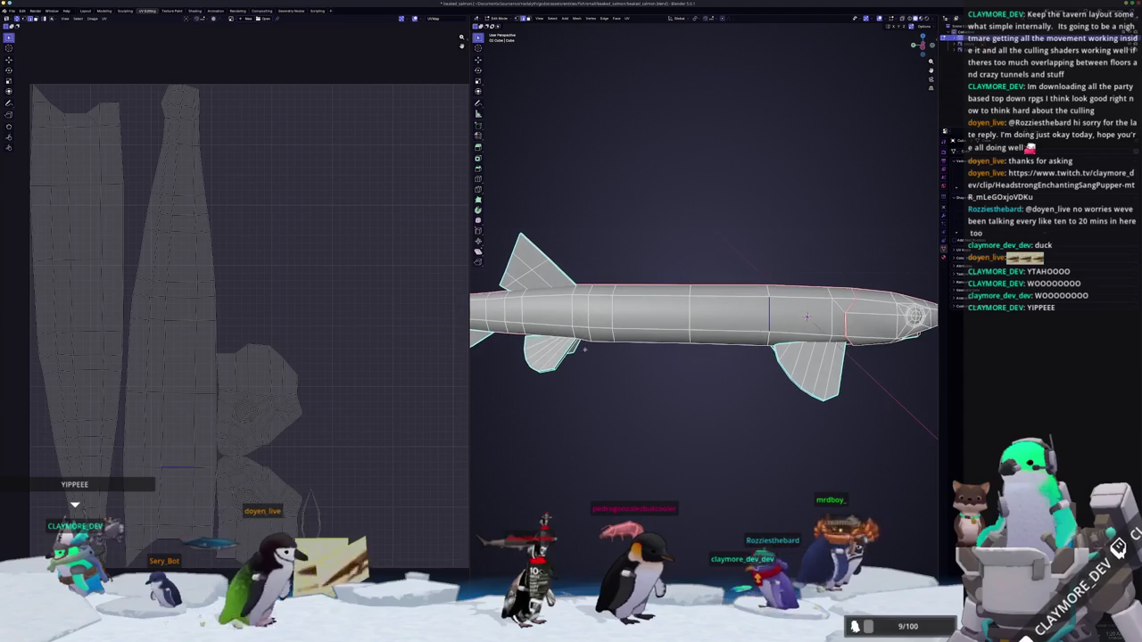
pyautogui.keyDown('alt'); pyautogui.click(573, 321); pyautogui.keyUp('alt')
pyautogui.rightClick(569, 320)
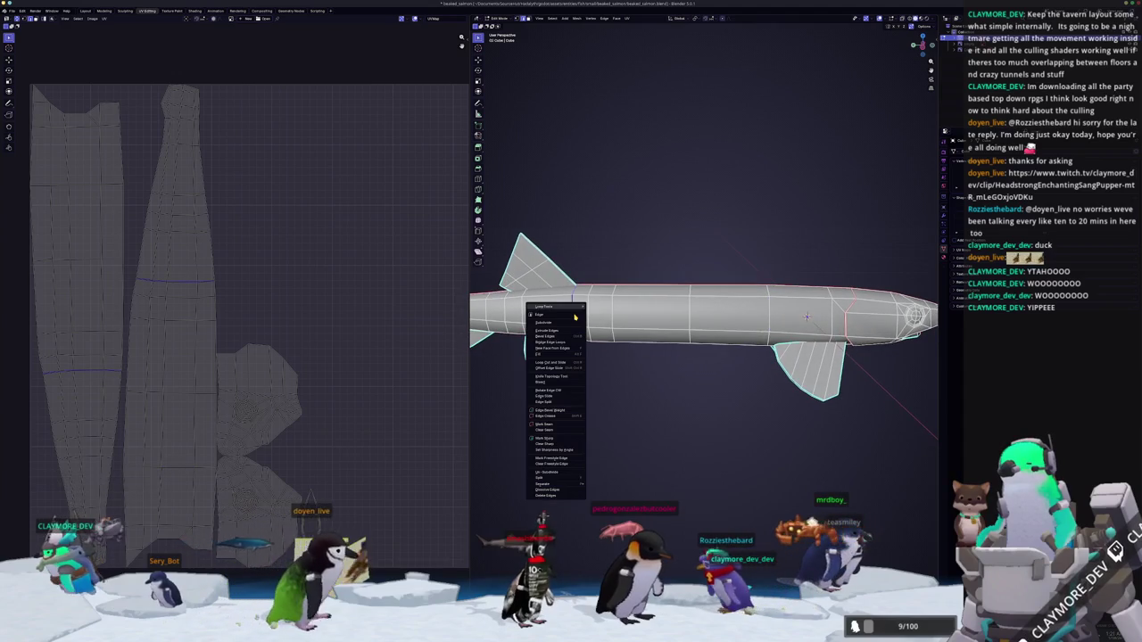
pyautogui.click(541, 420)
pyautogui.moveTo(541, 420)
pyautogui.mouseDown(button='middle')
pyautogui.moveTo(631, 359)
pyautogui.moveTo(885, 338)
pyautogui.moveTo(767, 337)
pyautogui.mouseUp(button='middle')
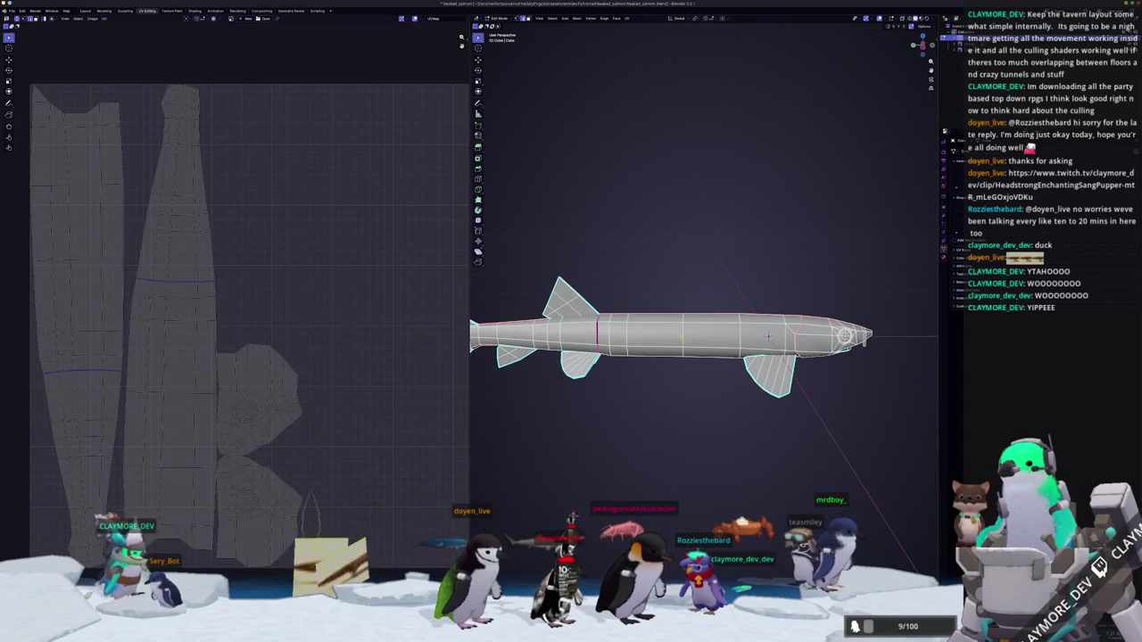
pyautogui.press('a')
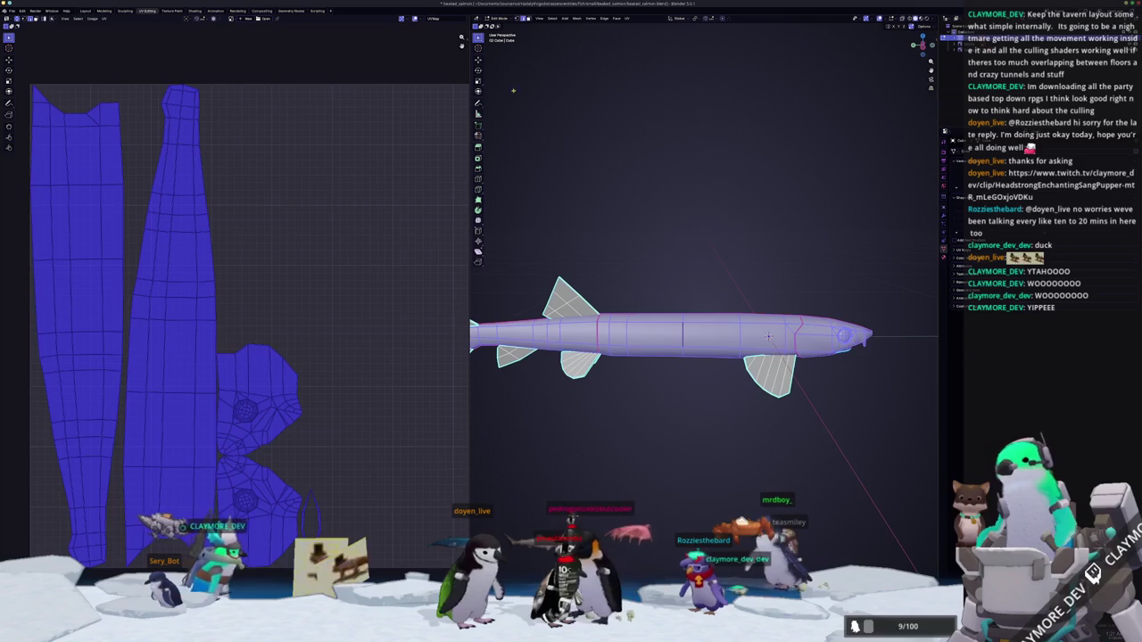
pyautogui.click(626, 19)
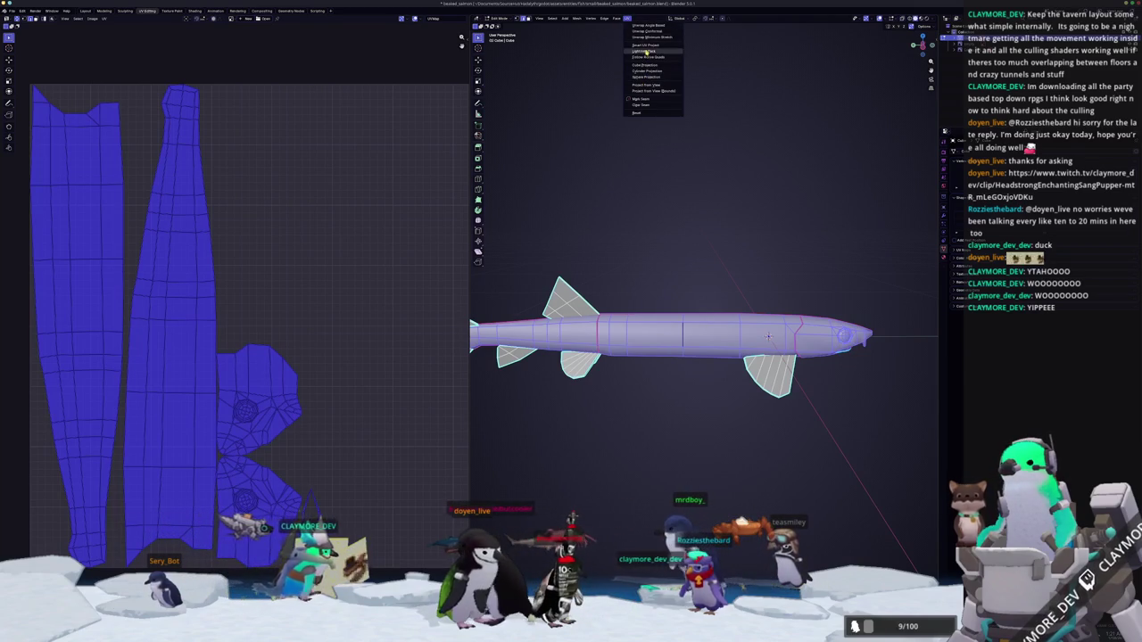
pyautogui.click(646, 37)
# Mark another set of edges as a seam and unwrap the fish again.
pyautogui.click(398, 363)
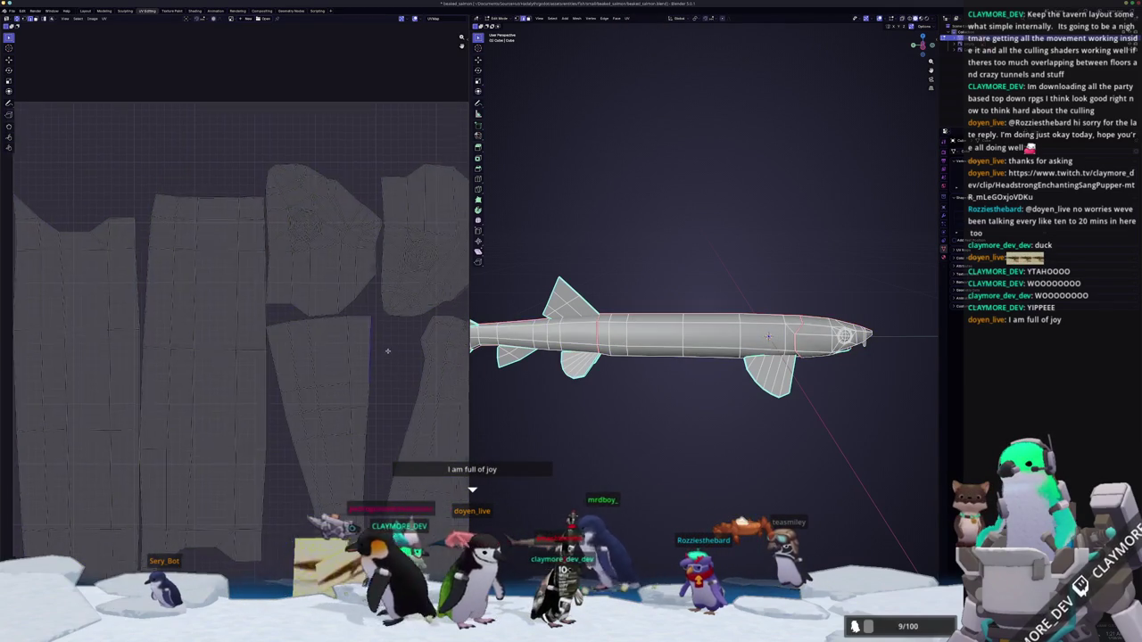
pyautogui.moveTo(399, 363); pyautogui.dragTo(309, 417, button='middle')
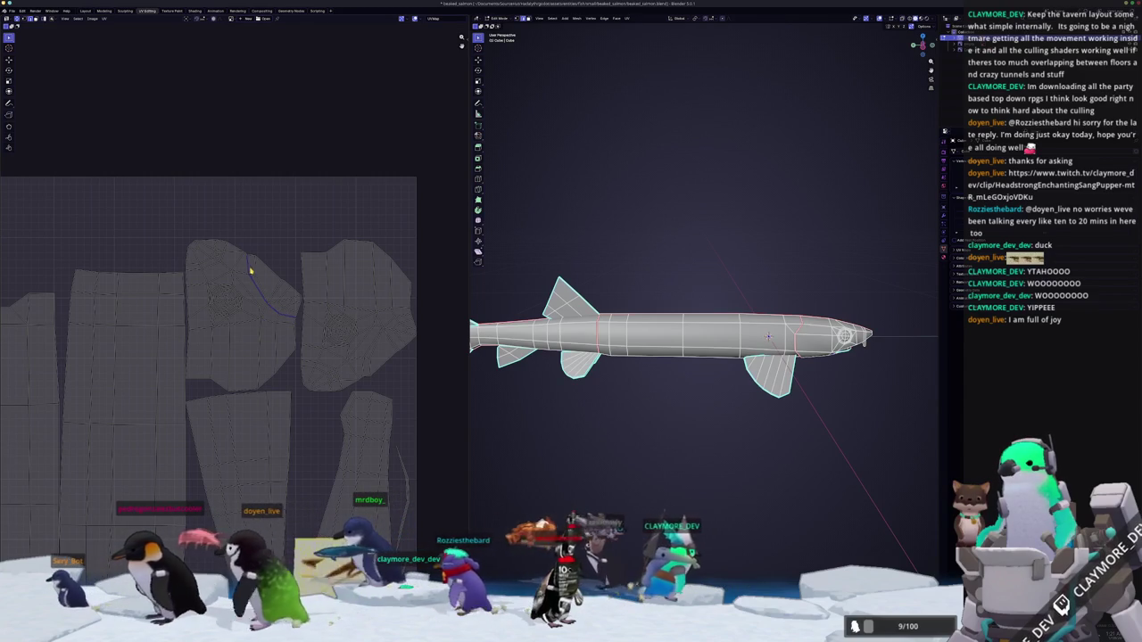
pyautogui.scroll(1, 249, 266)
pyautogui.scroll(1, 313, 390)
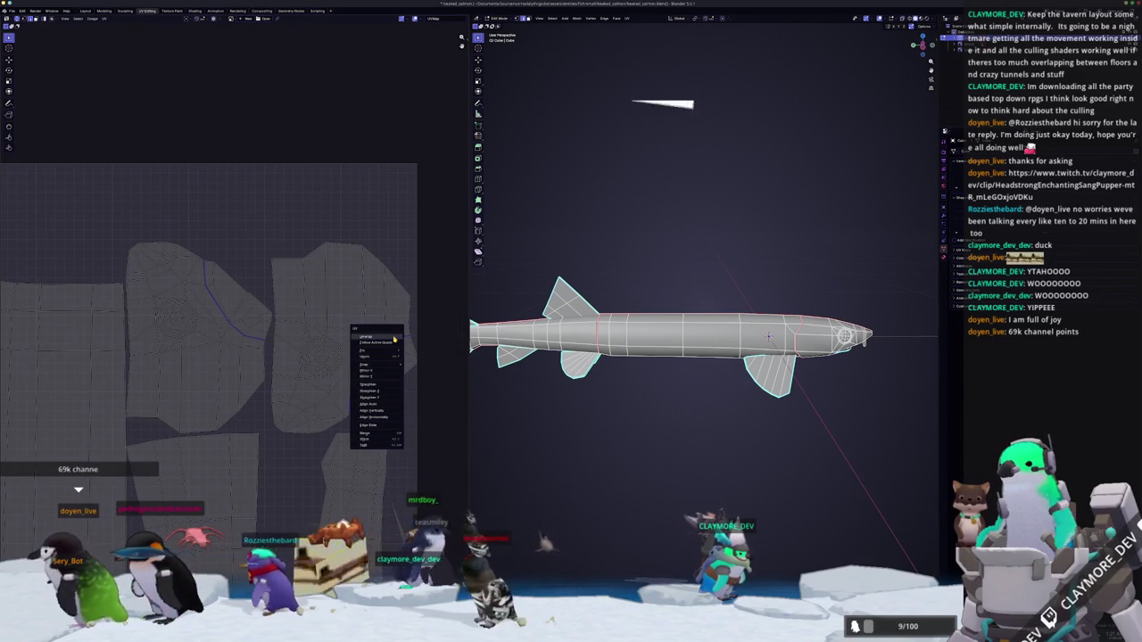
pyautogui.rightClick(703, 360)
pyautogui.click(704, 360)
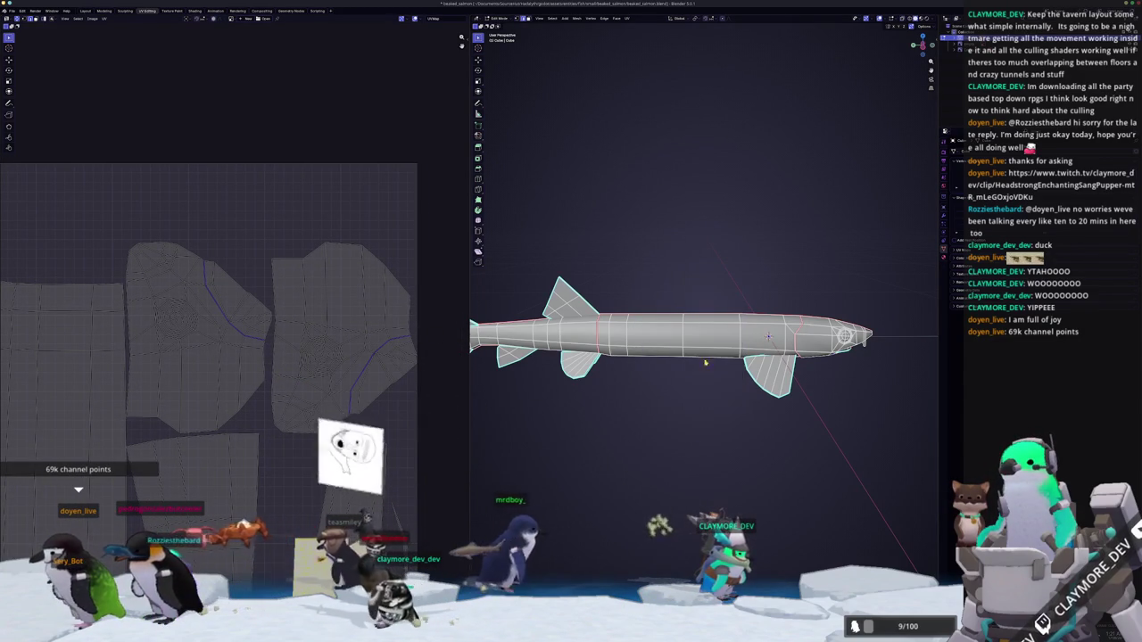
pyautogui.press('a')
pyautogui.press('u')
pyautogui.click(643, 35)
pyautogui.scroll(-2, 314, 294)
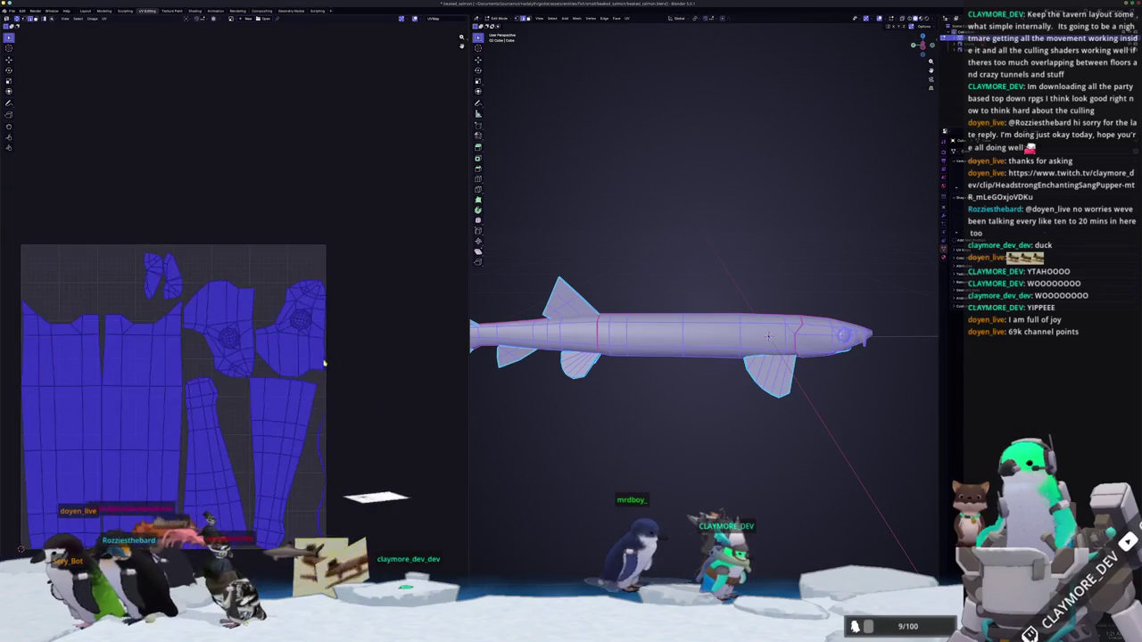
# Re-unwrap the whole fish mesh with Smart UV Project.
pyautogui.moveTo(628, 422); pyautogui.dragTo(714, 420, button='middle')
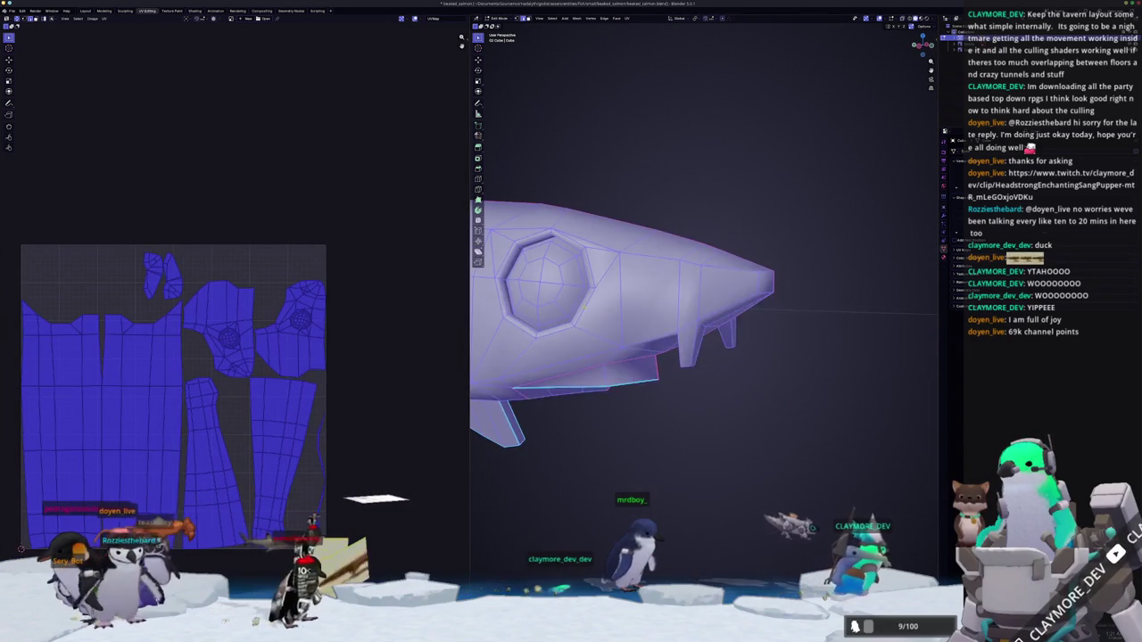
pyautogui.moveTo(659, 351); pyautogui.dragTo(616, 307, button='middle')
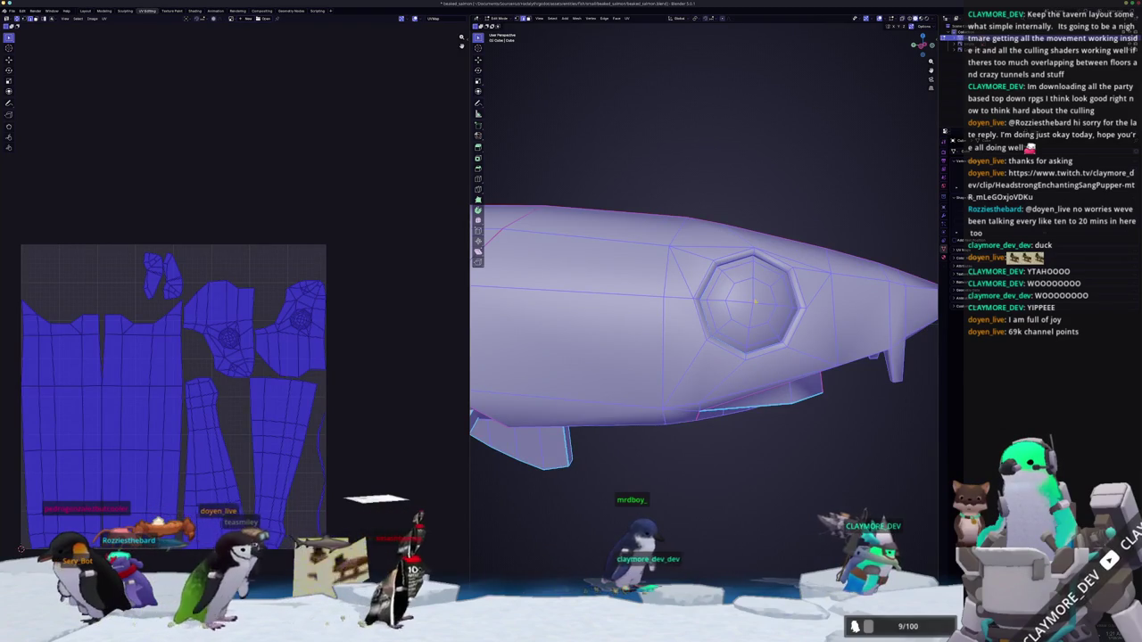
pyautogui.hotkey('alt', 'a')
pyautogui.scroll(-10, 705, 330)
pyautogui.moveTo(704, 330); pyautogui.dragTo(678, 312, button='middle')
pyautogui.press('a')
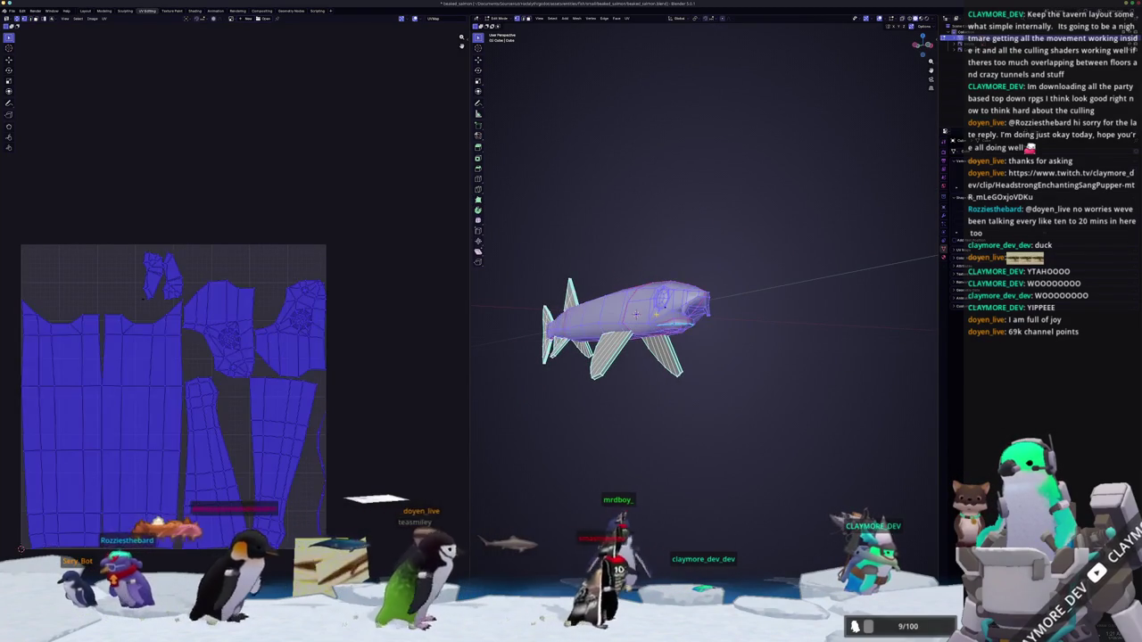
pyautogui.hotkey('alt', 'a')
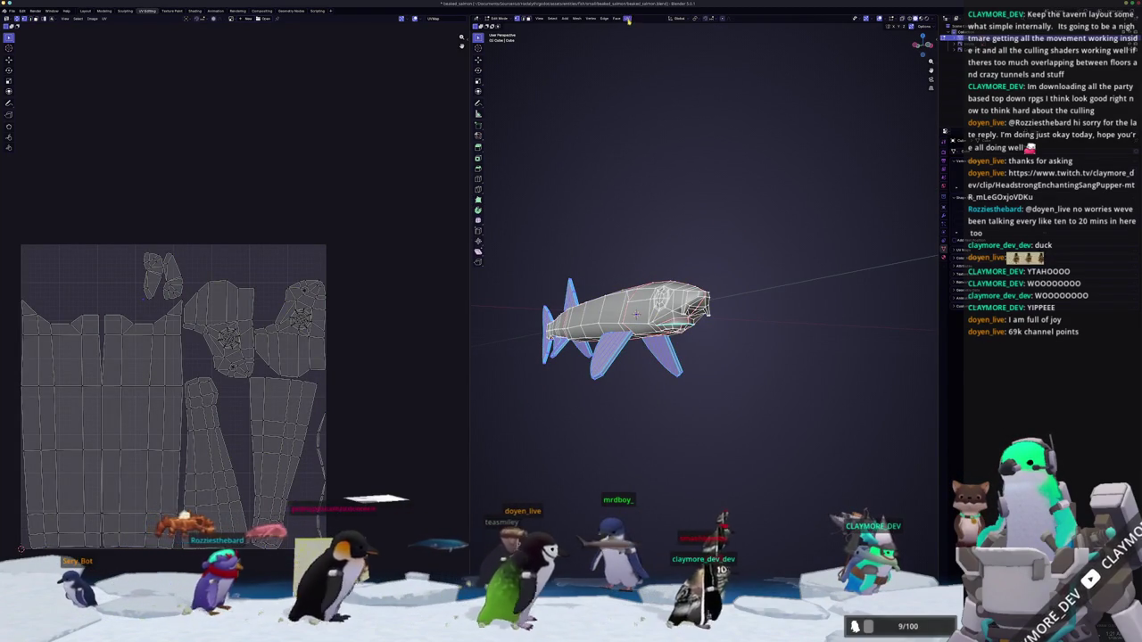
pyautogui.press('u')
pyautogui.click(631, 97)
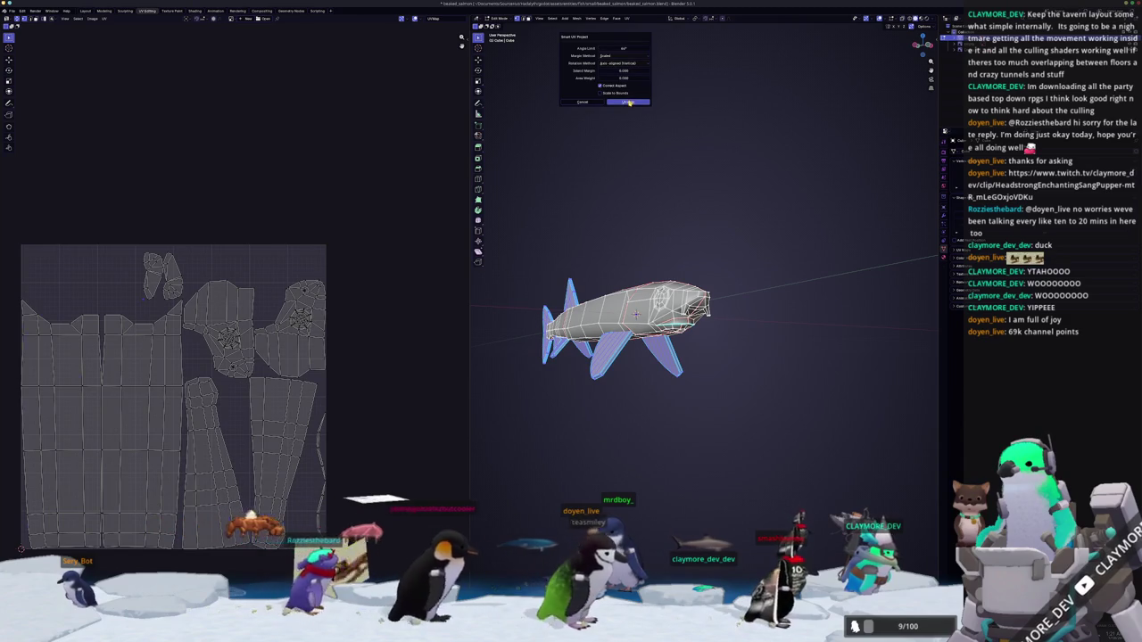
pyautogui.click(629, 103)
# Pack all UV islands with UVPackmaster3 from the side panel and return to Object Mode.
pyautogui.hotkey('alt', 'a')
pyautogui.press('a')
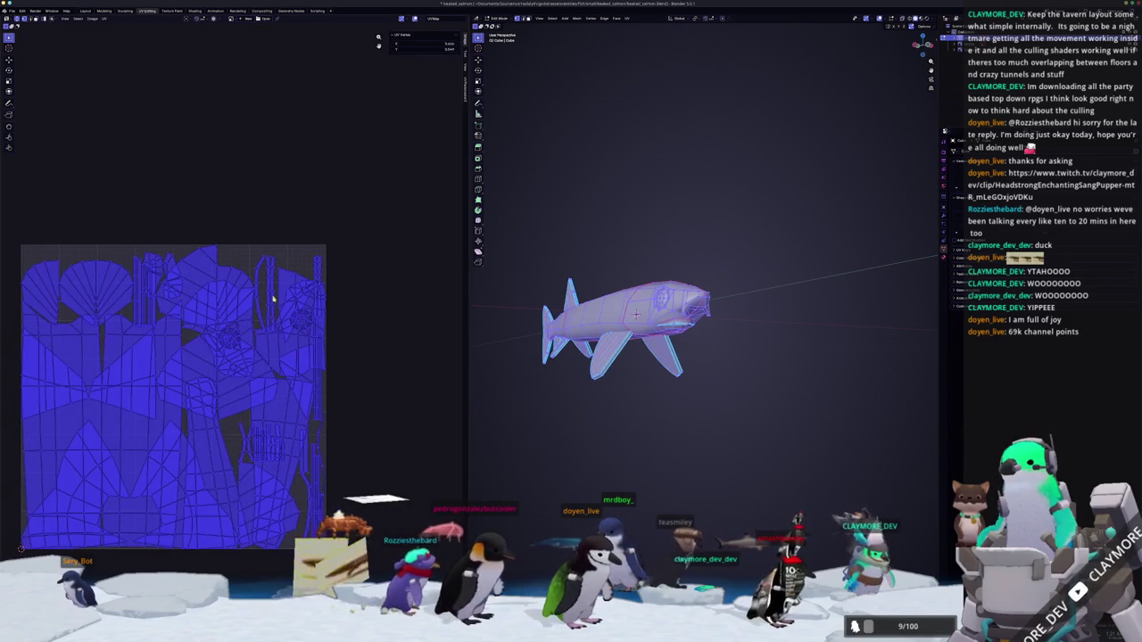
pyautogui.press('n')
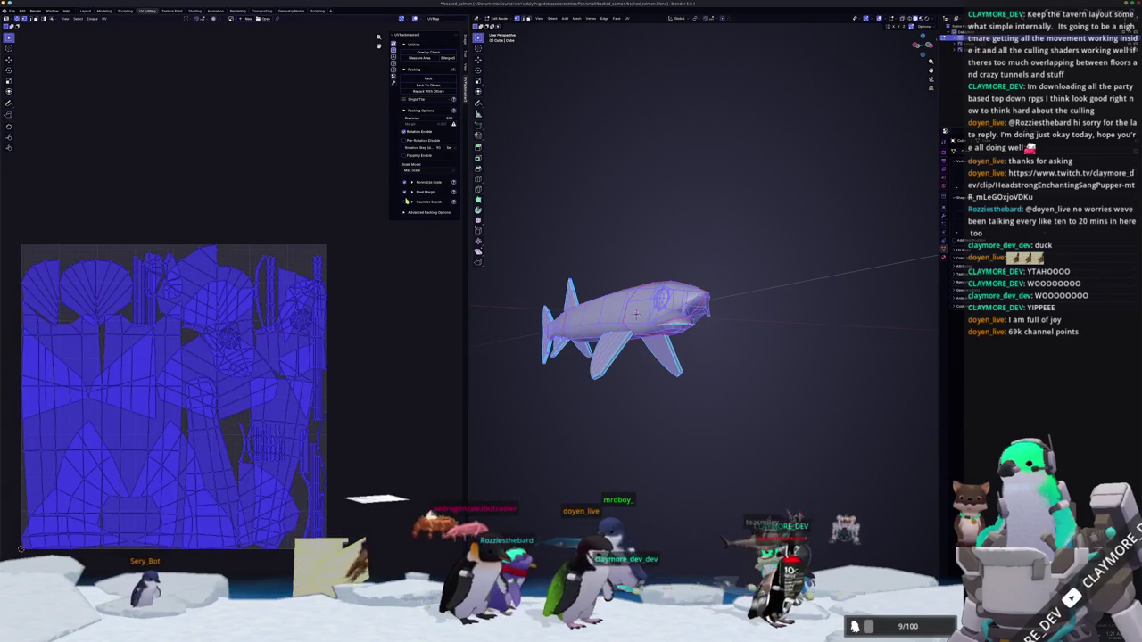
pyautogui.click(426, 78)
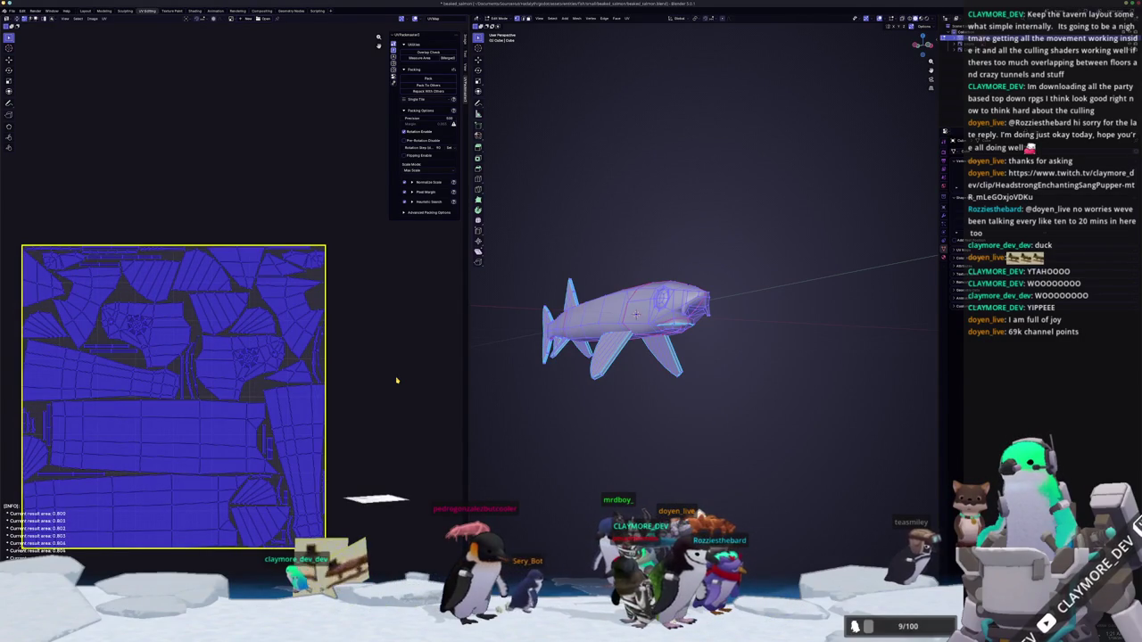
pyautogui.press('Tab')
pyautogui.moveTo(535, 393); pyautogui.dragTo(613, 414, button='middle')
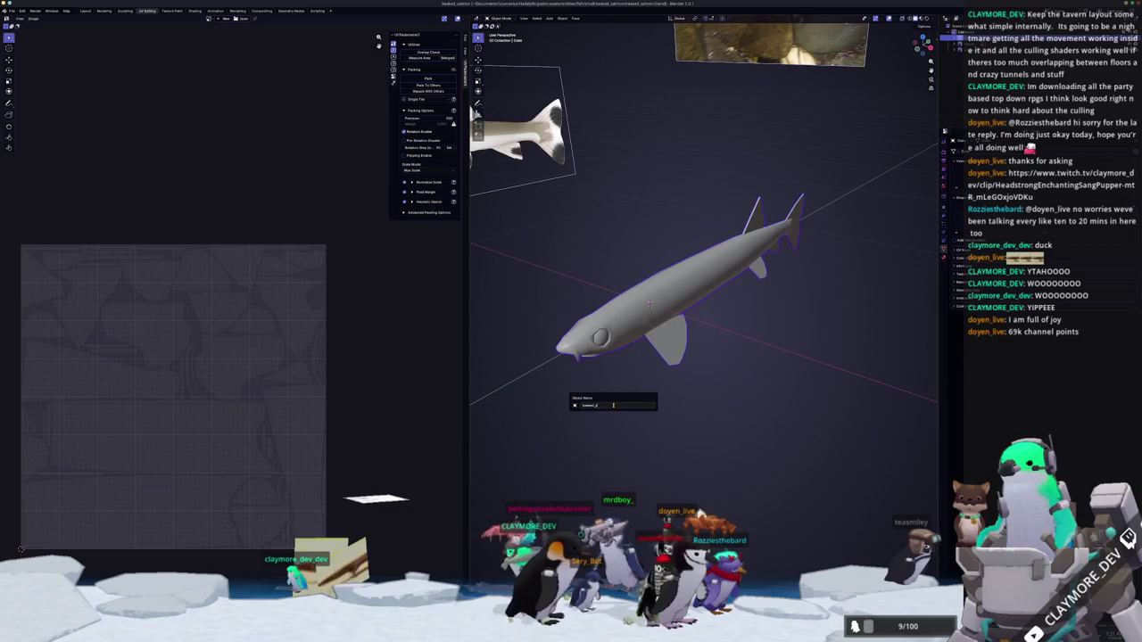
# Rename the object to baked_salmon and look over the model from a few angles.
pyautogui.press('Return')
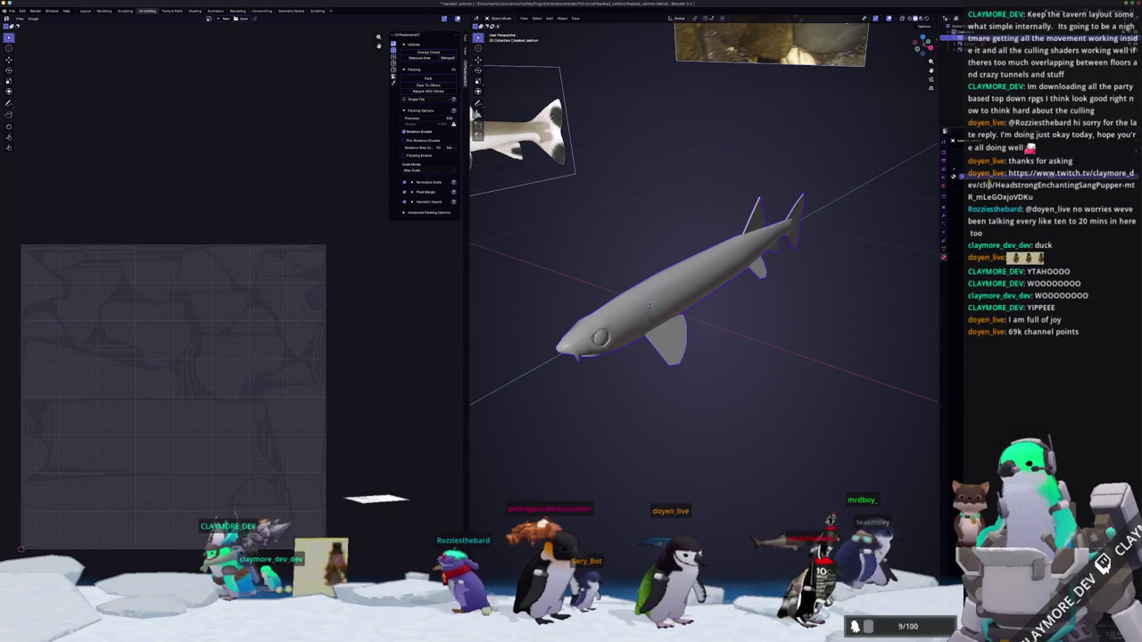
pyautogui.click(952, 141)
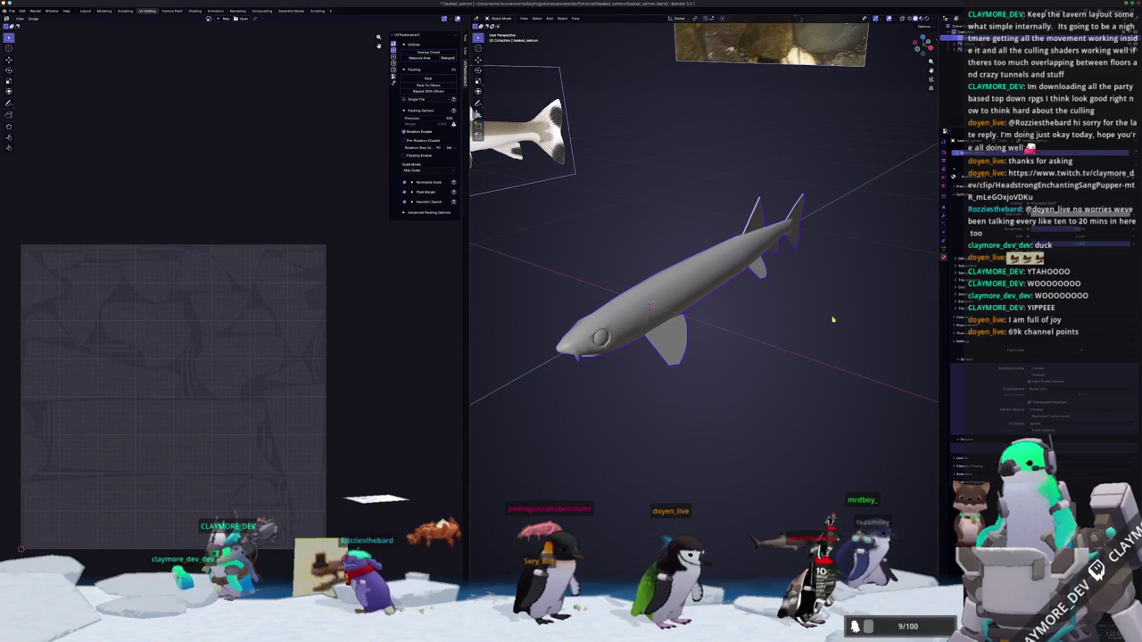
pyautogui.rightClick(664, 278)
pyautogui.click(678, 301)
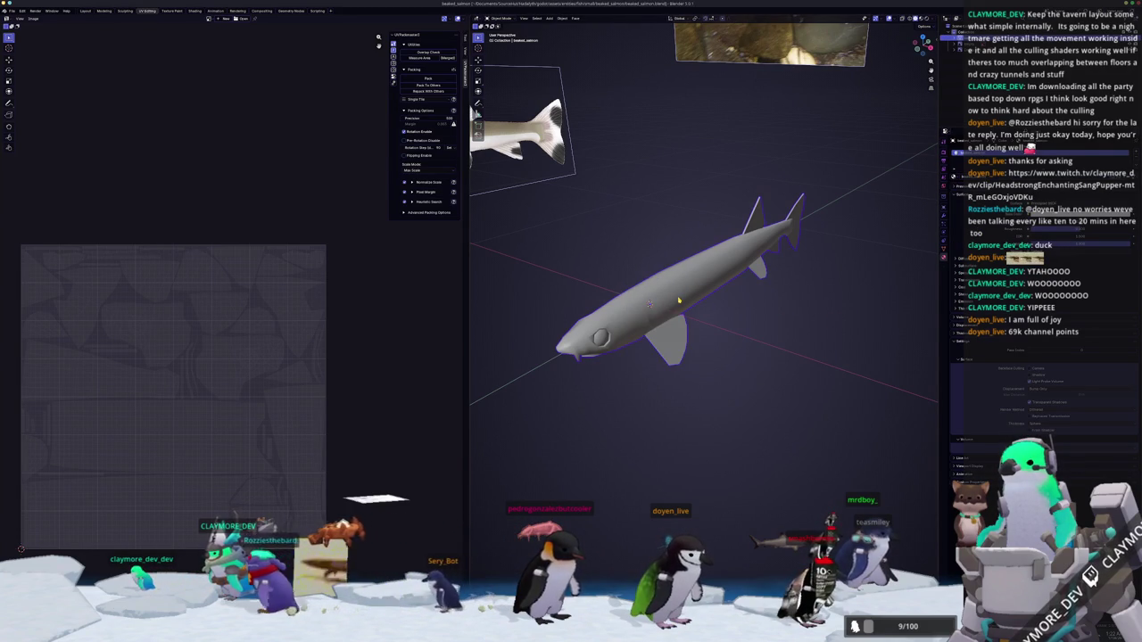
pyautogui.moveTo(678, 301); pyautogui.dragTo(732, 306, button='middle')
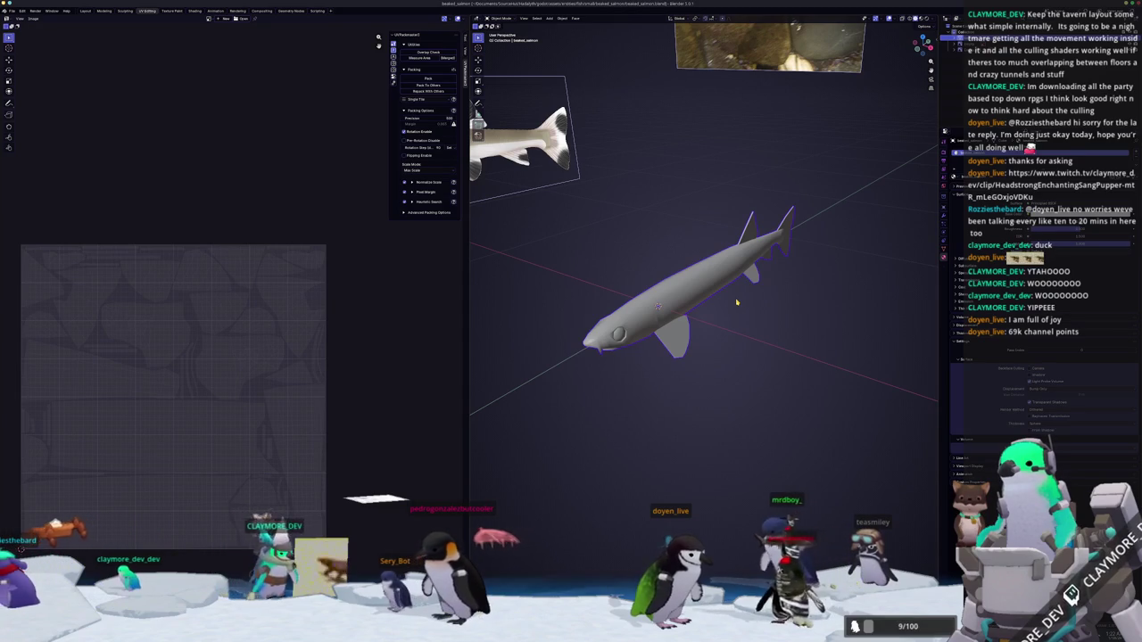
pyautogui.rightClick(737, 303)
pyautogui.click(737, 303)
pyautogui.moveTo(737, 303); pyautogui.dragTo(759, 299, button='middle')
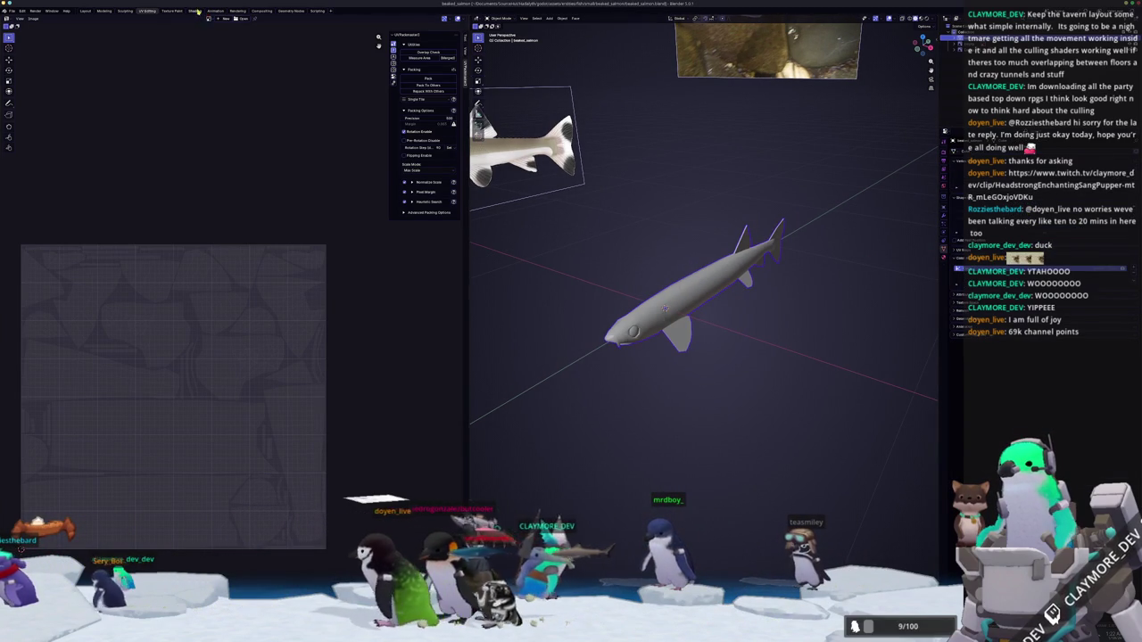
# Switch to the Shading workspace and search the add-node menu for 'texture'.
pyautogui.hotkey('ctrl', 'pagedown')
pyautogui.hotkey('ctrl', 'pagedown')
pyautogui.hotkey('shift', 'a')
pyautogui.write('texture')
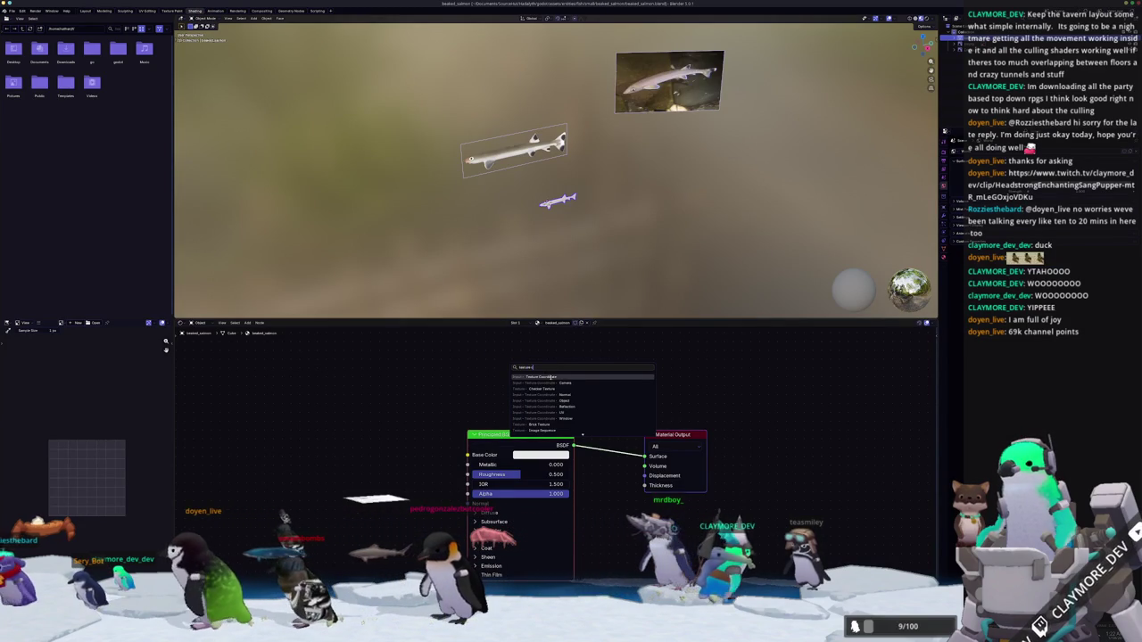
# Add Texture Coordinate and Color Attribute nodes to the salmon material.
pyautogui.click(553, 377)
pyautogui.click(397, 411)
pyautogui.moveTo(427, 385); pyautogui.dragTo(527, 375)
pyautogui.click(544, 392)
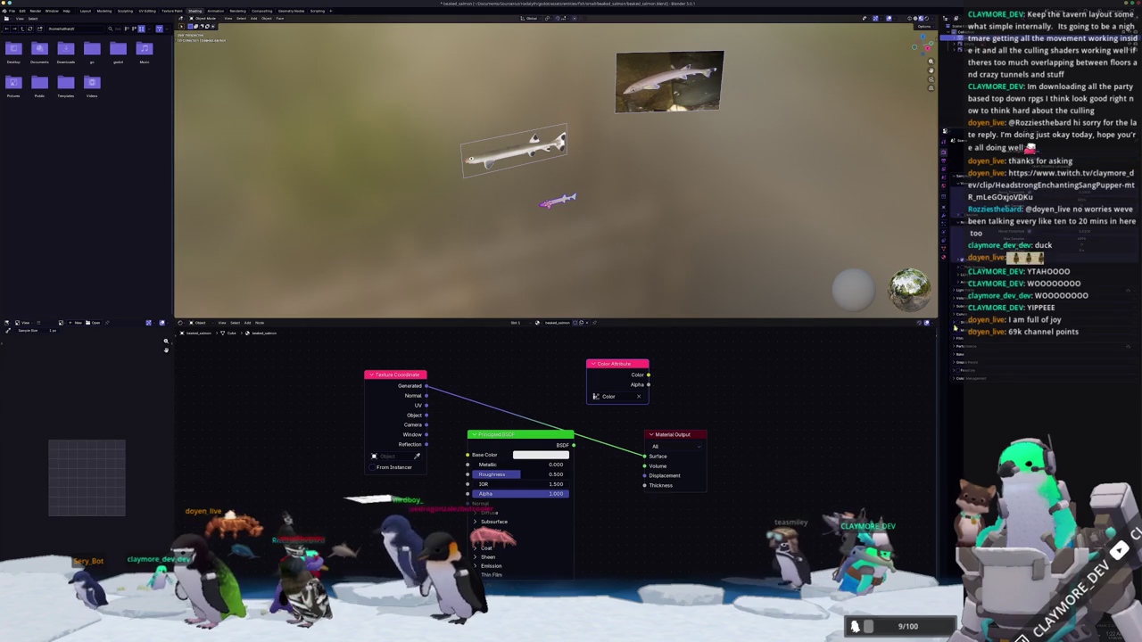
# Expand the Bake settings and apply the fish's object transforms.
pyautogui.click(968, 354)
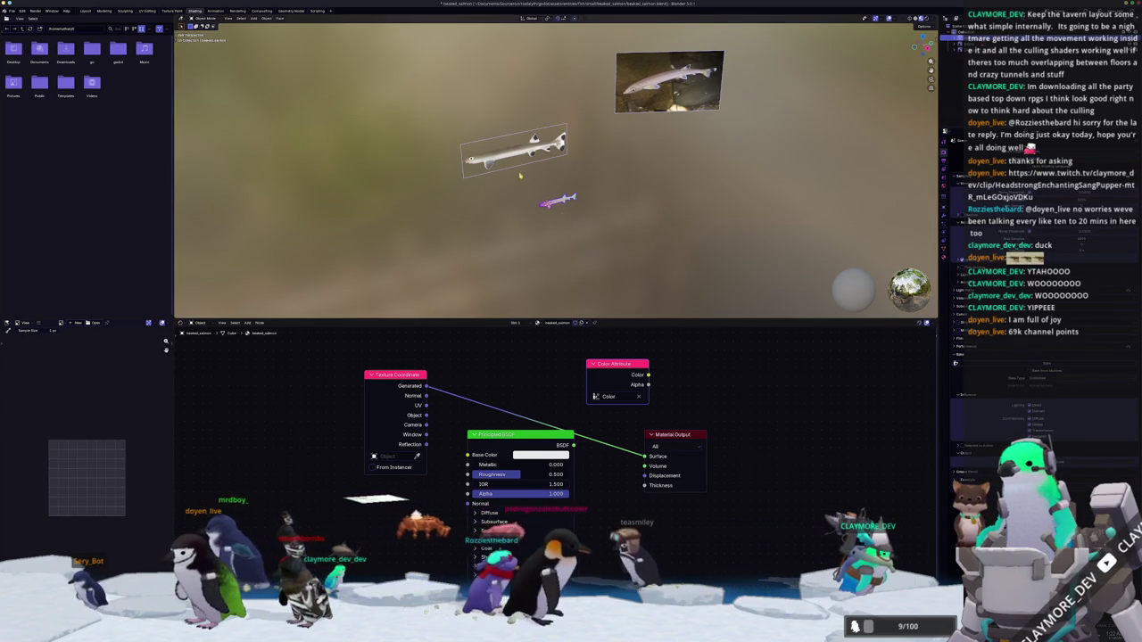
pyautogui.scroll(4, 555, 216)
pyautogui.hotkey('ctrl', 'a')
pyautogui.click(571, 290)
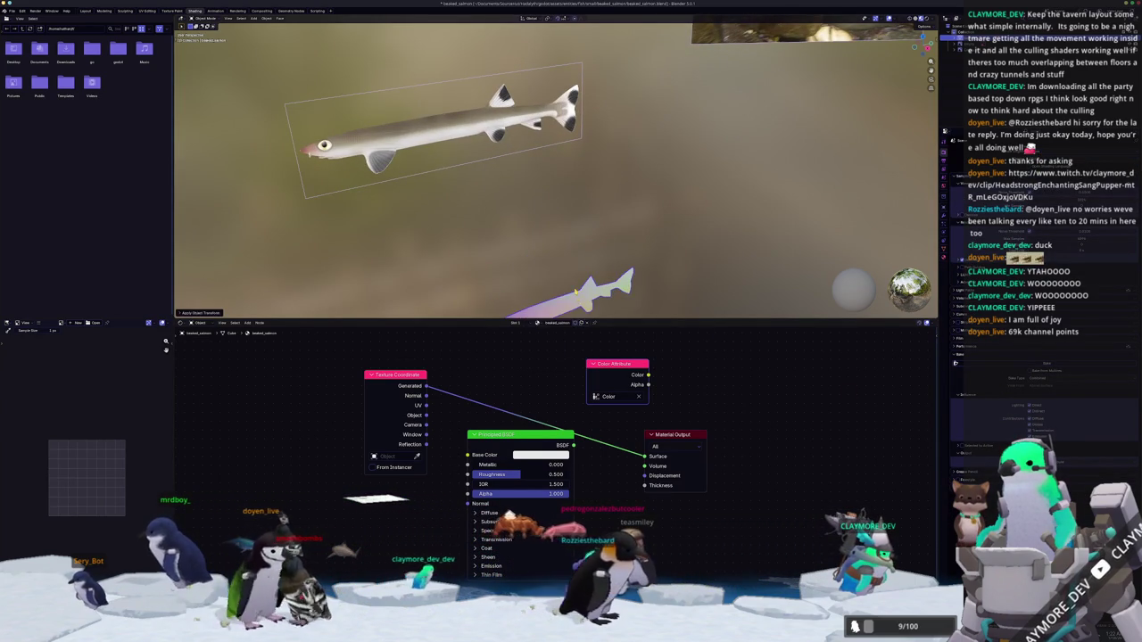
pyautogui.scroll(2, 575, 291)
pyautogui.scroll(2, 541, 246)
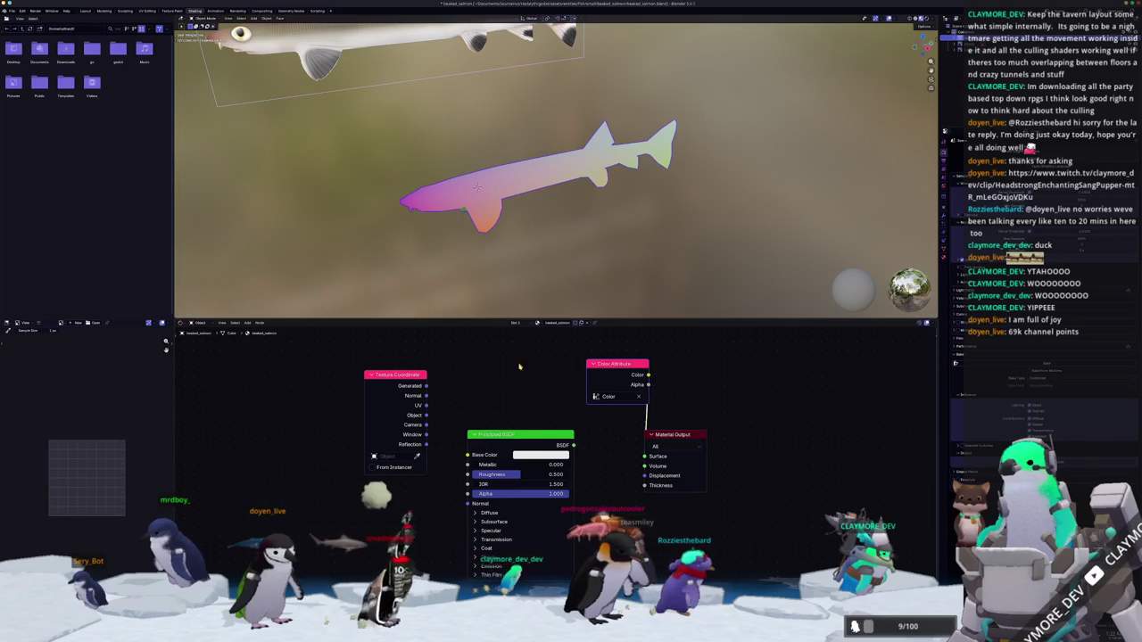
pyautogui.click(10, 10)
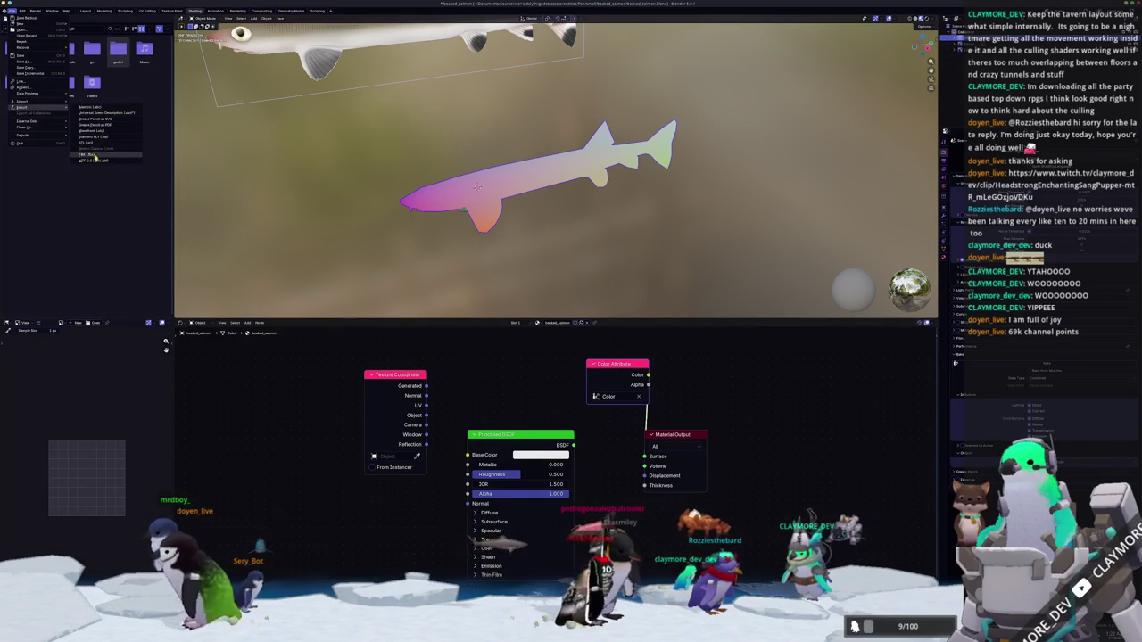
# Export the salmon as FBX into the exports folder.
pyautogui.click(93, 155)
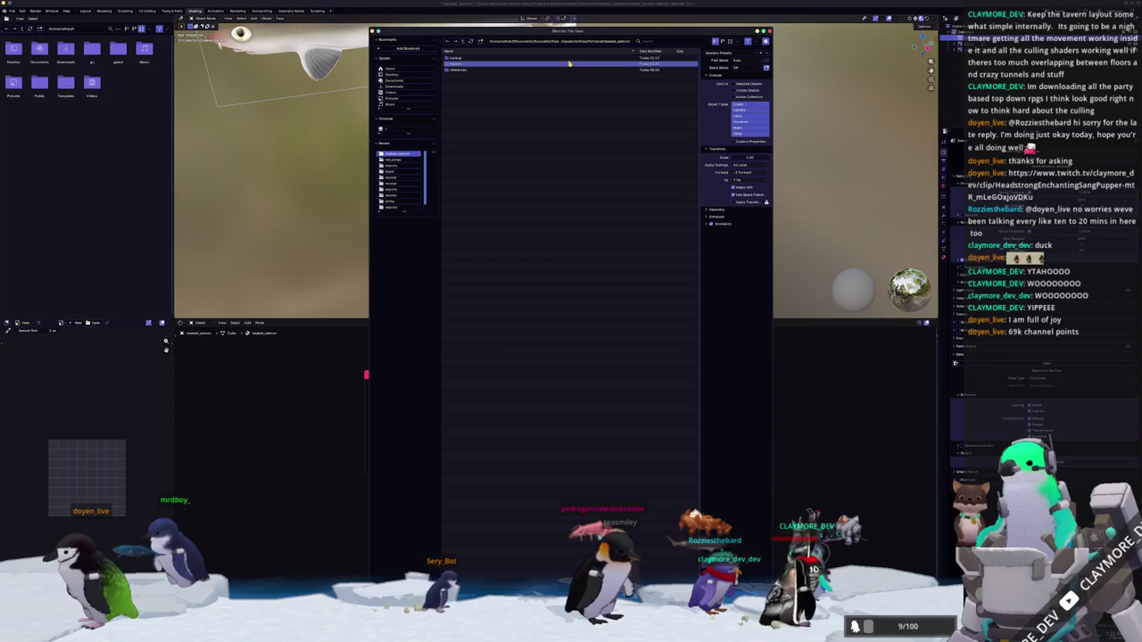
pyautogui.click(455, 64)
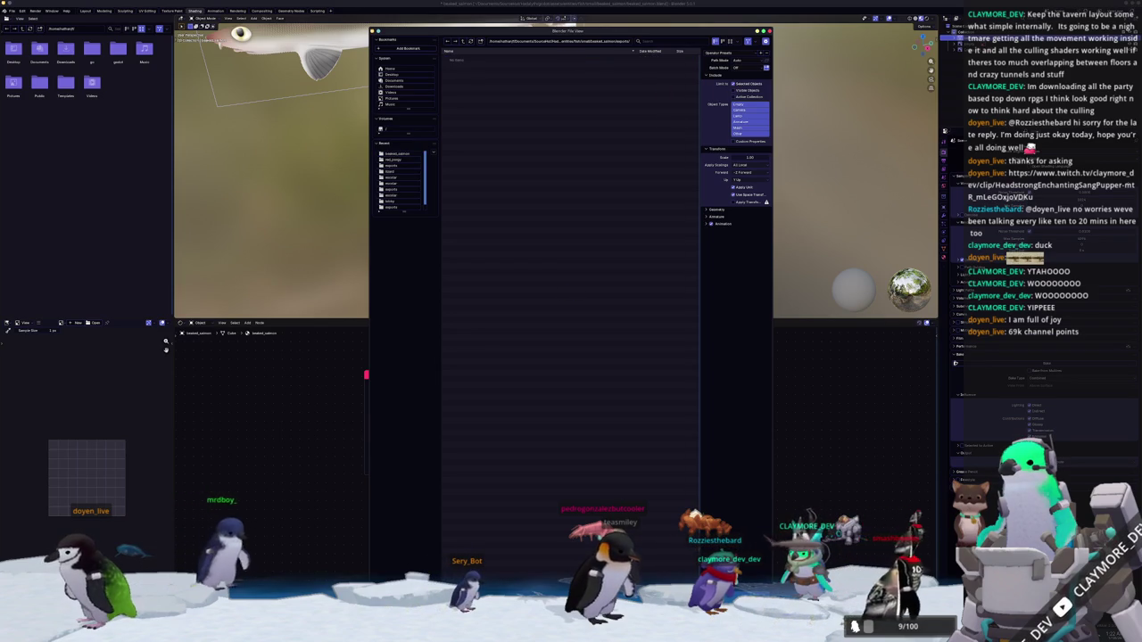
pyautogui.press('Return')
# Export the salmon as a Wavefront OBJ as well.
pyautogui.click(11, 10)
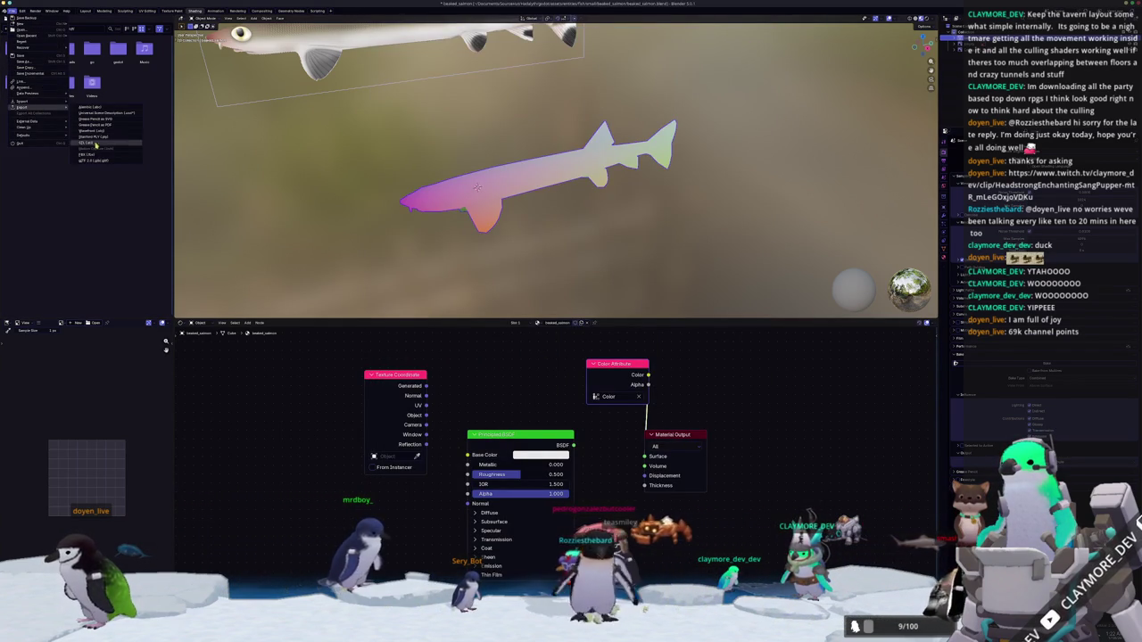
pyautogui.click(92, 131)
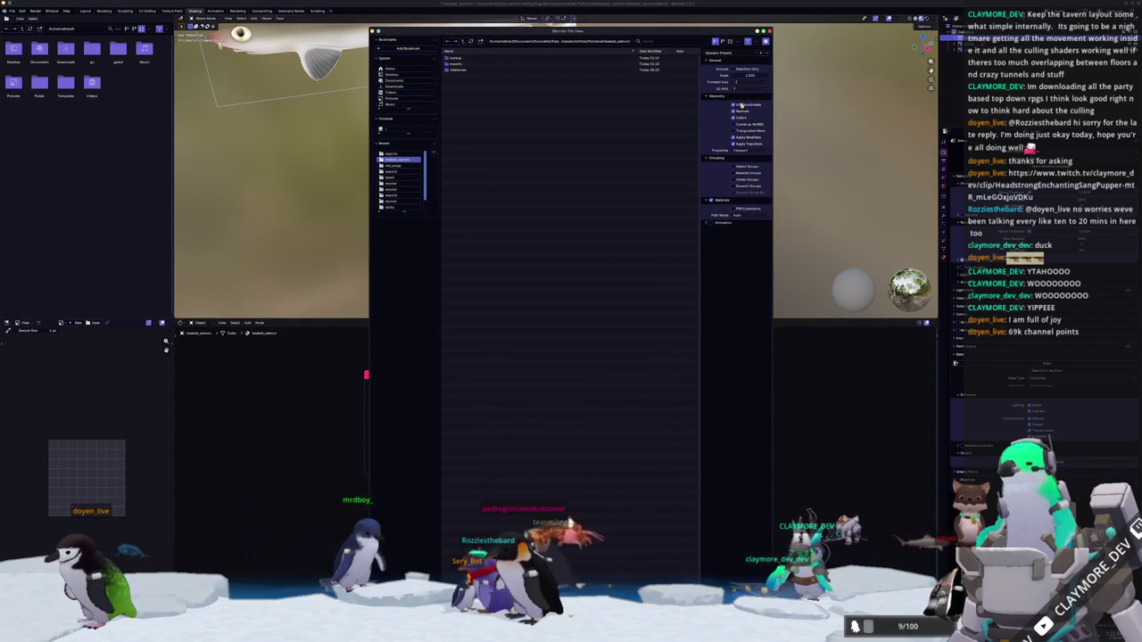
pyautogui.press('Return')
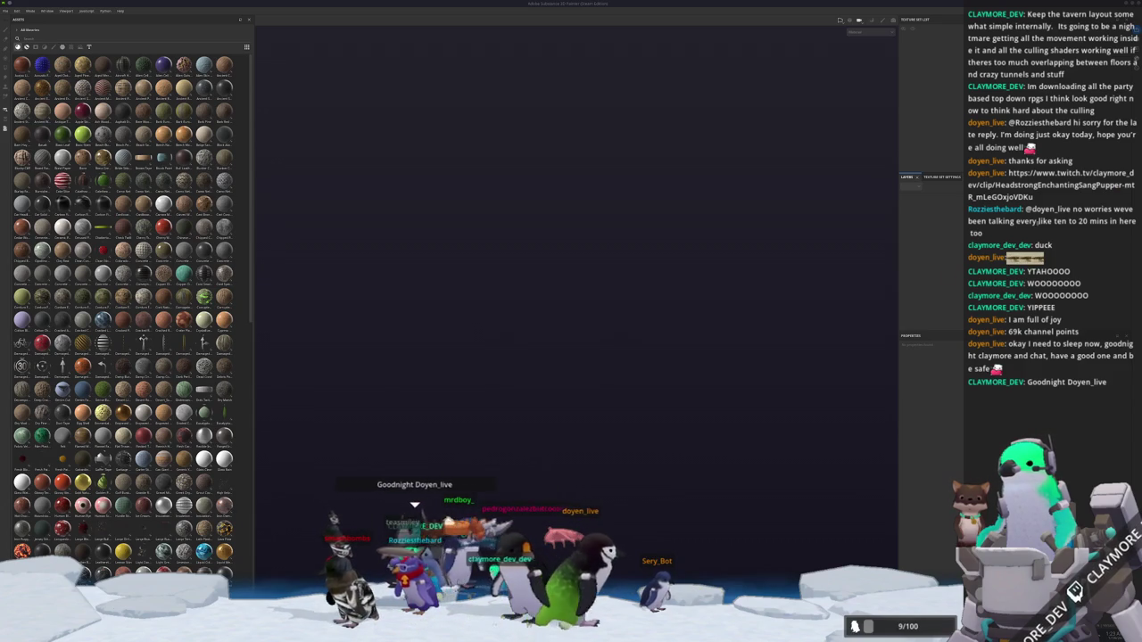
# Start a new project, browsing to and loading the exported salmon mesh.
pyautogui.click(7, 10)
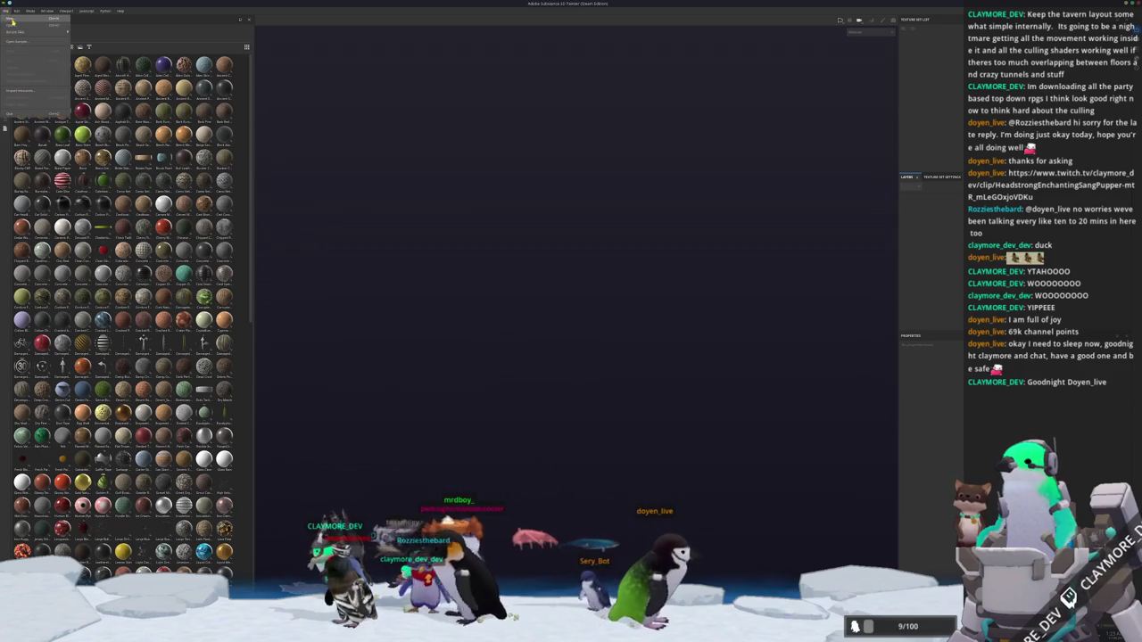
pyautogui.click(20, 19)
pyautogui.click(635, 288)
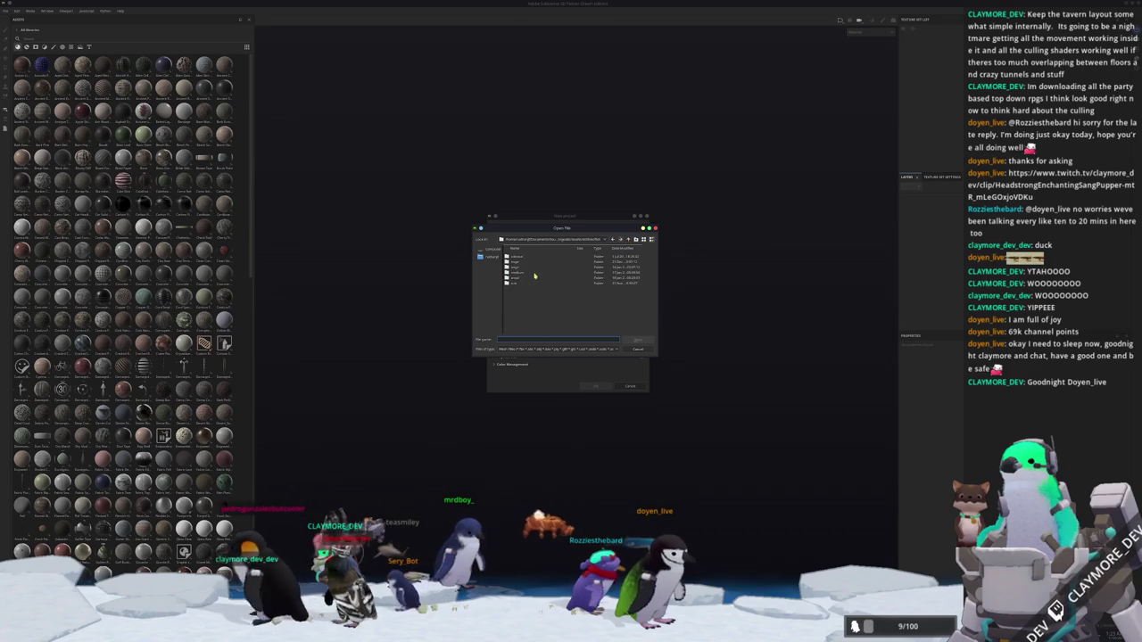
pyautogui.doubleClick(519, 280)
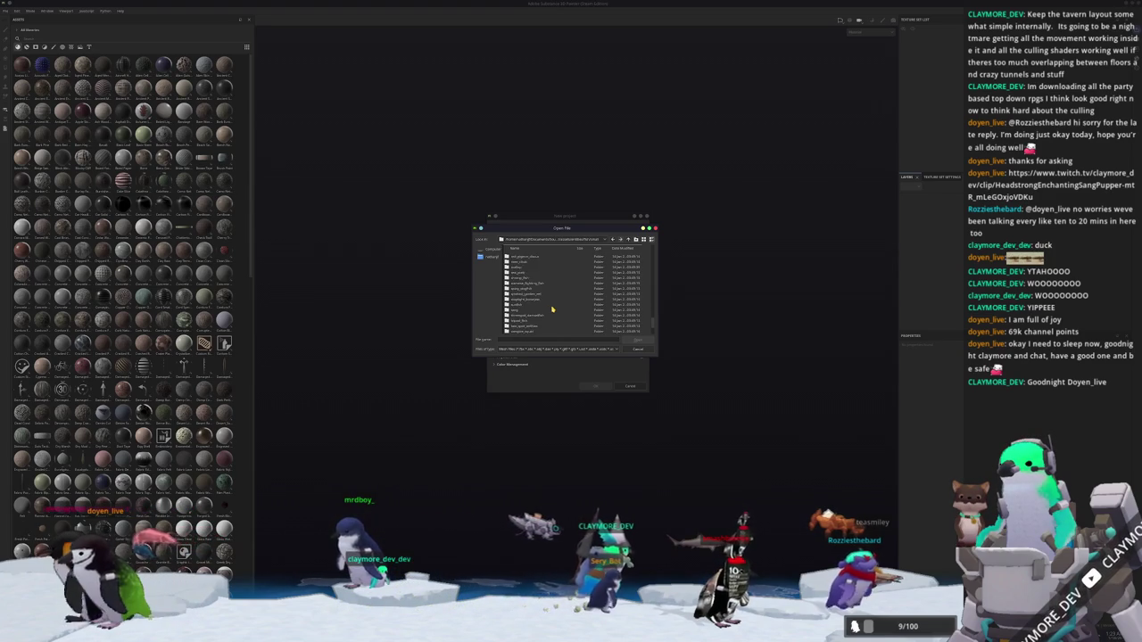
pyautogui.scroll(5, 550, 310)
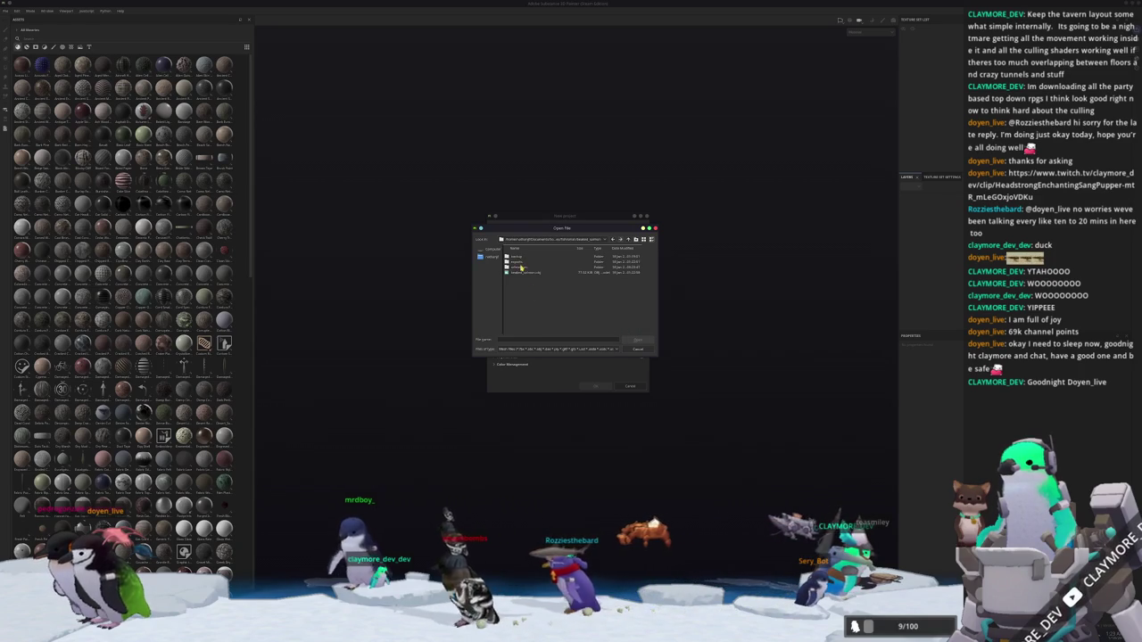
pyautogui.doubleClick(527, 258)
pyautogui.doubleClick(527, 258)
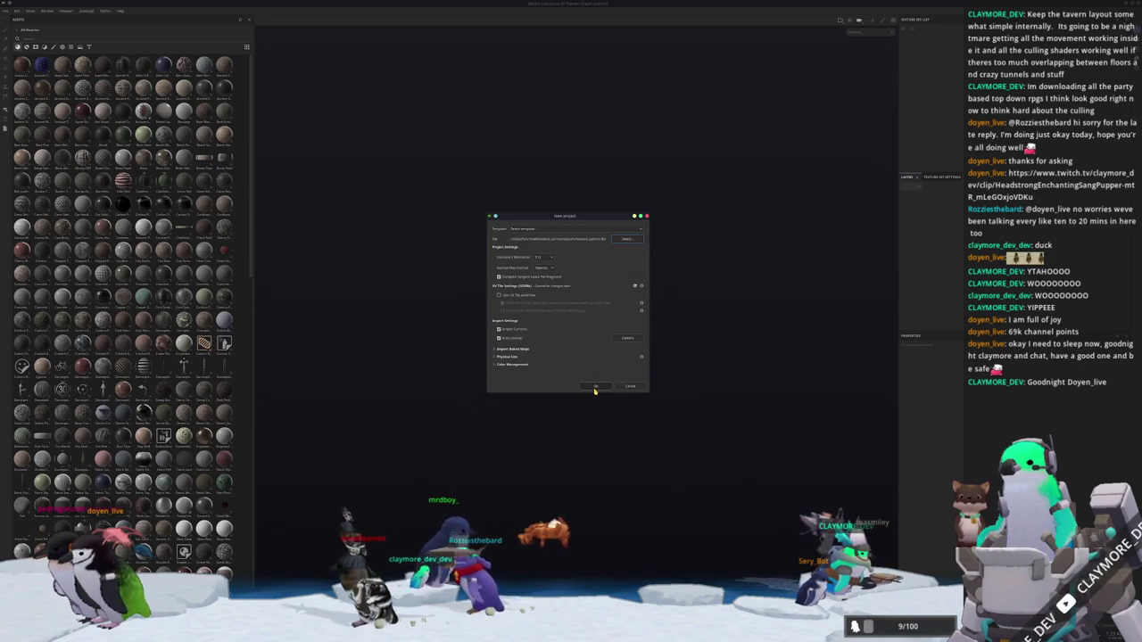
pyautogui.click(596, 387)
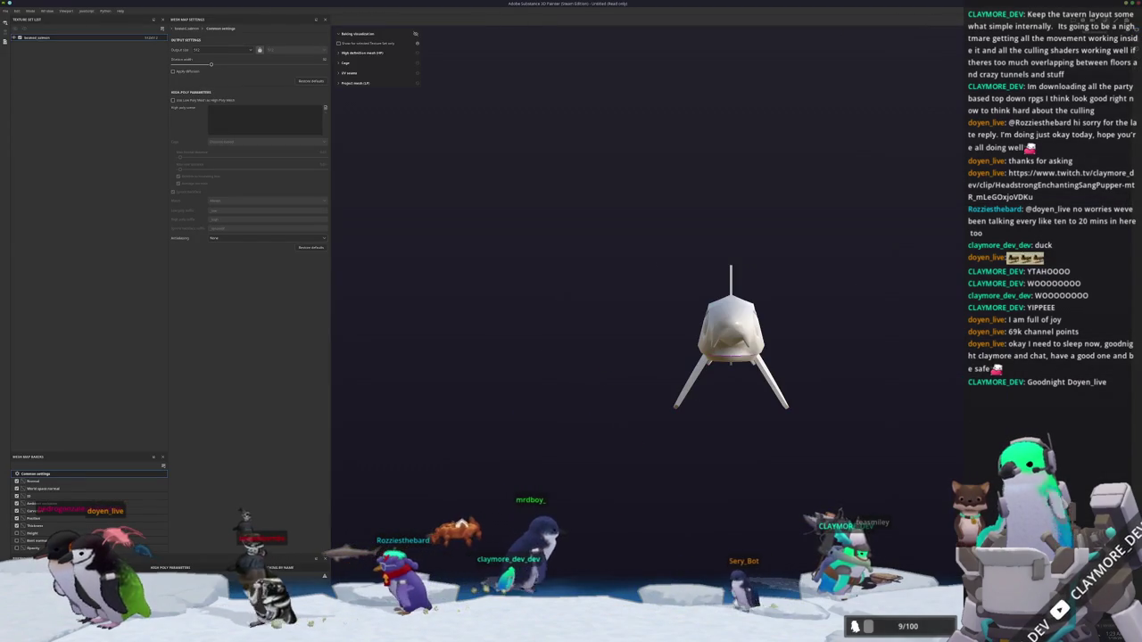
# Turn the salmon to a side view and place the beaked salmon reference image beside it.
pyautogui.keyDown('alt'); pyautogui.moveTo(678, 490); pyautogui.dragTo(565, 490); pyautogui.keyUp('alt')
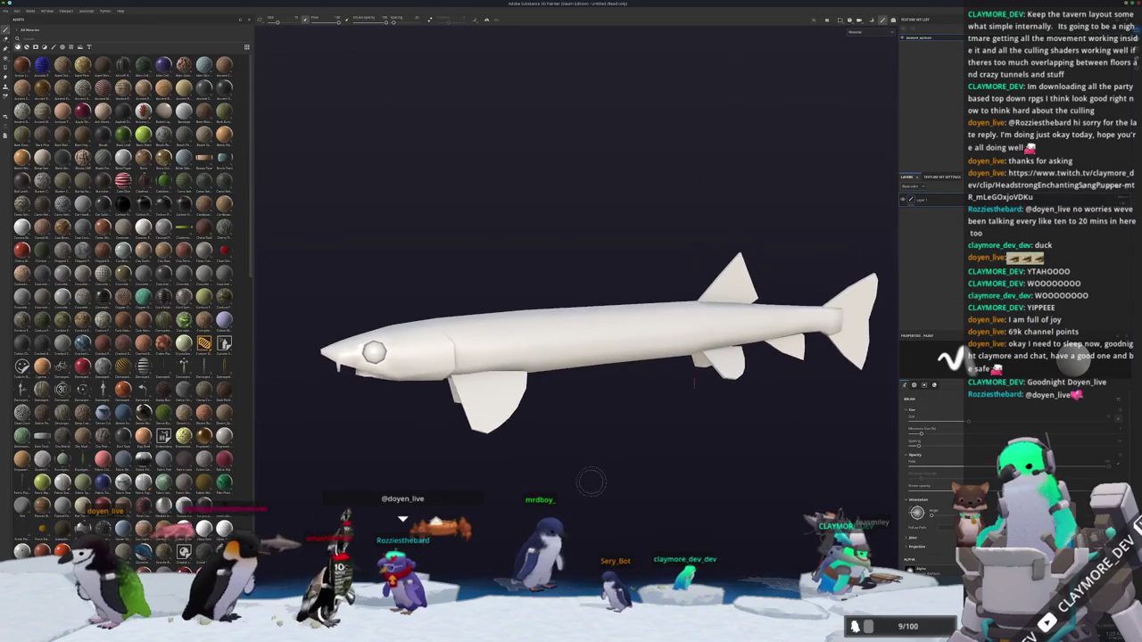
pyautogui.moveTo(596, 481)
pyautogui.mouseDown()
pyautogui.moveTo(562, 179)
pyautogui.moveTo(563, 447)
pyautogui.mouseUp()
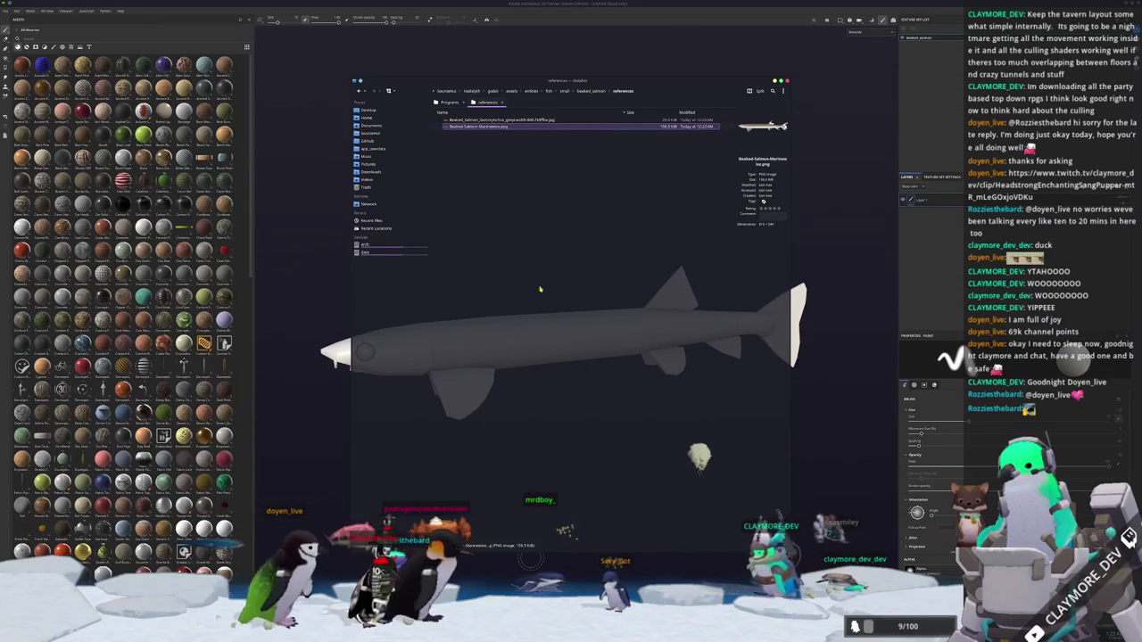
pyautogui.doubleClick(489, 127)
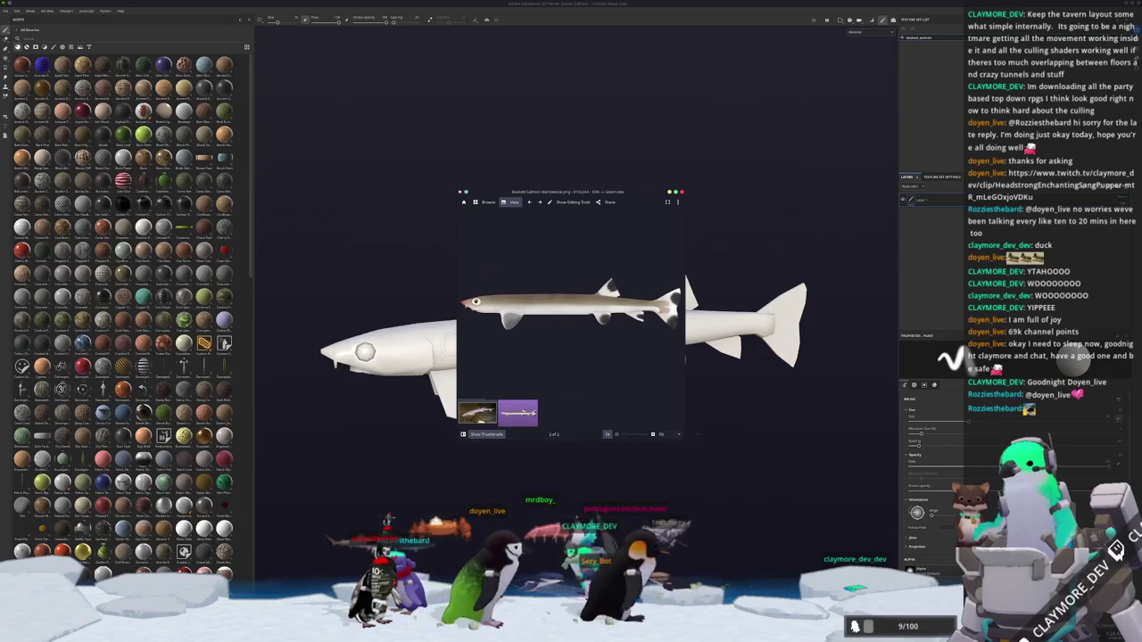
pyautogui.click(474, 432)
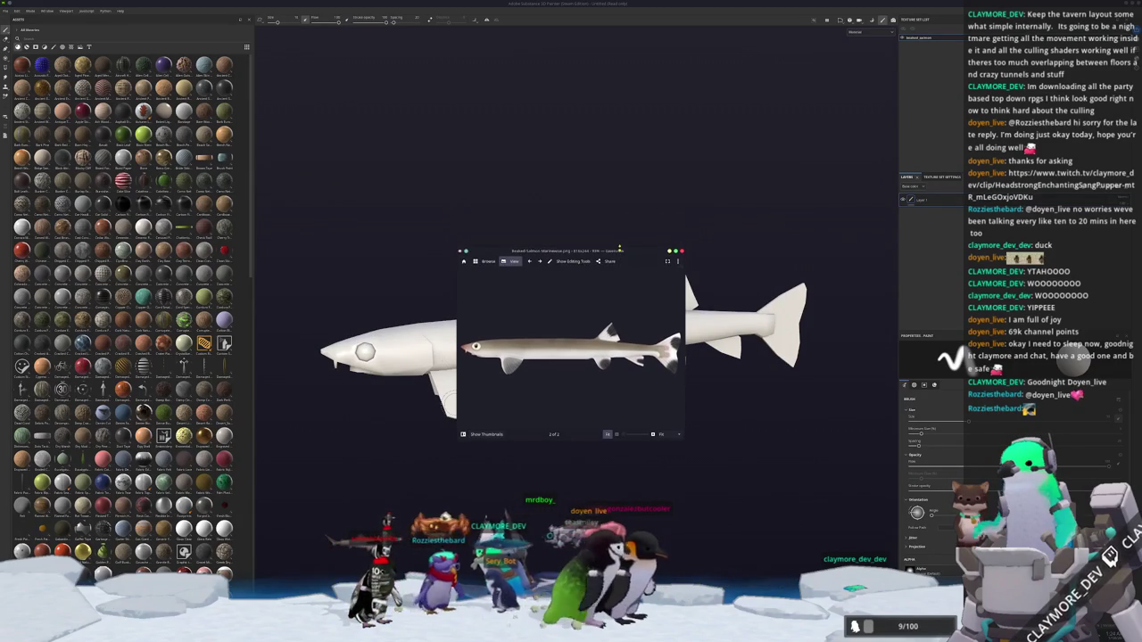
pyautogui.moveTo(620, 189); pyautogui.dragTo(431, 42)
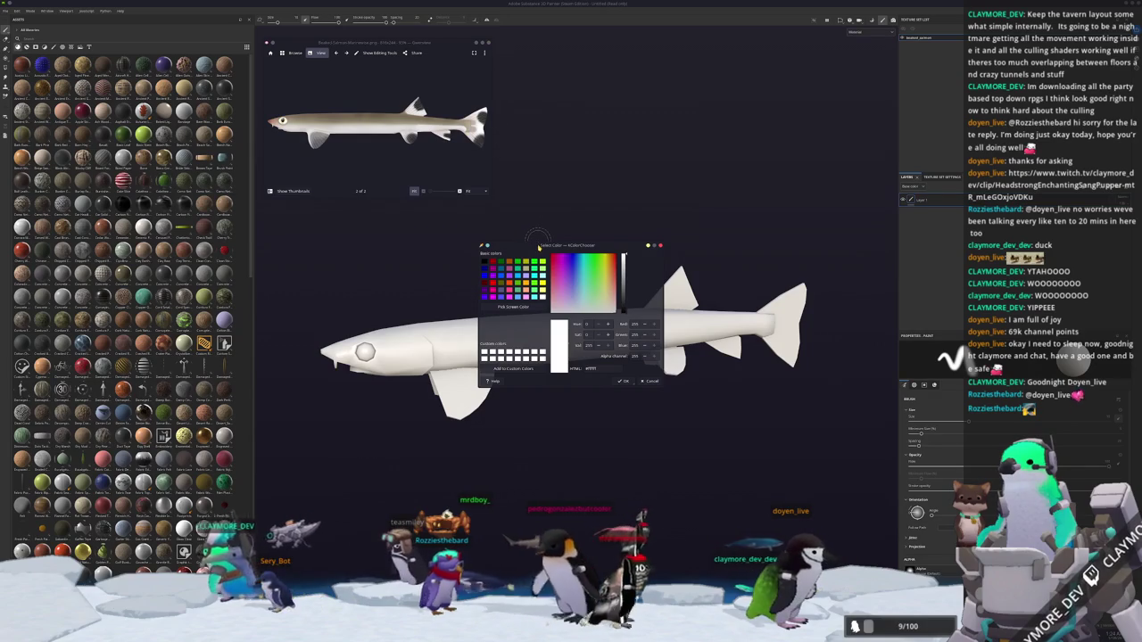
# Sample the fish's off-white colour (about R222 G219 B215) with the colour picker.
pyautogui.moveTo(538, 105); pyautogui.dragTo(530, 104)
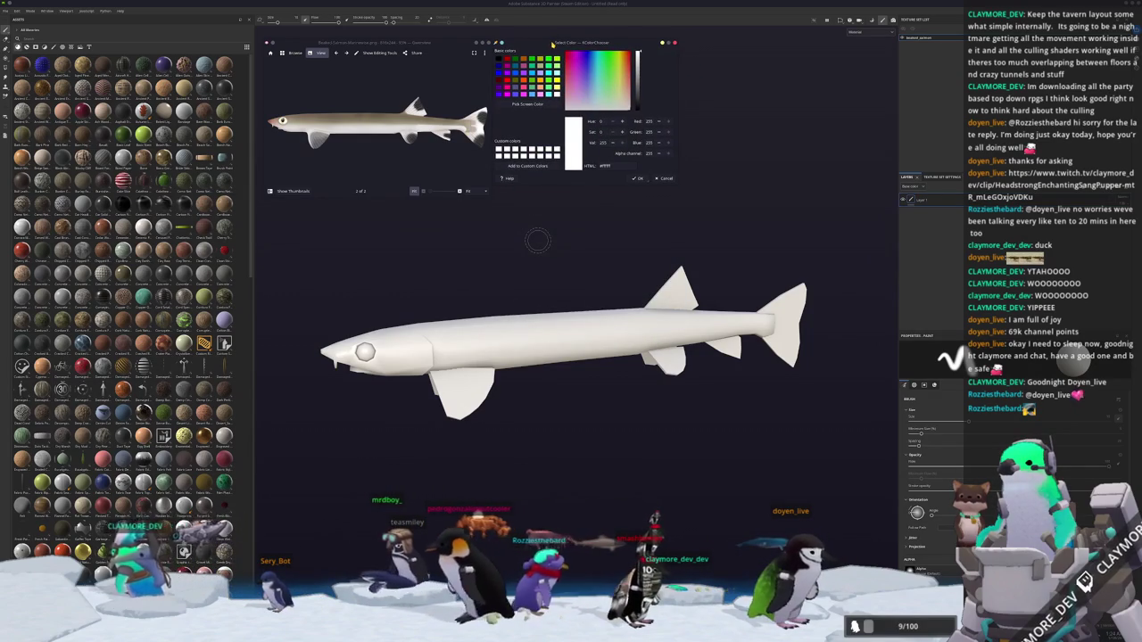
pyautogui.click(530, 104)
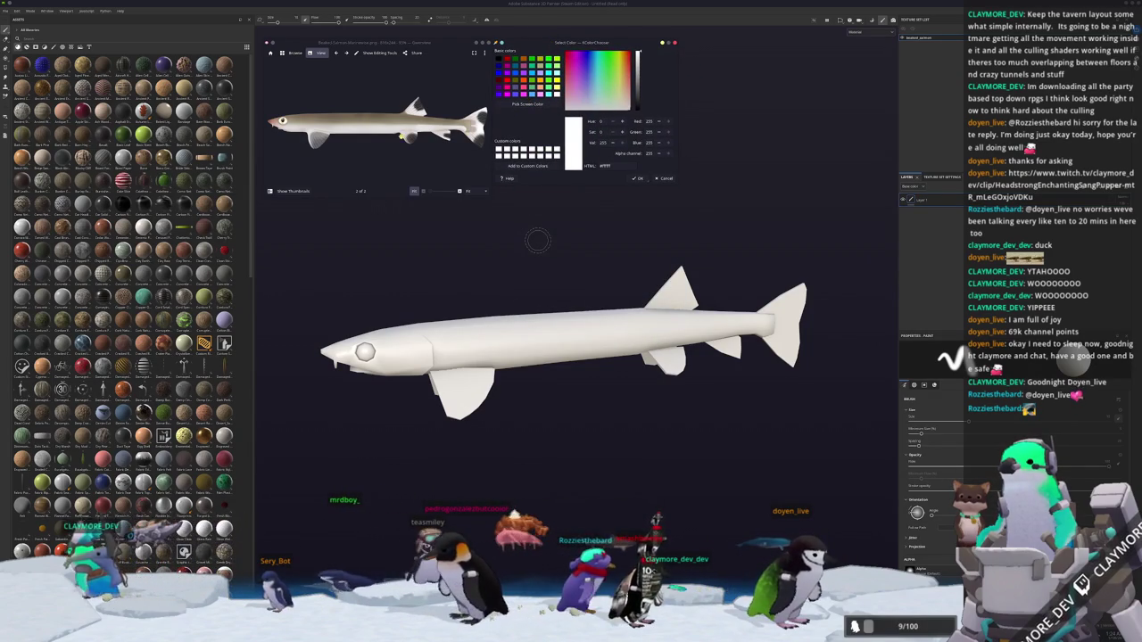
pyautogui.click(517, 313)
# Fill the fish with a brown material and view only the base colour channel.
pyautogui.scroll(-10, 159, 312)
pyautogui.scroll(-10, 178, 268)
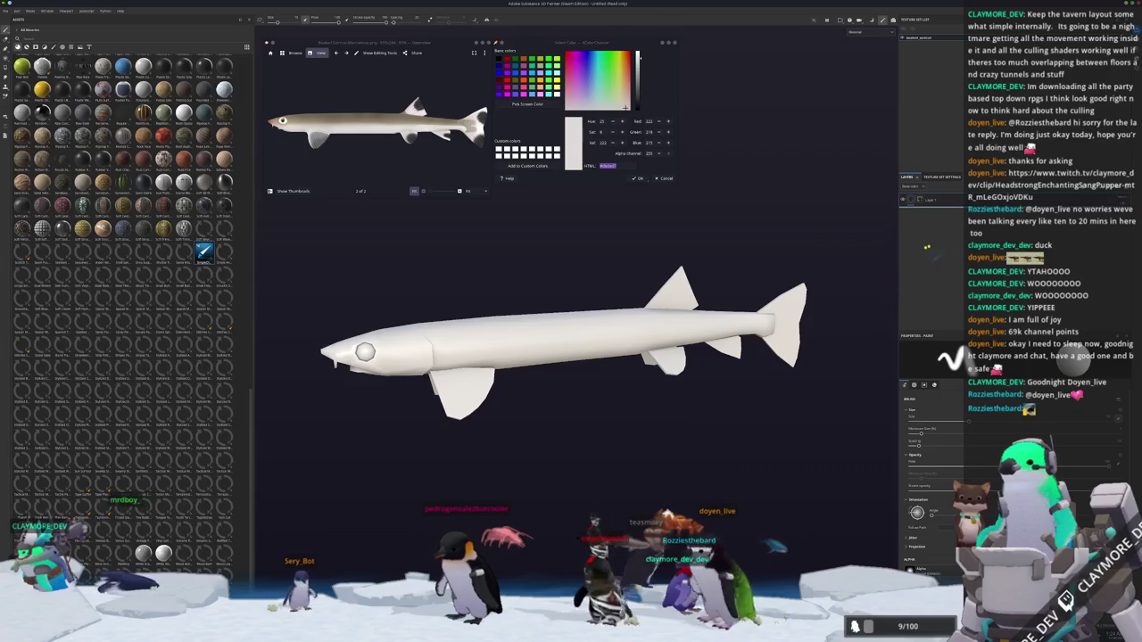
pyautogui.moveTo(204, 252); pyautogui.dragTo(553, 339)
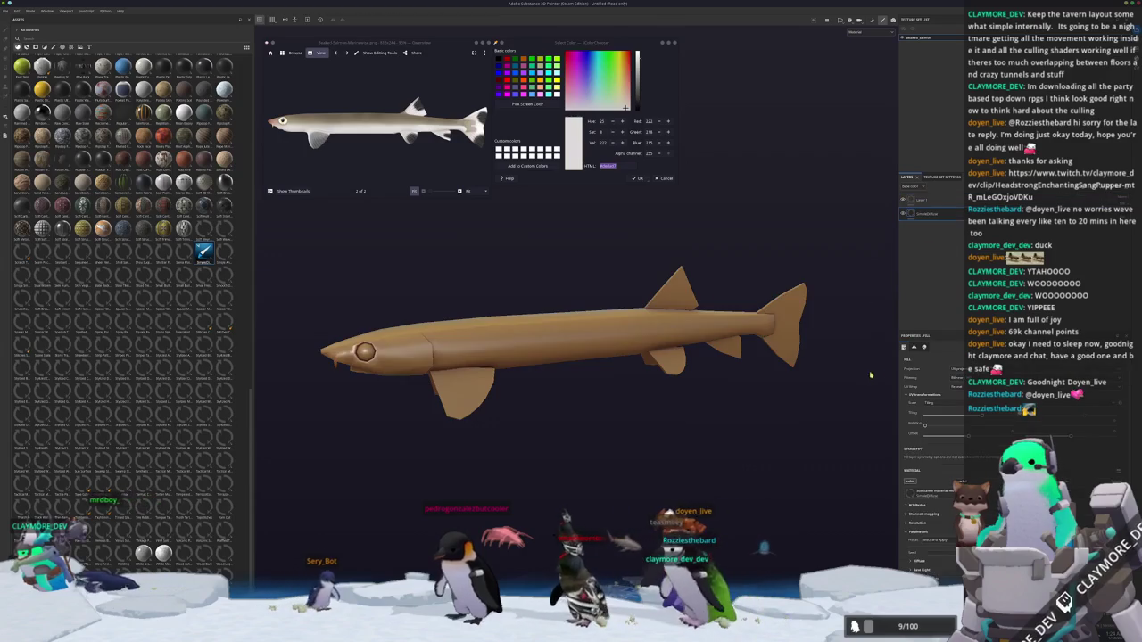
pyautogui.click(863, 36)
pyautogui.click(870, 45)
# Expand the Diffuse settings and add a second layer to the stack with Ctrl+D.
pyautogui.click(964, 455)
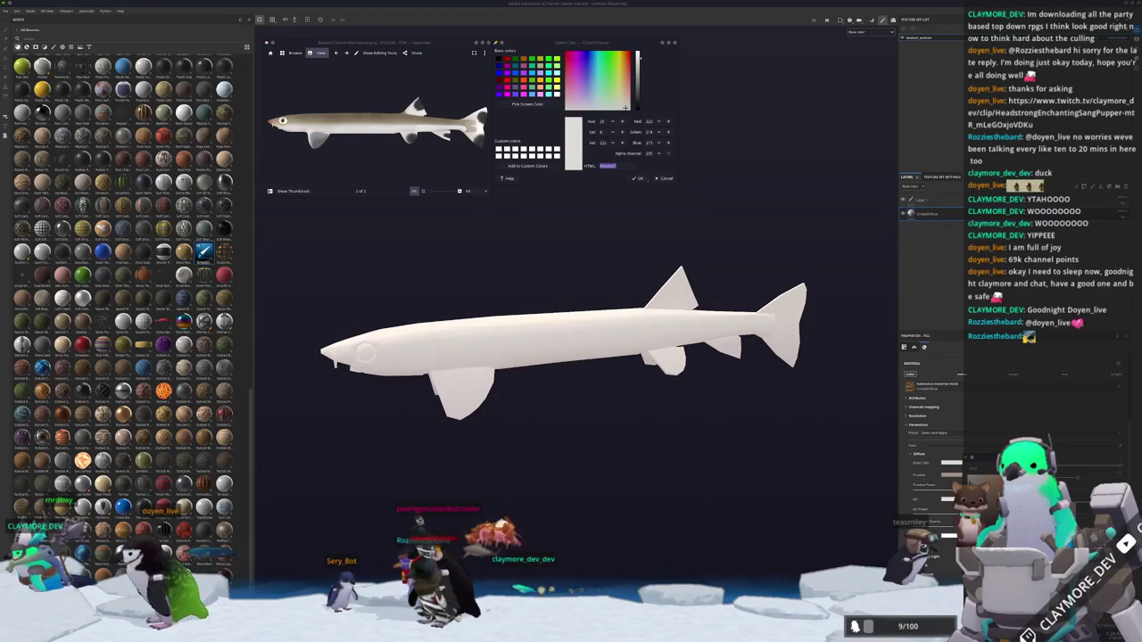
pyautogui.scroll(1, 601, 420)
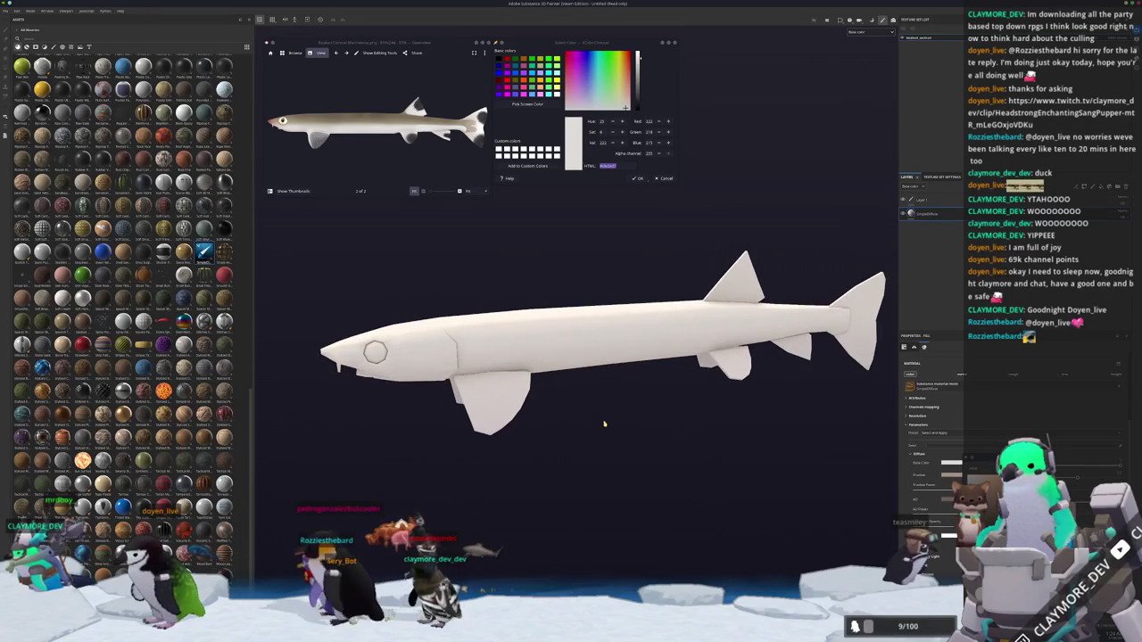
pyautogui.scroll(1, 598, 410)
pyautogui.scroll(1, 594, 402)
pyautogui.scroll(1, 590, 398)
pyautogui.scroll(-2, 591, 398)
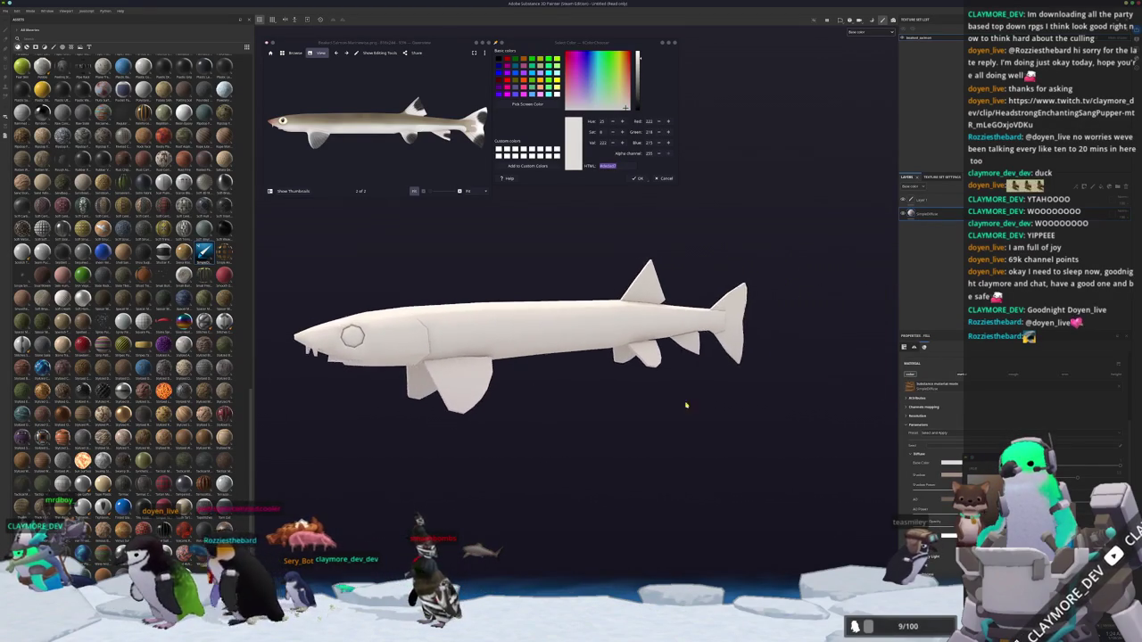
pyautogui.scroll(-1, 590, 397)
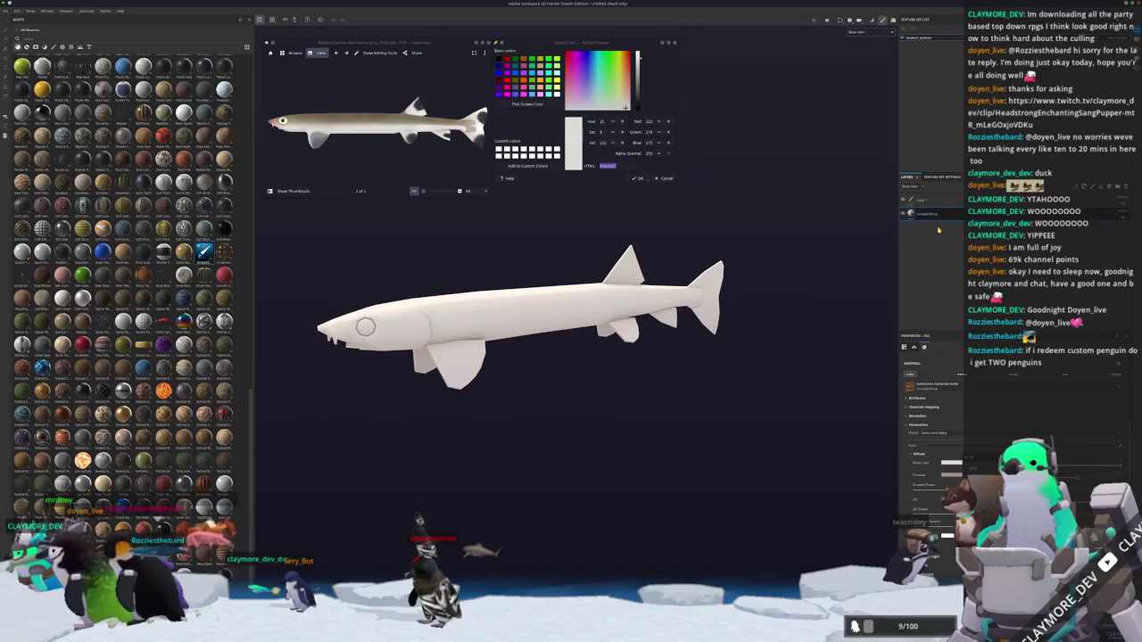
pyautogui.hotkey('ctrl', 'd')
pyautogui.scroll(2, 650, 298)
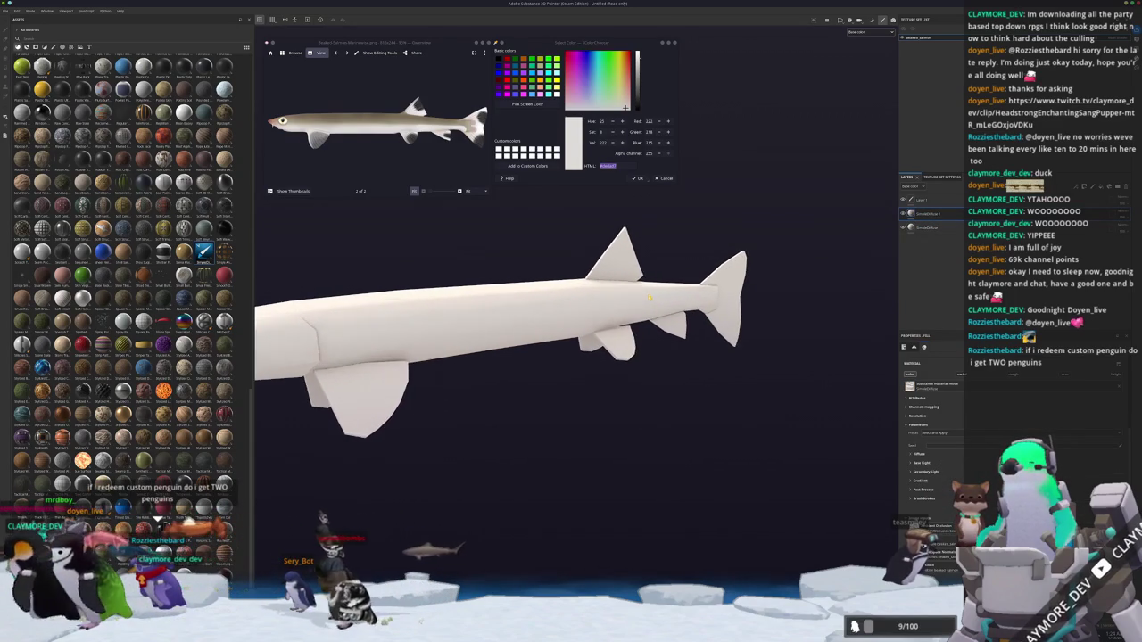
pyautogui.moveTo(650, 298)
pyautogui.keyDown('alt'); pyautogui.mouseDown()
pyautogui.moveTo(743, 332)
pyautogui.moveTo(727, 323)
pyautogui.mouseUp(); pyautogui.keyUp('alt')
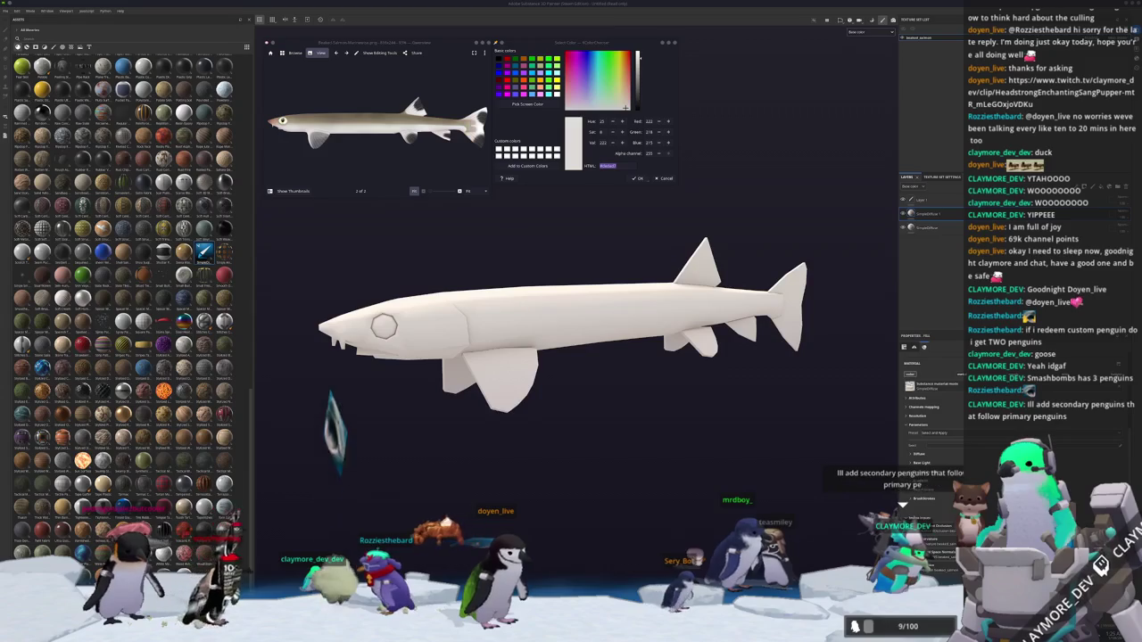
pyautogui.moveTo(659, 411)
pyautogui.keyDown('alt'); pyautogui.mouseDown()
pyautogui.moveTo(630, 392)
pyautogui.moveTo(629, 368)
pyautogui.moveTo(677, 383)
pyautogui.moveTo(753, 382)
pyautogui.mouseUp(); pyautogui.keyUp('alt')
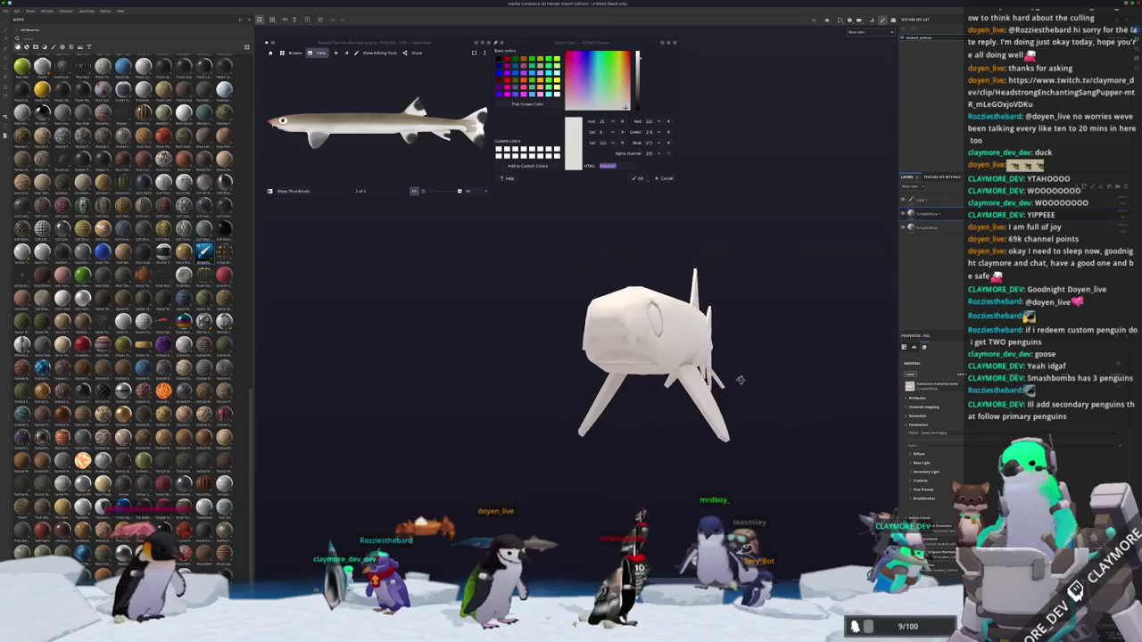
pyautogui.scroll(2, 753, 382)
pyautogui.scroll(2, 749, 380)
pyautogui.scroll(2, 745, 379)
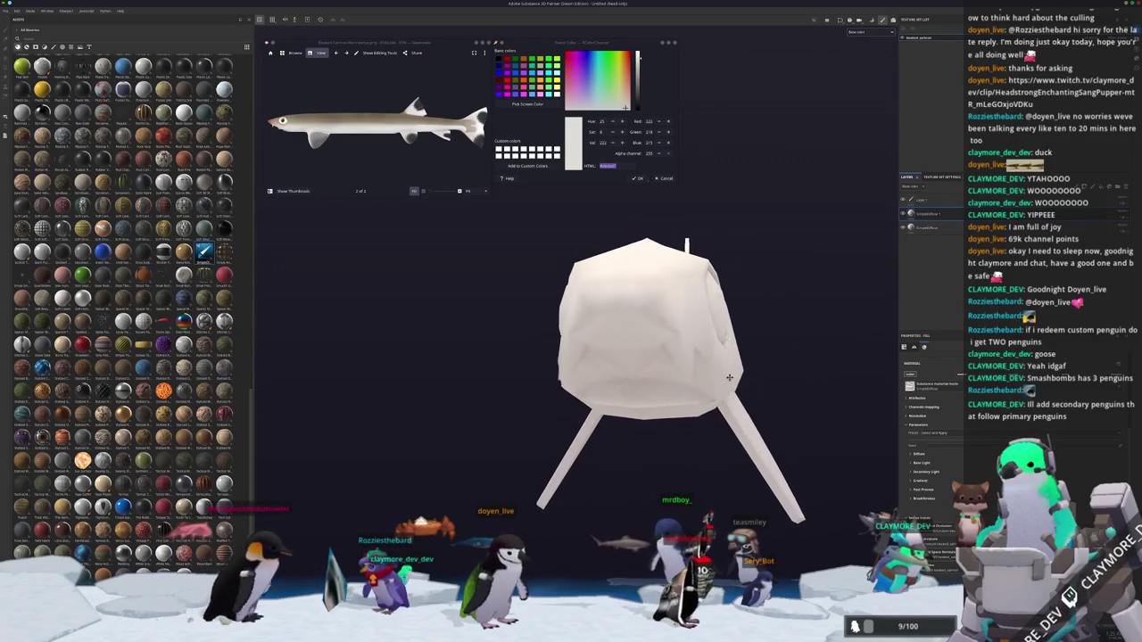
pyautogui.scroll(1, 742, 377)
pyautogui.moveTo(742, 377)
pyautogui.keyDown('alt'); pyautogui.mouseDown()
pyautogui.moveTo(683, 384)
pyautogui.moveTo(582, 349)
pyautogui.moveTo(670, 303)
pyautogui.mouseUp(); pyautogui.keyUp('alt')
pyautogui.scroll(-3, 624, 370)
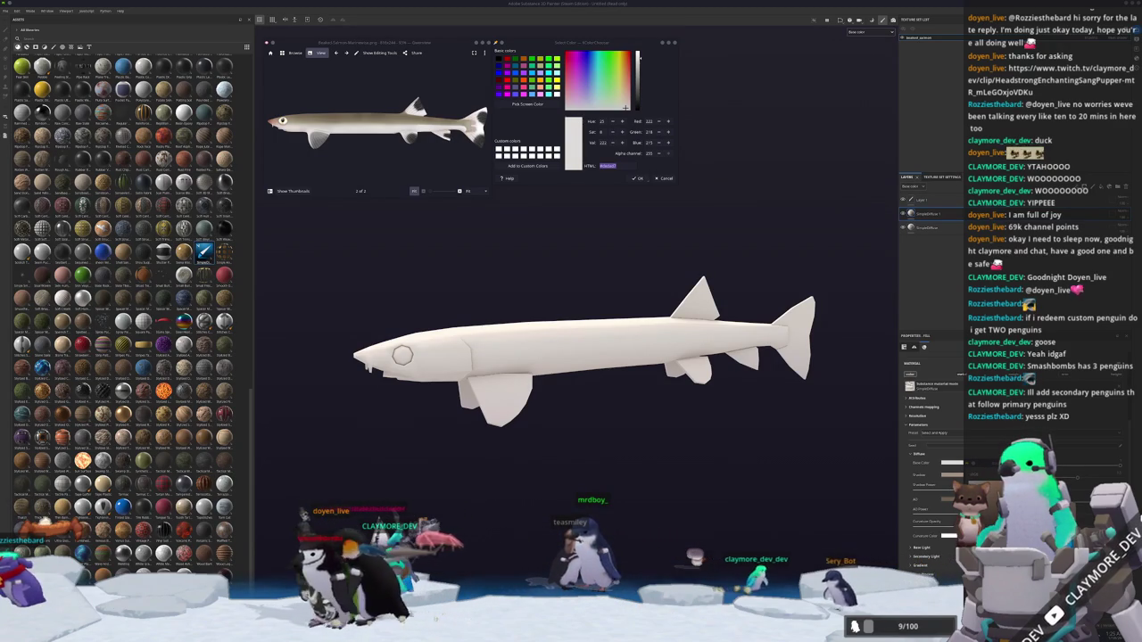
pyautogui.scroll(2, 881, 398)
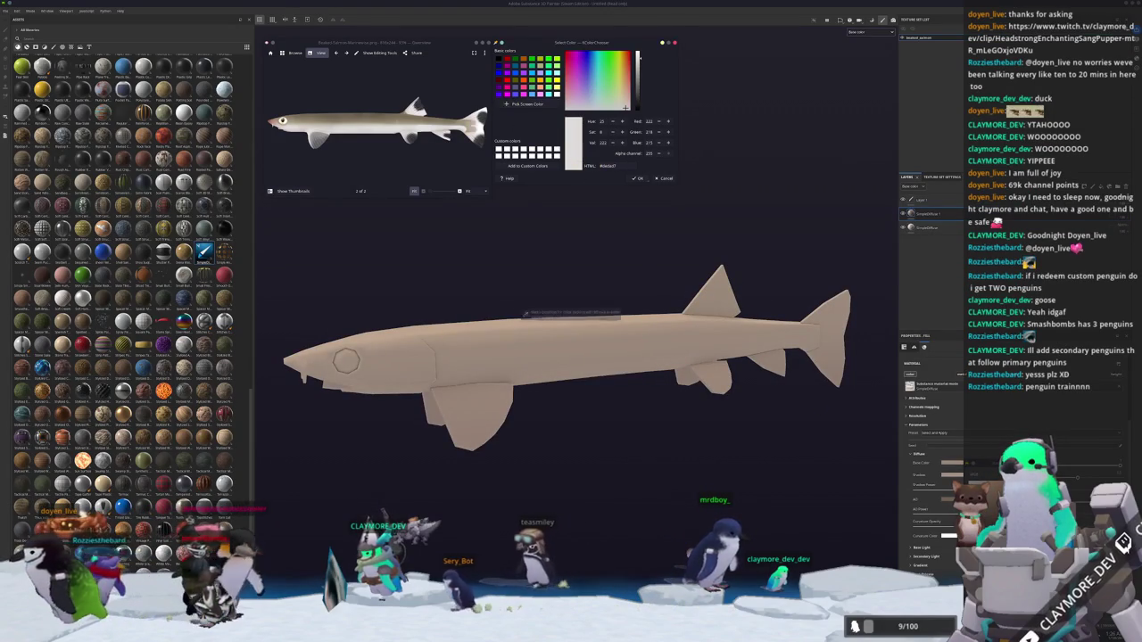
pyautogui.click(580, 330)
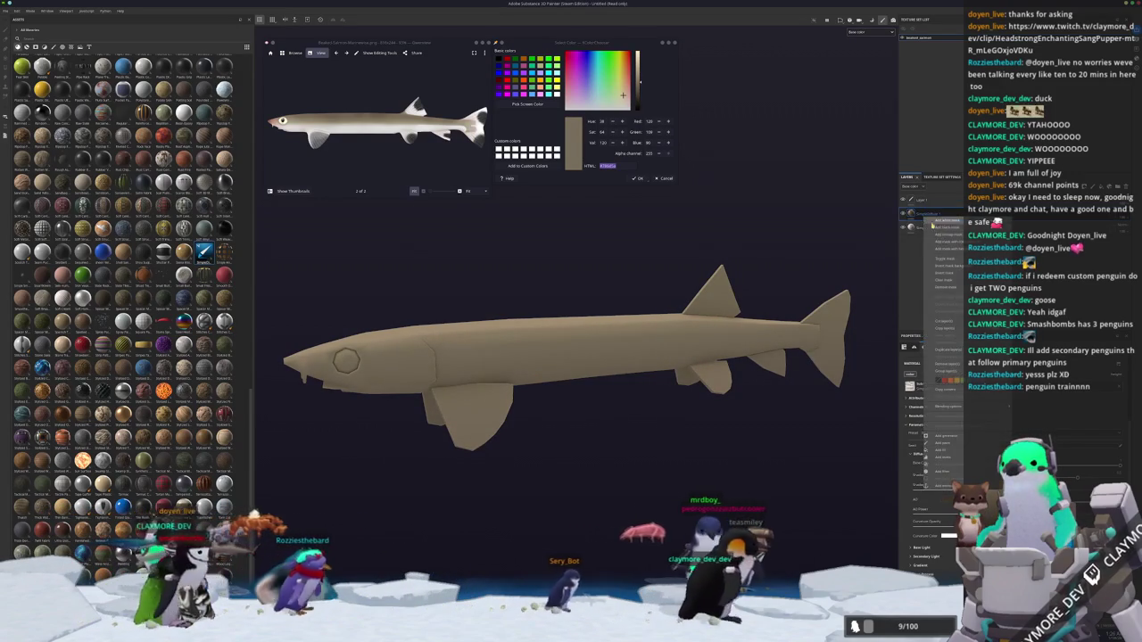
# Add a generator to the tan #786e5a layer and tune it to fade into a white belly.
pyautogui.rightClick(920, 215)
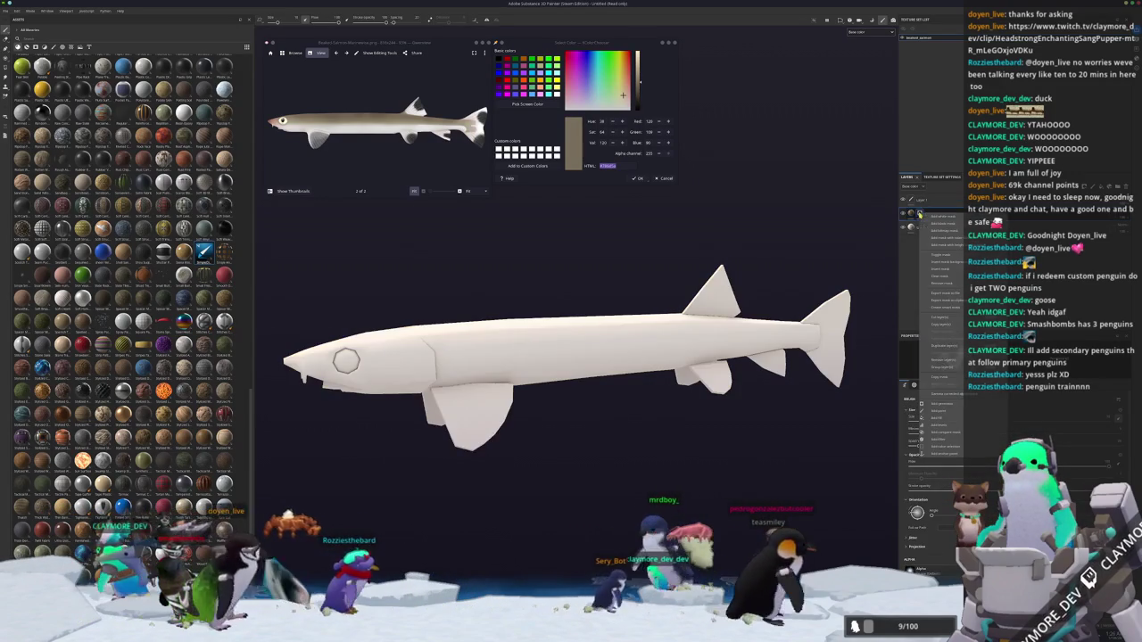
pyautogui.click(946, 404)
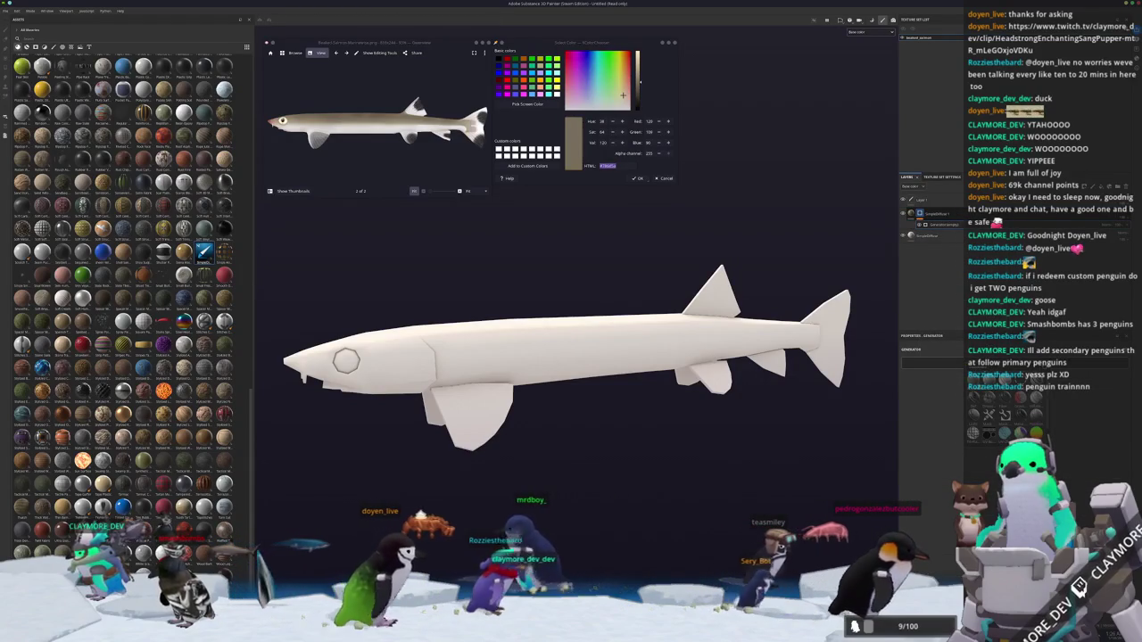
pyautogui.click(988, 414)
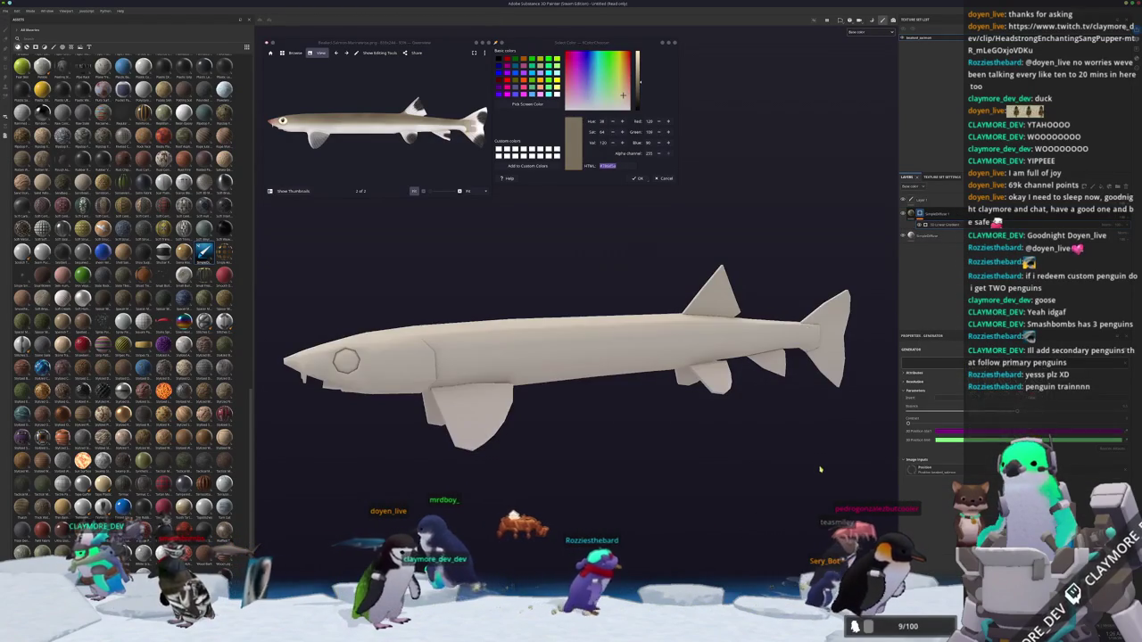
pyautogui.moveTo(936, 425); pyautogui.dragTo(1062, 412)
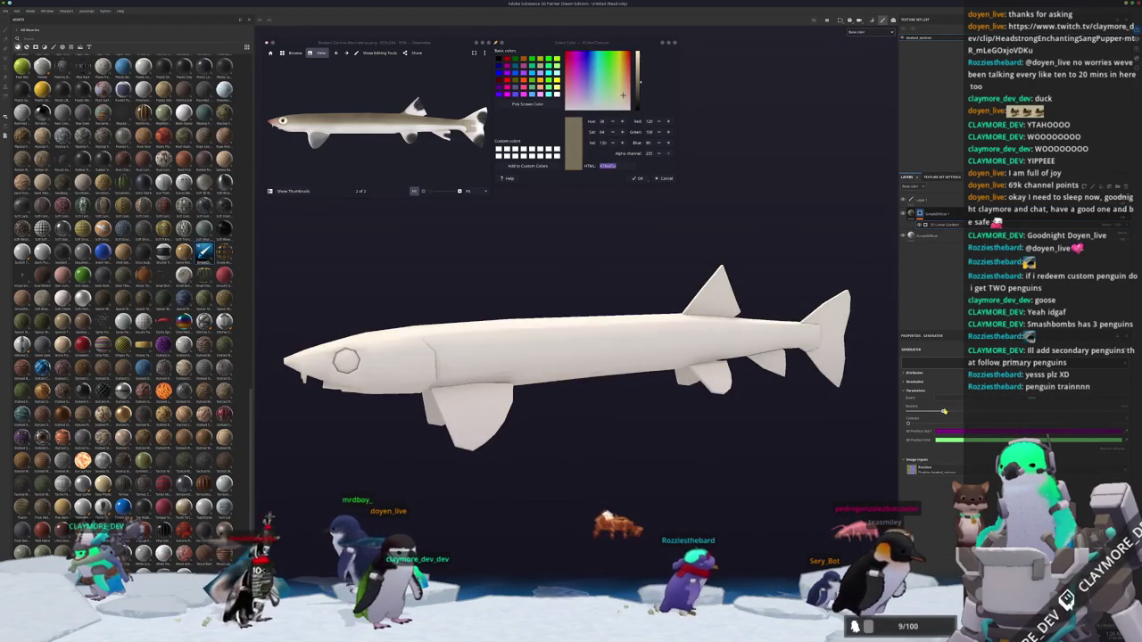
pyautogui.moveTo(931, 423)
pyautogui.mouseDown()
pyautogui.moveTo(1104, 419)
pyautogui.moveTo(1019, 416)
pyautogui.mouseUp()
pyautogui.moveTo(1125, 427)
pyautogui.mouseDown()
pyautogui.moveTo(1020, 417)
pyautogui.moveTo(1074, 415)
pyautogui.mouseUp()
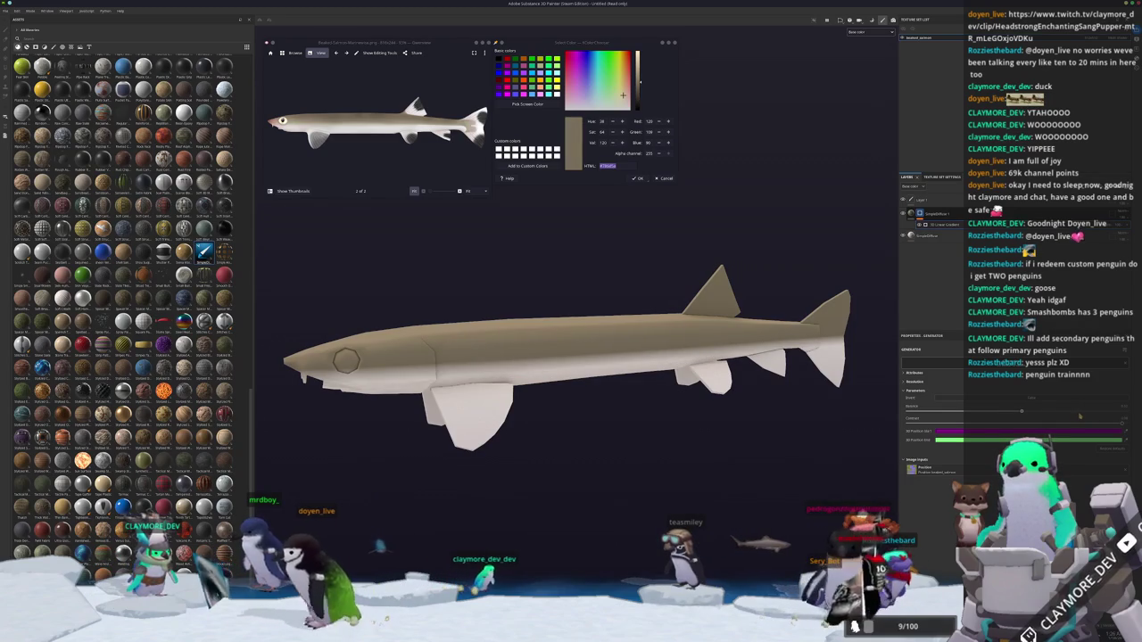
pyautogui.keyDown('alt'); pyautogui.moveTo(624, 384); pyautogui.dragTo(707, 390); pyautogui.keyUp('alt')
pyautogui.keyDown('alt'); pyautogui.moveTo(707, 390); pyautogui.dragTo(485, 392, button='middle'); pyautogui.keyUp('alt')
# Add a paintable sub-layer under Layer 1 while orbiting around the tail and fins.
pyautogui.rightClick(930, 214)
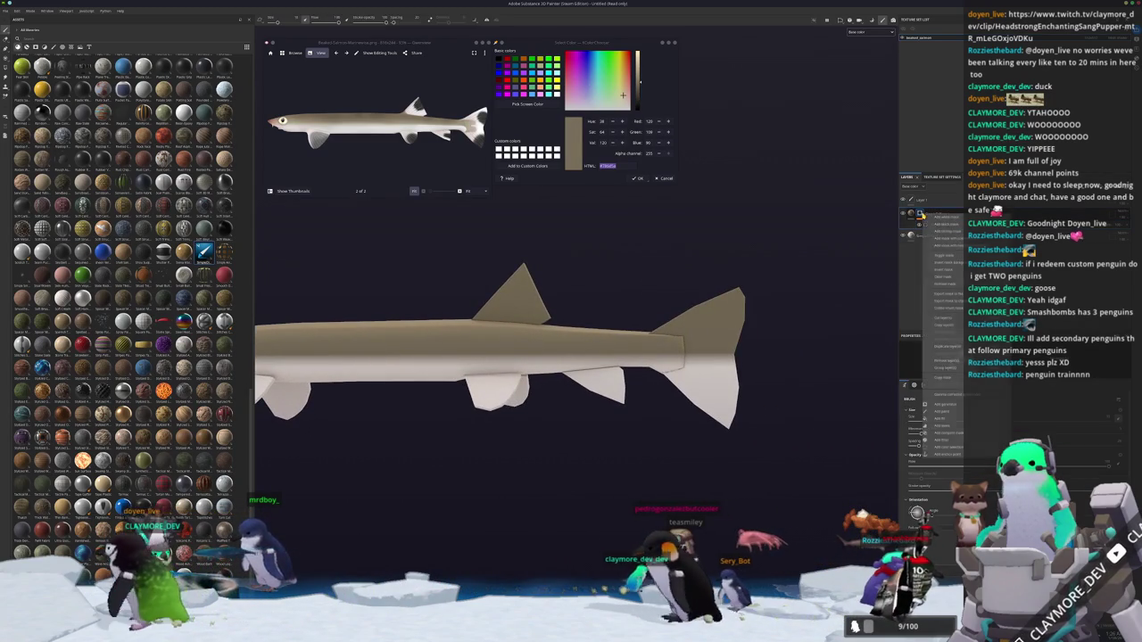
pyautogui.click(946, 369)
pyautogui.scroll(3, 514, 357)
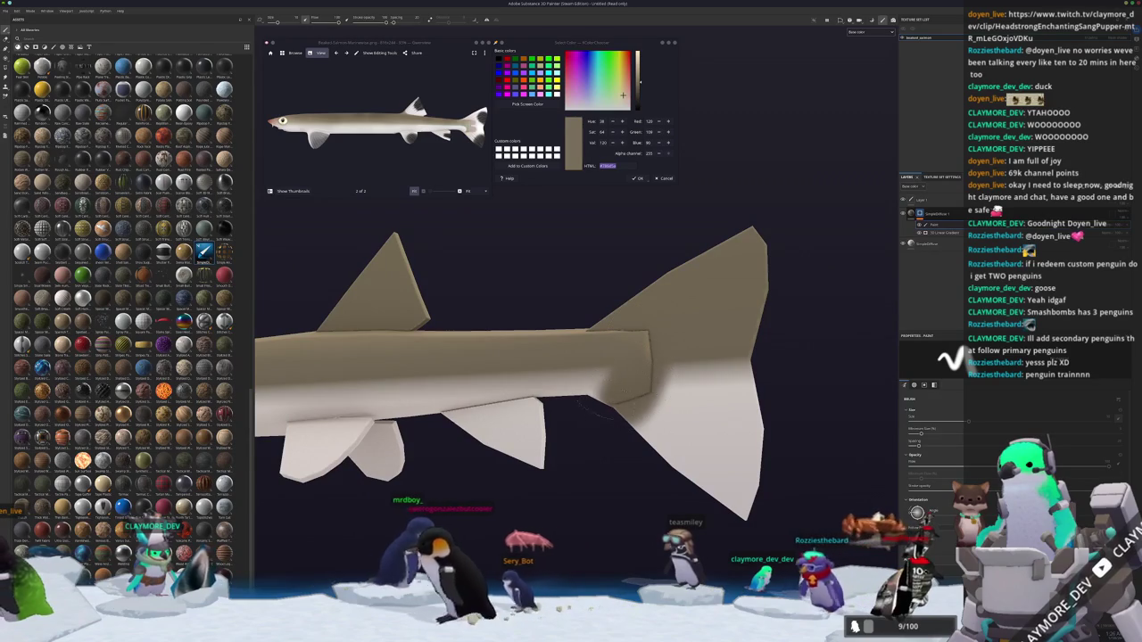
pyautogui.keyDown('alt'); pyautogui.moveTo(615, 420); pyautogui.dragTo(624, 433); pyautogui.keyUp('alt')
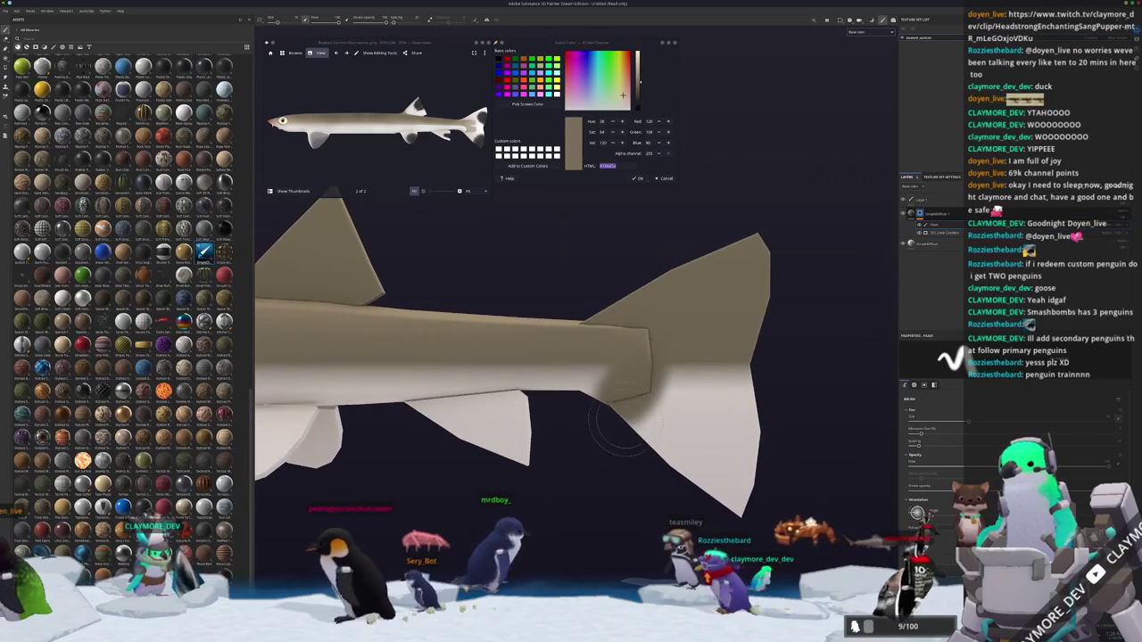
pyautogui.scroll(-2, 629, 429)
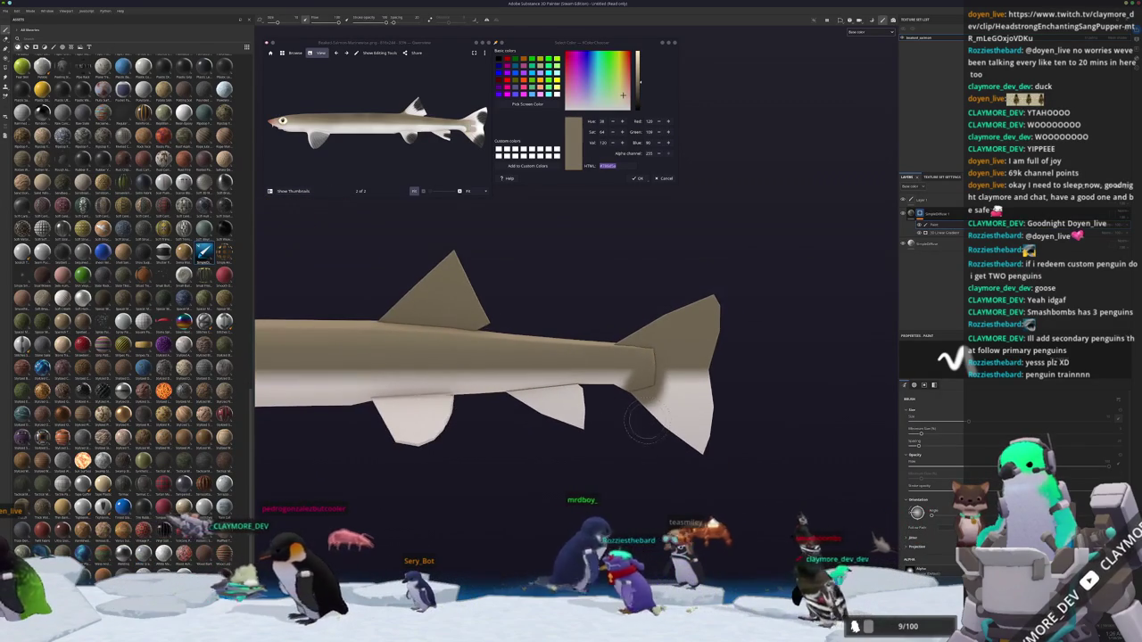
pyautogui.keyDown('alt'); pyautogui.moveTo(640, 426); pyautogui.dragTo(503, 189); pyautogui.keyUp('alt')
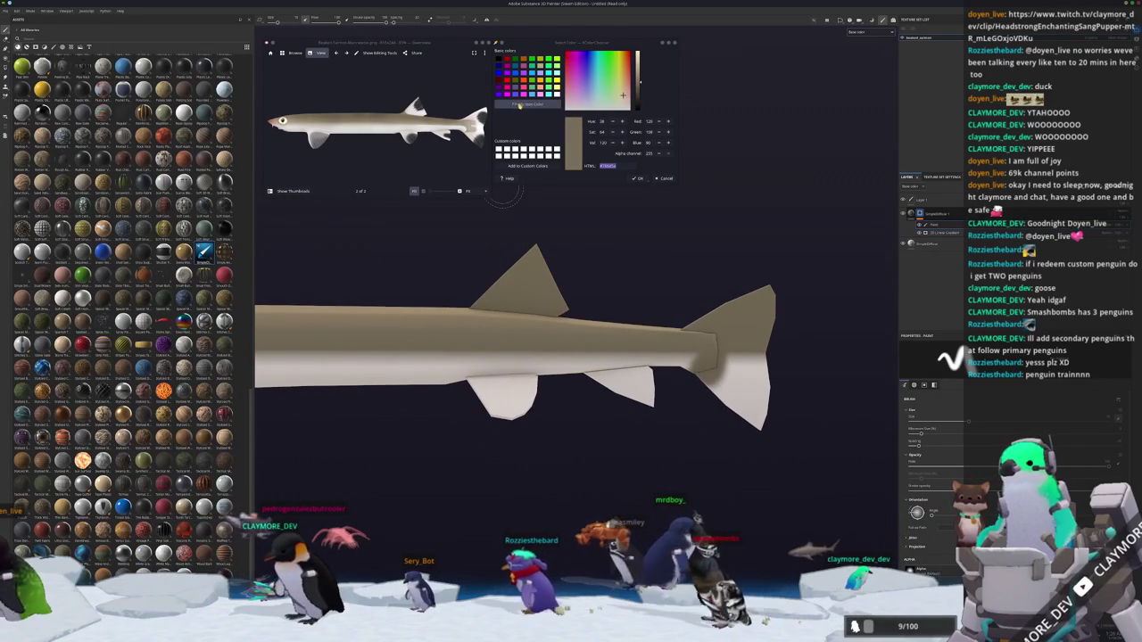
# Set the fill colour to #fafafa, move that fill layer to the top, and add a paint mask.
pyautogui.write('#fafafa')
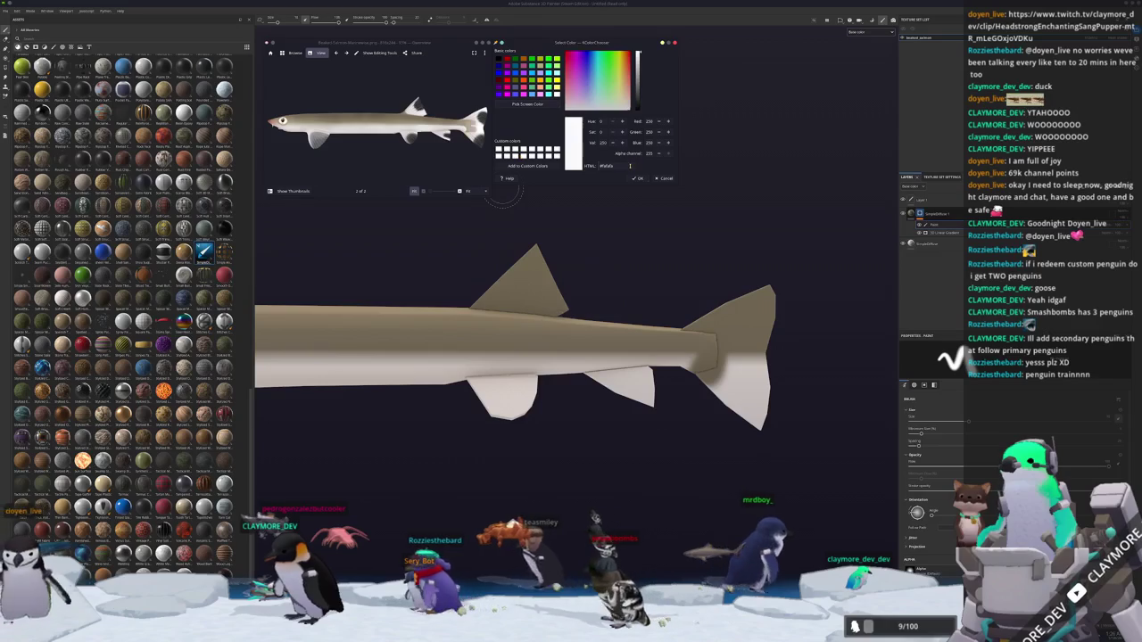
pyautogui.click(929, 245)
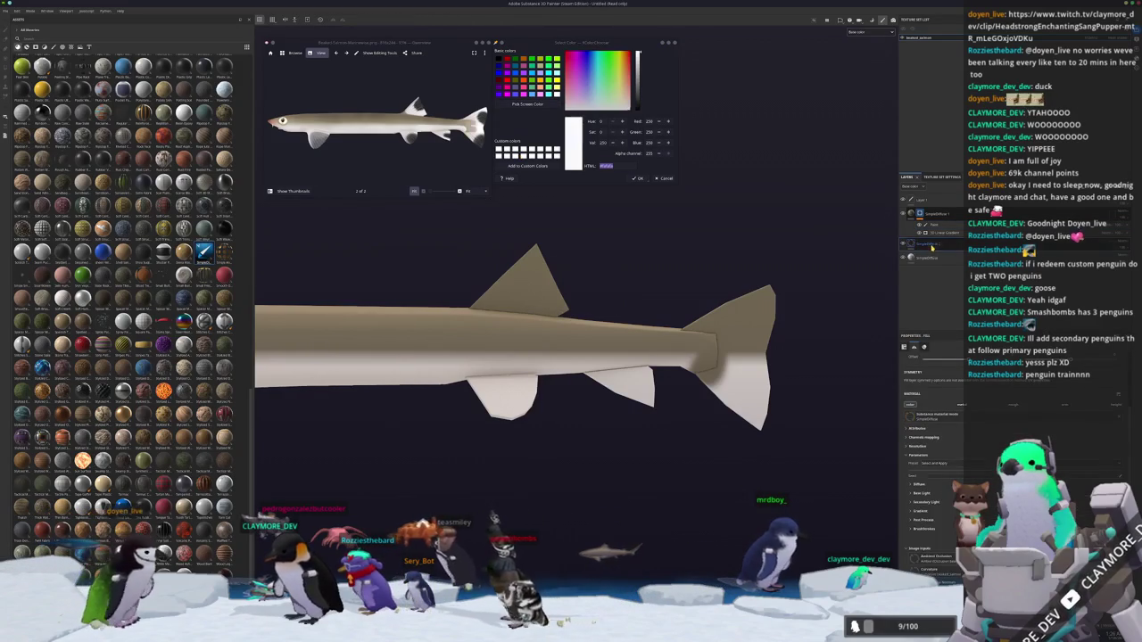
pyautogui.moveTo(932, 247); pyautogui.dragTo(941, 211)
pyautogui.rightClick(928, 216)
pyautogui.rightClick(929, 216)
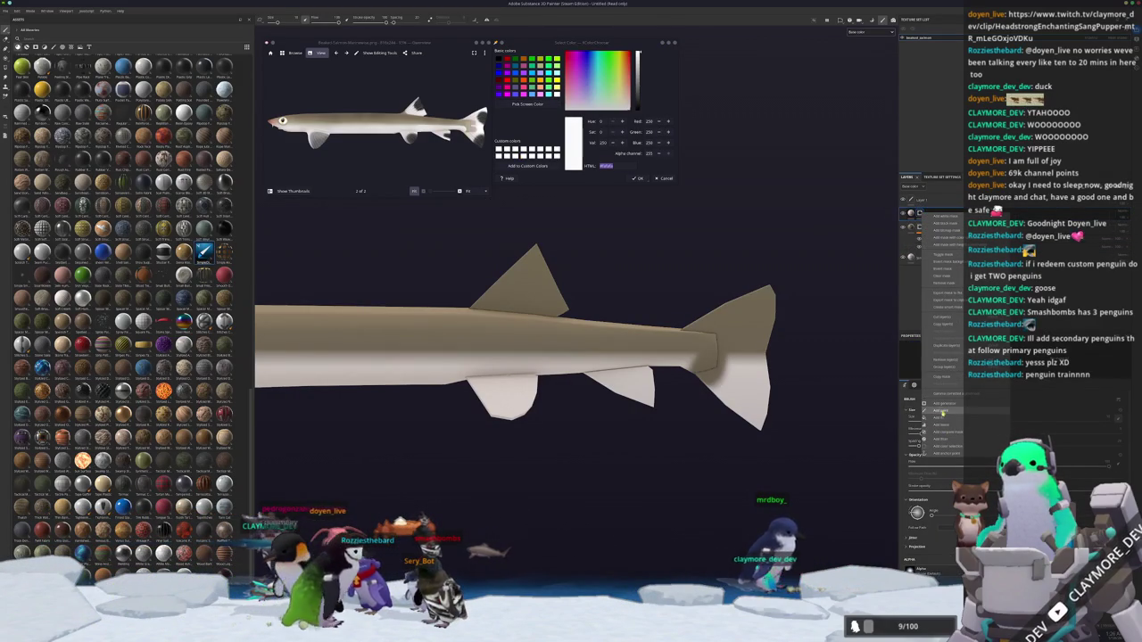
pyautogui.click(947, 411)
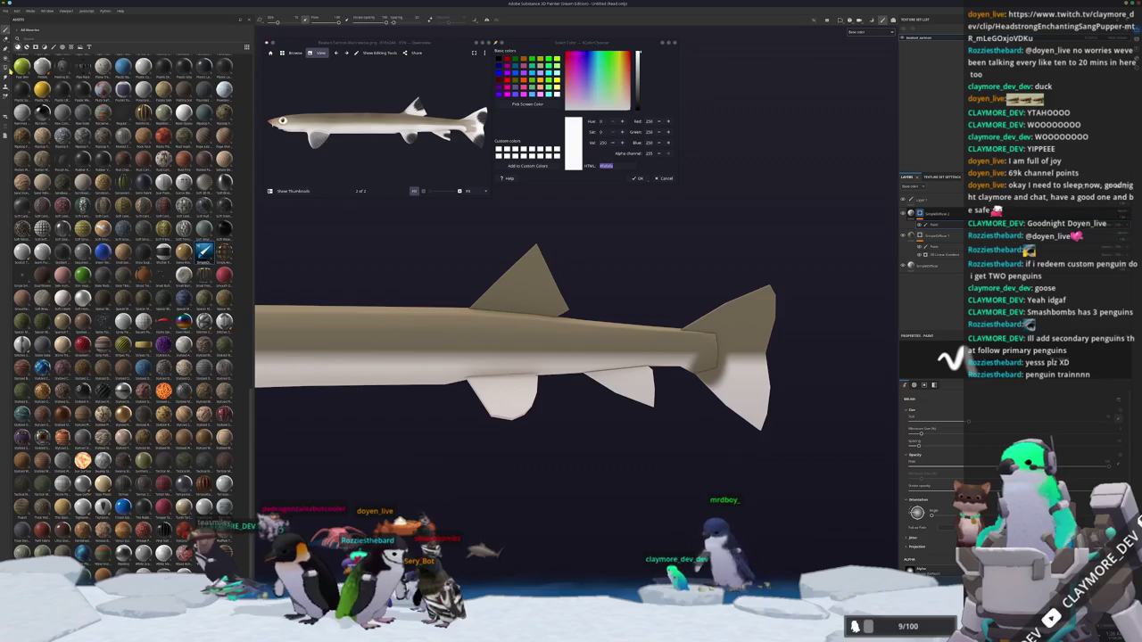
# Polygon-fill the tail fin, dorsal fin and other fins with white, then orbit to check them.
pyautogui.press('4')
pyautogui.click(722, 354)
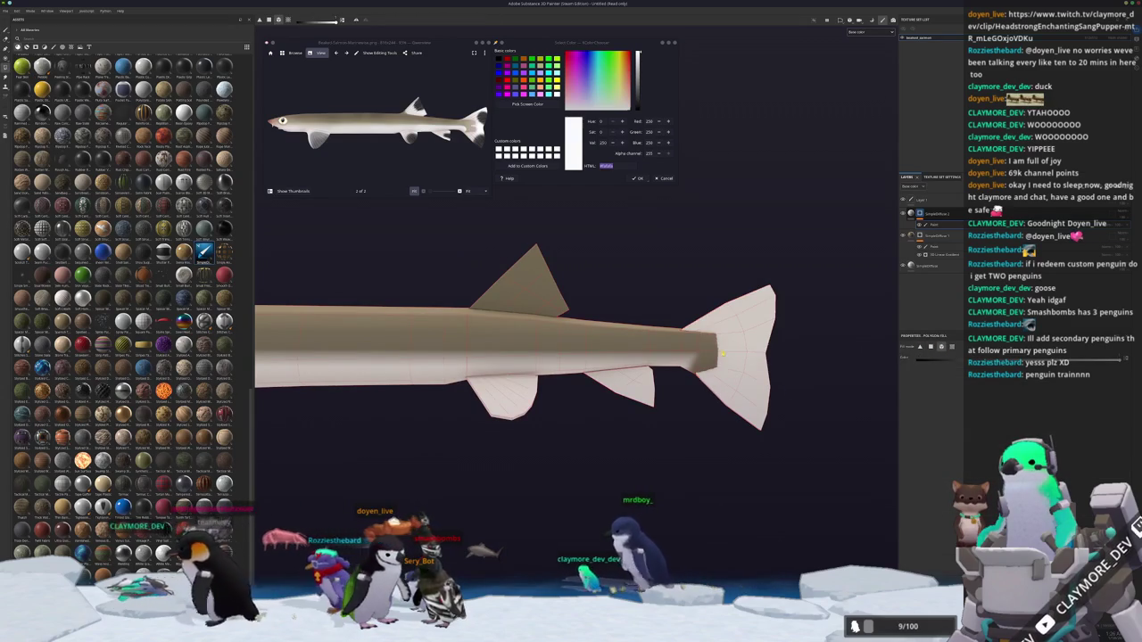
pyautogui.click(538, 282)
pyautogui.click(584, 379)
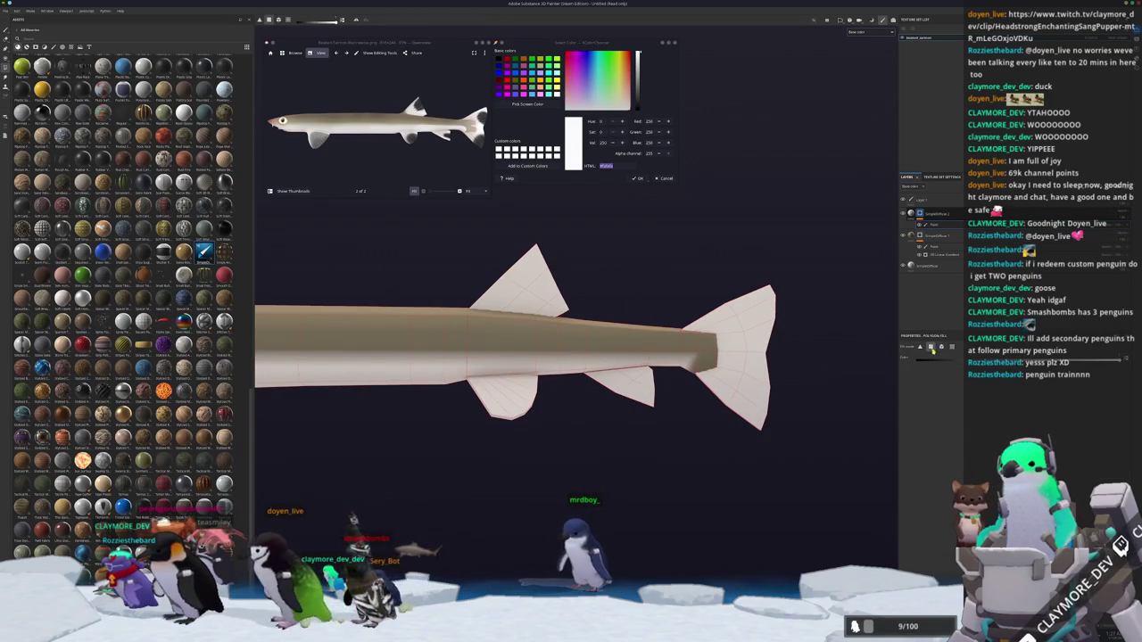
pyautogui.moveTo(597, 382); pyautogui.dragTo(629, 412, button='middle')
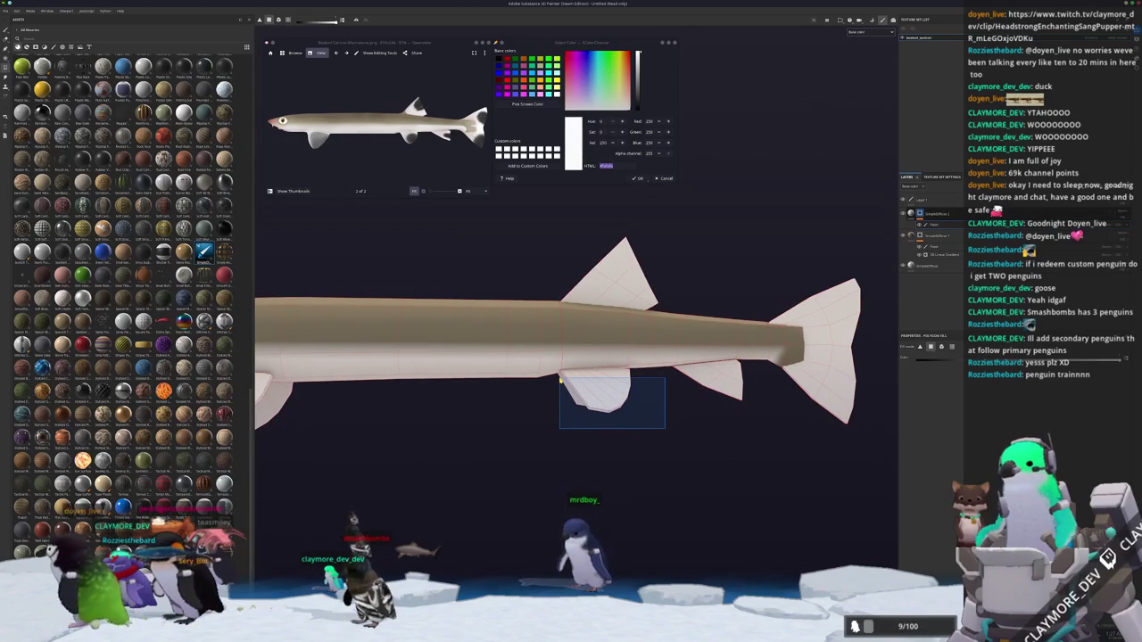
pyautogui.moveTo(560, 381); pyautogui.dragTo(752, 398, button='middle')
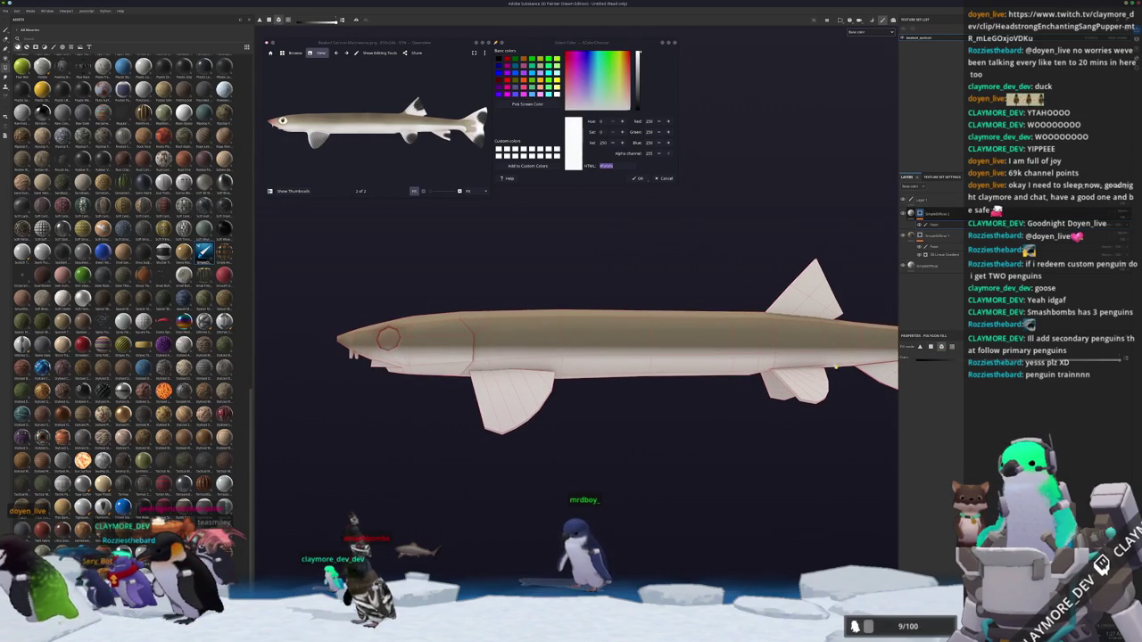
pyautogui.moveTo(452, 406)
pyautogui.keyDown('alt'); pyautogui.mouseDown()
pyautogui.moveTo(524, 411)
pyautogui.moveTo(563, 396)
pyautogui.mouseUp(); pyautogui.keyUp('alt')
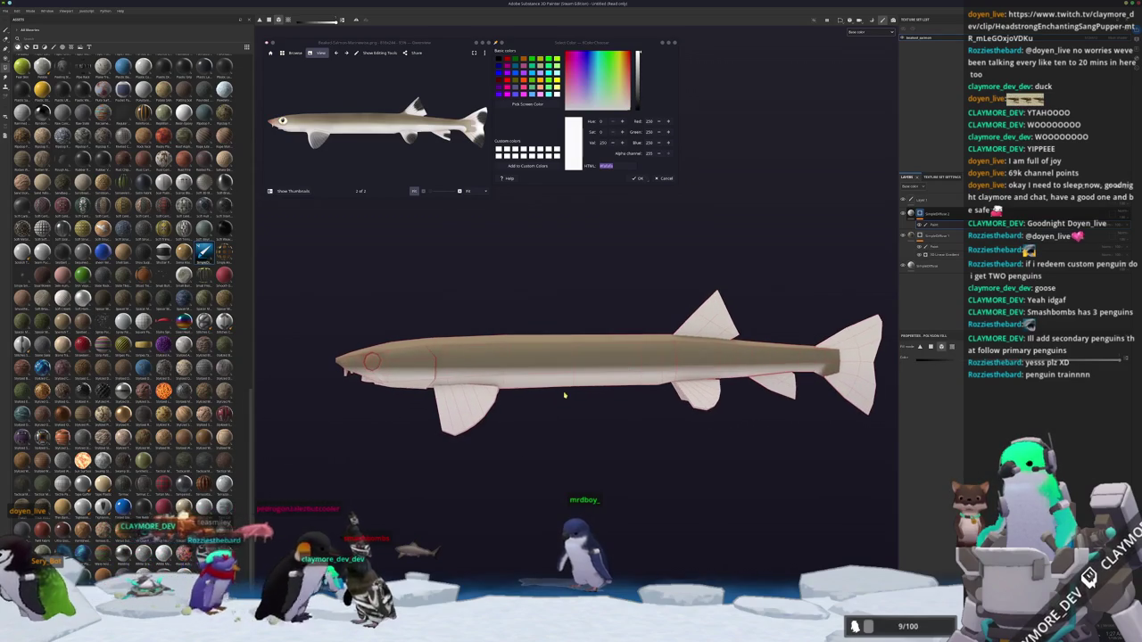
pyautogui.keyDown('alt'); pyautogui.moveTo(658, 316); pyautogui.dragTo(881, 244); pyautogui.keyUp('alt')
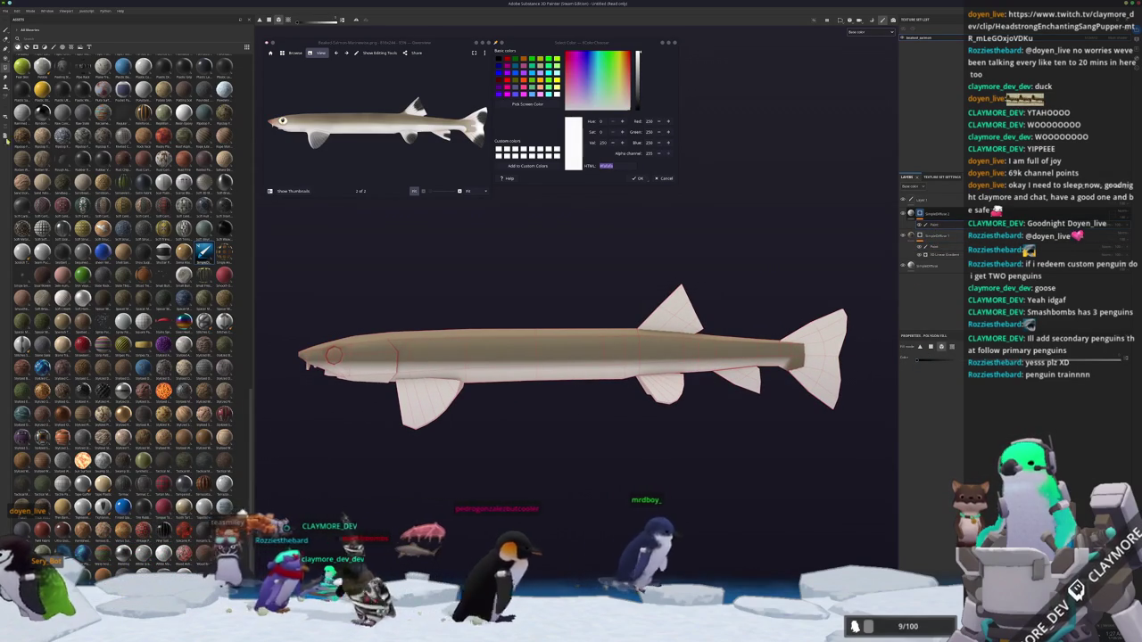
# Switch to the paint brush and zoom in on the tail fin.
pyautogui.press('1')
pyautogui.scroll(3, 428, 326)
pyautogui.scroll(-1, 428, 325)
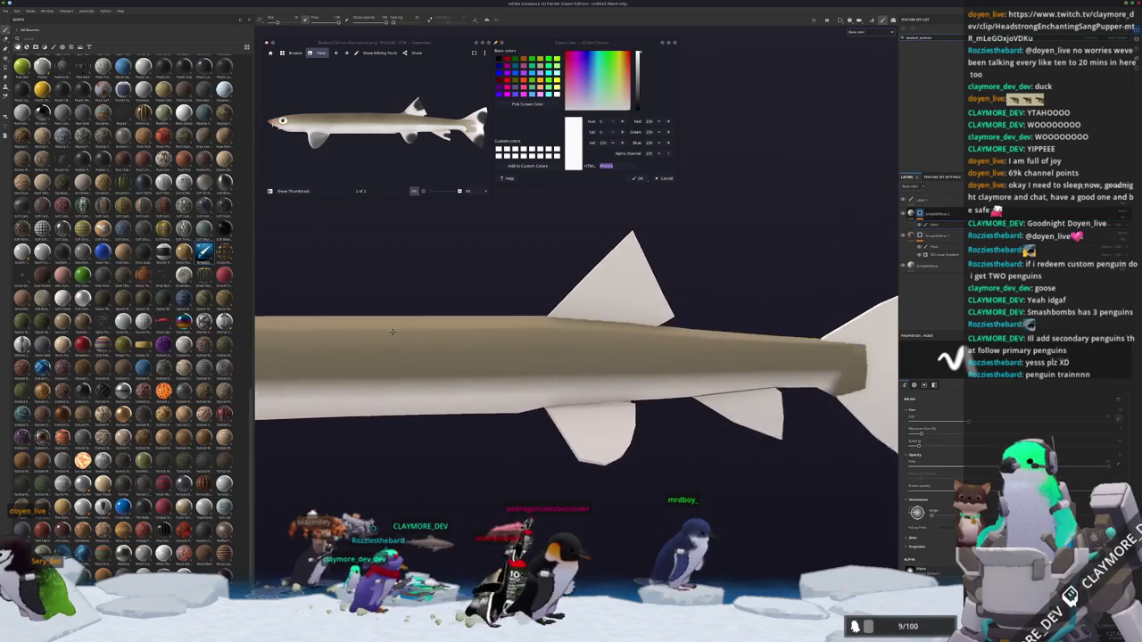
pyautogui.scroll(2, 429, 326)
pyautogui.scroll(1, 428, 326)
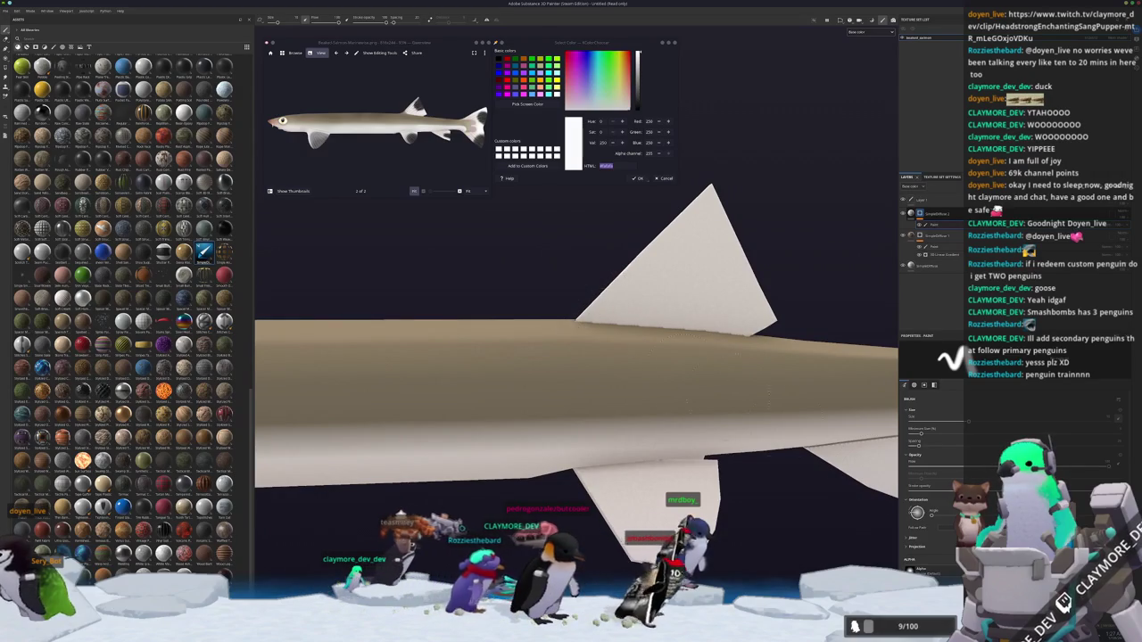
pyautogui.scroll(-5, 948, 502)
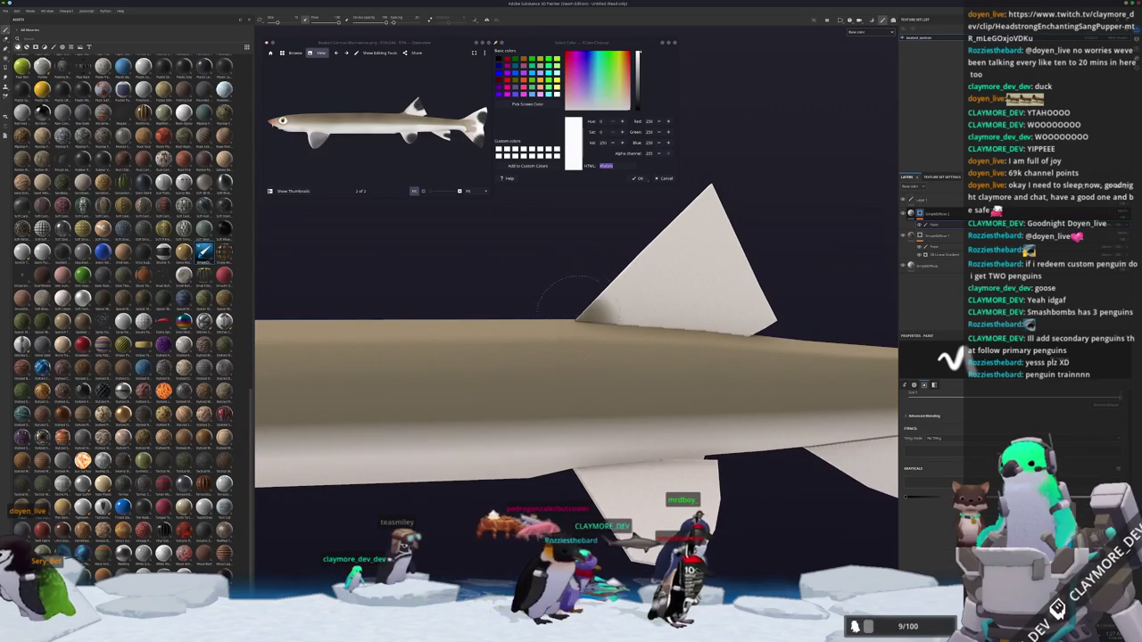
pyautogui.scroll(-2, 622, 258)
pyautogui.scroll(-2, 622, 259)
pyautogui.scroll(2, 666, 338)
pyautogui.scroll(1, 651, 335)
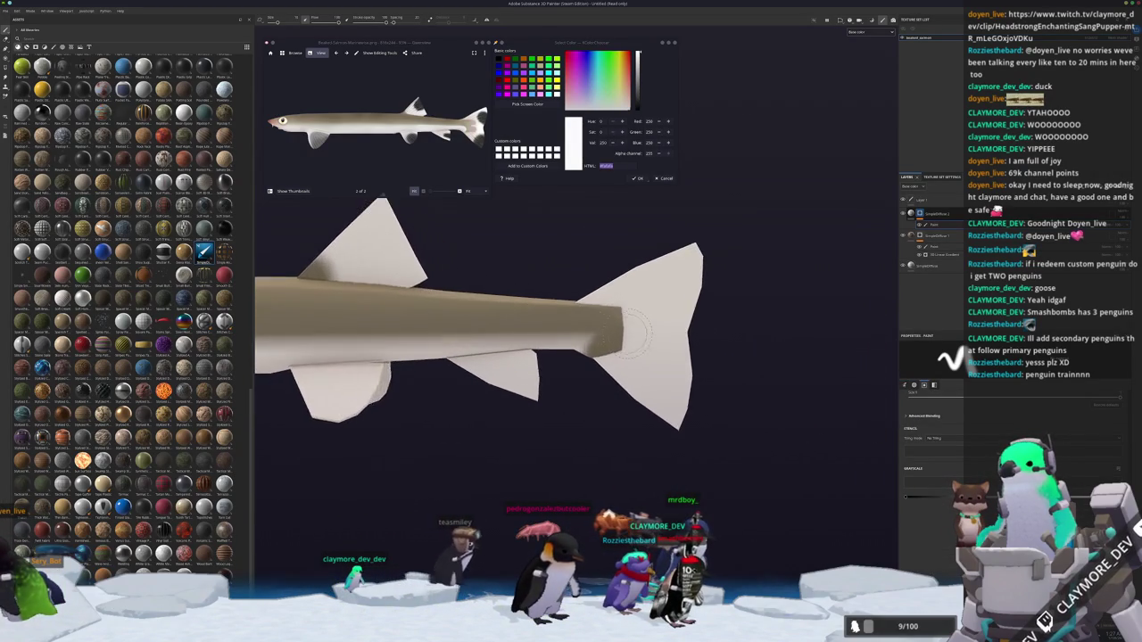
pyautogui.scroll(1, 633, 330)
pyautogui.scroll(1, 618, 327)
pyautogui.scroll(-1, 626, 325)
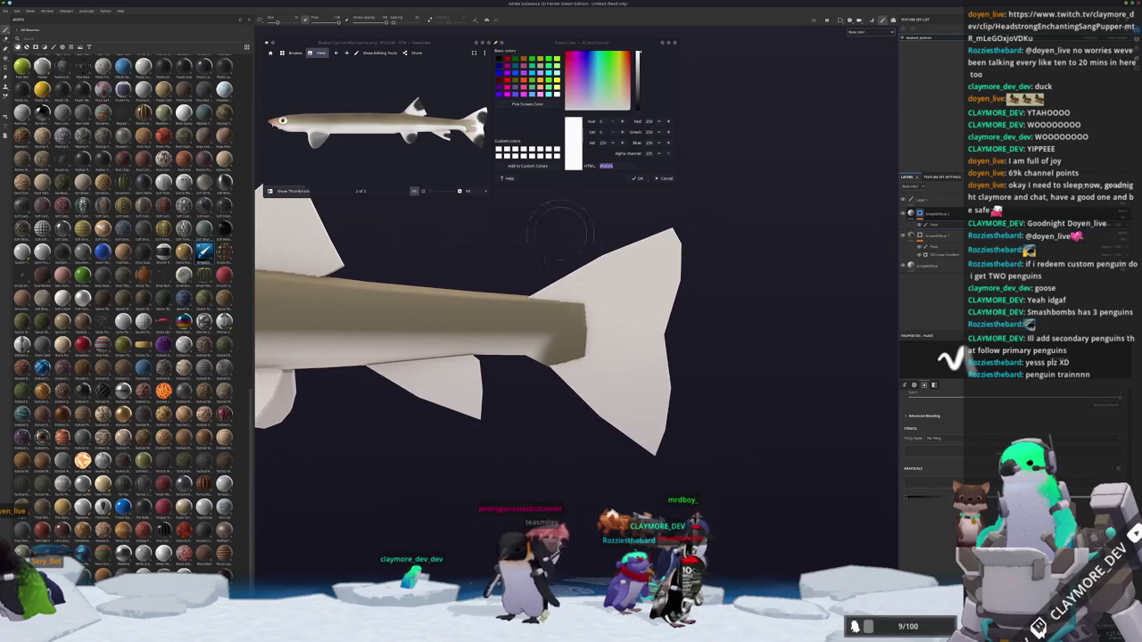
pyautogui.scroll(1, 322, 134)
pyautogui.scroll(3, 321, 134)
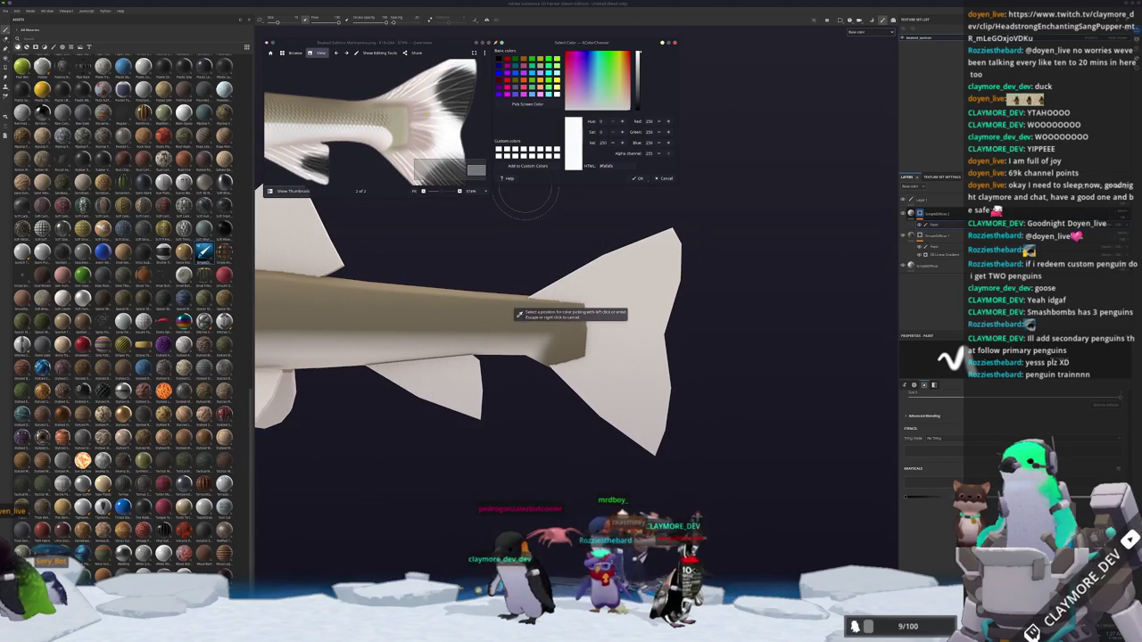
# Add an anchor point to the layer, then select the fill layer, undoing an accidental move.
pyautogui.rightClick(919, 214)
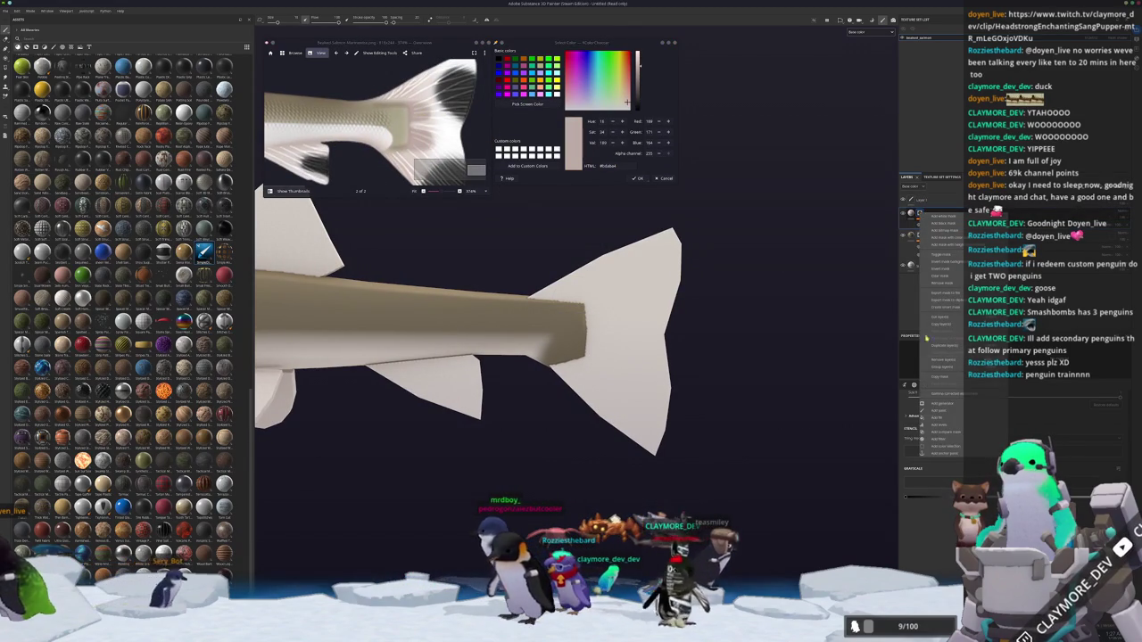
pyautogui.click(944, 452)
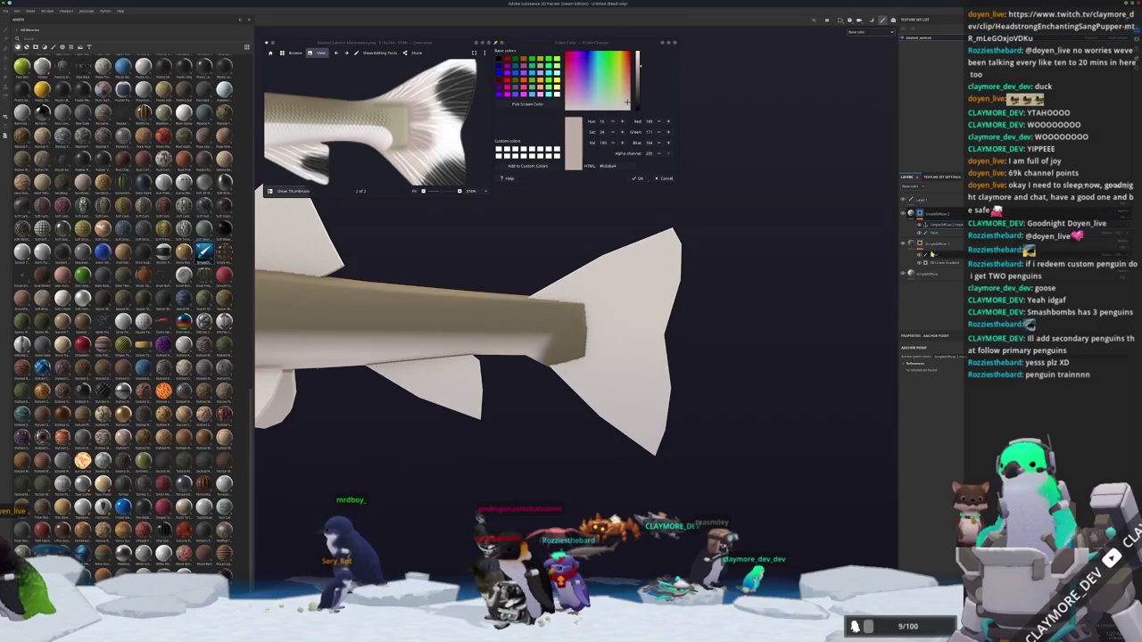
pyautogui.click(951, 234)
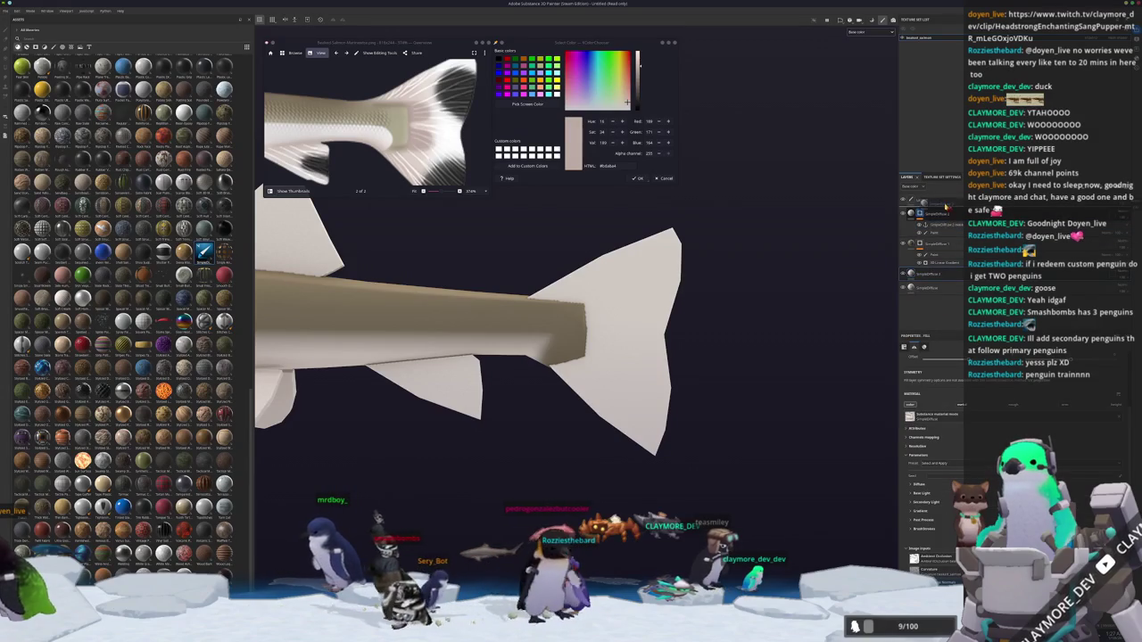
pyautogui.moveTo(946, 207); pyautogui.dragTo(931, 216)
pyautogui.hotkey('ctrl', 'z')
# Set the fill layer's colour to a pale beige, about RGB 192, 176, 168.
pyautogui.moveTo(731, 357)
pyautogui.keyDown('alt'); pyautogui.mouseDown()
pyautogui.moveTo(797, 355)
pyautogui.moveTo(707, 361)
pyautogui.mouseUp(); pyautogui.keyUp('alt')
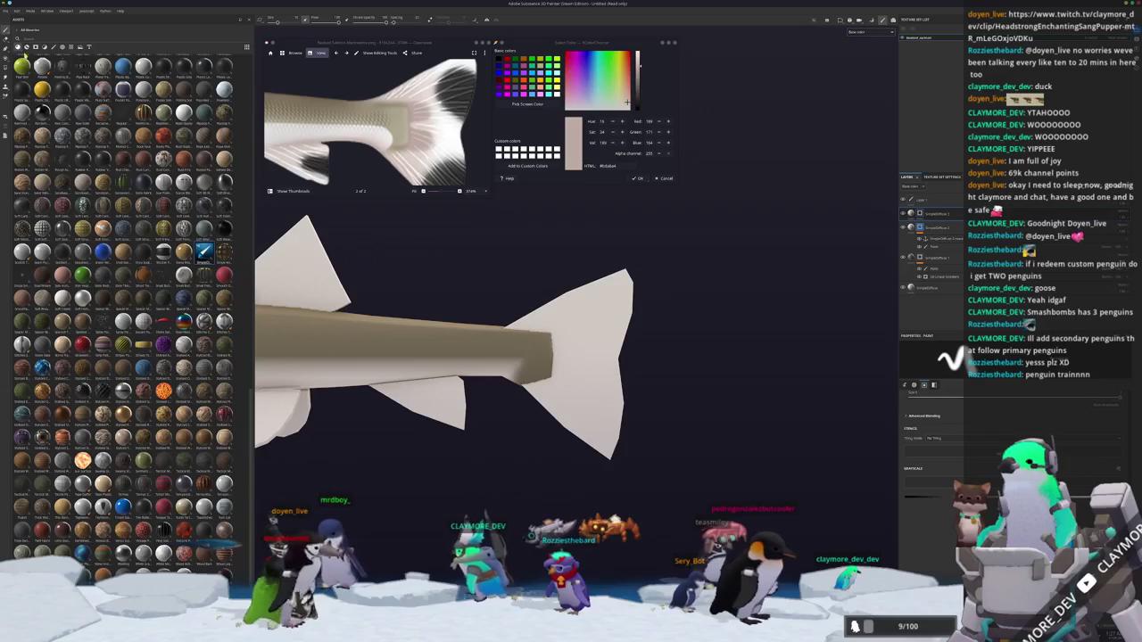
pyautogui.press('4')
pyautogui.keyDown('alt'); pyautogui.moveTo(687, 348); pyautogui.dragTo(711, 312); pyautogui.keyUp('alt')
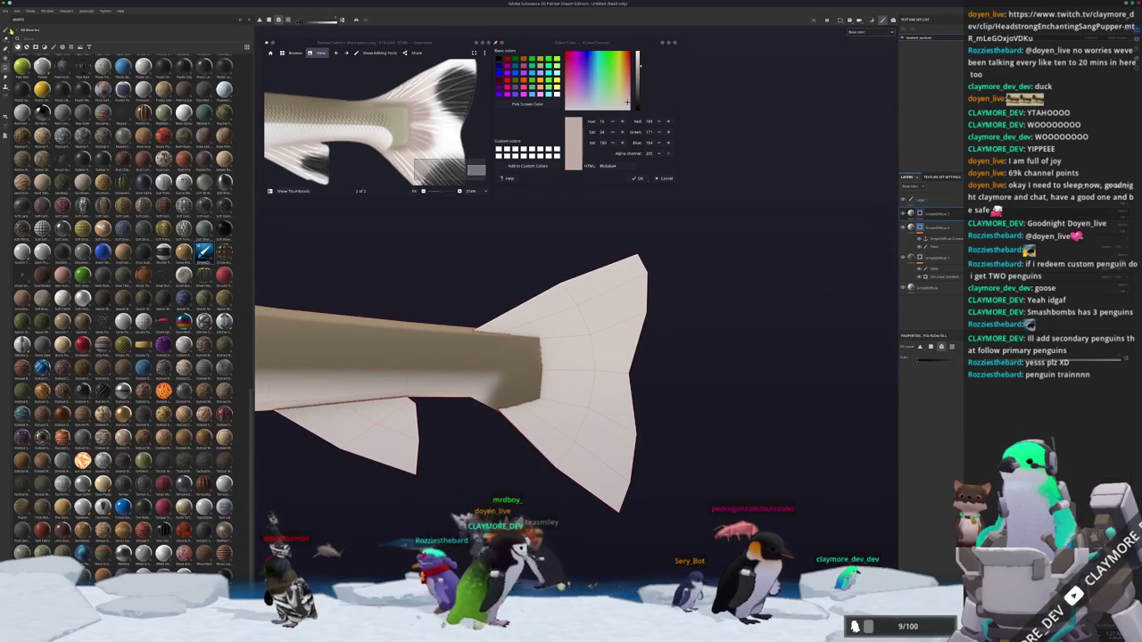
pyautogui.press('1')
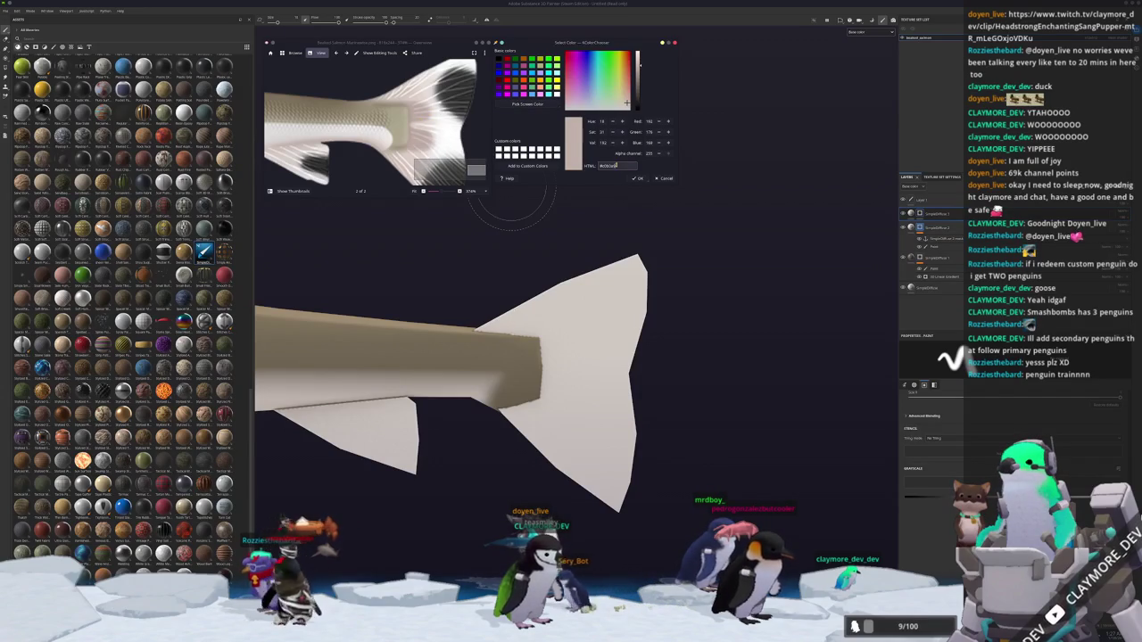
pyautogui.click(906, 324)
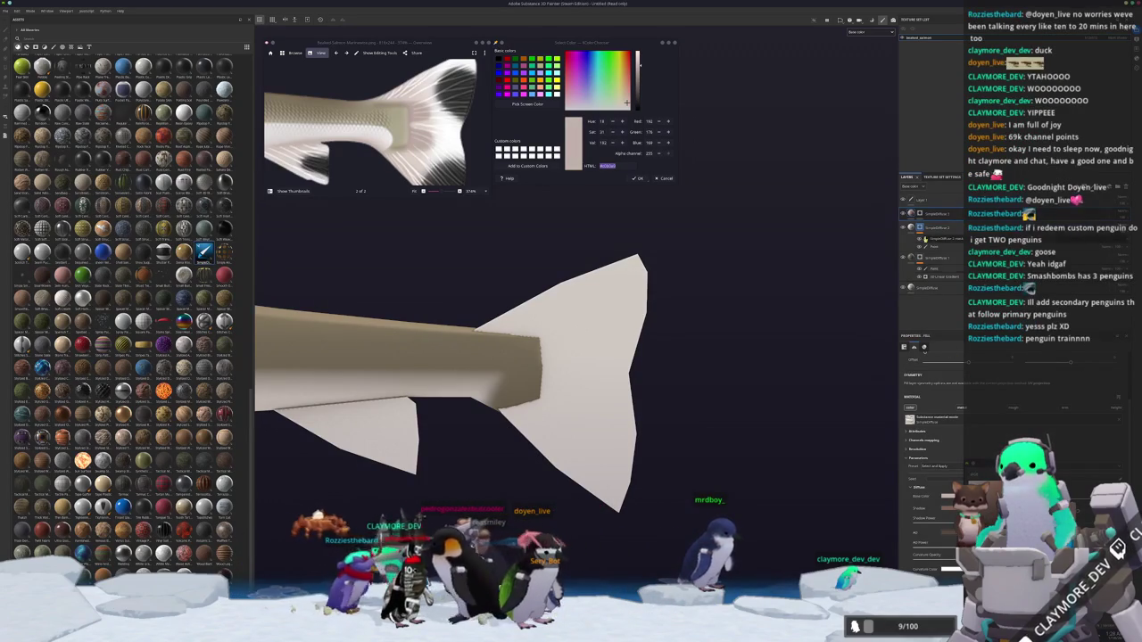
# Add a mask to the top layer and put a filter in it.
pyautogui.press('1')
pyautogui.rightClick(920, 215)
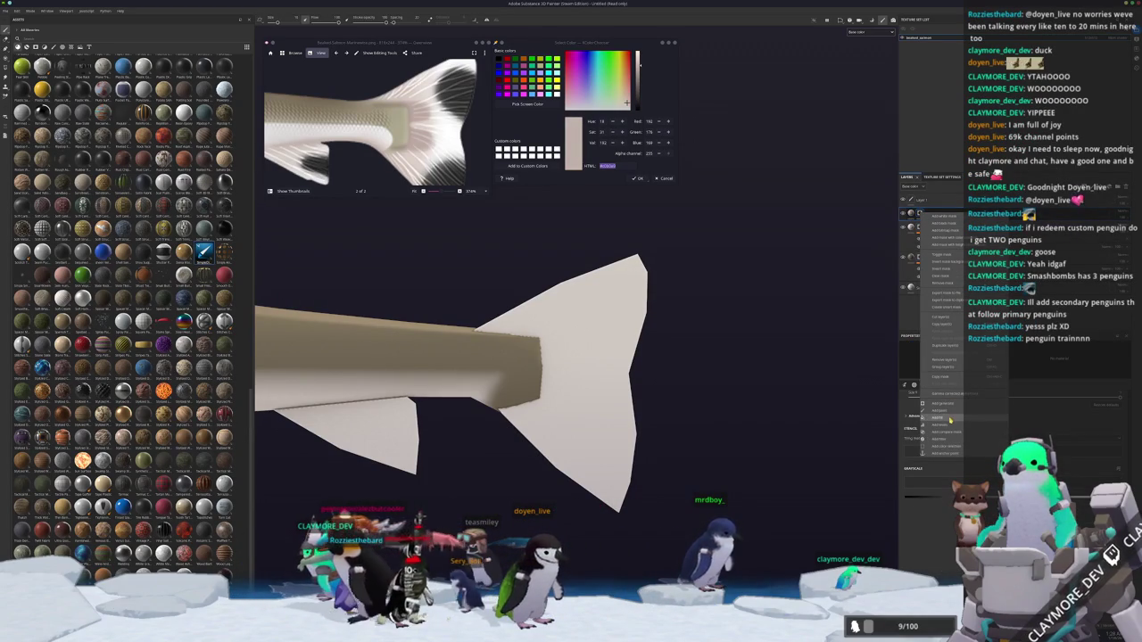
pyautogui.click(951, 419)
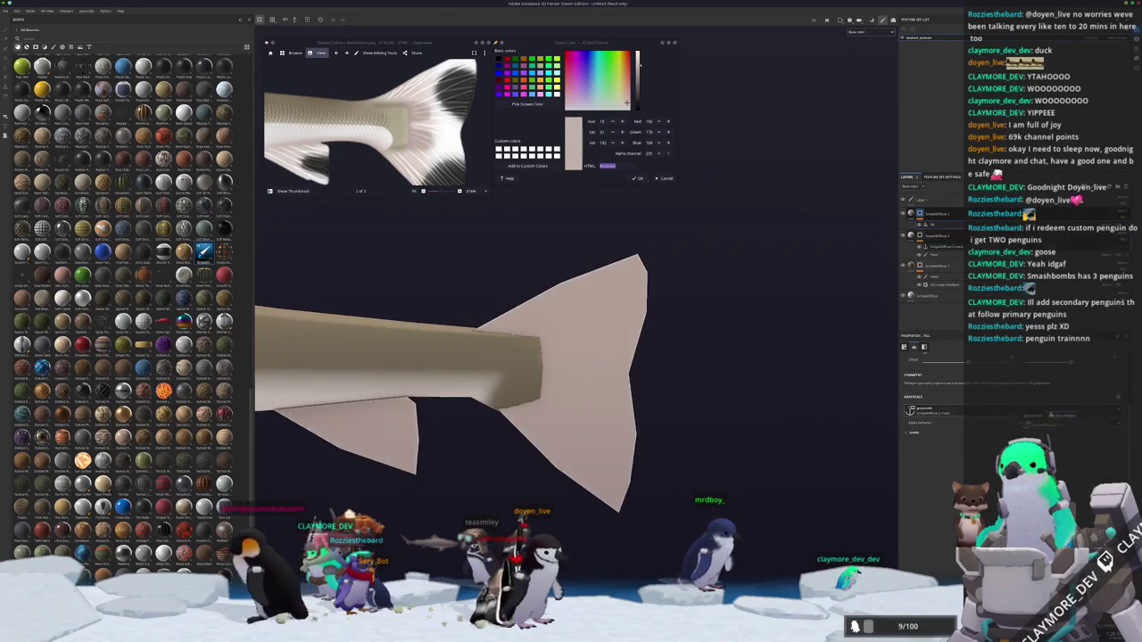
pyautogui.rightClick(921, 214)
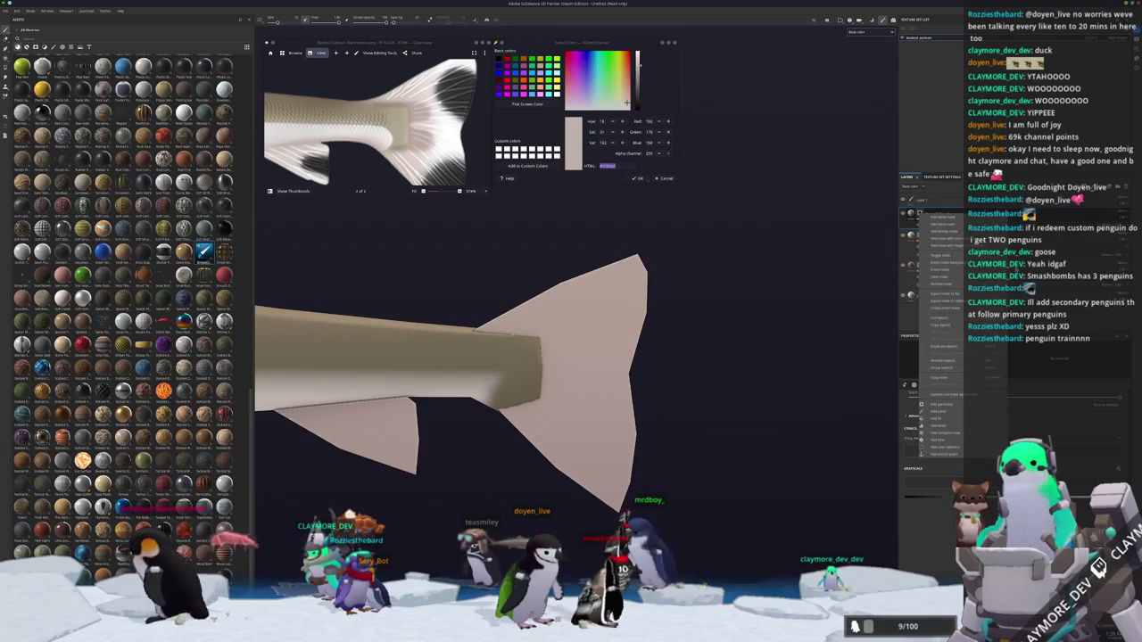
pyautogui.click(949, 379)
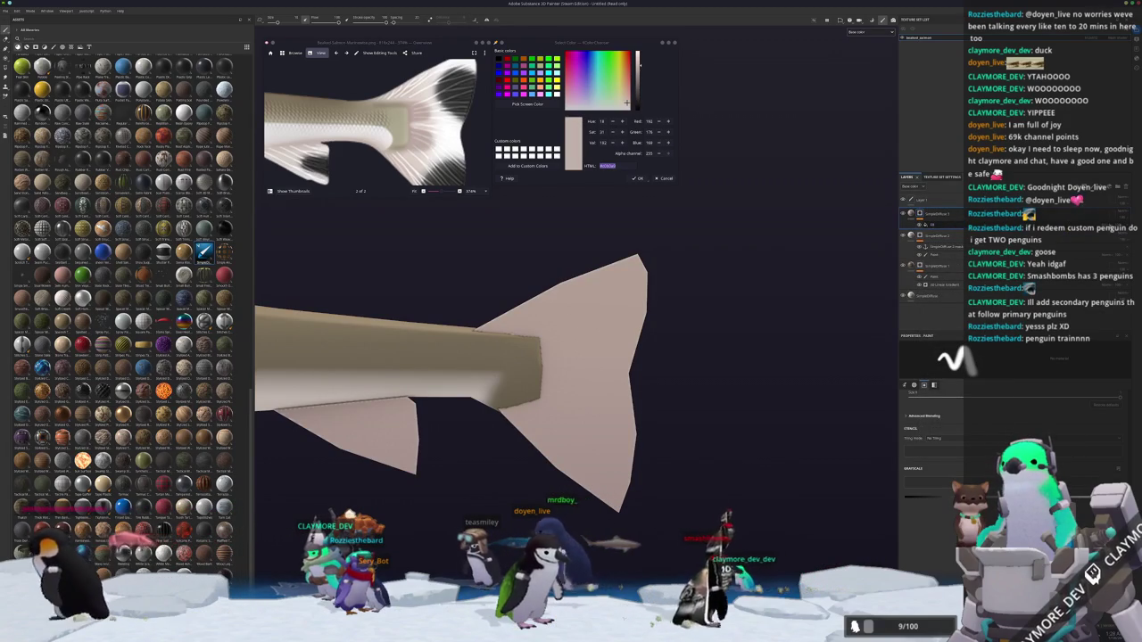
pyautogui.rightClick(923, 212)
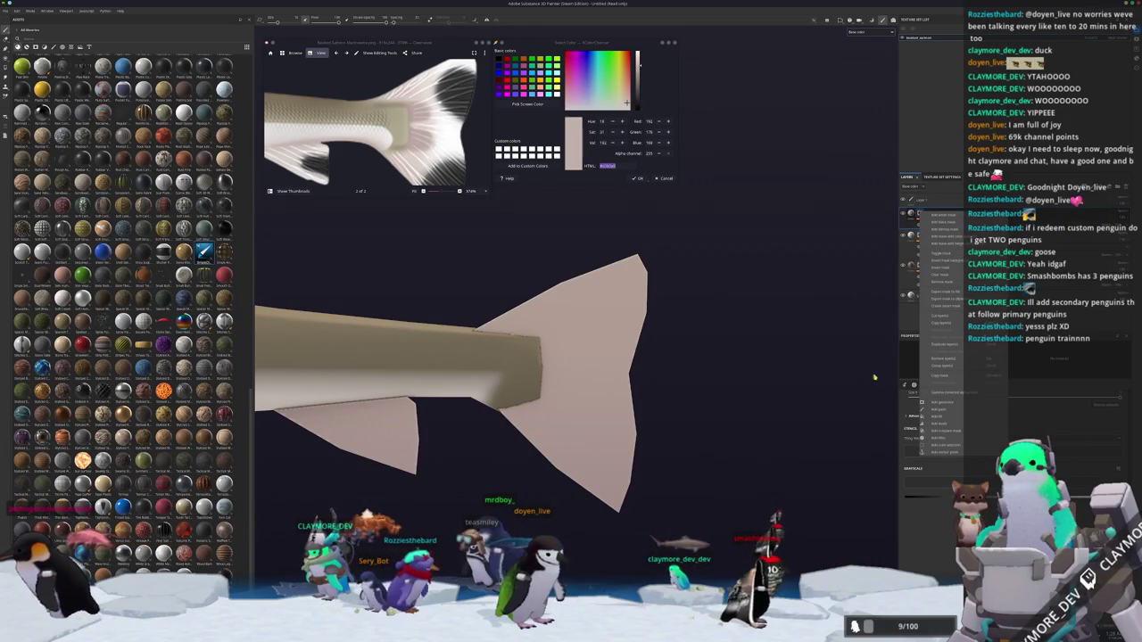
pyautogui.click(946, 438)
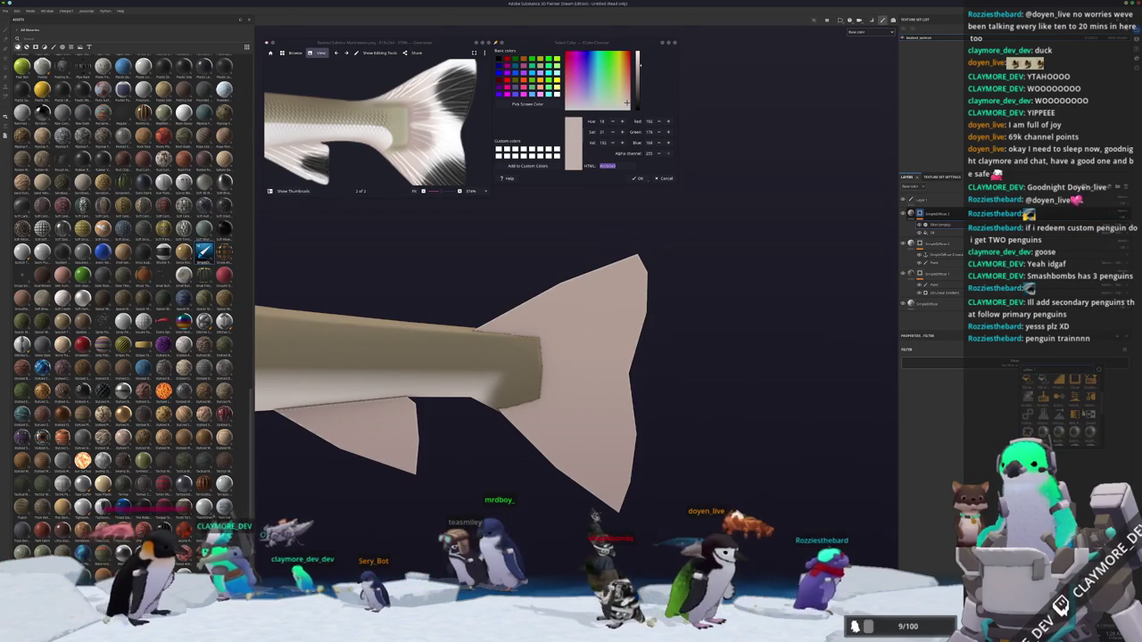
# Add a paint entry to the selected layer's mask.
pyautogui.scroll(-3, 747, 327)
pyautogui.scroll(-2, 747, 327)
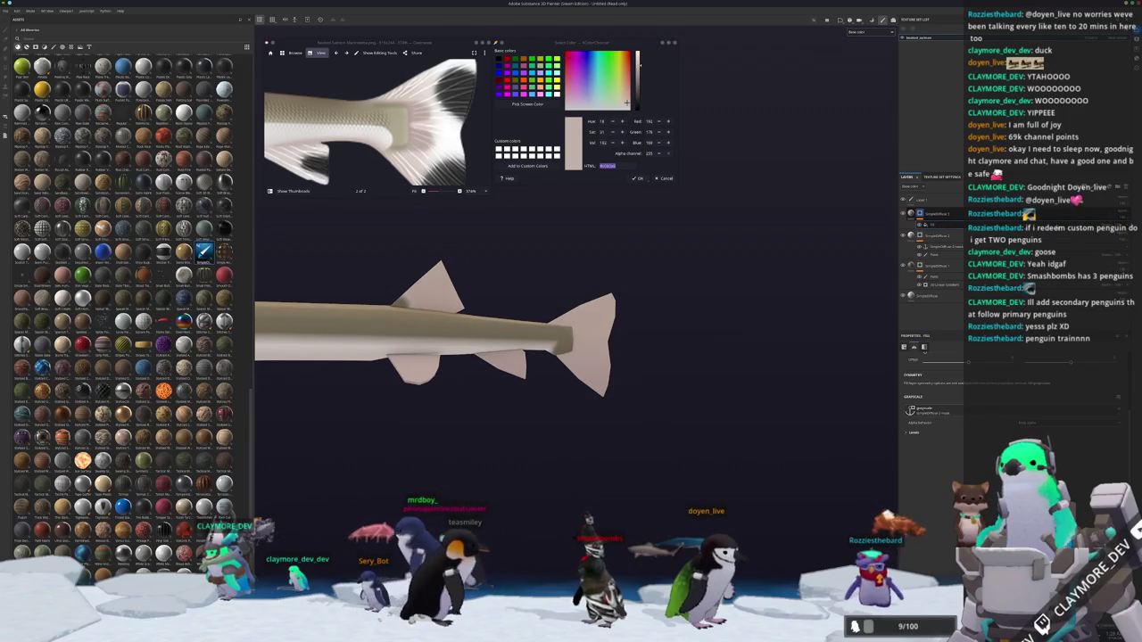
pyautogui.rightClick(926, 216)
pyautogui.click(946, 272)
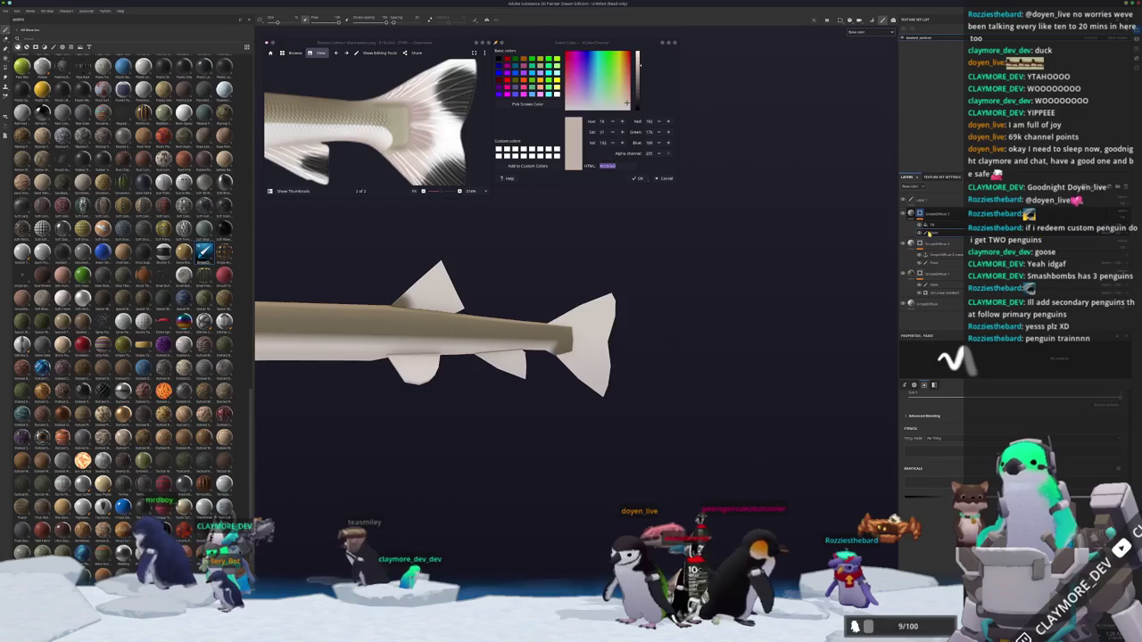
# Zoom in and brush a soft blush at the tail base, undoing a bad stroke.
pyautogui.scroll(3, 567, 359)
pyautogui.scroll(2, 618, 302)
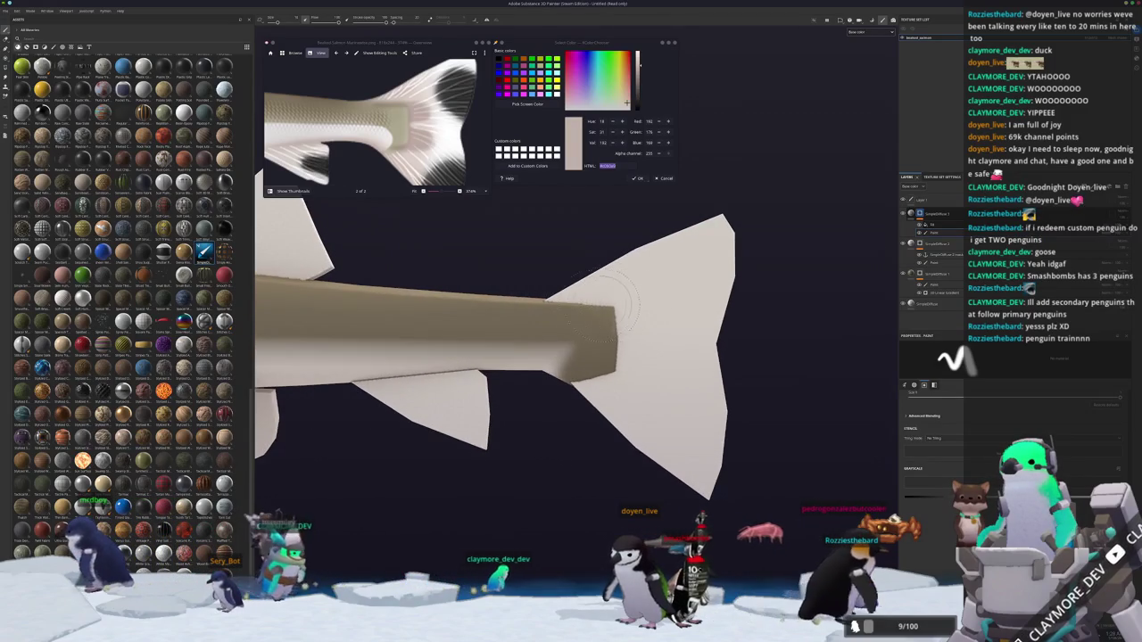
pyautogui.moveTo(602, 311); pyautogui.dragTo(661, 307)
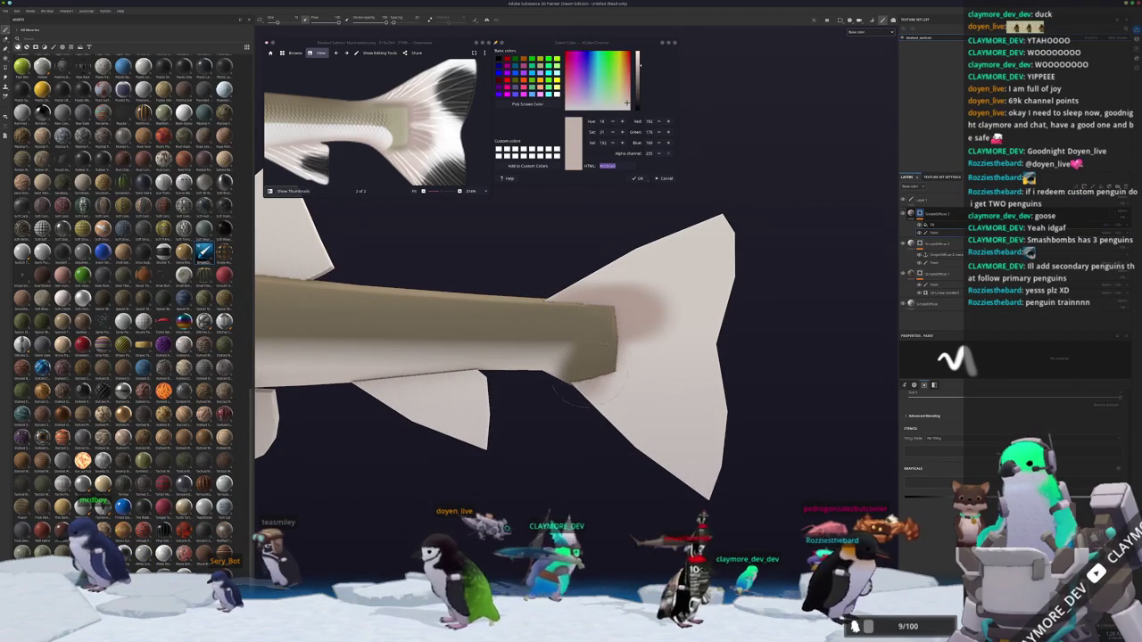
pyautogui.hotkey('ctrl', 'z')
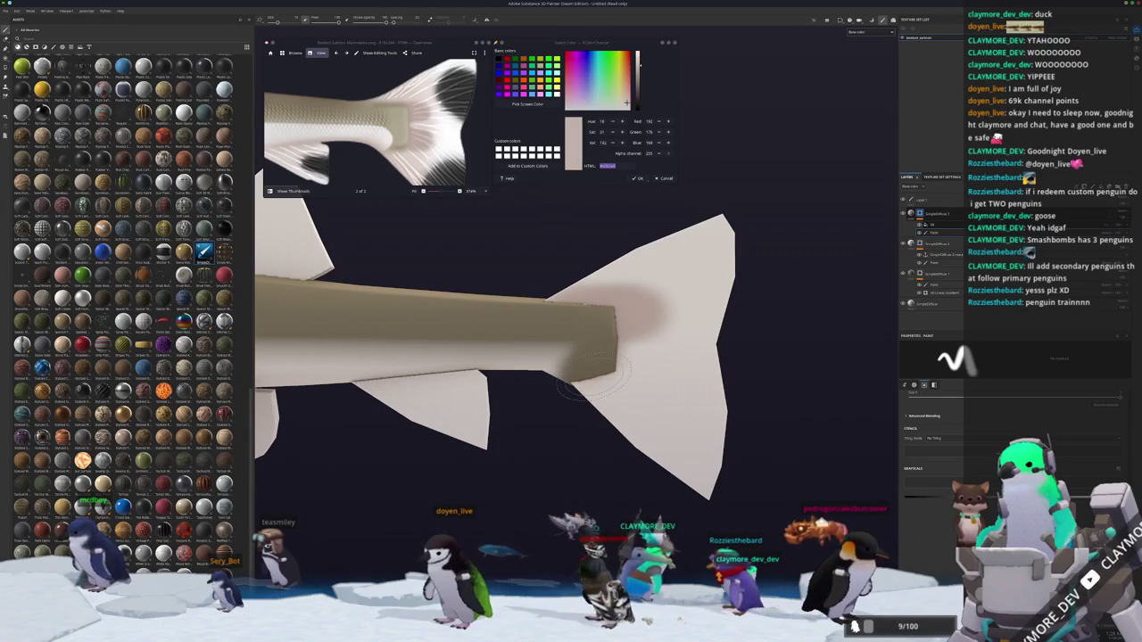
pyautogui.keyDown('alt'); pyautogui.moveTo(651, 381); pyautogui.dragTo(560, 374); pyautogui.keyUp('alt')
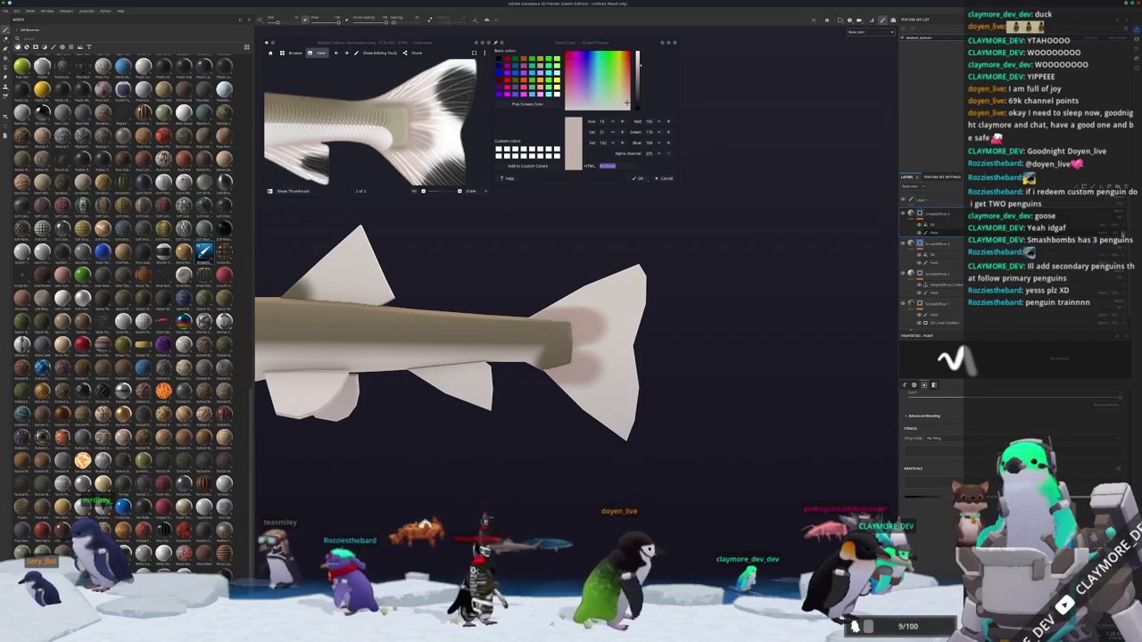
# Replace the top layer's paint entry with a fresh one and zoom back onto the tail.
pyautogui.click(939, 213)
pyautogui.rightClick(925, 213)
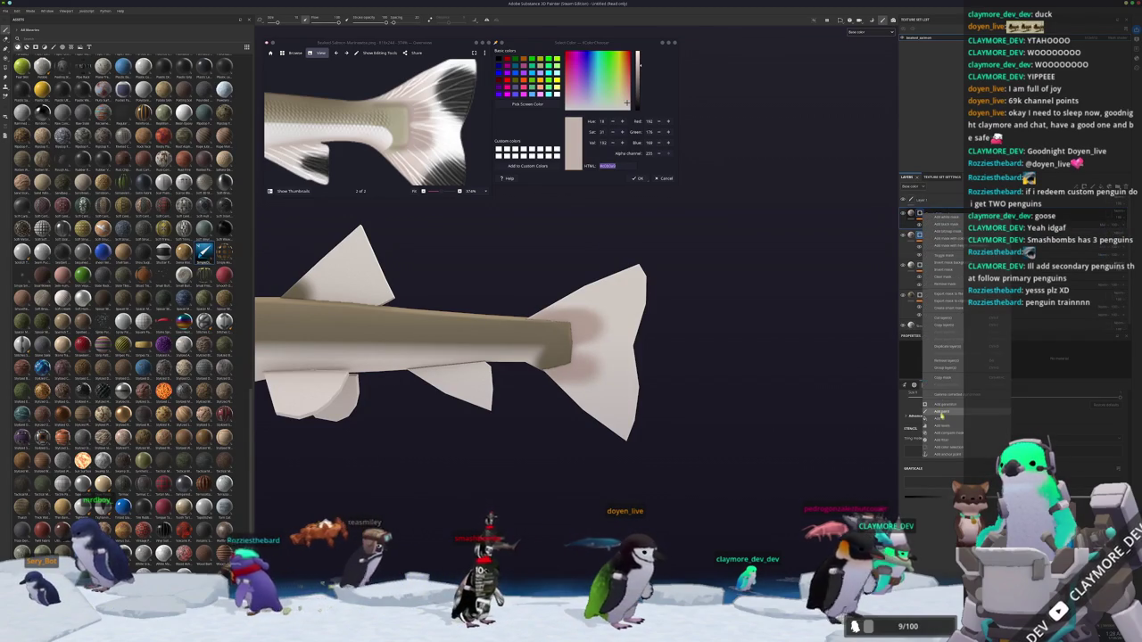
pyautogui.click(941, 412)
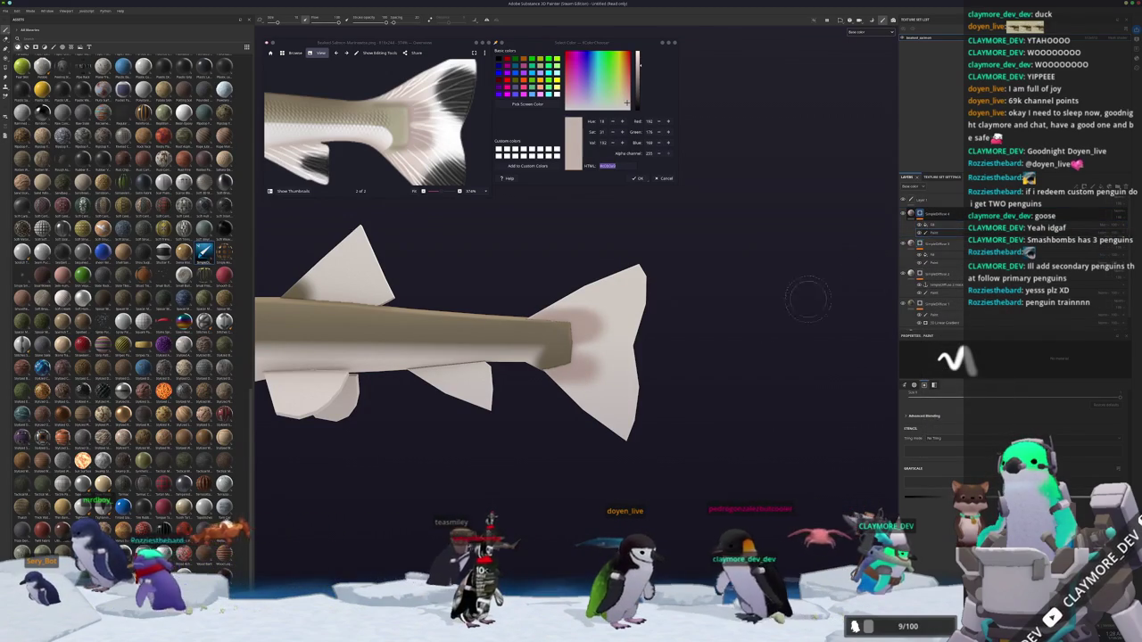
pyautogui.scroll(2, 459, 330)
pyautogui.scroll(2, 458, 330)
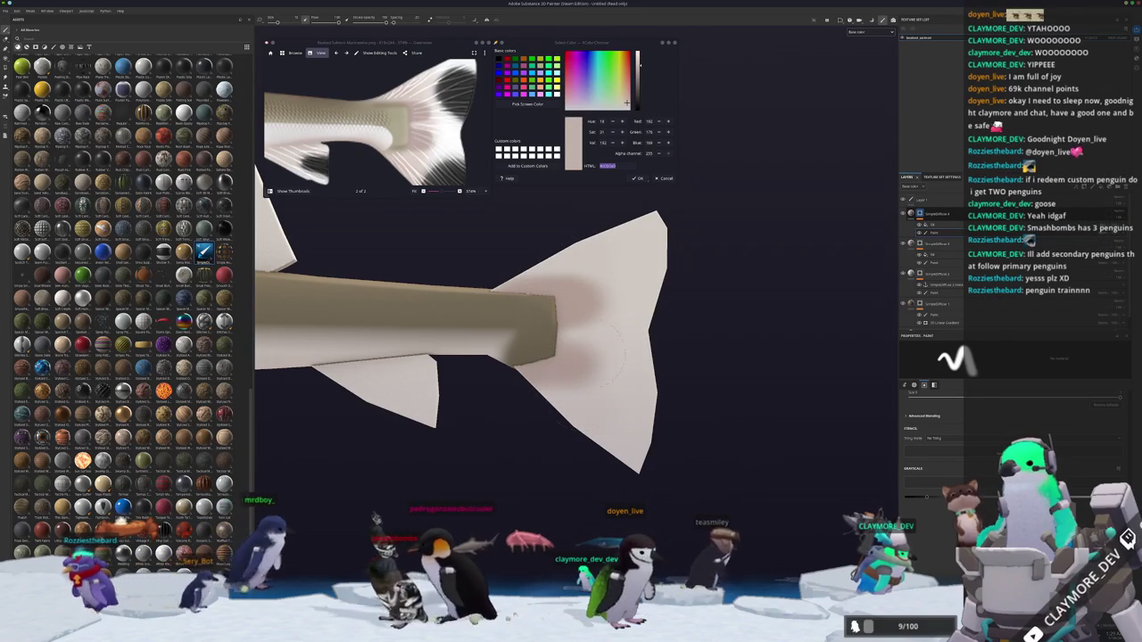
pyautogui.scroll(-2, 870, 462)
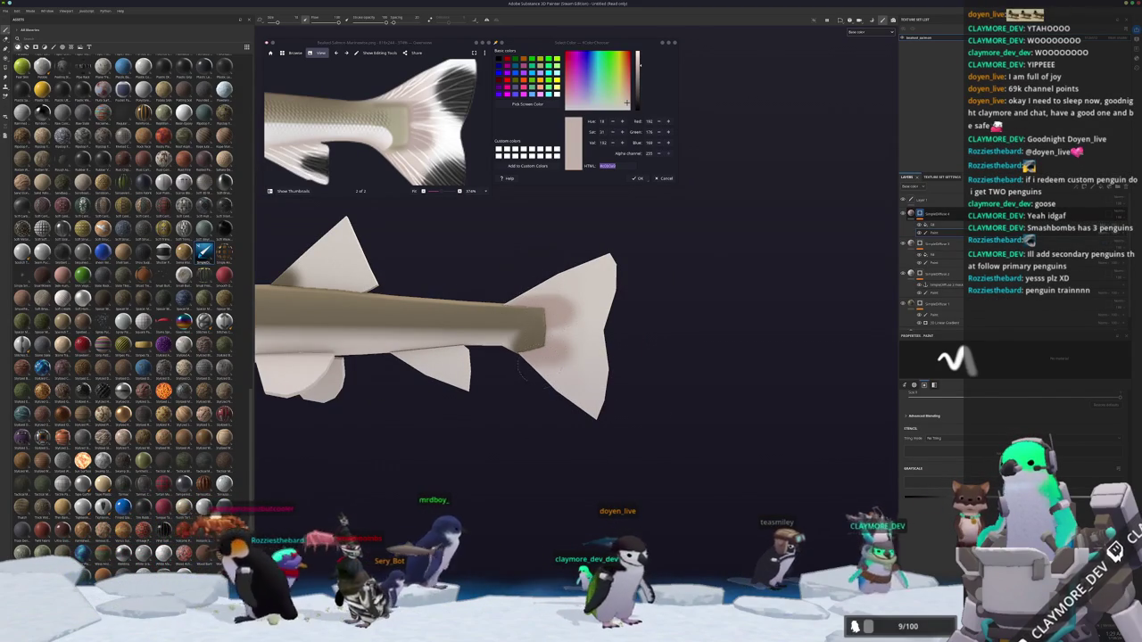
# Pan and orbit to show the fish's belly, then start Pick Screen Color in the colour picker.
pyautogui.moveTo(433, 367); pyautogui.dragTo(549, 374, button='middle')
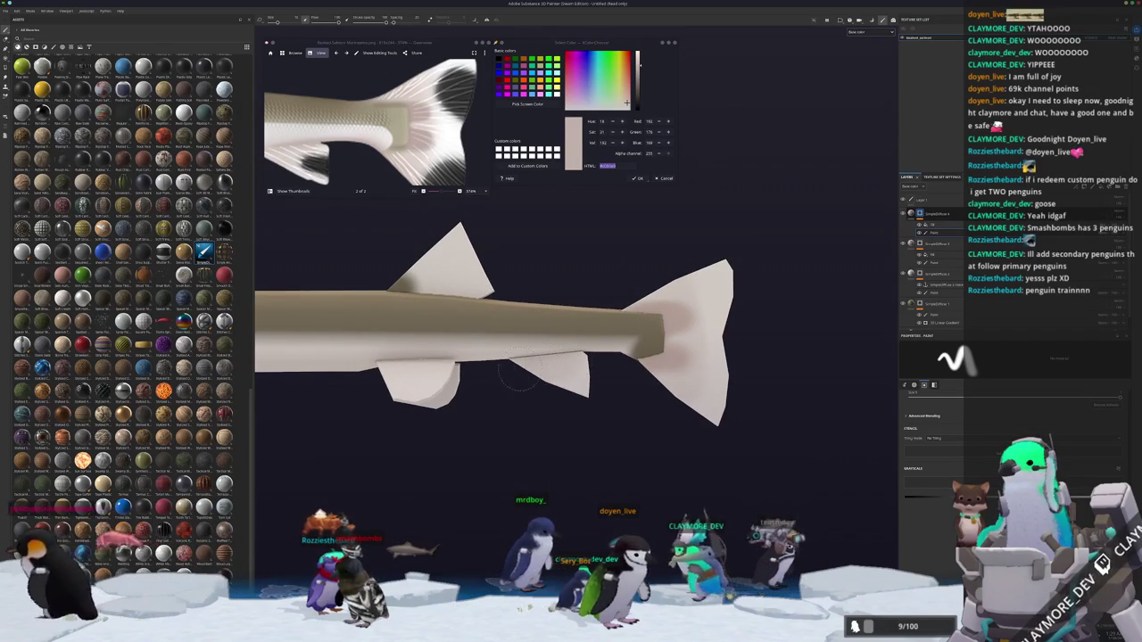
pyautogui.moveTo(472, 375); pyautogui.dragTo(623, 366, button='middle')
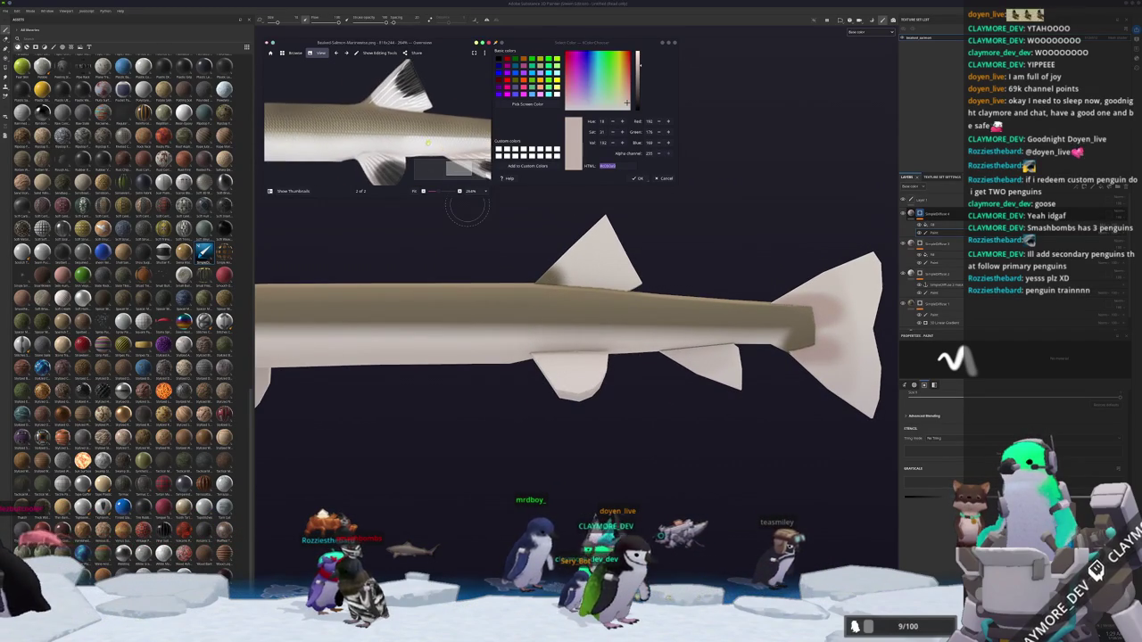
pyautogui.scroll(2, 550, 259)
pyautogui.scroll(-3, 535, 268)
pyautogui.scroll(-2, 517, 250)
pyautogui.scroll(2, 399, 316)
pyautogui.scroll(2, 535, 348)
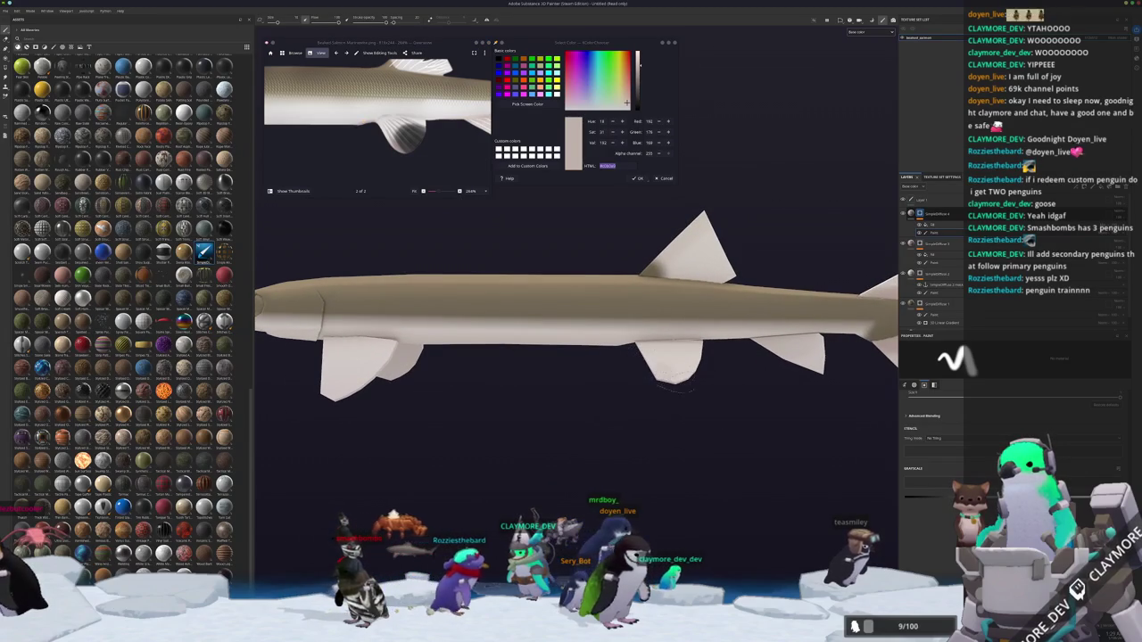
pyautogui.keyDown('alt'); pyautogui.moveTo(630, 398); pyautogui.dragTo(485, 262); pyautogui.keyUp('alt')
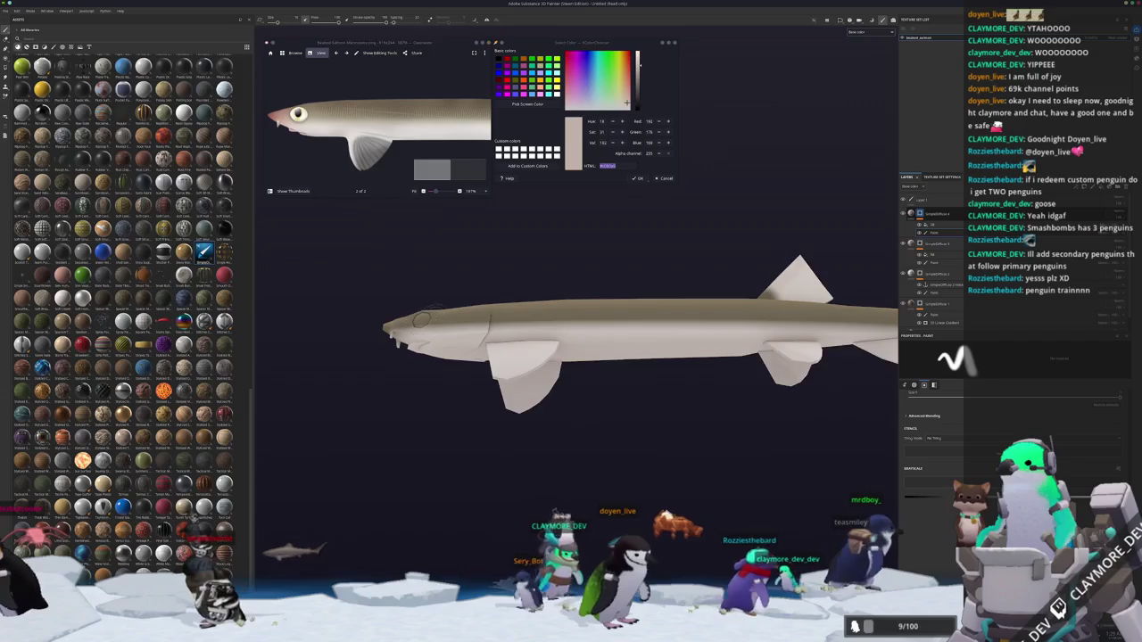
pyautogui.keyDown('alt'); pyautogui.moveTo(444, 304); pyautogui.dragTo(529, 305, button='middle'); pyautogui.keyUp('alt')
pyautogui.keyDown('alt'); pyautogui.moveTo(529, 304); pyautogui.dragTo(523, 314); pyautogui.keyUp('alt')
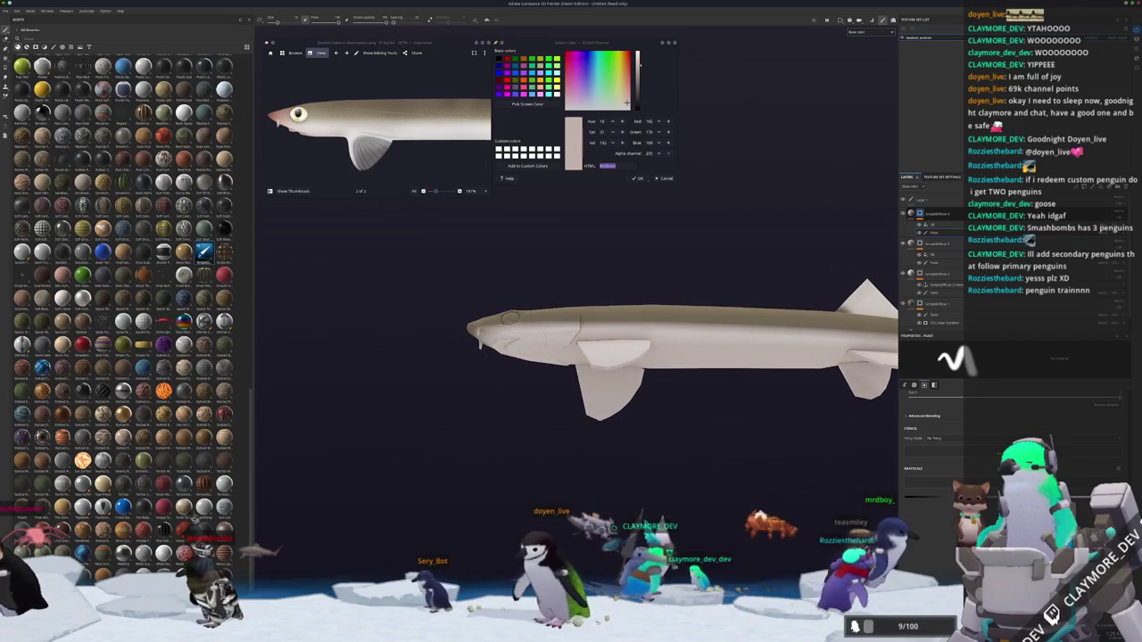
pyautogui.scroll(-3, 501, 435)
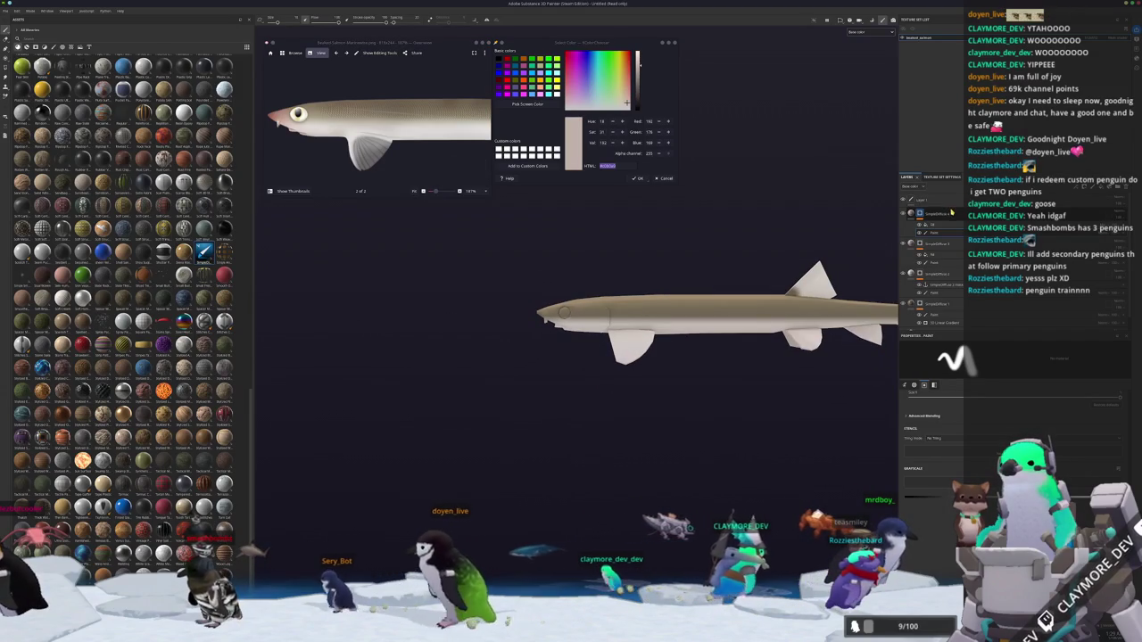
pyautogui.click(527, 104)
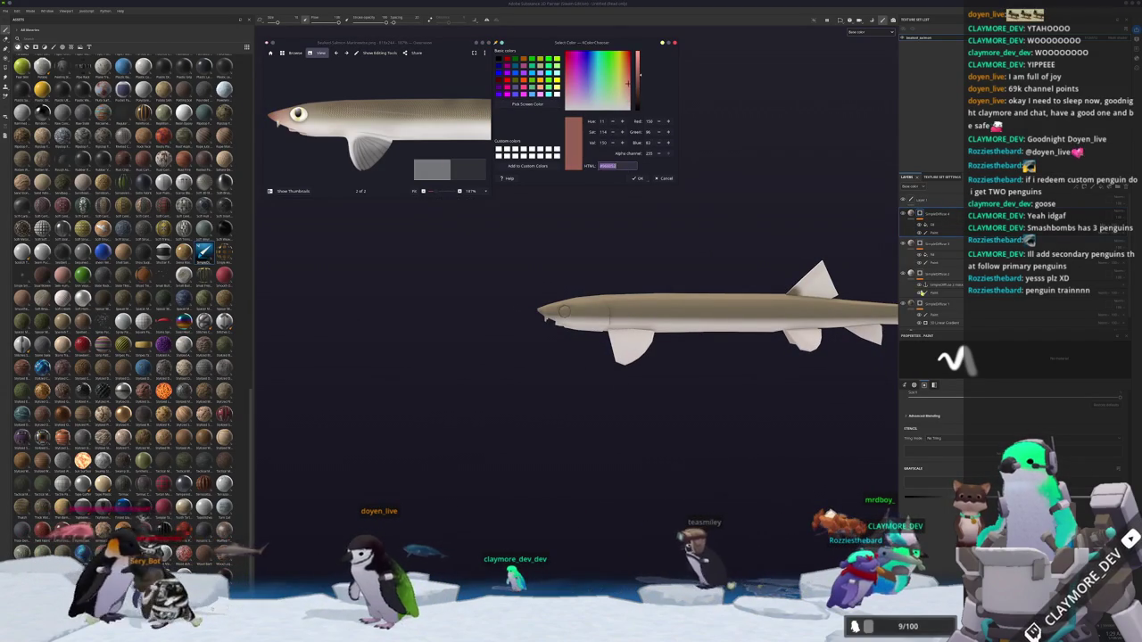
# Sample a reddish-brown tone from the screen, then add two new paint layers.
pyautogui.click(950, 279)
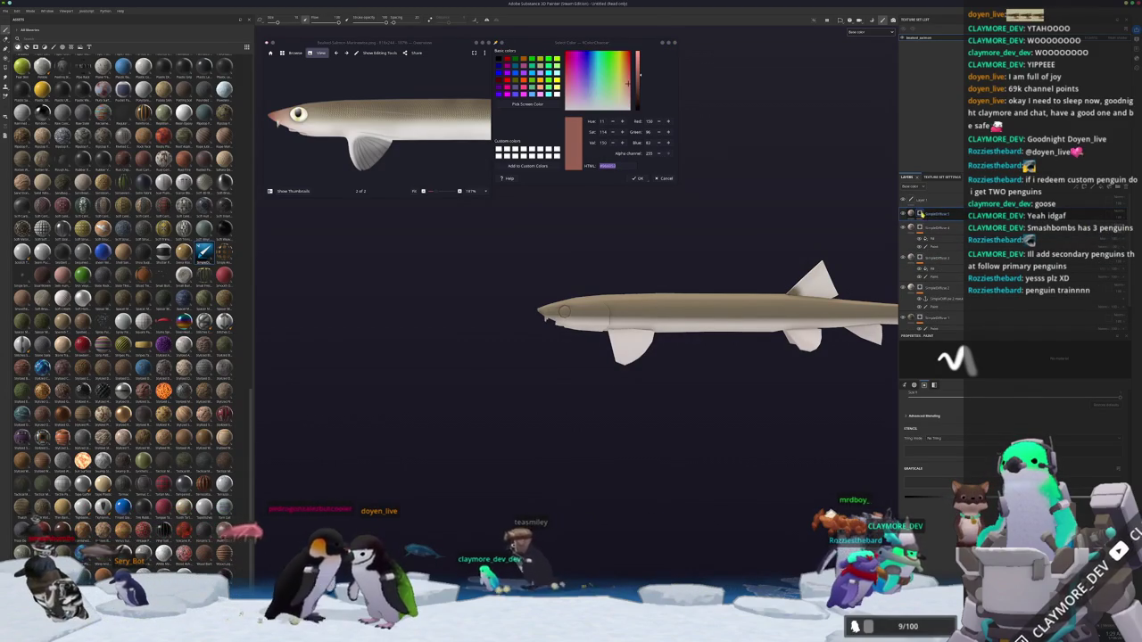
pyautogui.rightClick(923, 213)
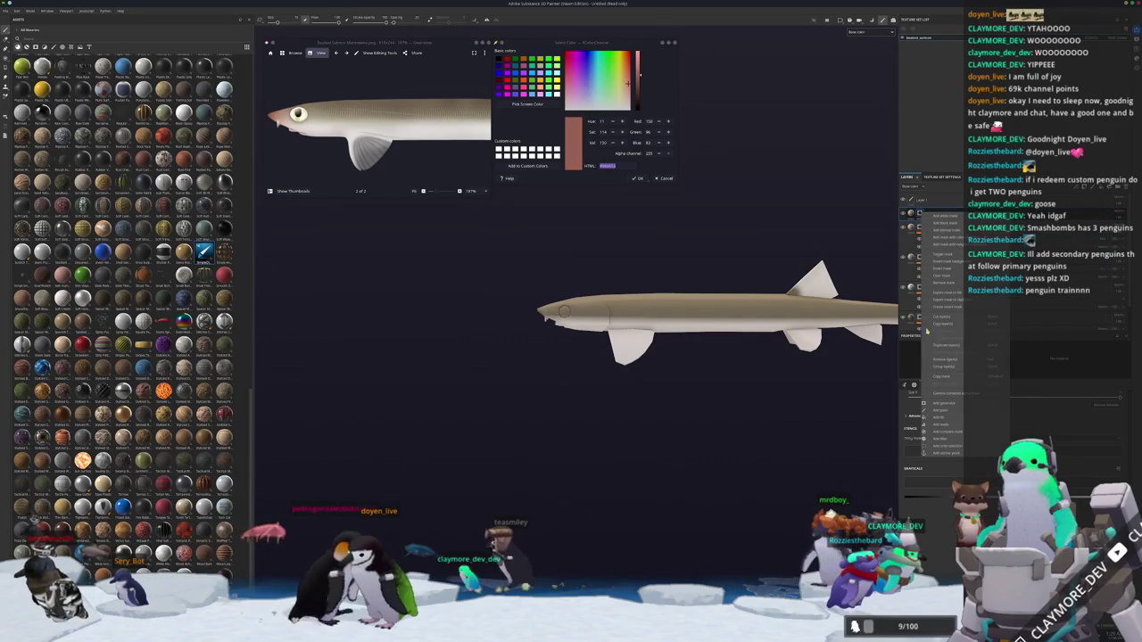
pyautogui.click(946, 411)
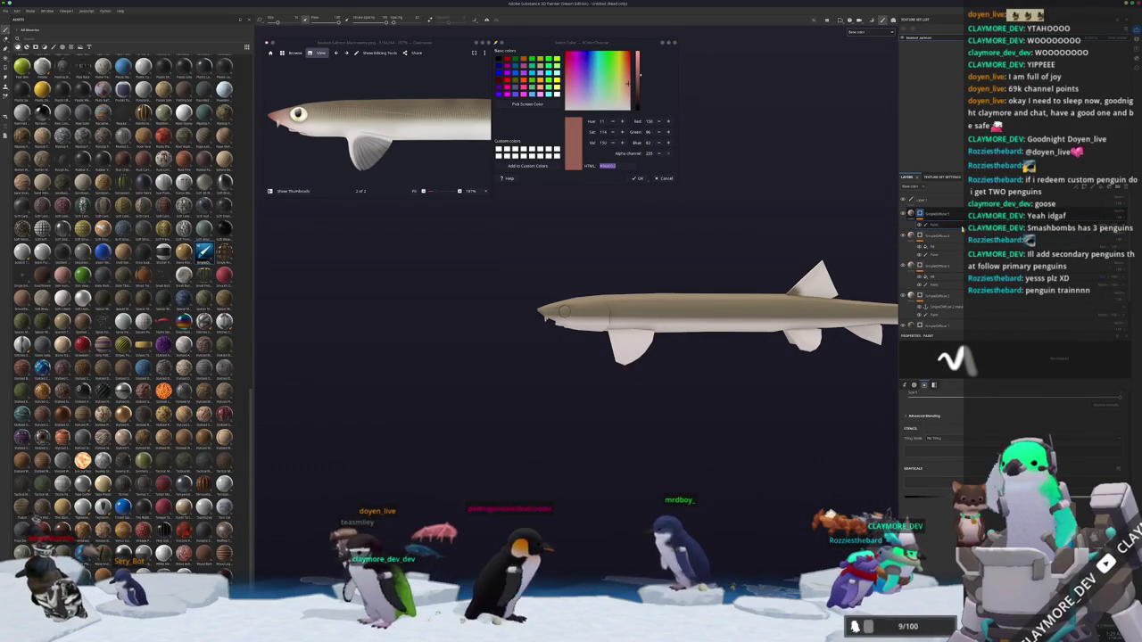
pyautogui.rightClick(922, 213)
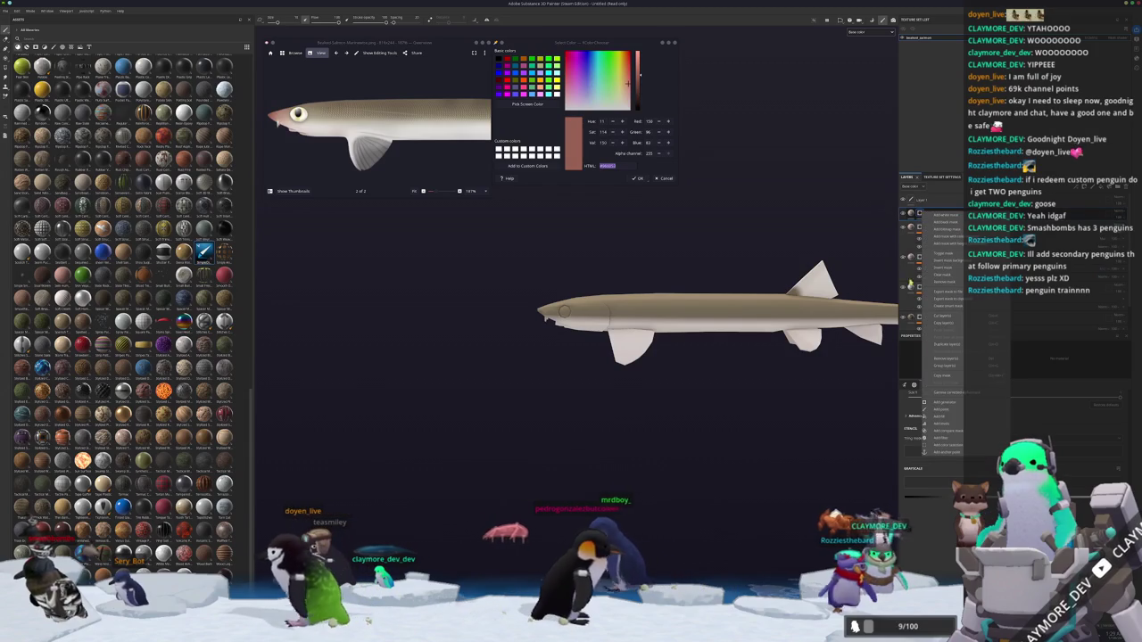
pyautogui.click(946, 402)
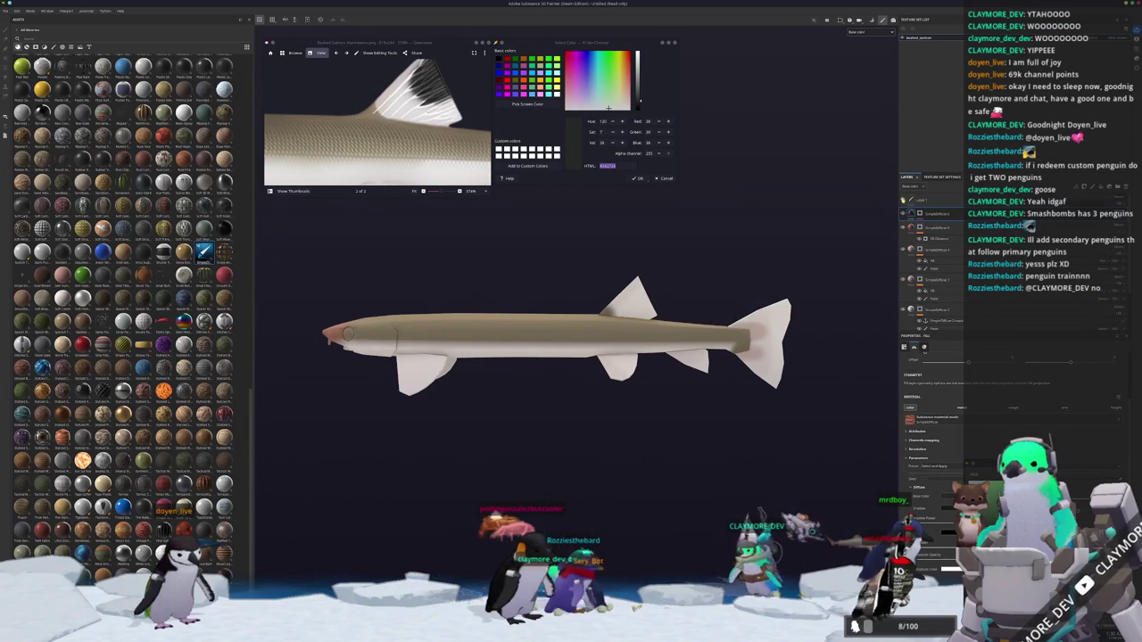
pyautogui.scroll(1, 649, 289)
pyautogui.scroll(3, 650, 289)
pyautogui.scroll(1, 650, 289)
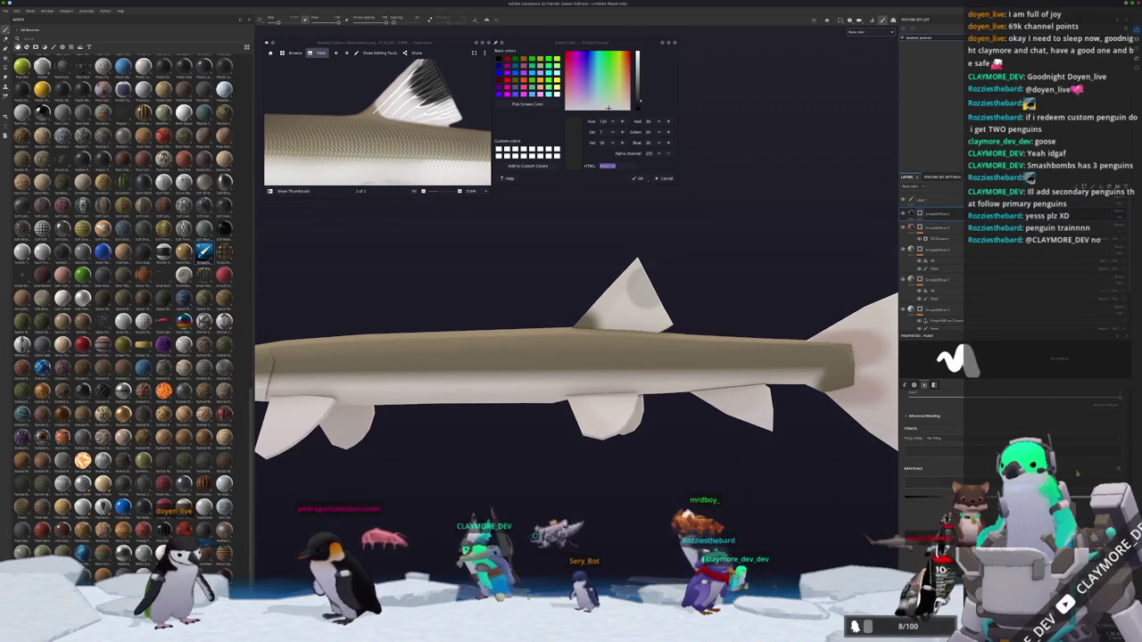
# Dab and spread dark paint across the dorsal fin.
pyautogui.click(641, 287)
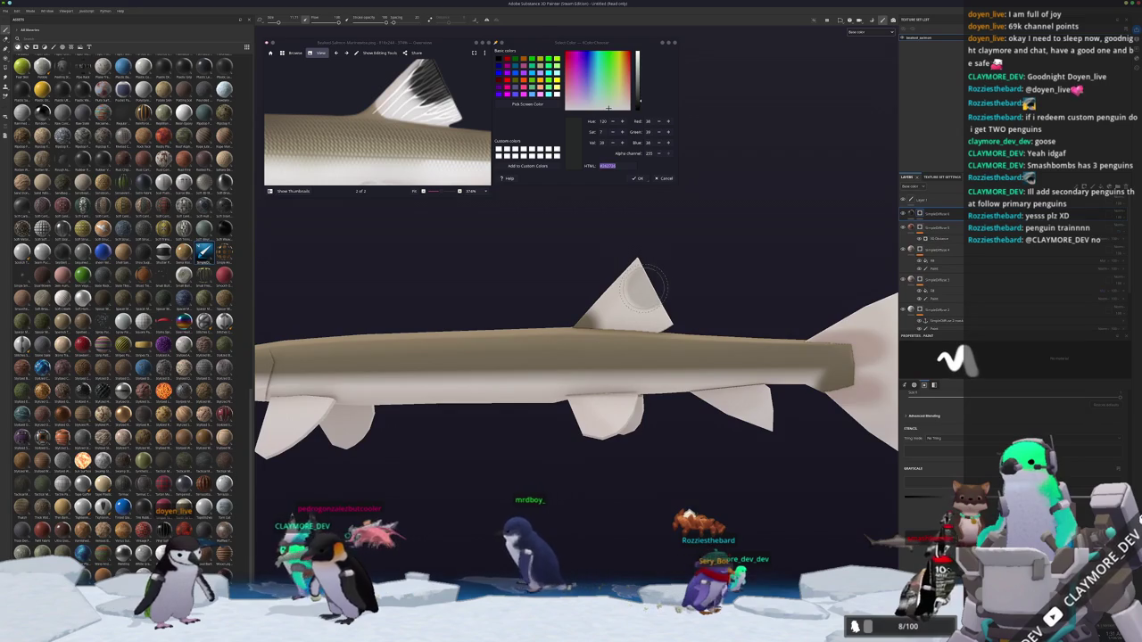
pyautogui.click(640, 287)
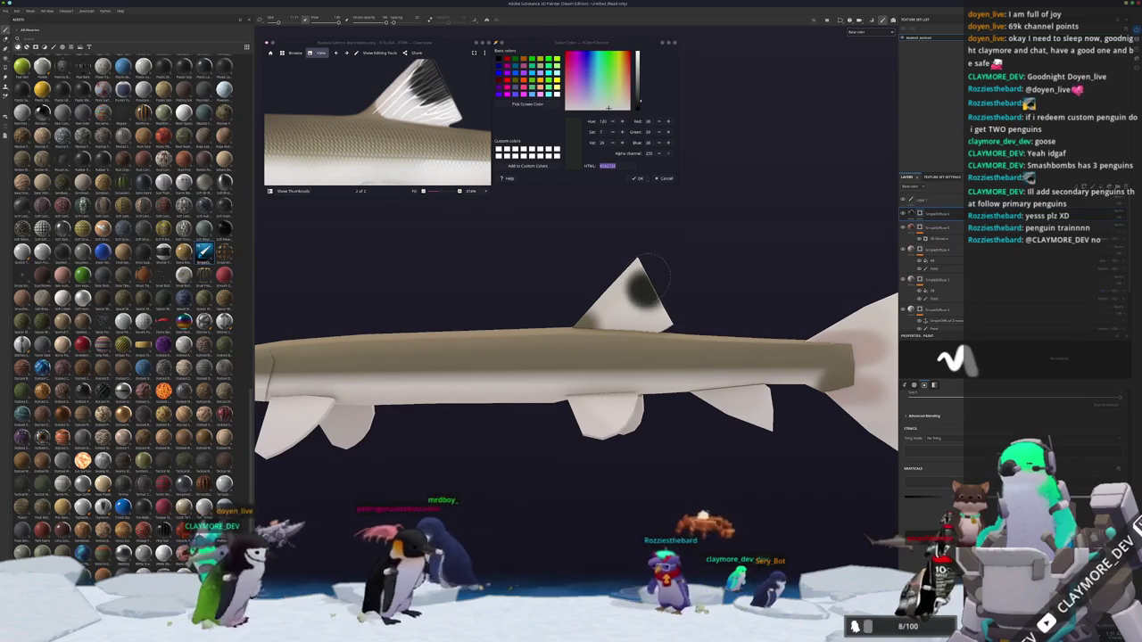
pyautogui.moveTo(641, 287)
pyautogui.mouseDown()
pyautogui.moveTo(661, 298)
pyautogui.moveTo(410, 342)
pyautogui.mouseUp()
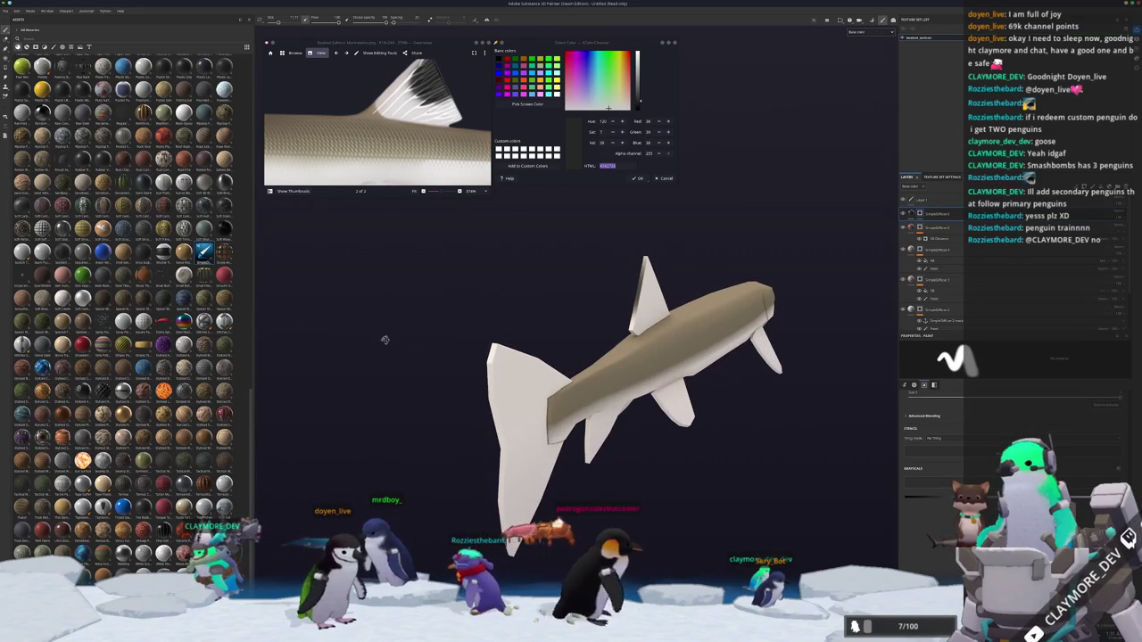
pyautogui.moveTo(444, 341)
pyautogui.keyDown('alt'); pyautogui.mouseDown()
pyautogui.moveTo(531, 429)
pyautogui.moveTo(378, 458)
pyautogui.moveTo(740, 434)
pyautogui.moveTo(437, 458)
pyautogui.moveTo(451, 441)
pyautogui.mouseUp(); pyautogui.keyUp('alt')
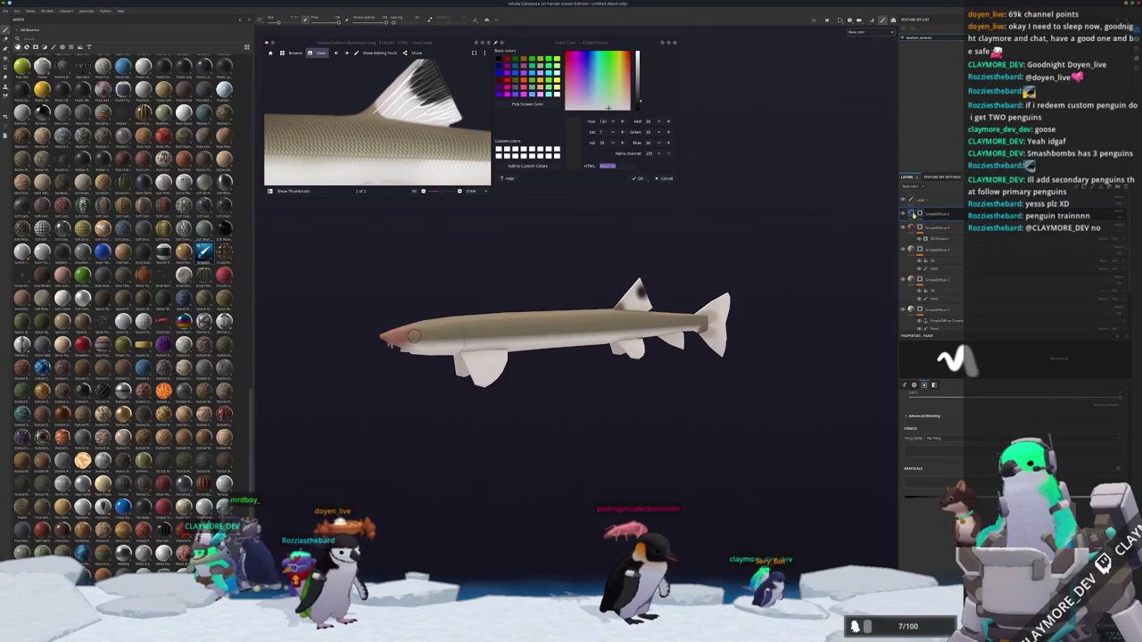
# Zoom onto the dorsal fin tip and repaint a single round dark spot.
pyautogui.rightClick(918, 214)
pyautogui.press('Escape')
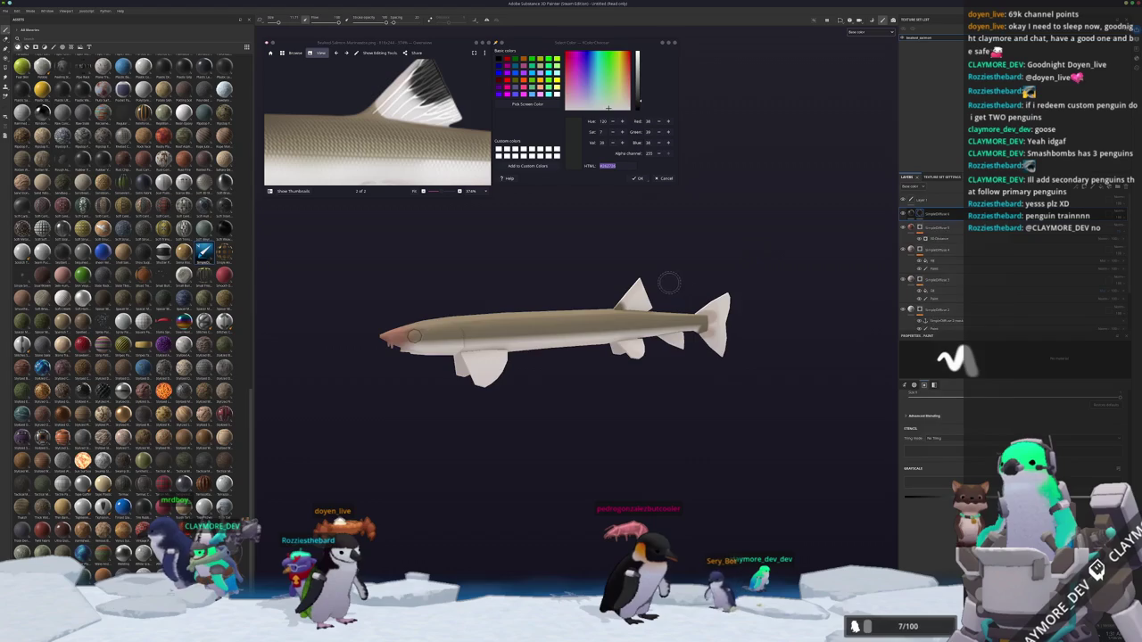
pyautogui.scroll(1, 645, 285)
pyautogui.scroll(2, 645, 284)
pyautogui.scroll(2, 645, 285)
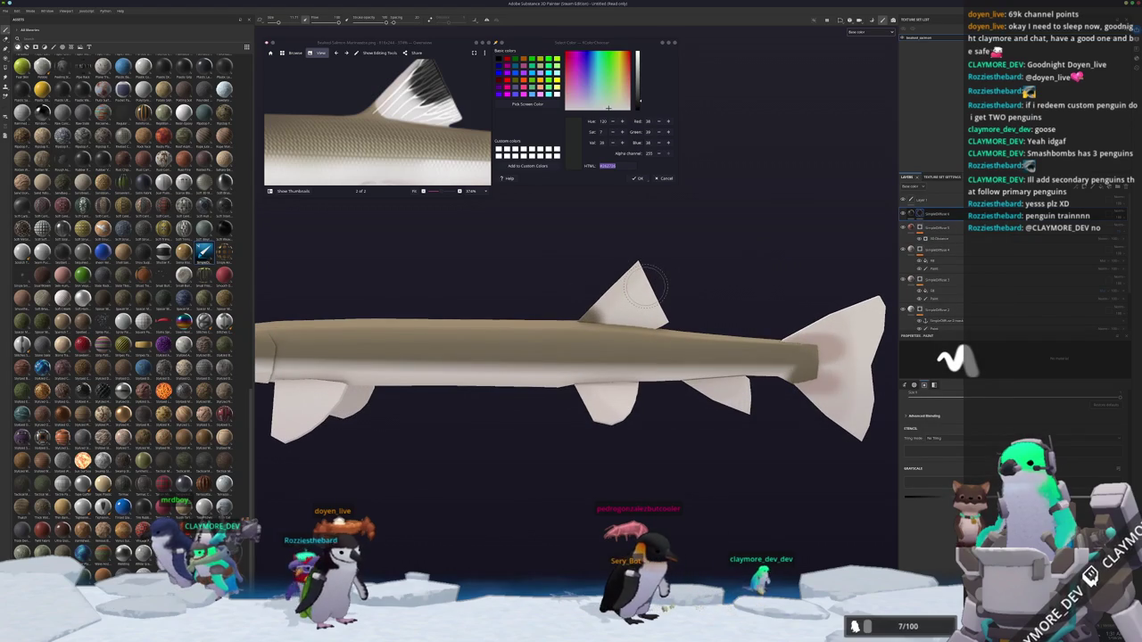
pyautogui.moveTo(638, 290); pyautogui.dragTo(640, 286)
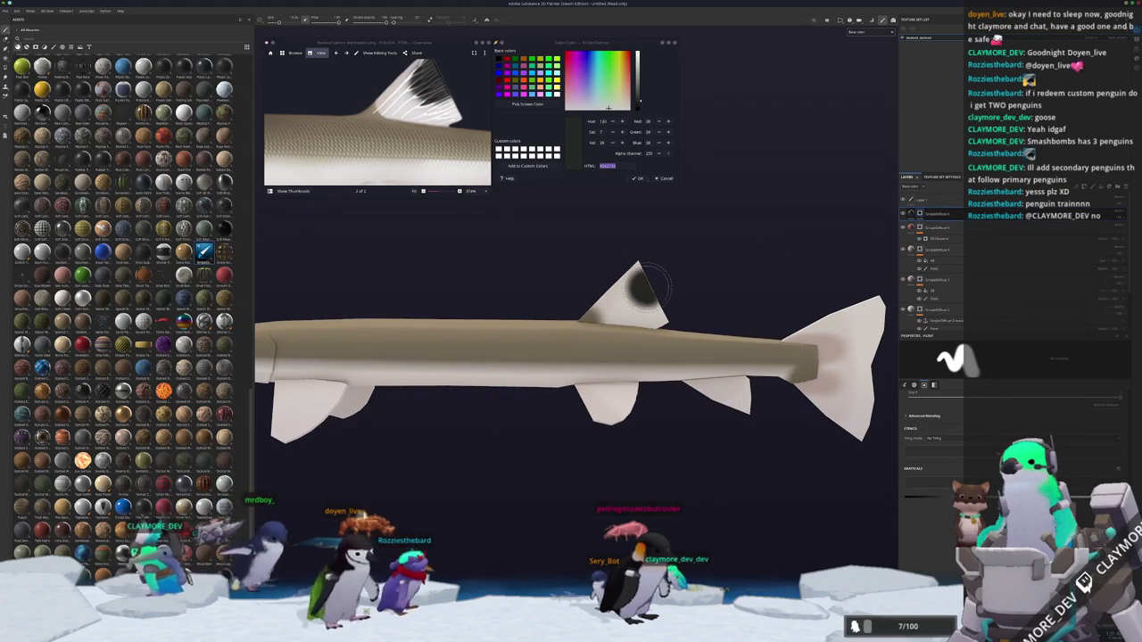
pyautogui.hotkey('ctrl', 'z')
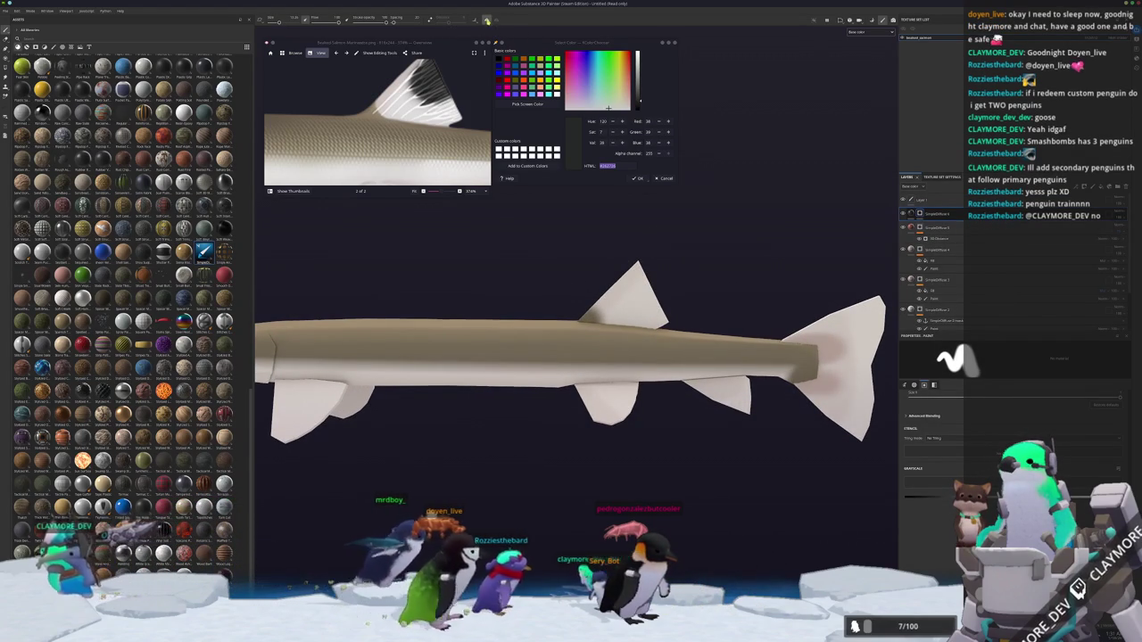
pyautogui.scroll(1, 640, 290)
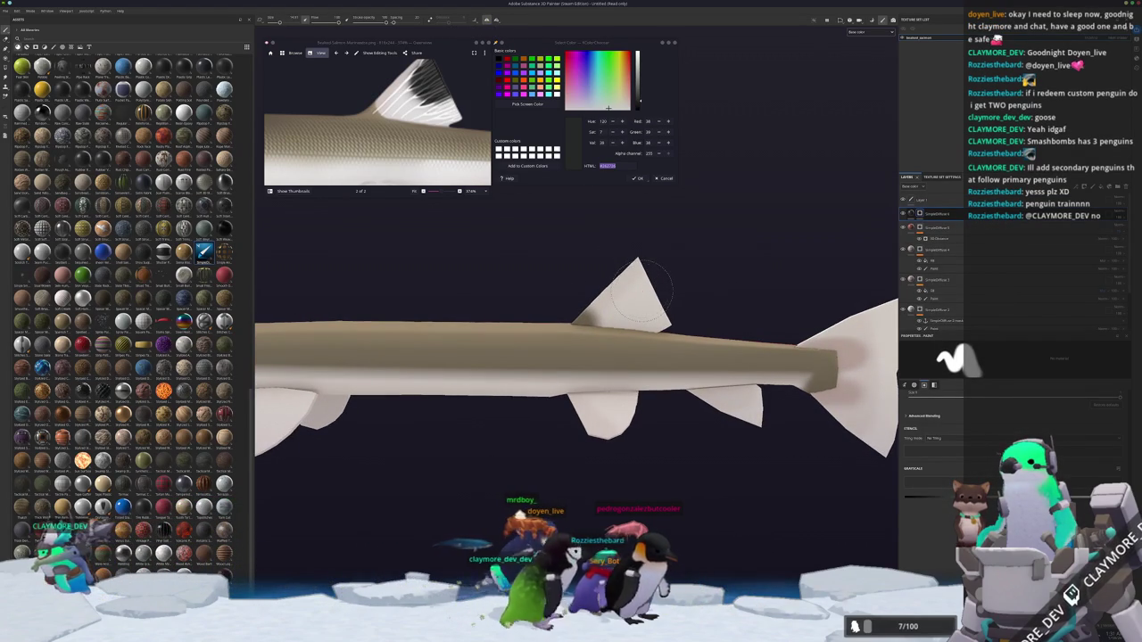
pyautogui.click(639, 290)
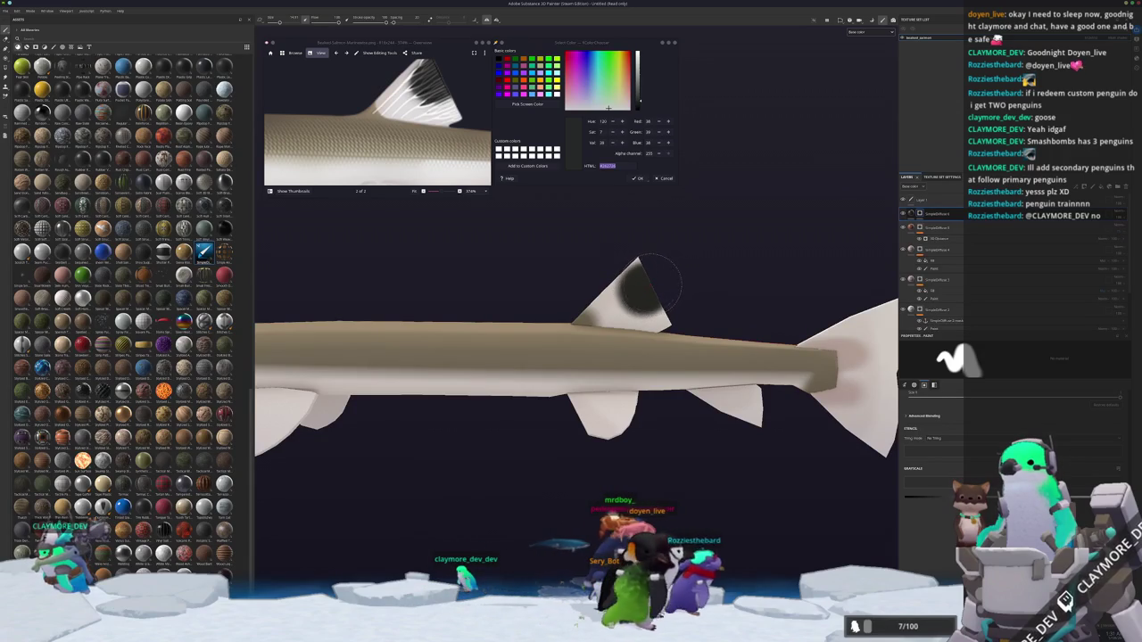
# Orbit the fish into a perspective view to check the dorsal-fin spot.
pyautogui.scroll(-1, 660, 282)
pyautogui.moveTo(660, 283)
pyautogui.keyDown('alt'); pyautogui.mouseDown()
pyautogui.moveTo(763, 240)
pyautogui.moveTo(747, 268)
pyautogui.moveTo(523, 276)
pyautogui.moveTo(323, 347)
pyautogui.moveTo(526, 282)
pyautogui.mouseUp(); pyautogui.keyUp('alt')
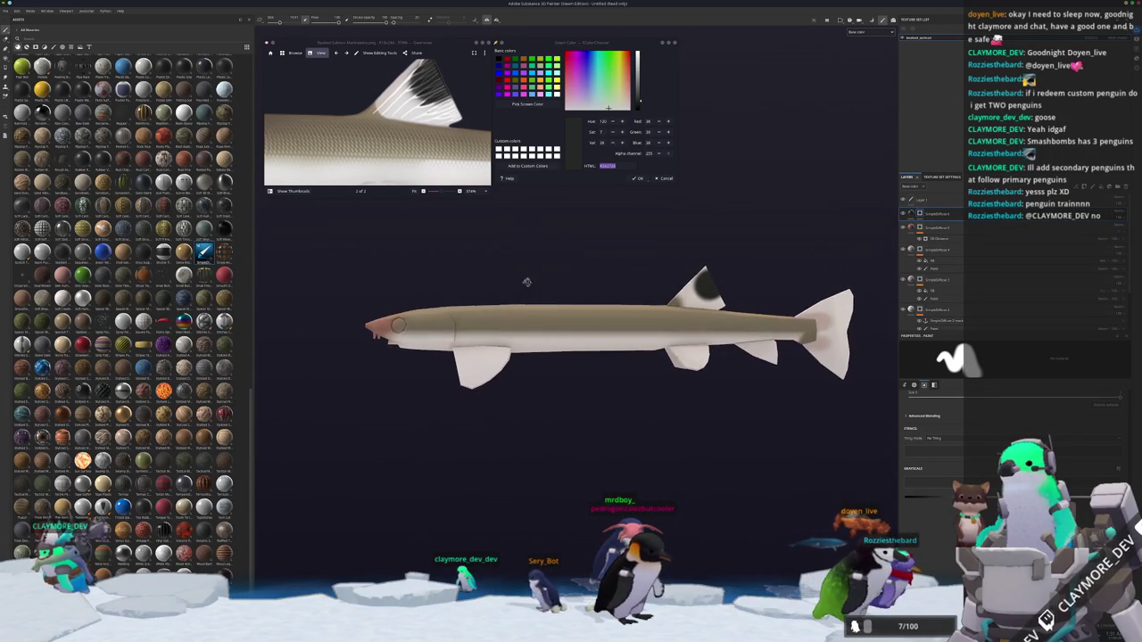
pyautogui.moveTo(605, 282); pyautogui.dragTo(410, 284, button='middle')
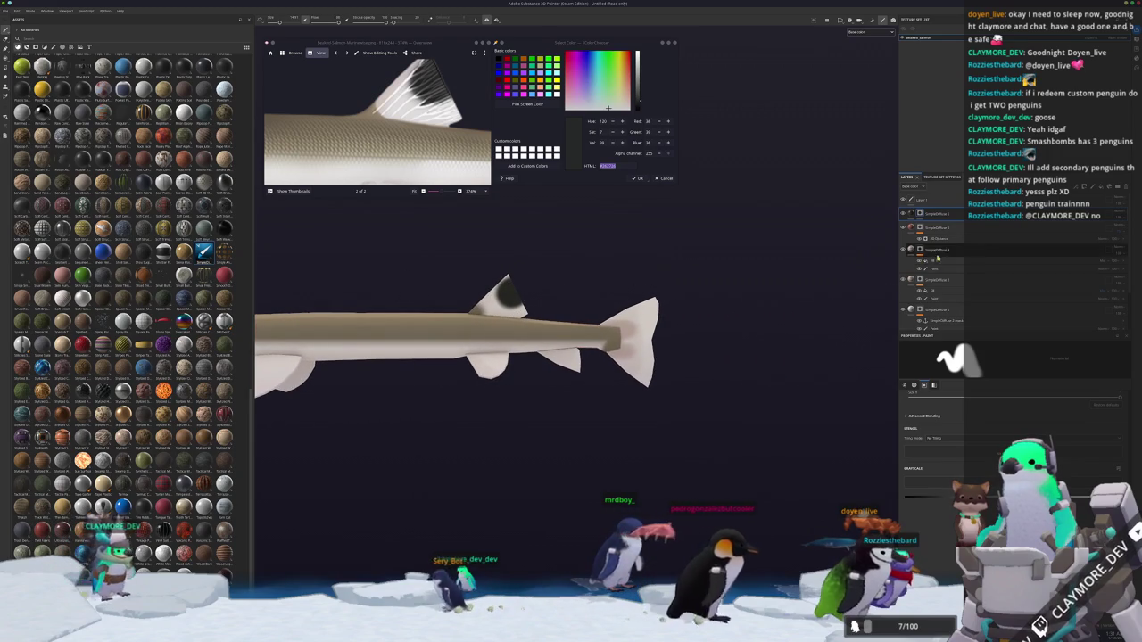
pyautogui.scroll(2, 464, 412)
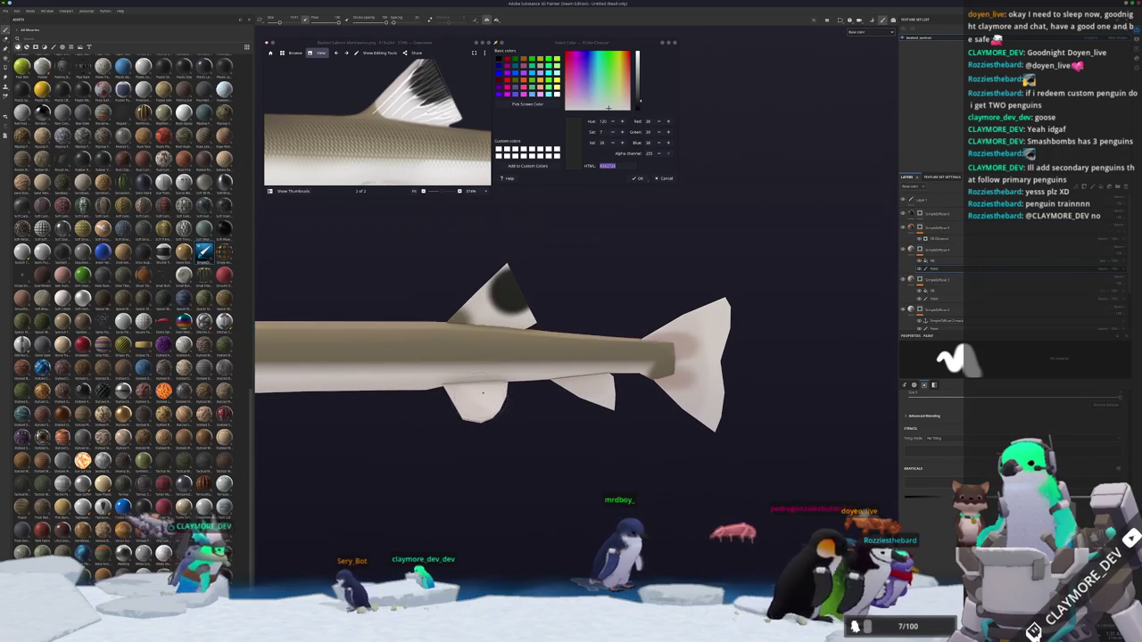
pyautogui.scroll(-2, 506, 297)
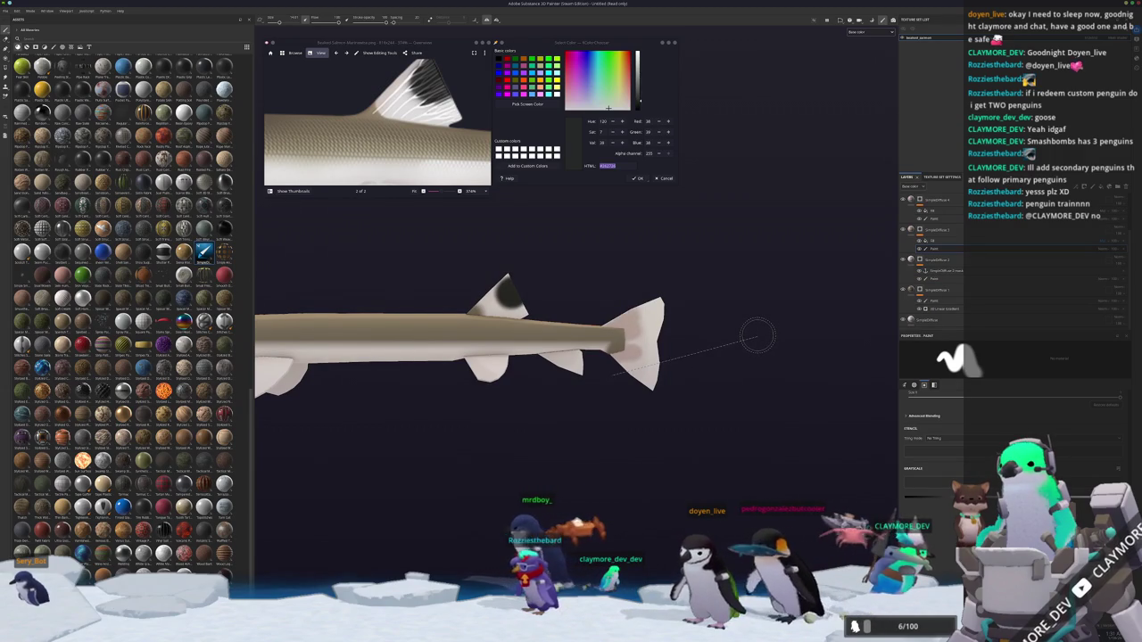
# Inspect the tail from below, the side and behind, then show the full-body fish reference.
pyautogui.press('ctrl')
pyautogui.press('ctrl')
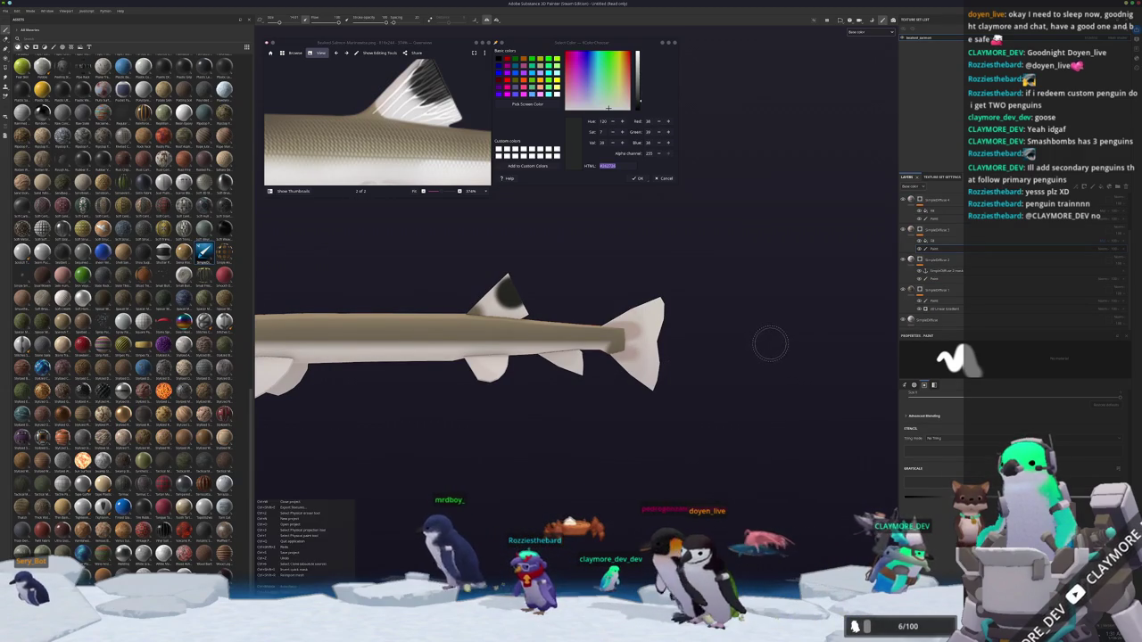
pyautogui.keyDown('alt'); pyautogui.moveTo(770, 344); pyautogui.dragTo(758, 357); pyautogui.keyUp('alt')
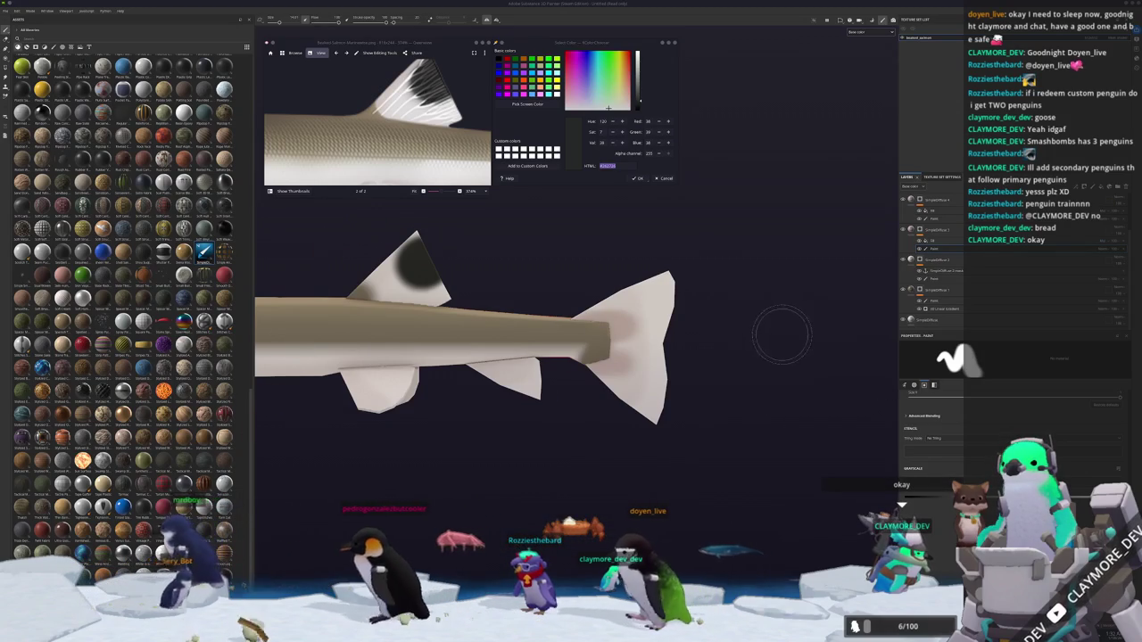
pyautogui.scroll(1, 707, 353)
pyautogui.scroll(1, 707, 353)
pyautogui.scroll(-1, 706, 353)
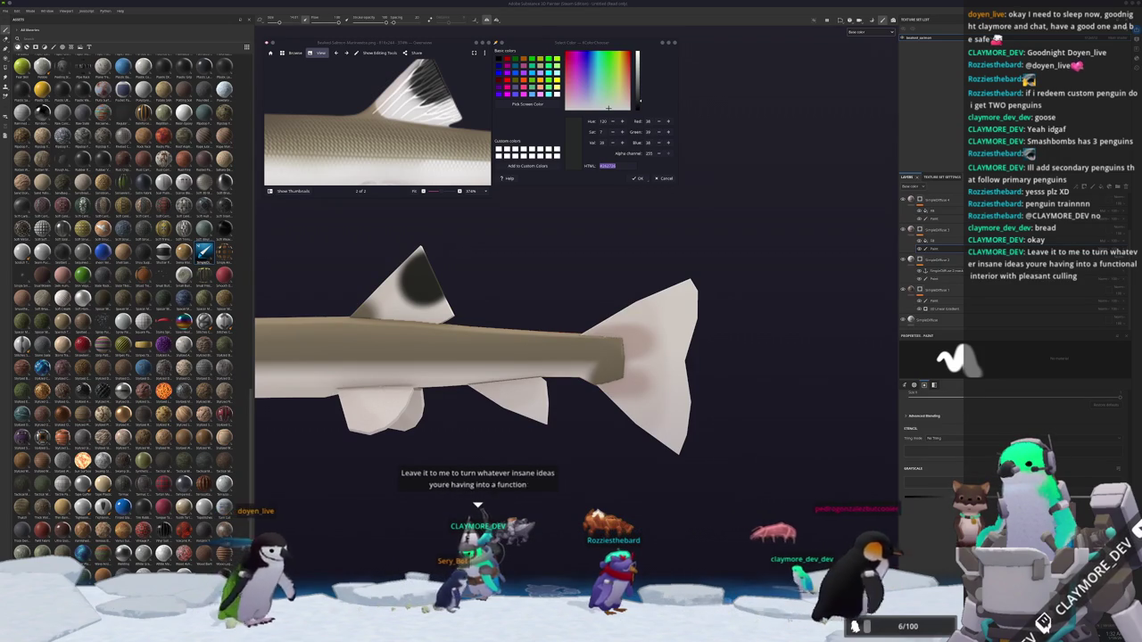
pyautogui.keyDown('alt'); pyautogui.moveTo(726, 370); pyautogui.dragTo(687, 366); pyautogui.keyUp('alt')
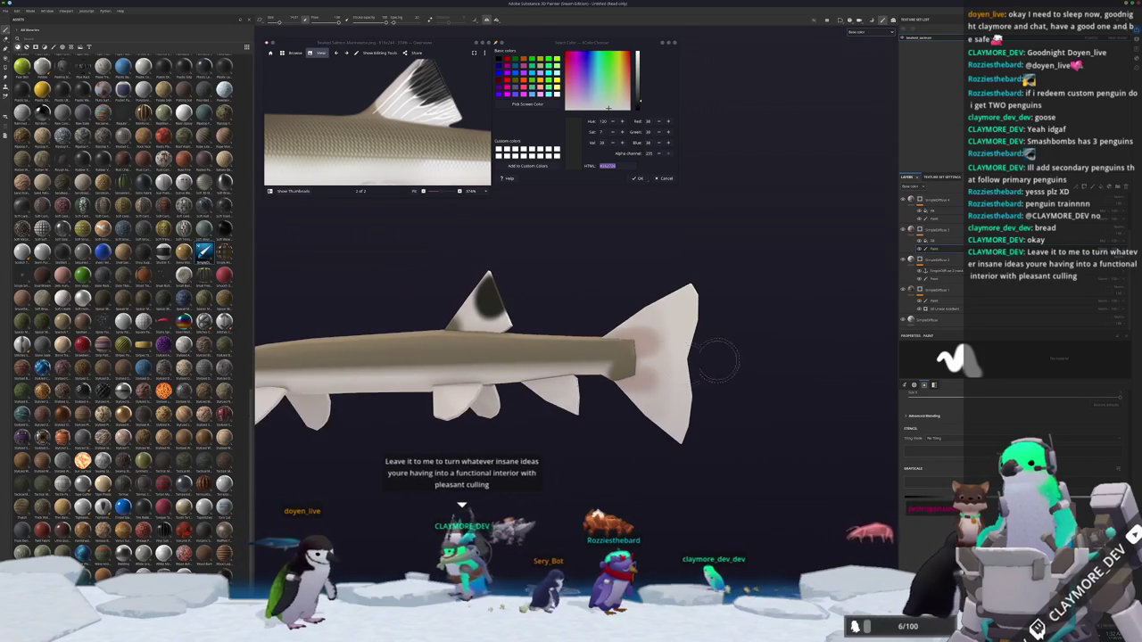
pyautogui.scroll(2, 689, 364)
pyautogui.scroll(2, 666, 357)
pyautogui.scroll(1, 667, 357)
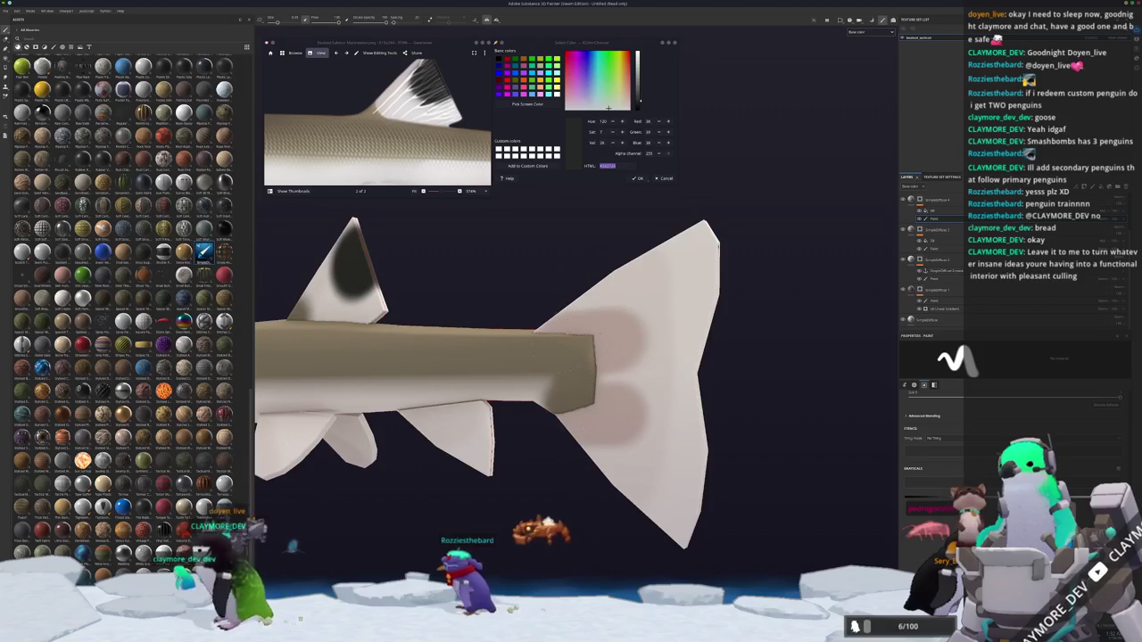
pyautogui.keyDown('alt'); pyautogui.moveTo(610, 331); pyautogui.dragTo(530, 413); pyautogui.keyUp('alt')
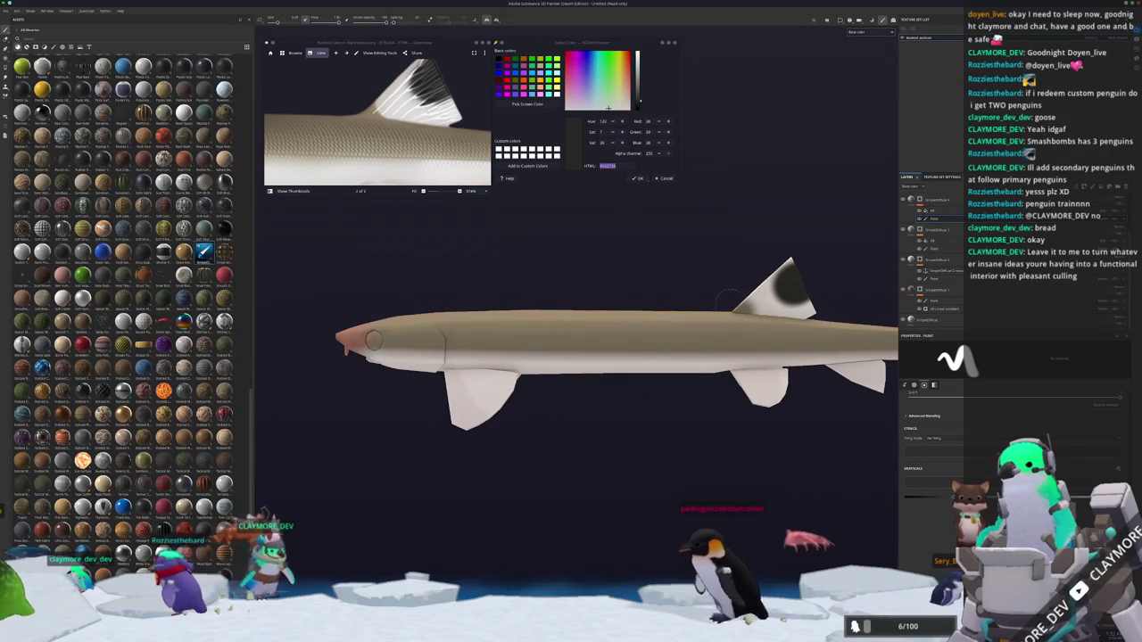
pyautogui.moveTo(728, 295)
pyautogui.keyDown('alt'); pyautogui.mouseDown()
pyautogui.moveTo(641, 463)
pyautogui.moveTo(458, 364)
pyautogui.mouseUp(); pyautogui.keyUp('alt')
pyautogui.press('Right')
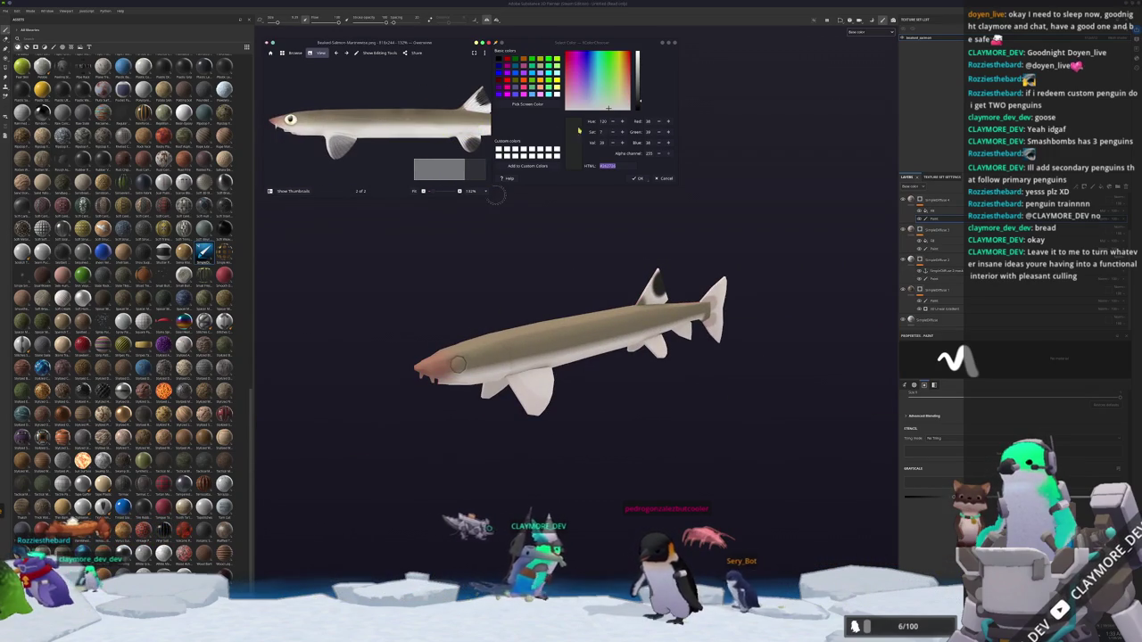
# Sample the pale tan body colour, about RGB 153, 142, 120, from the full-body reference.
pyautogui.click(529, 104)
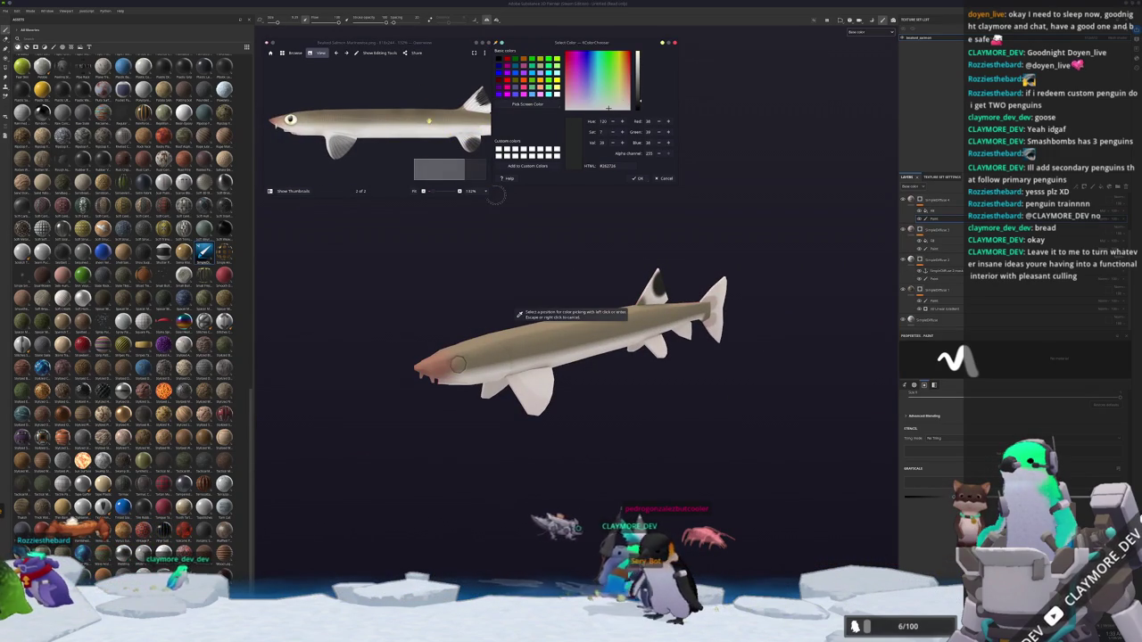
pyautogui.scroll(2, 374, 120)
pyautogui.click(375, 116)
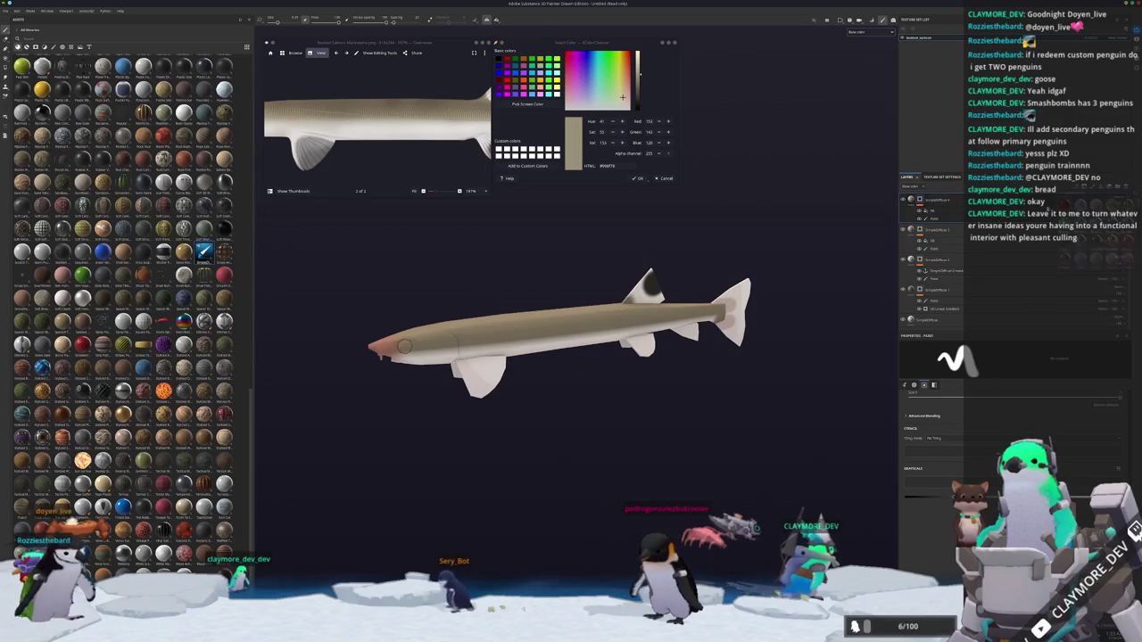
# Add a fill layer on top, undo its black colour, and reorder it and the Black mask.
pyautogui.click(1006, 318)
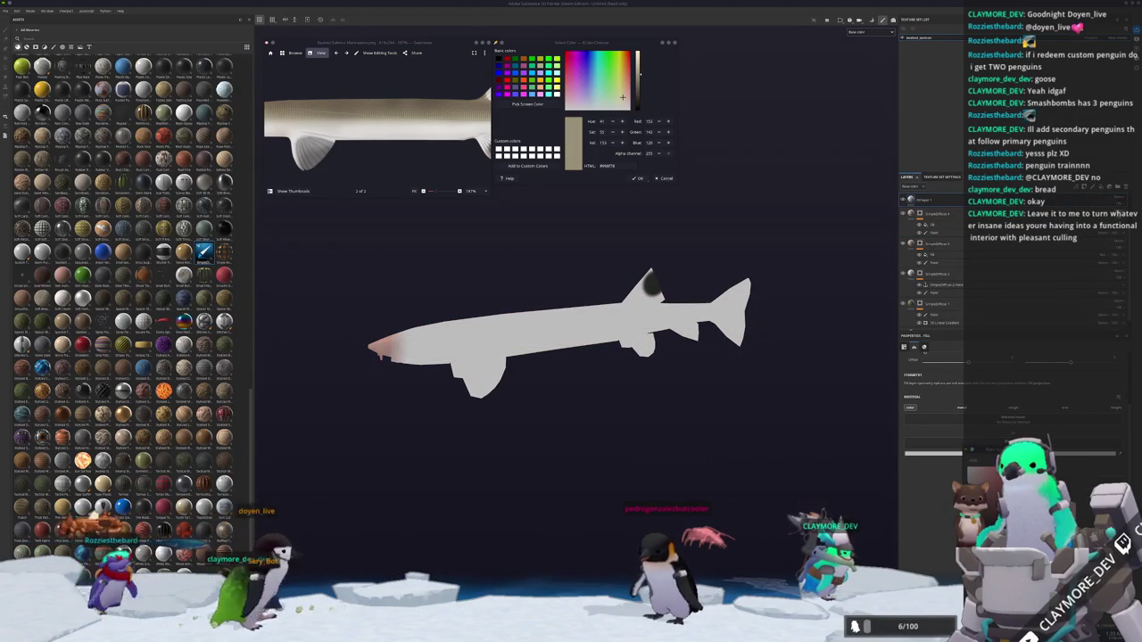
pyautogui.click(933, 342)
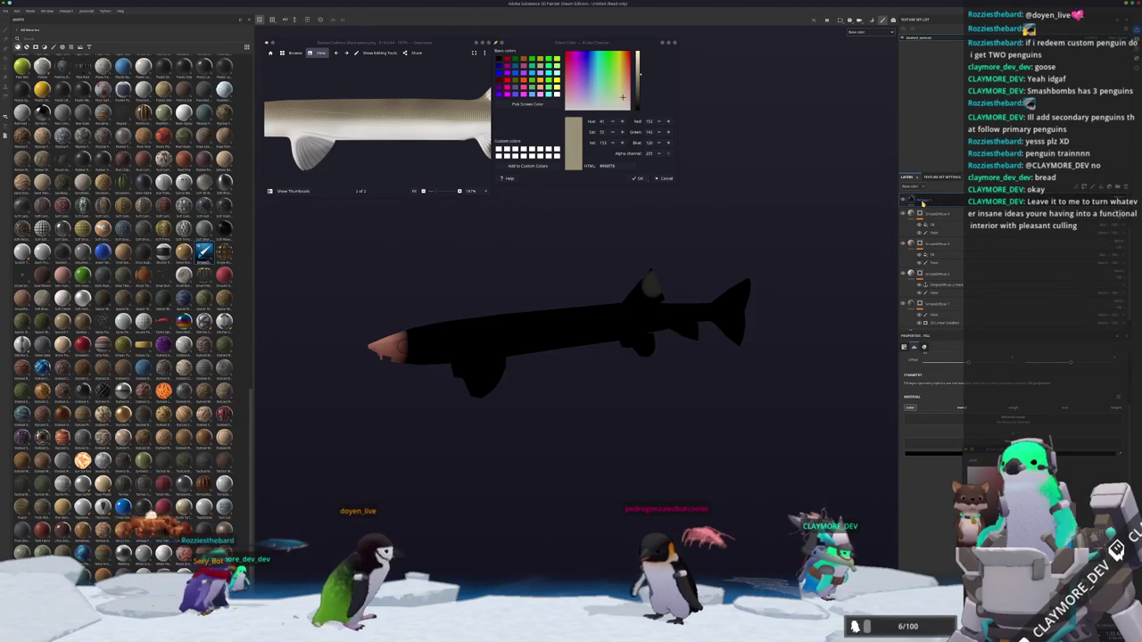
pyautogui.hotkey('ctrl', 'z')
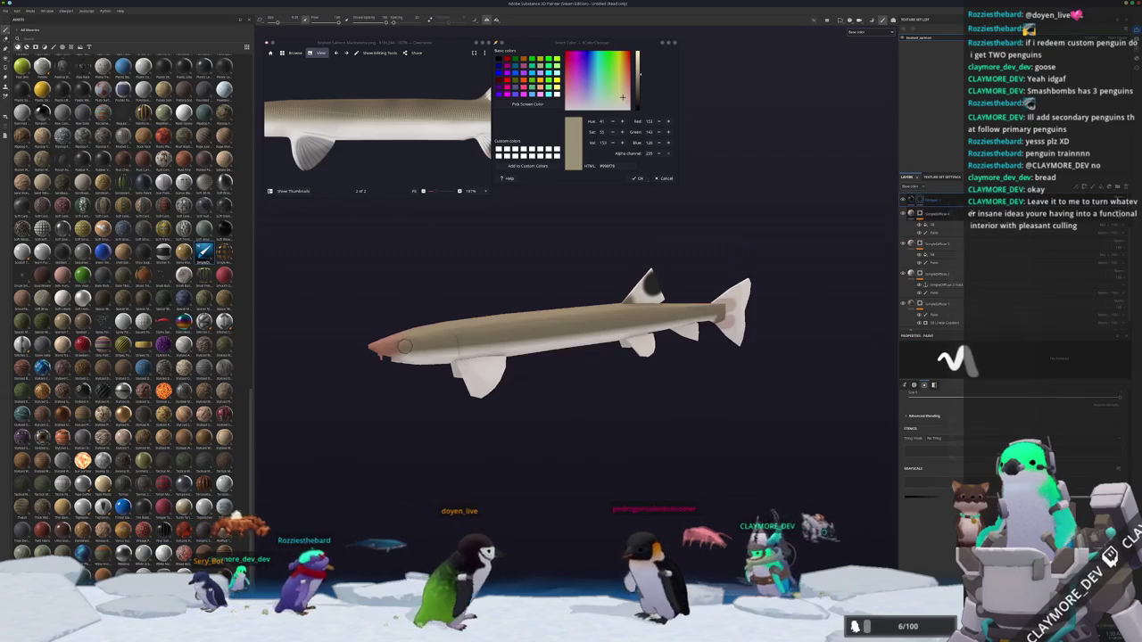
pyautogui.moveTo(946, 190); pyautogui.dragTo(953, 198)
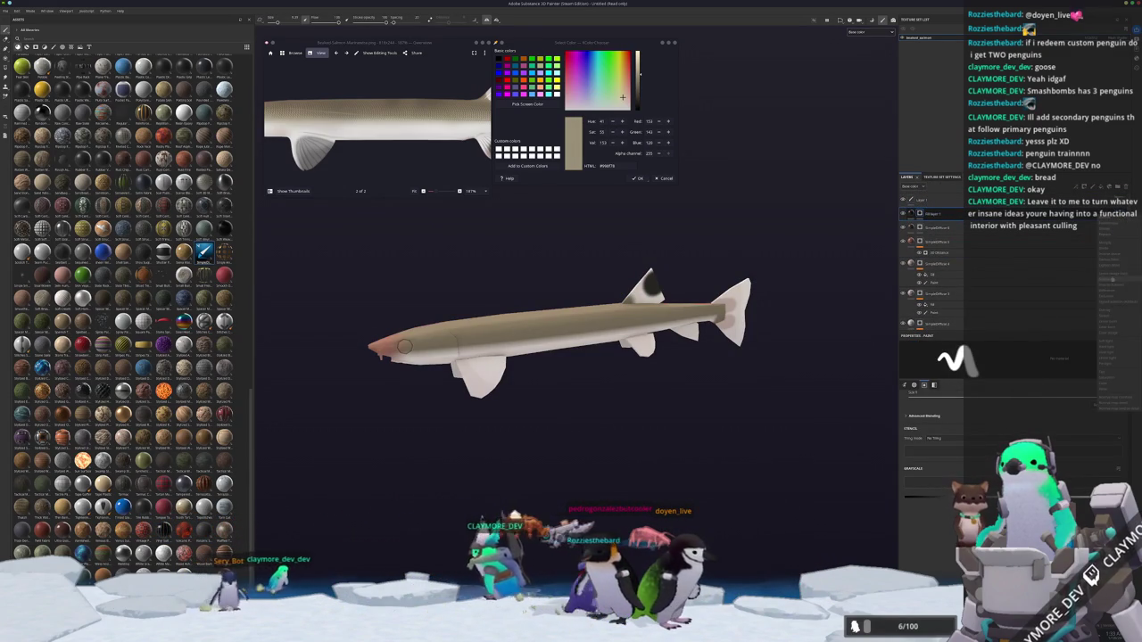
pyautogui.click(1110, 313)
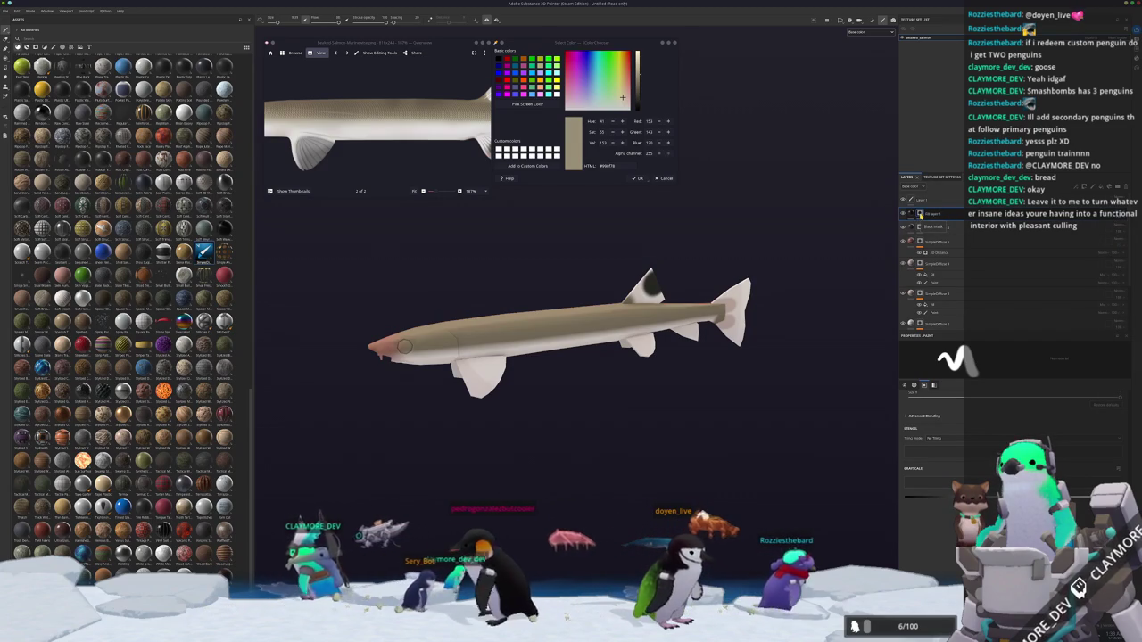
pyautogui.moveTo(920, 216); pyautogui.dragTo(921, 230)
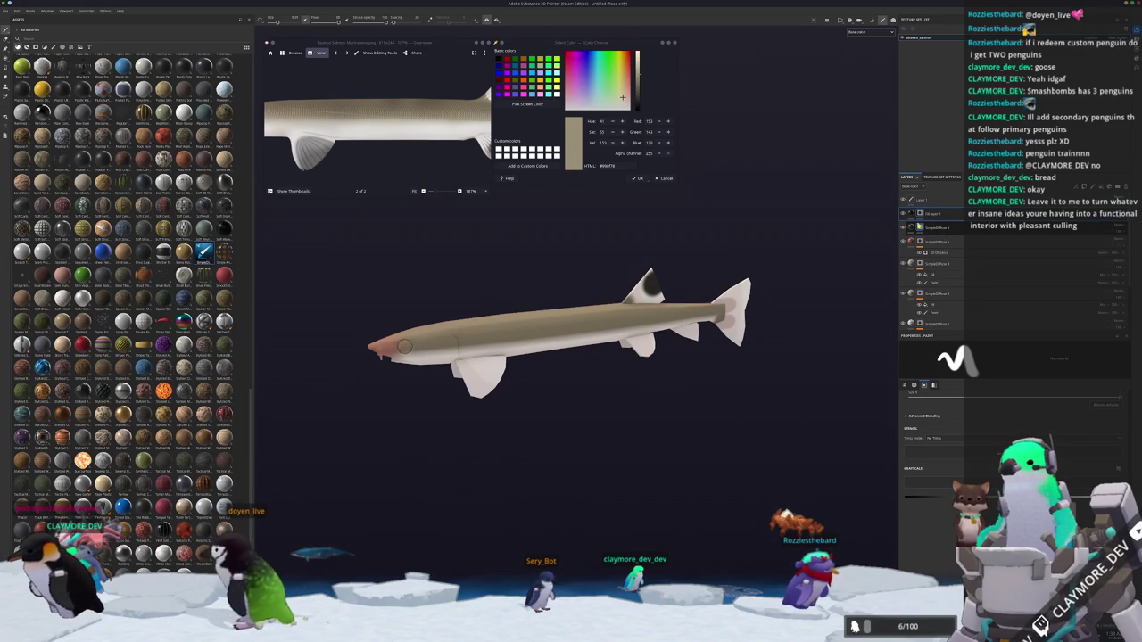
pyautogui.scroll(2, 757, 314)
# Add a new fill layer masked by a Grid generator pattern.
pyautogui.rightClick(917, 216)
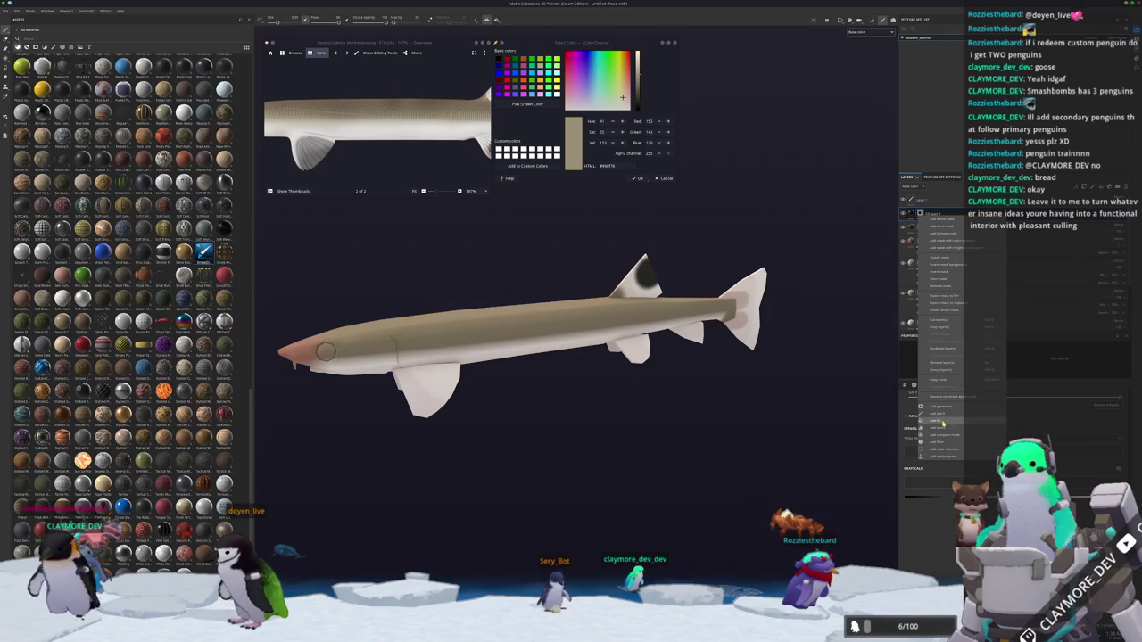
pyautogui.click(942, 423)
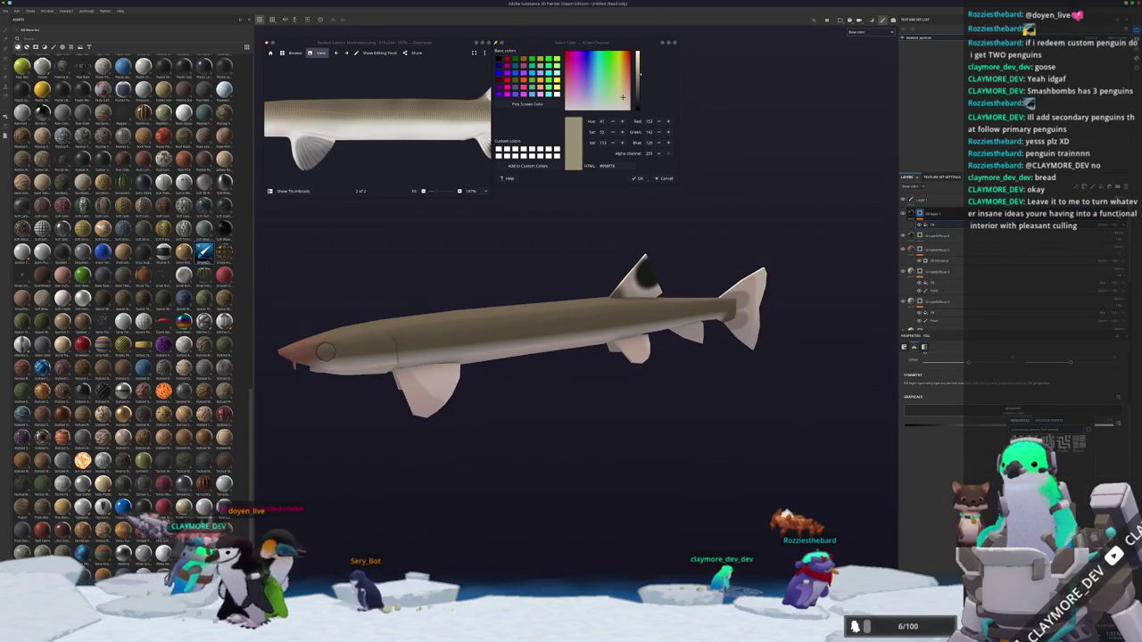
pyautogui.click(1017, 446)
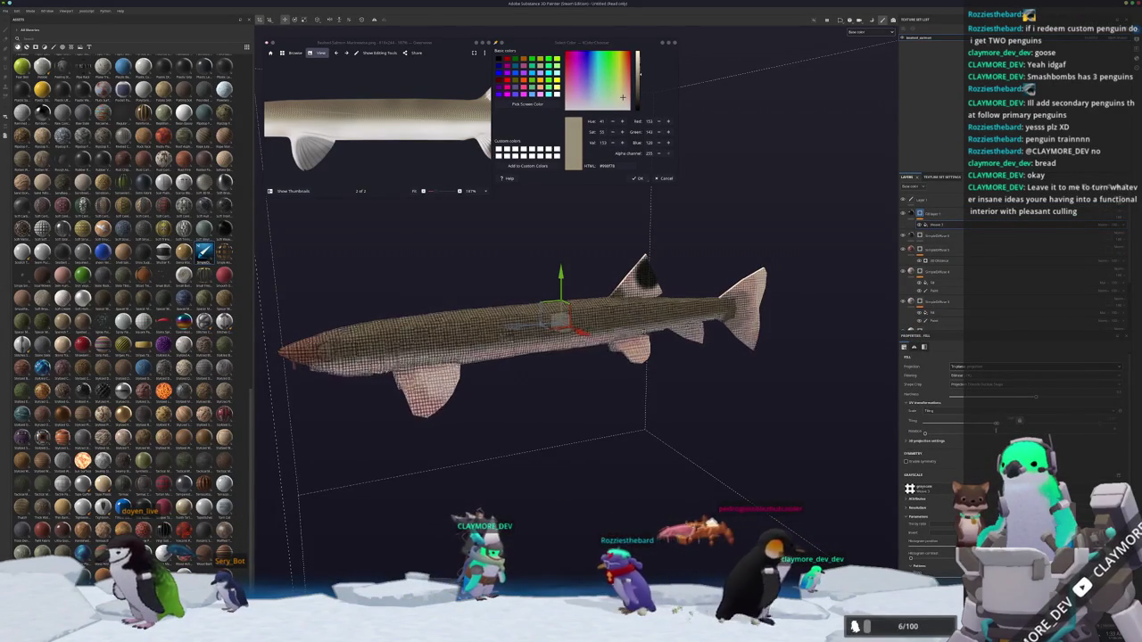
# Enlarge the grid scale and rotate it into a diagonal crosshatch, then preview the textured fish.
pyautogui.moveTo(999, 425); pyautogui.dragTo(992, 423)
pyautogui.scroll(-3, 992, 424)
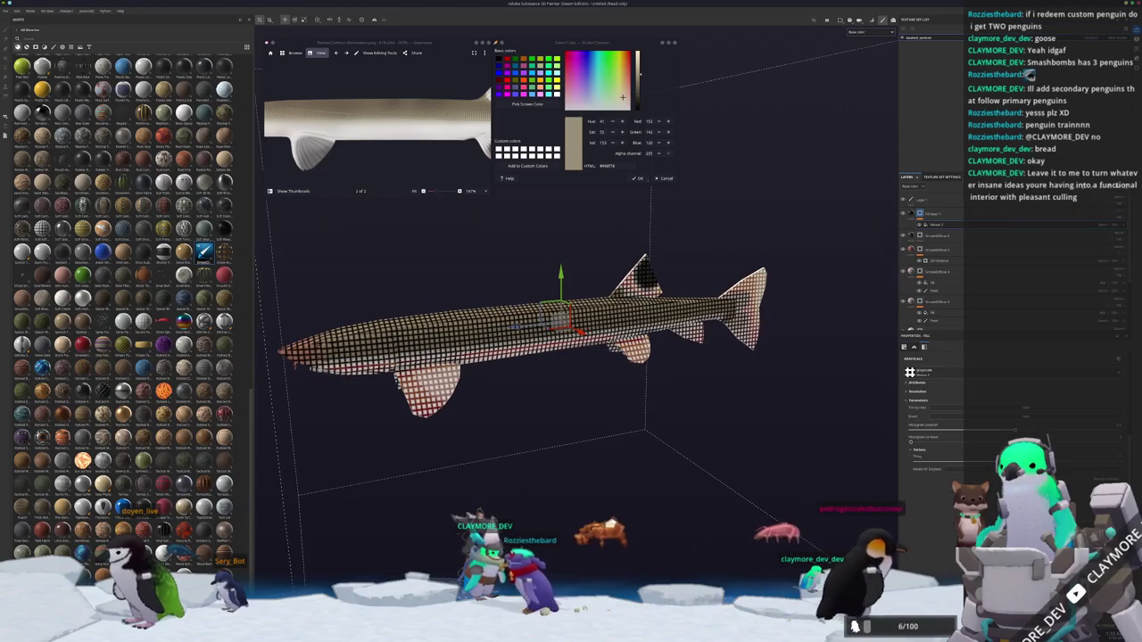
pyautogui.moveTo(979, 469); pyautogui.dragTo(947, 468)
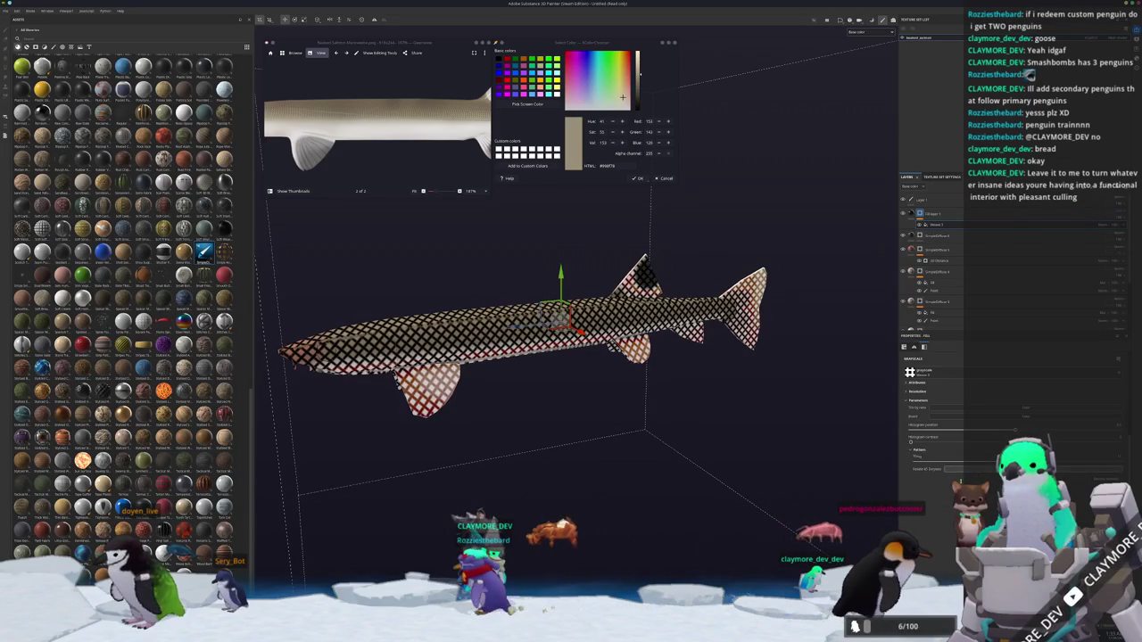
pyautogui.click(1117, 229)
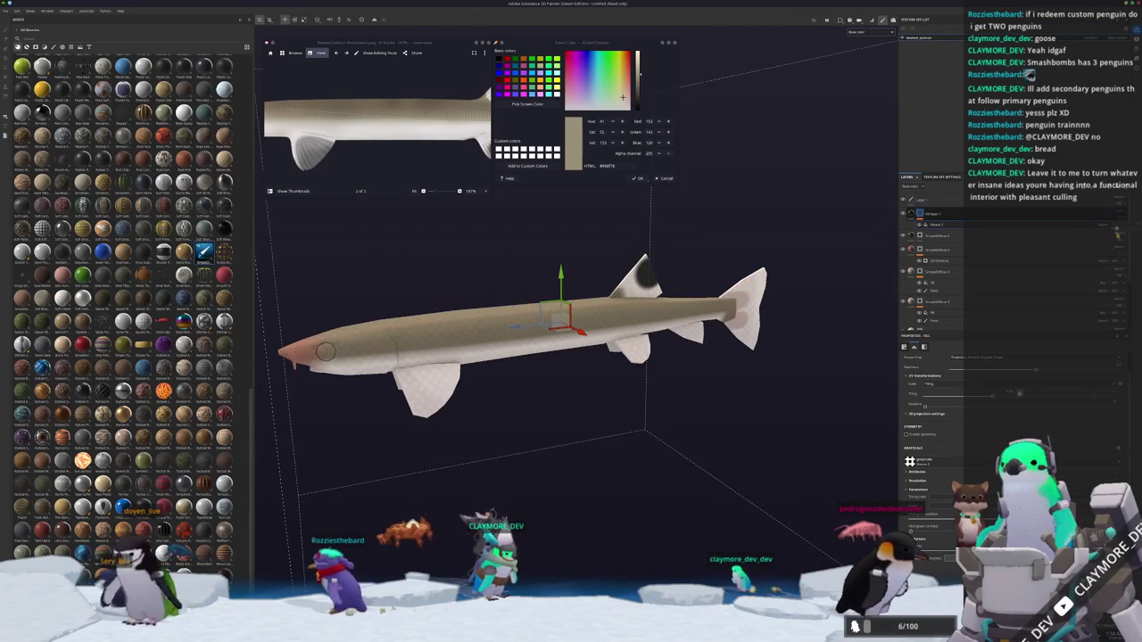
pyautogui.rightClick(919, 215)
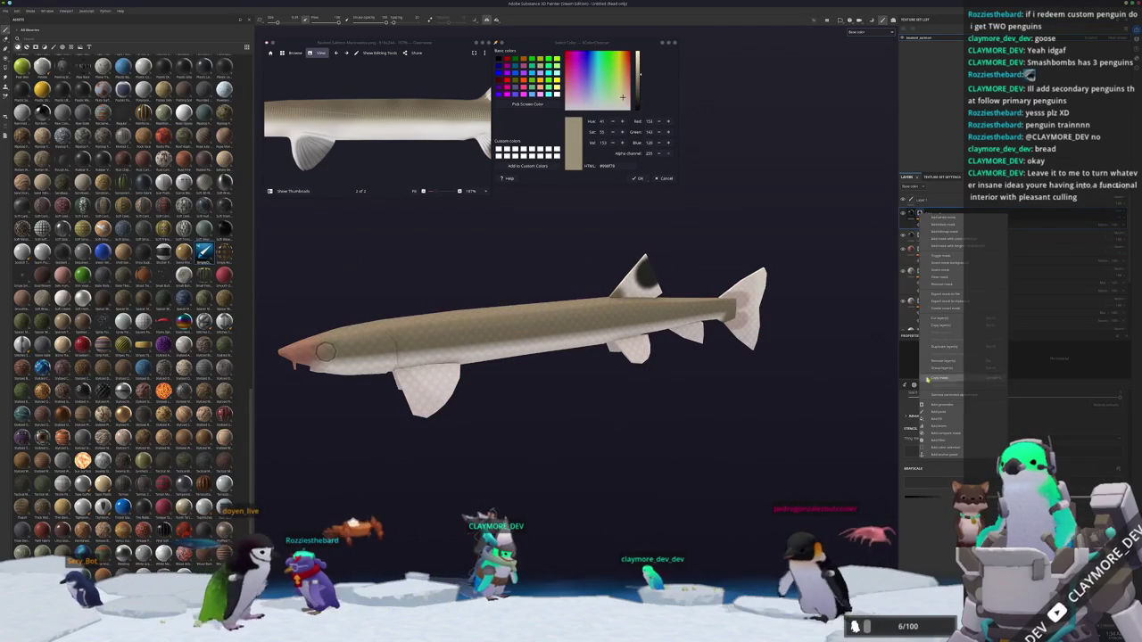
# Add a paint effect to the scale layer's mask and inspect the fish's body and tail.
pyautogui.click(942, 419)
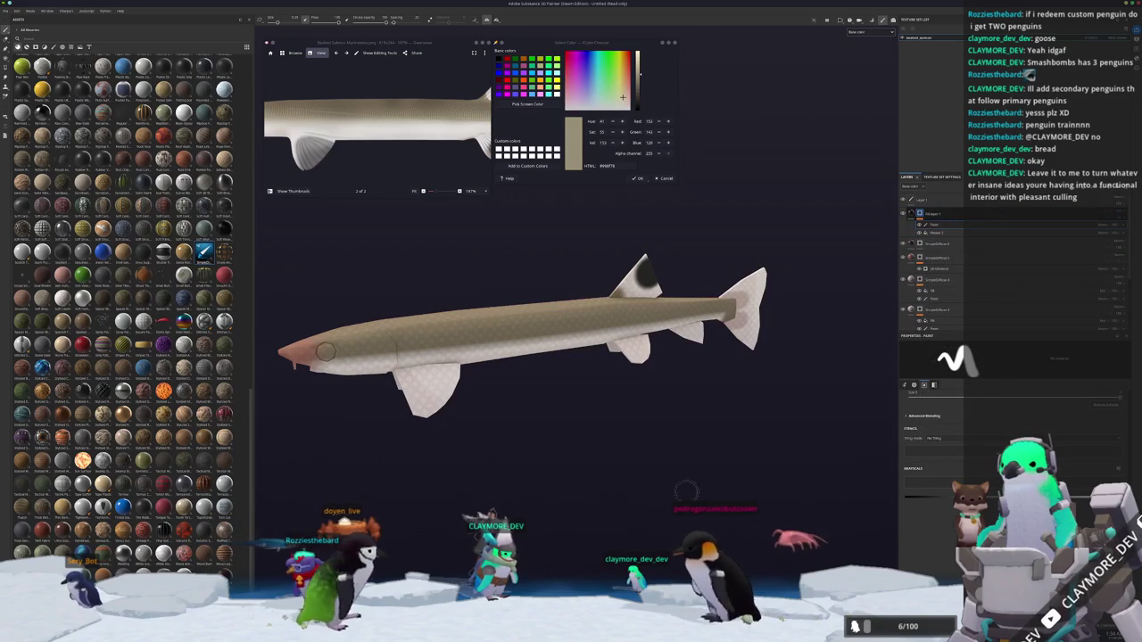
pyautogui.moveTo(515, 440); pyautogui.dragTo(591, 416, button='middle')
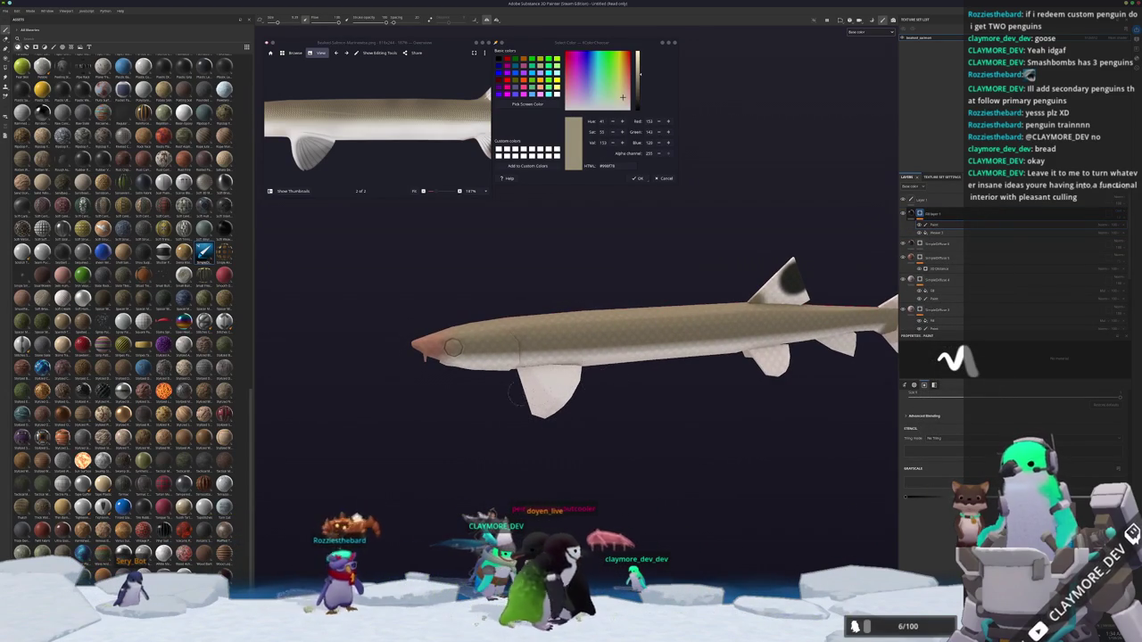
pyautogui.keyDown('alt'); pyautogui.moveTo(527, 415); pyautogui.dragTo(584, 396); pyautogui.keyUp('alt')
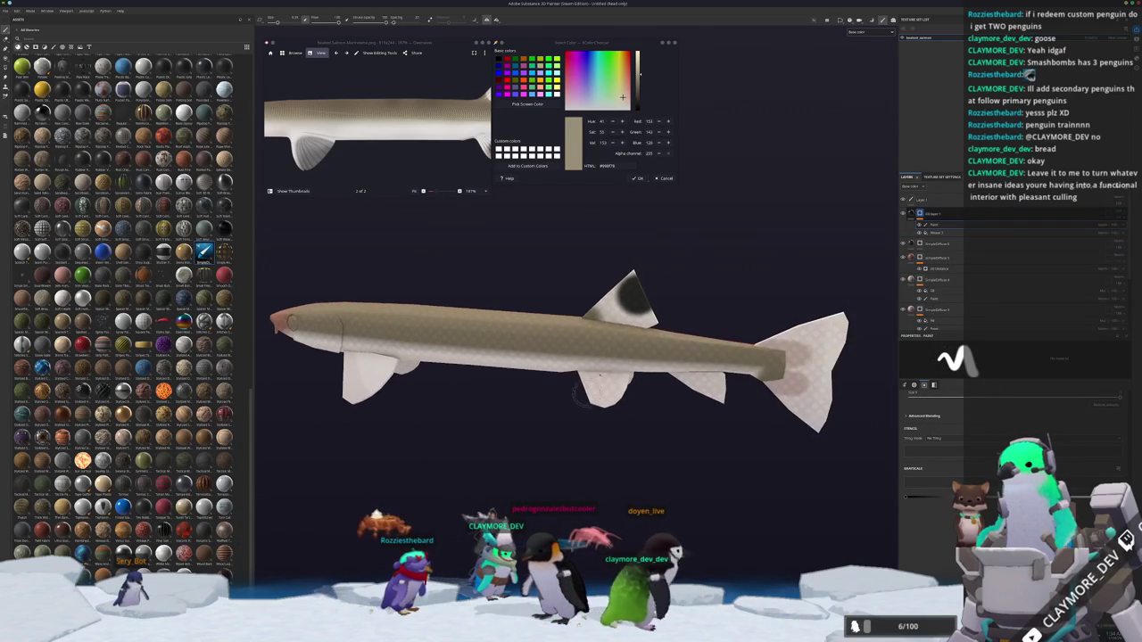
pyautogui.keyDown('alt'); pyautogui.moveTo(615, 458); pyautogui.dragTo(575, 395); pyautogui.keyUp('alt')
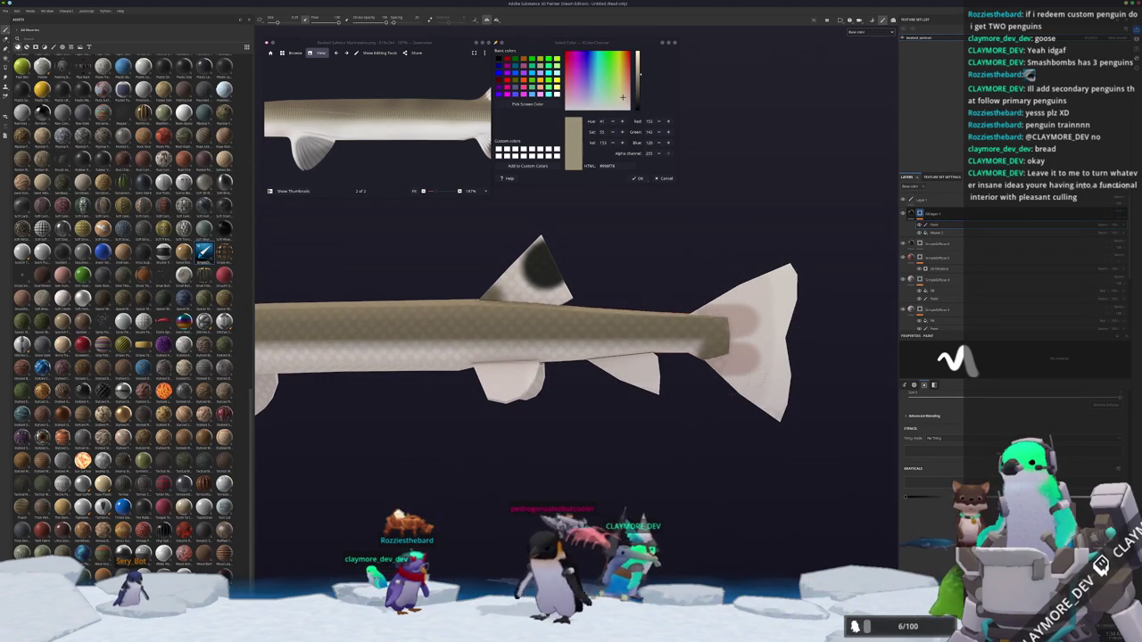
pyautogui.moveTo(713, 370)
pyautogui.keyDown('alt'); pyautogui.mouseDown()
pyautogui.moveTo(423, 377)
pyautogui.moveTo(676, 318)
pyautogui.moveTo(445, 369)
pyautogui.mouseUp(); pyautogui.keyUp('alt')
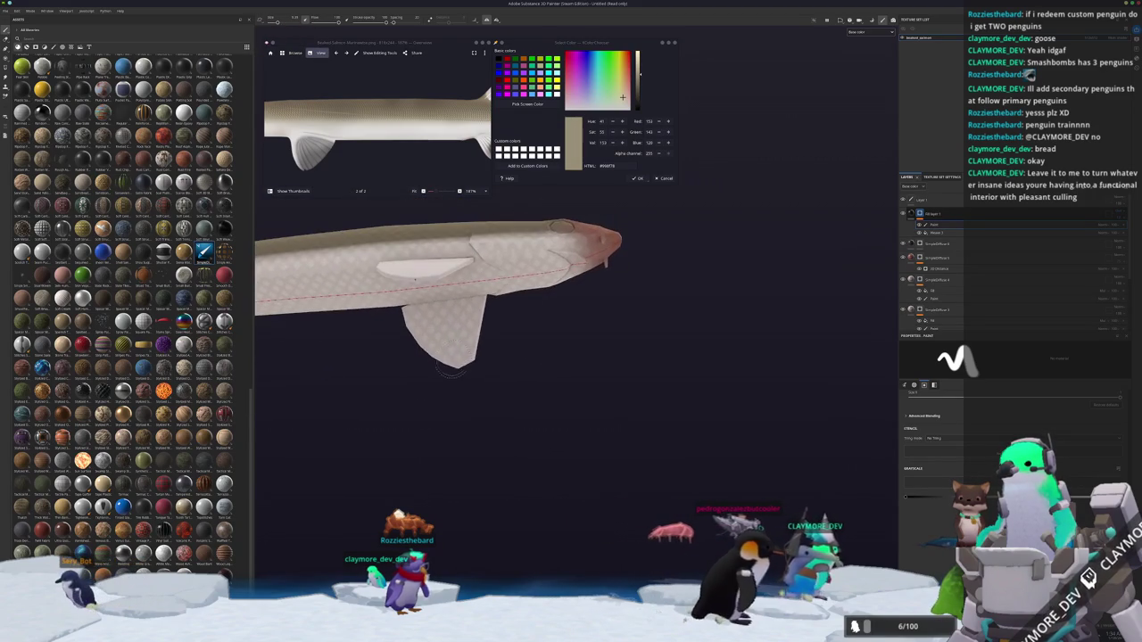
# Check the fish from side, three-quarter and head-on views, then duplicate the scale-pattern layer.
pyautogui.moveTo(529, 308)
pyautogui.keyDown('alt'); pyautogui.mouseDown()
pyautogui.moveTo(540, 377)
pyautogui.moveTo(513, 387)
pyautogui.moveTo(490, 338)
pyautogui.moveTo(511, 247)
pyautogui.mouseUp(); pyautogui.keyUp('alt')
pyautogui.keyDown('alt'); pyautogui.moveTo(525, 260); pyautogui.dragTo(575, 317, button='middle'); pyautogui.keyUp('alt')
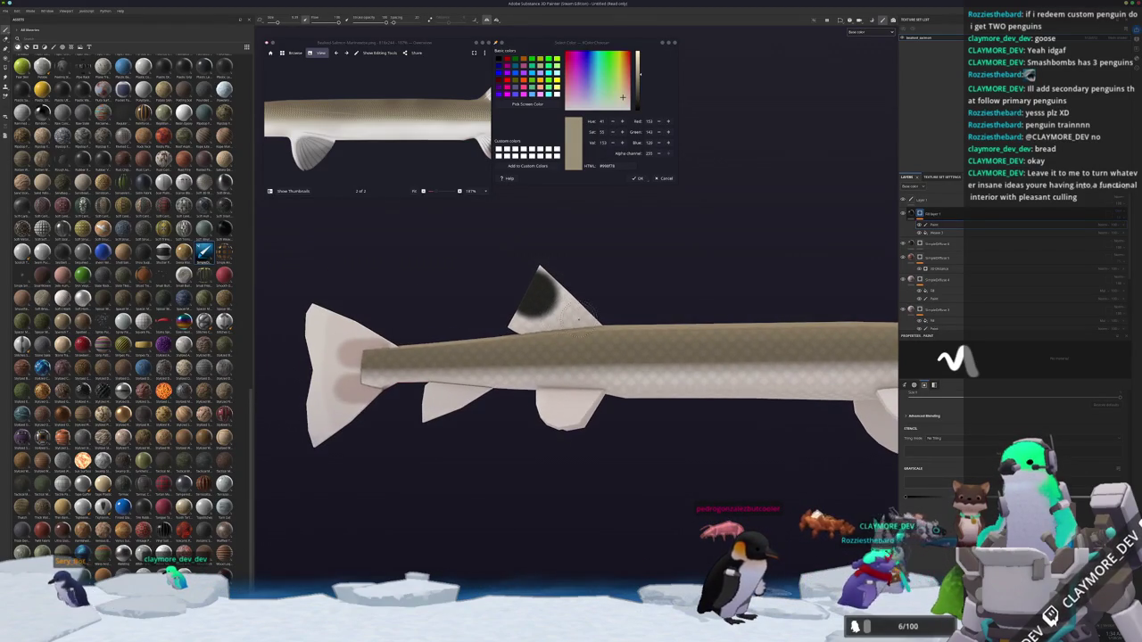
pyautogui.moveTo(607, 311)
pyautogui.keyDown('alt'); pyautogui.mouseDown()
pyautogui.moveTo(354, 364)
pyautogui.moveTo(357, 387)
pyautogui.moveTo(466, 293)
pyautogui.moveTo(515, 319)
pyautogui.moveTo(586, 387)
pyautogui.mouseUp(); pyautogui.keyUp('alt')
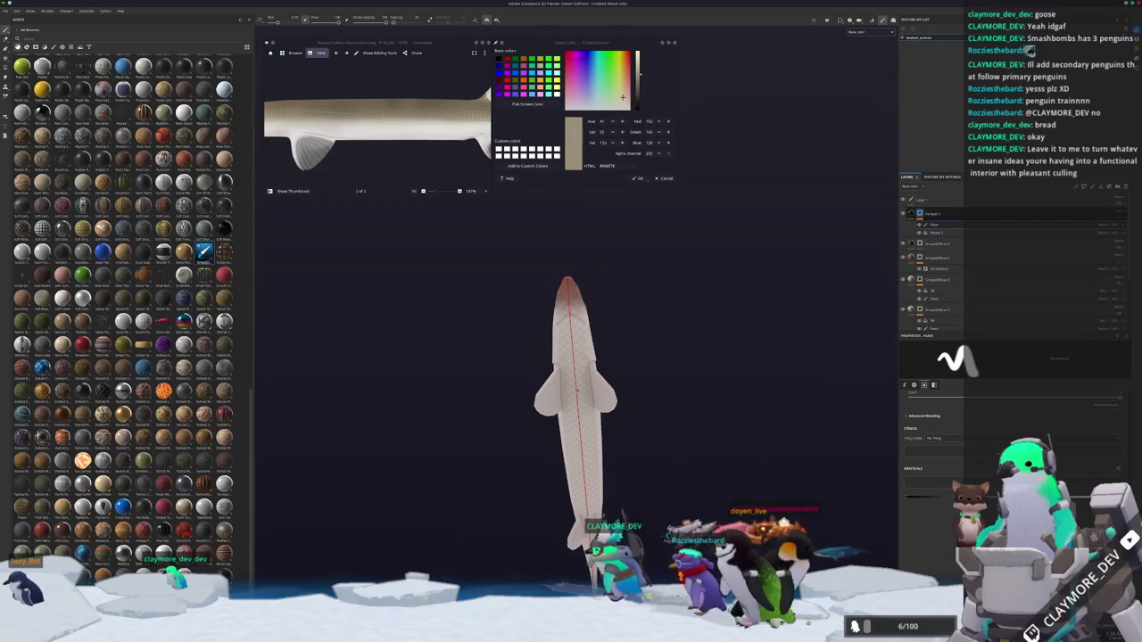
pyautogui.keyDown('alt'); pyautogui.moveTo(636, 446); pyautogui.dragTo(624, 408); pyautogui.keyUp('alt')
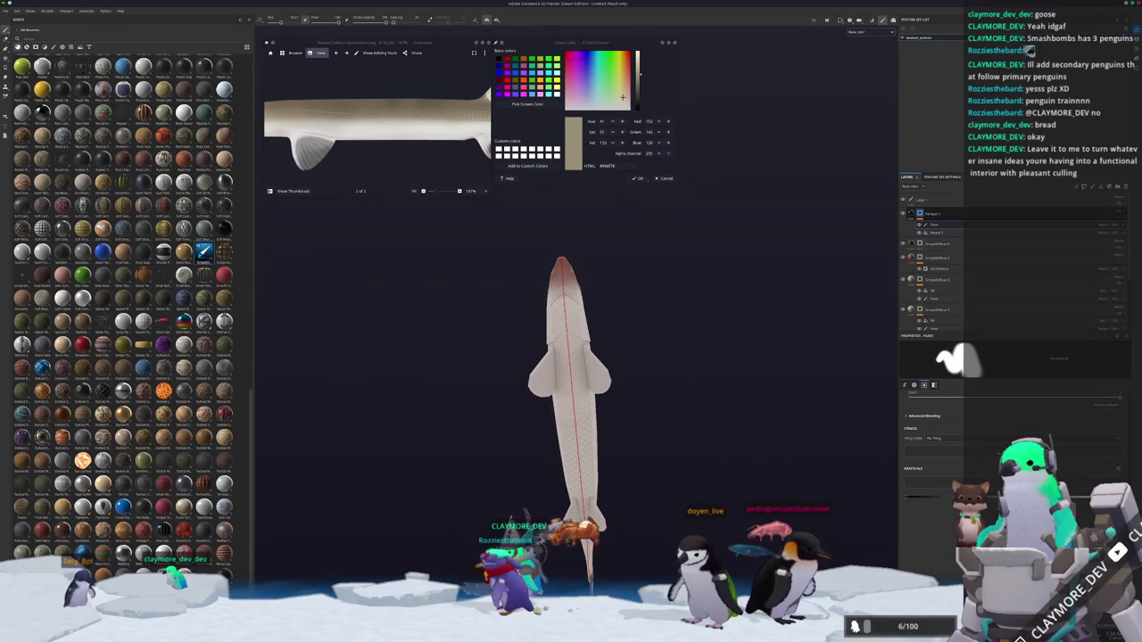
pyautogui.moveTo(595, 541)
pyautogui.keyDown('alt'); pyautogui.mouseDown()
pyautogui.moveTo(675, 428)
pyautogui.moveTo(580, 473)
pyautogui.moveTo(588, 447)
pyautogui.mouseUp(); pyautogui.keyUp('alt')
pyautogui.scroll(2, 589, 446)
pyautogui.scroll(3, 619, 286)
pyautogui.scroll(3, 458, 376)
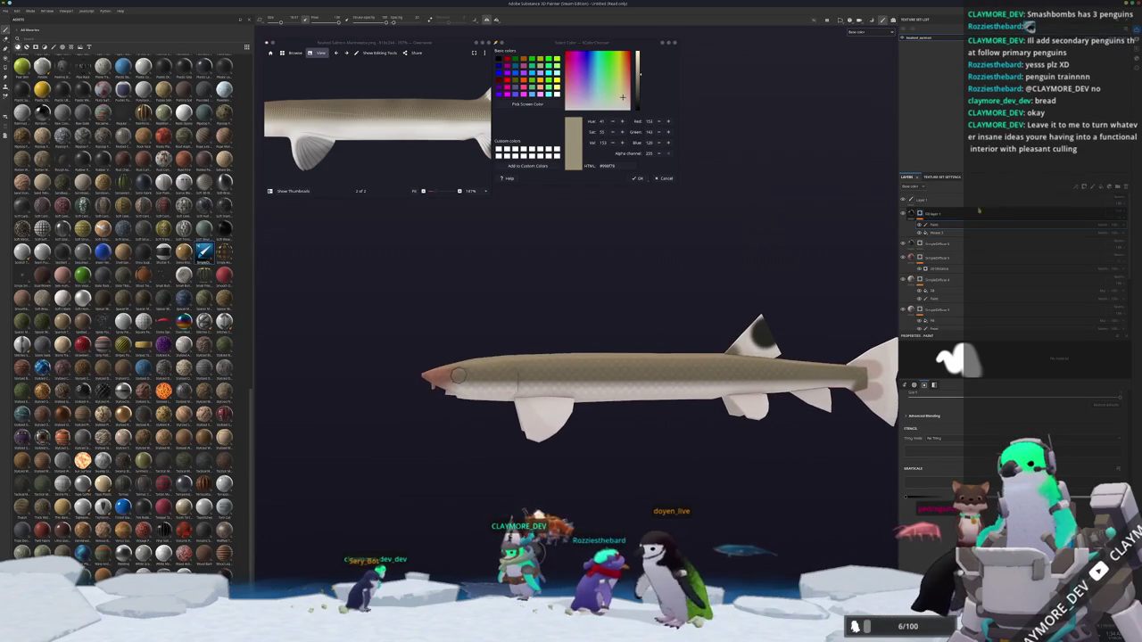
pyautogui.hotkey('ctrl', 'd')
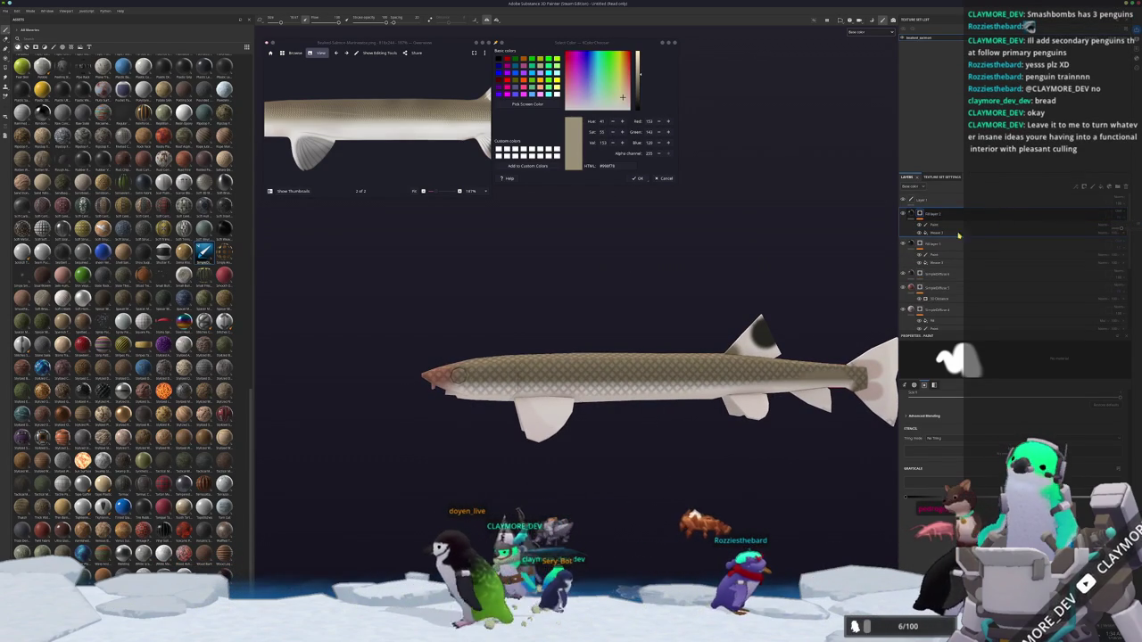
# Collapse the top layer and add a paint layer to it.
pyautogui.click(920, 215)
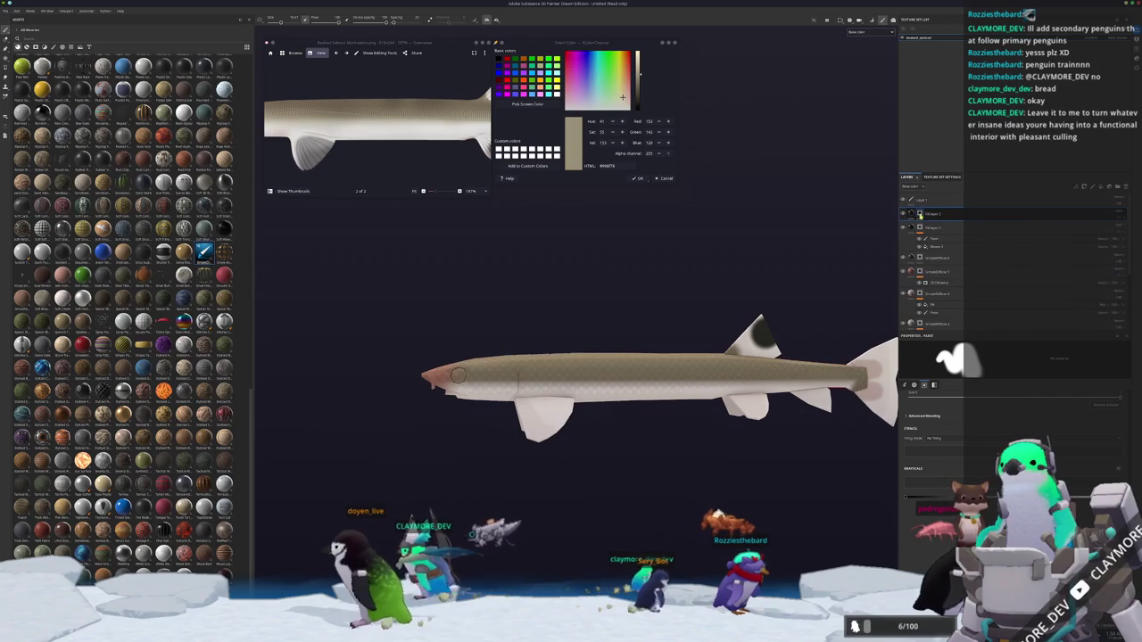
pyautogui.rightClick(920, 216)
pyautogui.click(957, 414)
pyautogui.scroll(5, 515, 373)
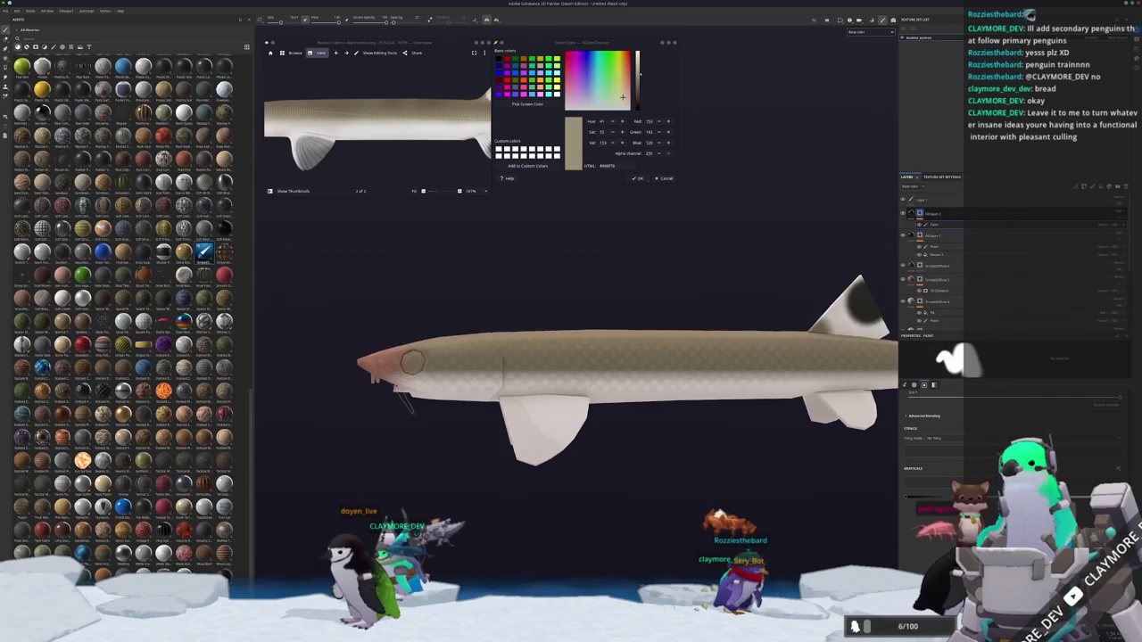
pyautogui.keyDown('alt'); pyautogui.moveTo(515, 372); pyautogui.dragTo(515, 373); pyautogui.keyUp('alt')
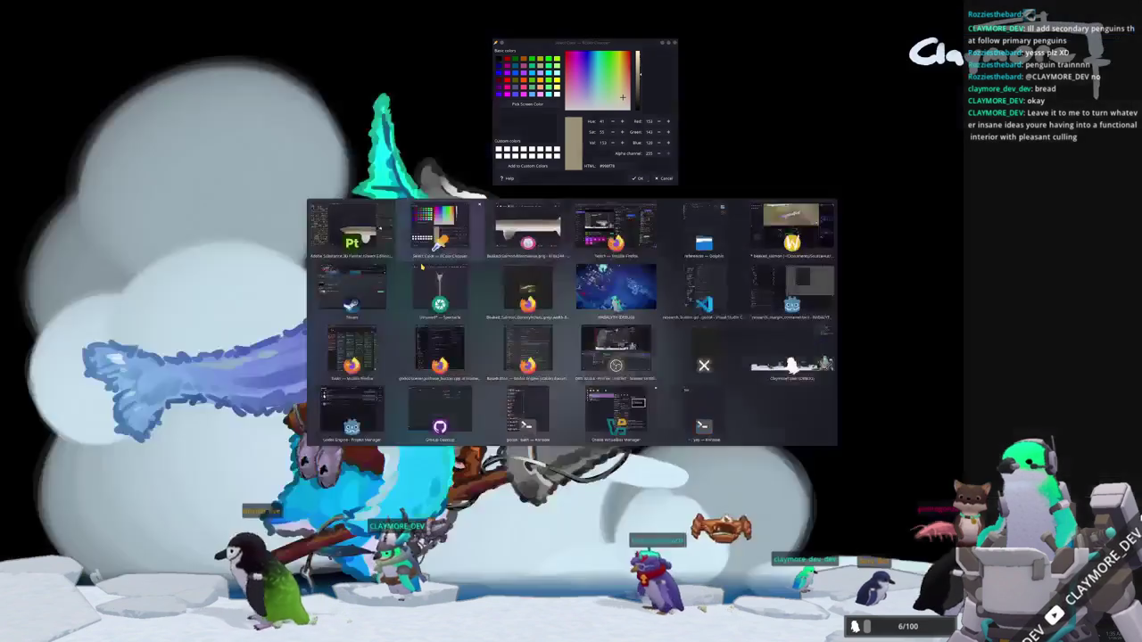
pyautogui.scroll(2, 318, 114)
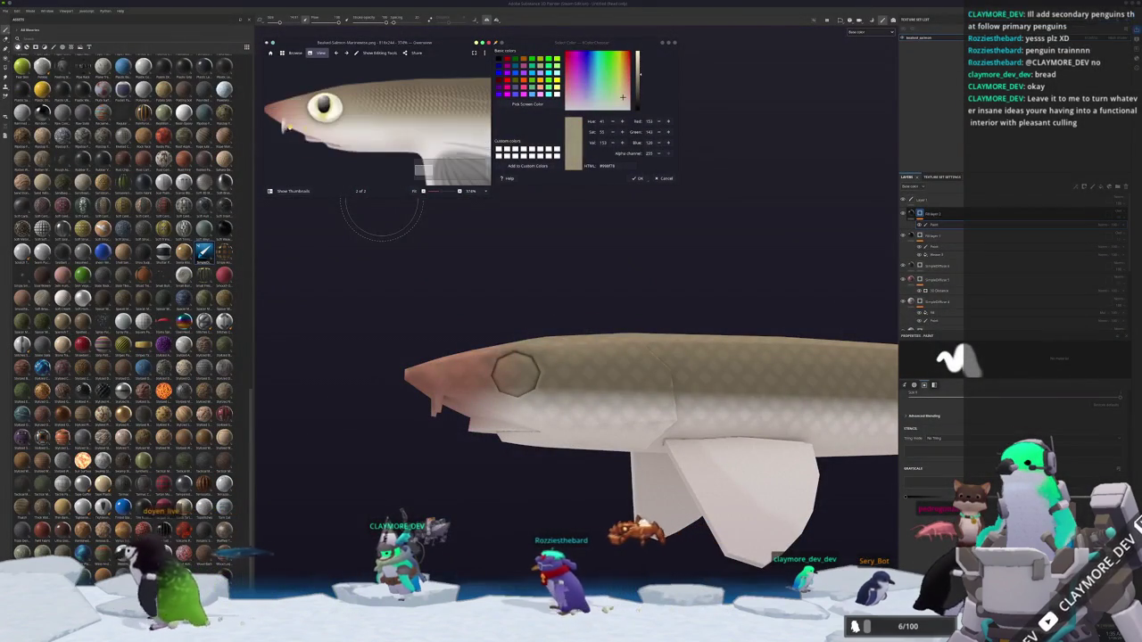
# Add a new empty paint layer inside the GroupBlur group.
pyautogui.click(936, 256)
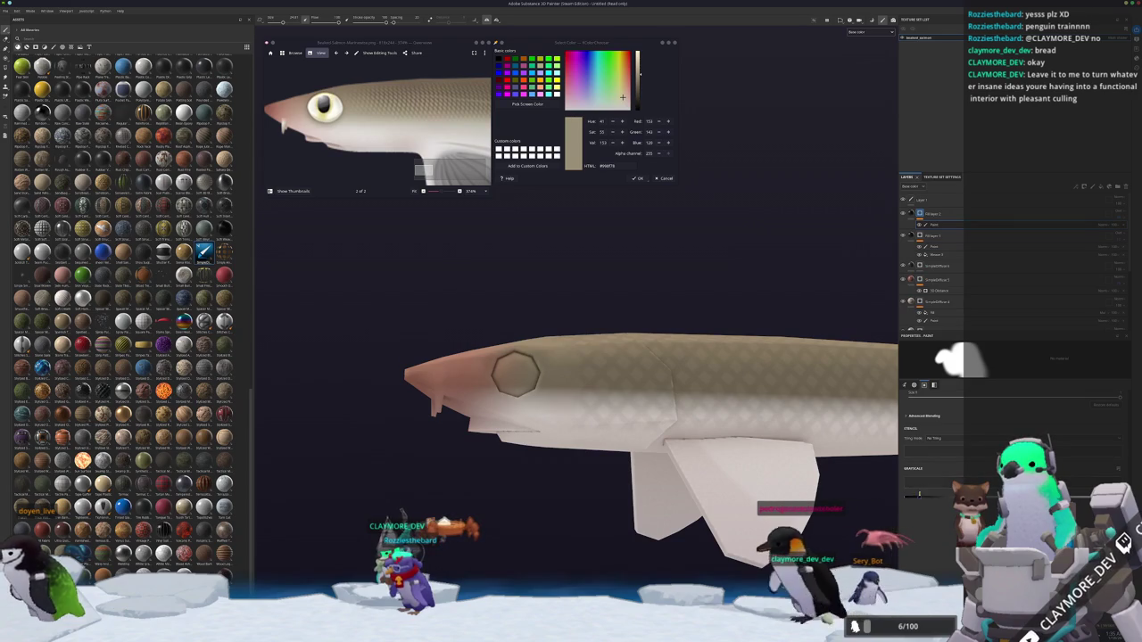
pyautogui.moveTo(516, 372)
pyautogui.keyDown('alt'); pyautogui.mouseDown()
pyautogui.moveTo(536, 385)
pyautogui.moveTo(472, 409)
pyautogui.mouseUp(); pyautogui.keyUp('alt')
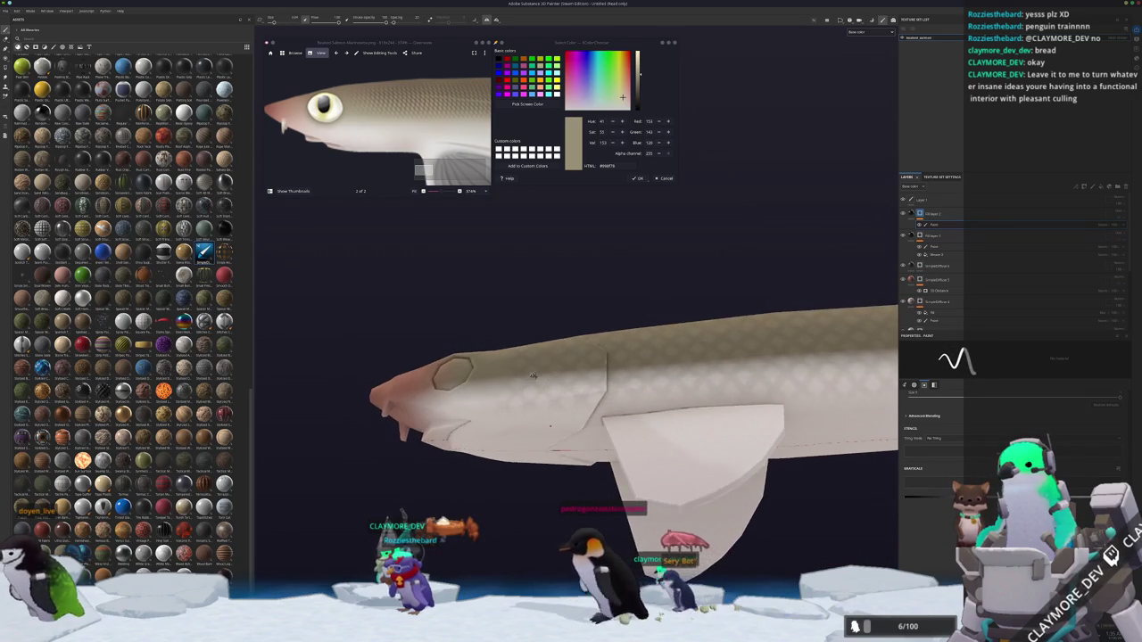
pyautogui.scroll(3, 471, 408)
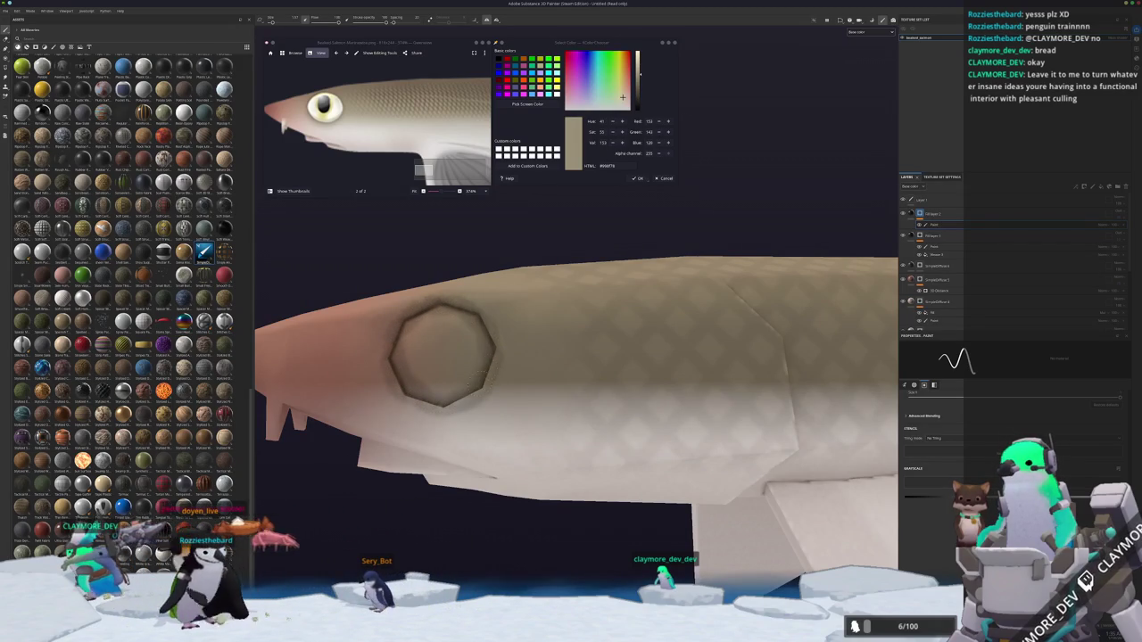
pyautogui.moveTo(472, 375)
pyautogui.keyDown('alt'); pyautogui.mouseDown()
pyautogui.moveTo(490, 398)
pyautogui.moveTo(942, 288)
pyautogui.mouseUp(); pyautogui.keyUp('alt')
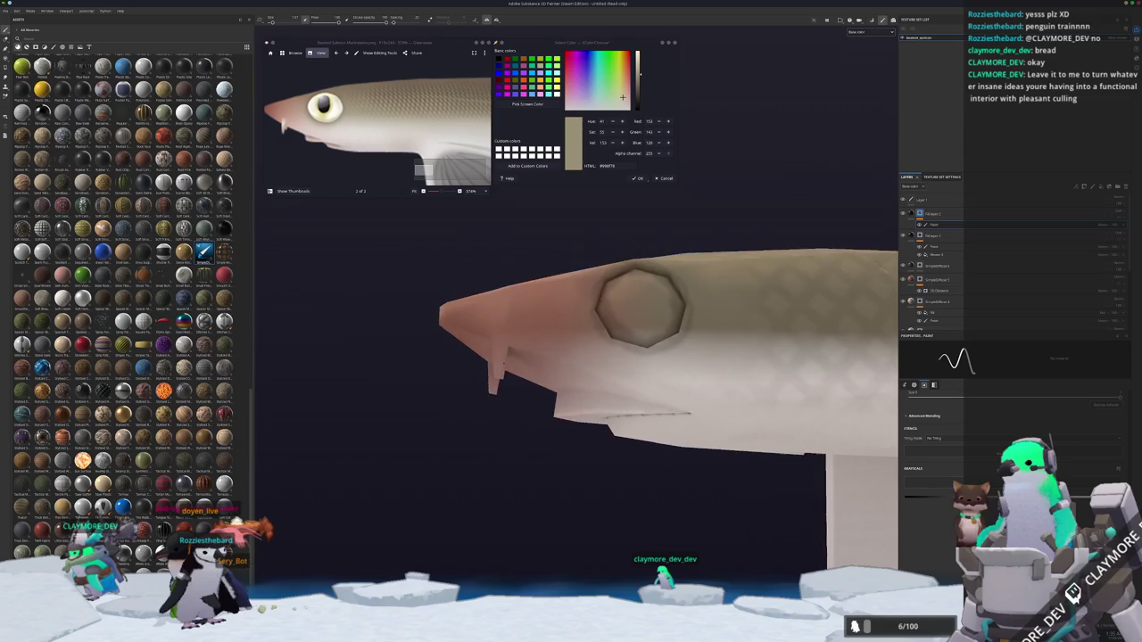
pyautogui.rightClick(919, 279)
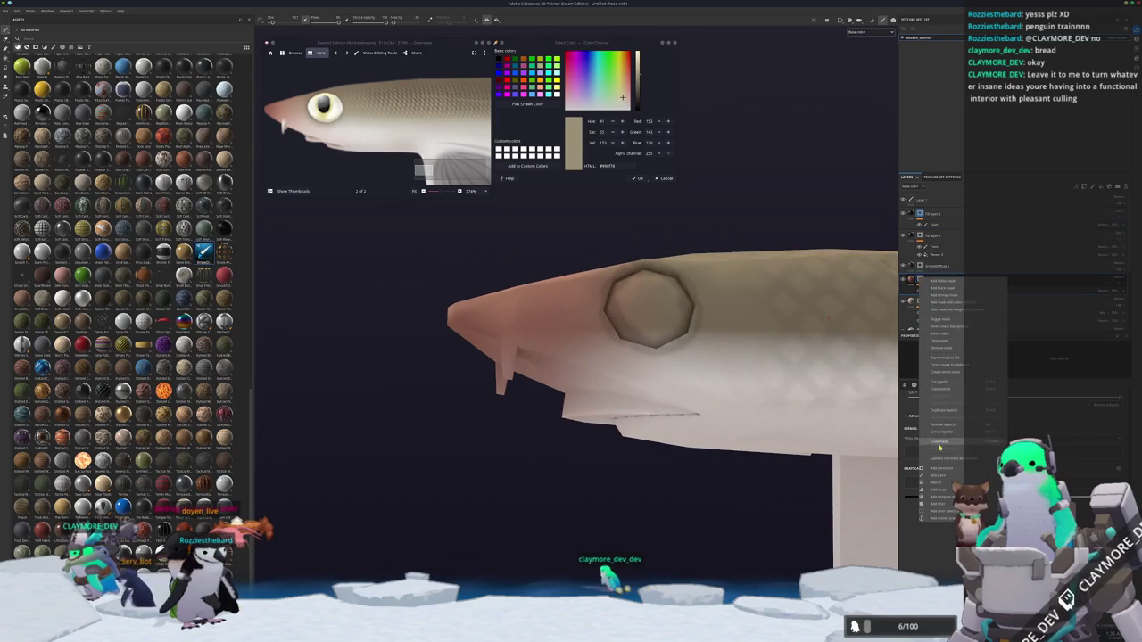
pyautogui.click(939, 476)
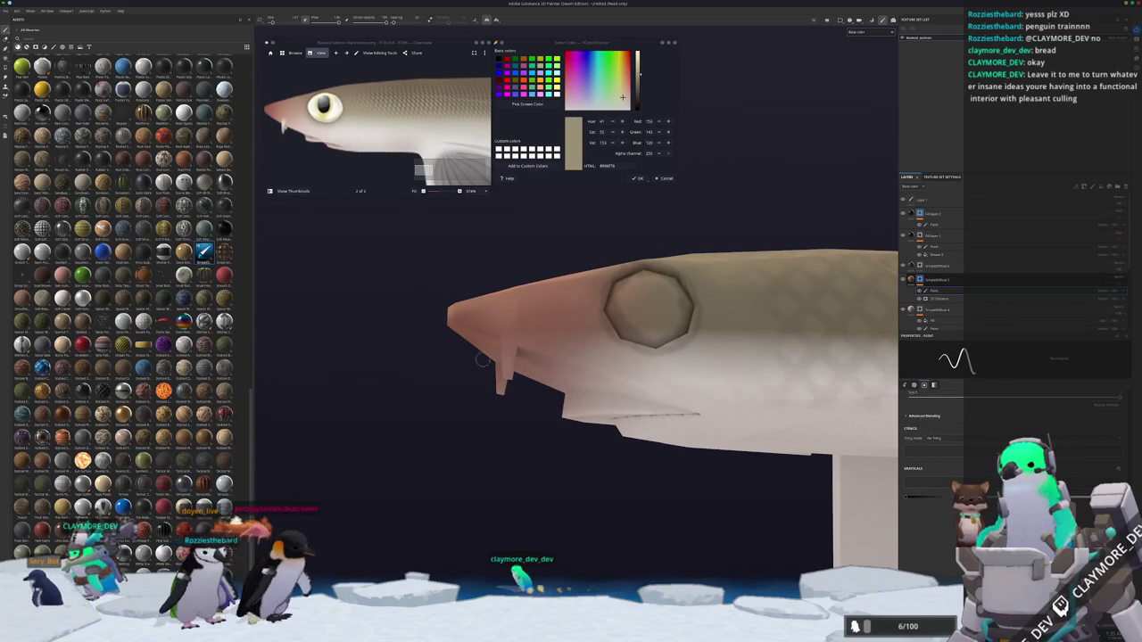
pyautogui.scroll(2, 481, 362)
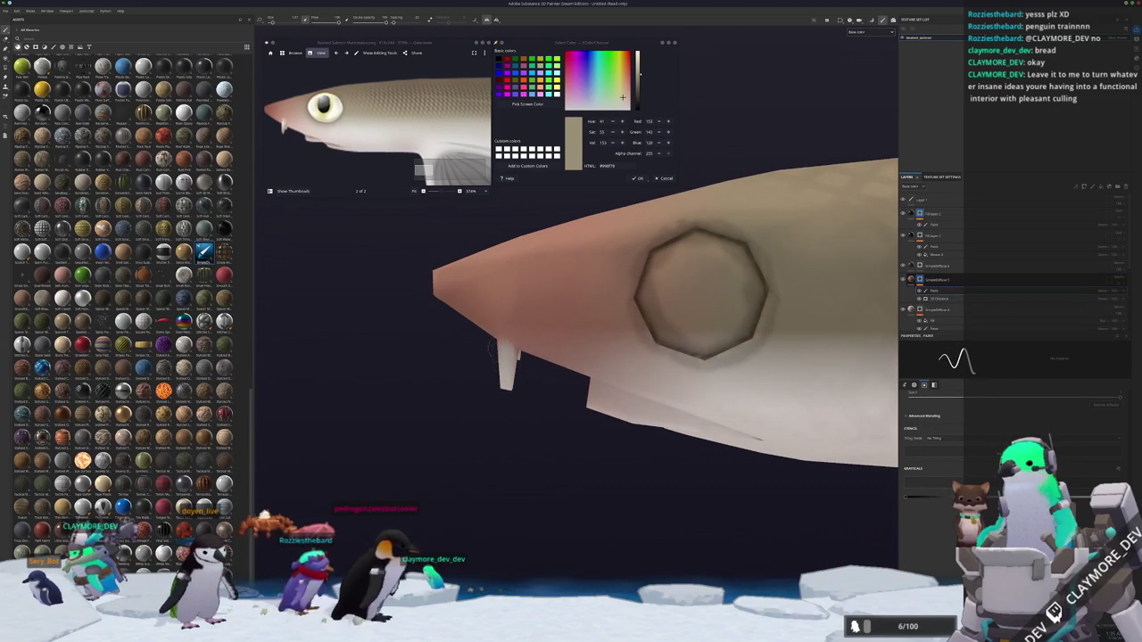
# Orbit around the fish to inspect the jaw, head and diagonal views.
pyautogui.keyDown('alt'); pyautogui.moveTo(497, 352); pyautogui.dragTo(571, 357); pyautogui.keyUp('alt')
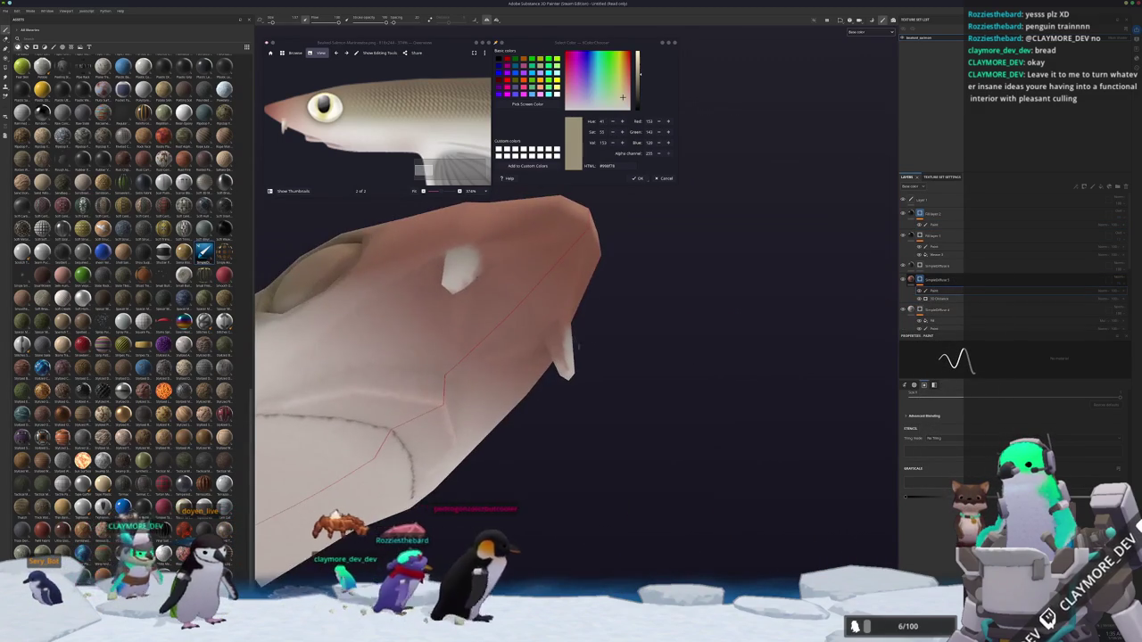
pyautogui.moveTo(571, 352)
pyautogui.keyDown('alt'); pyautogui.mouseDown()
pyautogui.moveTo(486, 377)
pyautogui.moveTo(568, 445)
pyautogui.mouseUp(); pyautogui.keyUp('alt')
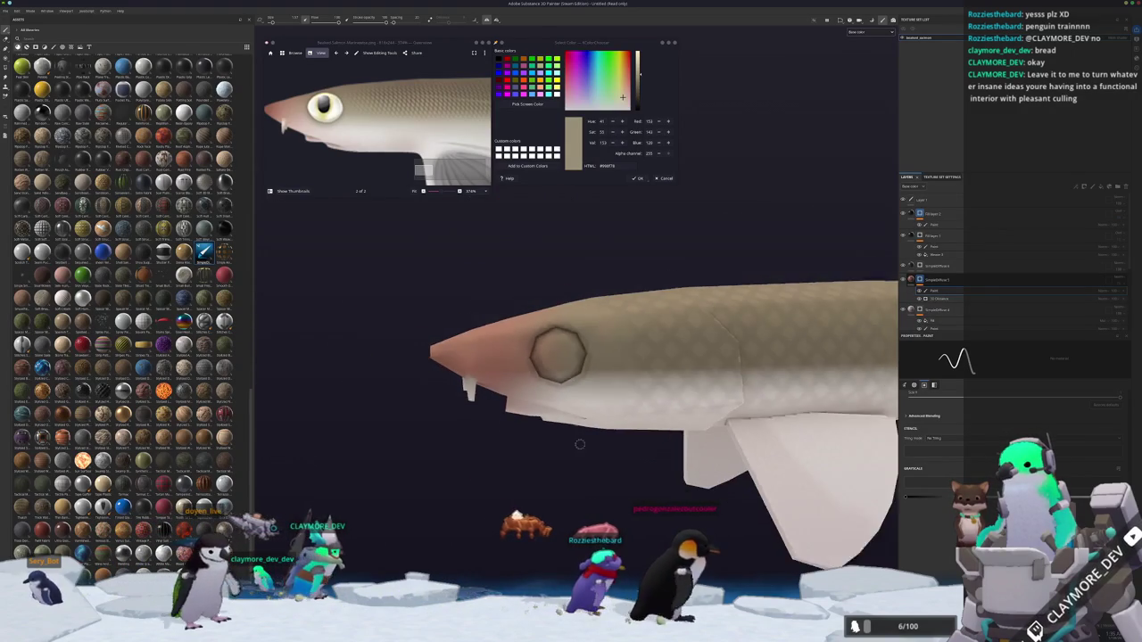
pyautogui.scroll(2, 601, 388)
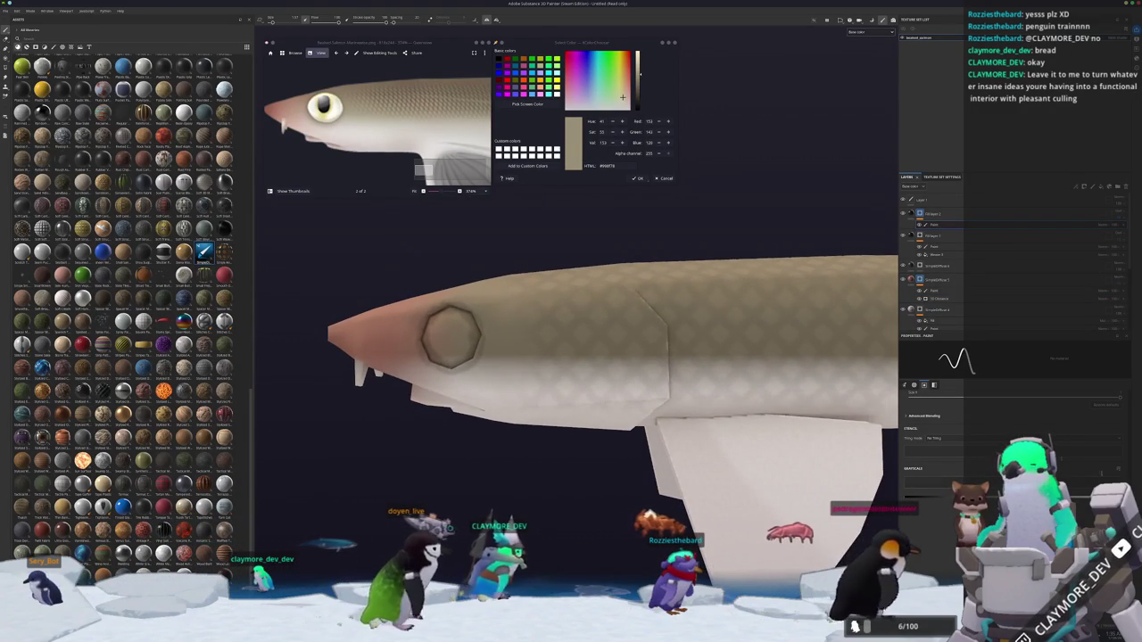
pyautogui.scroll(-2, 654, 407)
pyautogui.keyDown('alt'); pyautogui.moveTo(654, 407); pyautogui.dragTo(521, 375); pyautogui.keyUp('alt')
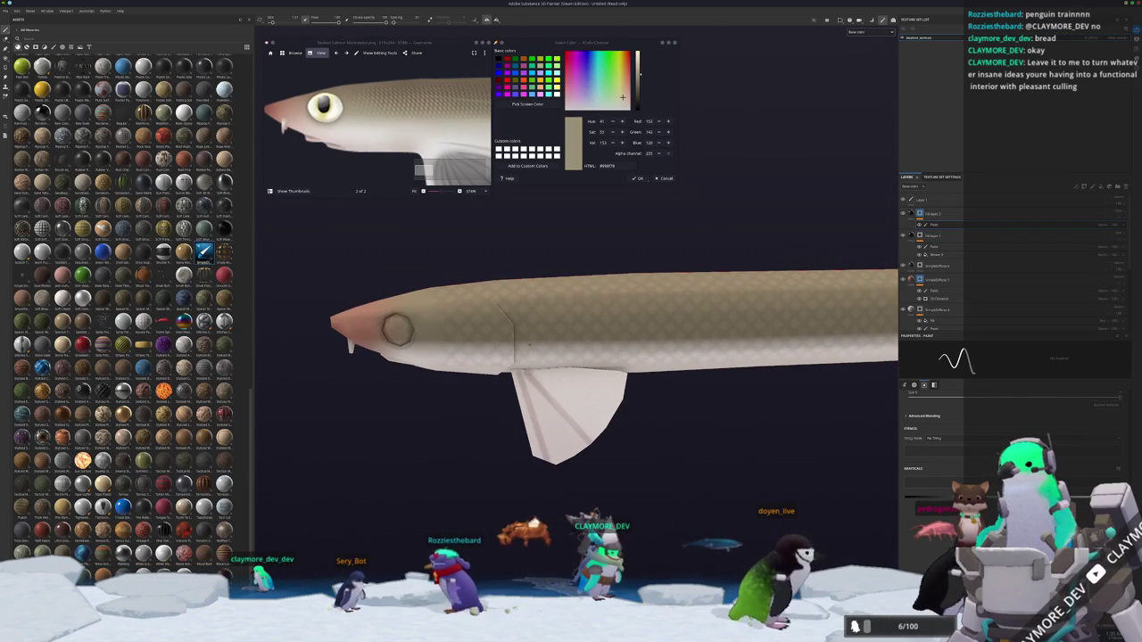
pyautogui.keyDown('alt'); pyautogui.moveTo(635, 404); pyautogui.dragTo(493, 354); pyautogui.keyUp('alt')
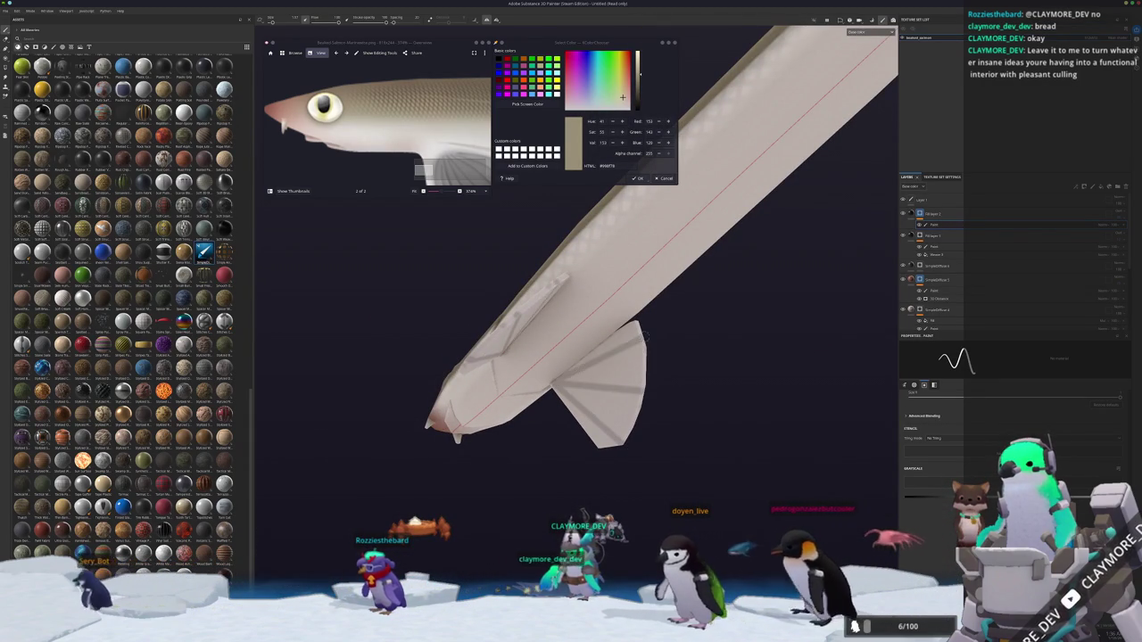
pyautogui.moveTo(549, 290)
pyautogui.keyDown('alt'); pyautogui.mouseDown()
pyautogui.moveTo(604, 452)
pyautogui.moveTo(530, 398)
pyautogui.moveTo(545, 413)
pyautogui.moveTo(509, 400)
pyautogui.moveTo(517, 411)
pyautogui.mouseUp(); pyautogui.keyUp('alt')
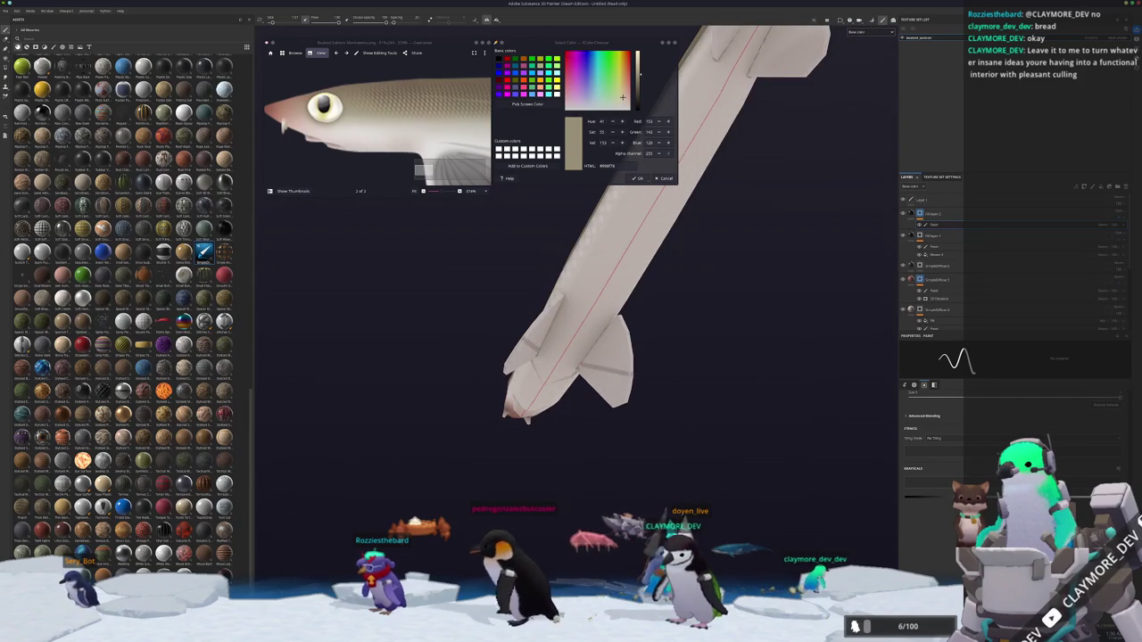
pyautogui.keyDown('alt'); pyautogui.moveTo(569, 380); pyautogui.dragTo(615, 398); pyautogui.keyUp('alt')
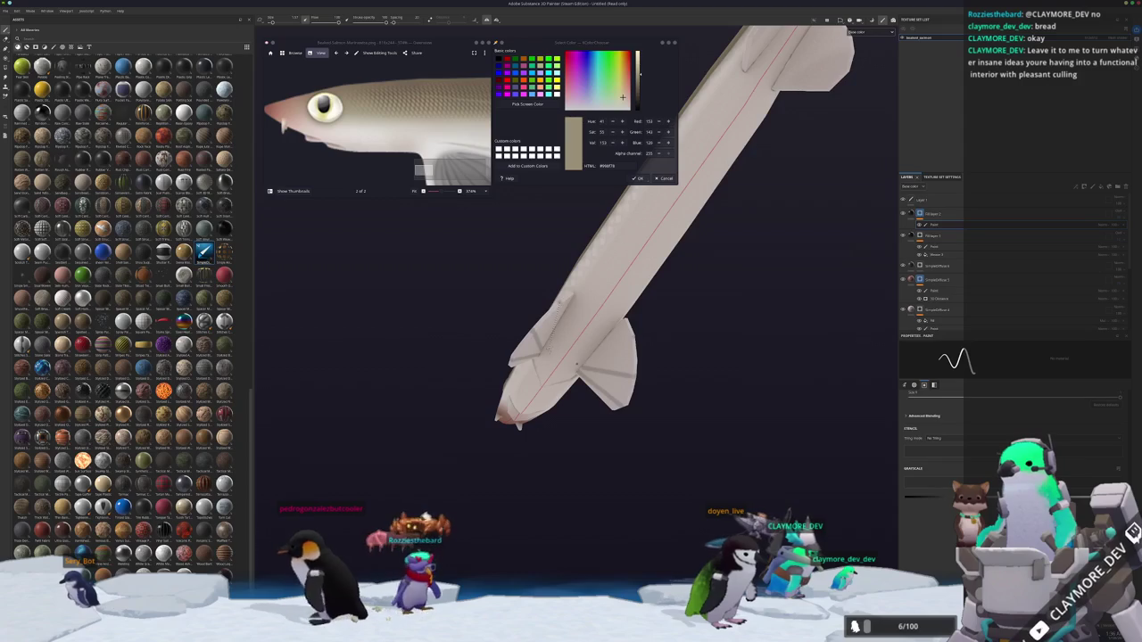
pyautogui.keyDown('alt'); pyautogui.moveTo(585, 365); pyautogui.dragTo(669, 381); pyautogui.keyUp('alt')
# Inspect the fins from below, then the tail, dorsal fin and head.
pyautogui.scroll(1, 589, 361)
pyautogui.scroll(2, 535, 353)
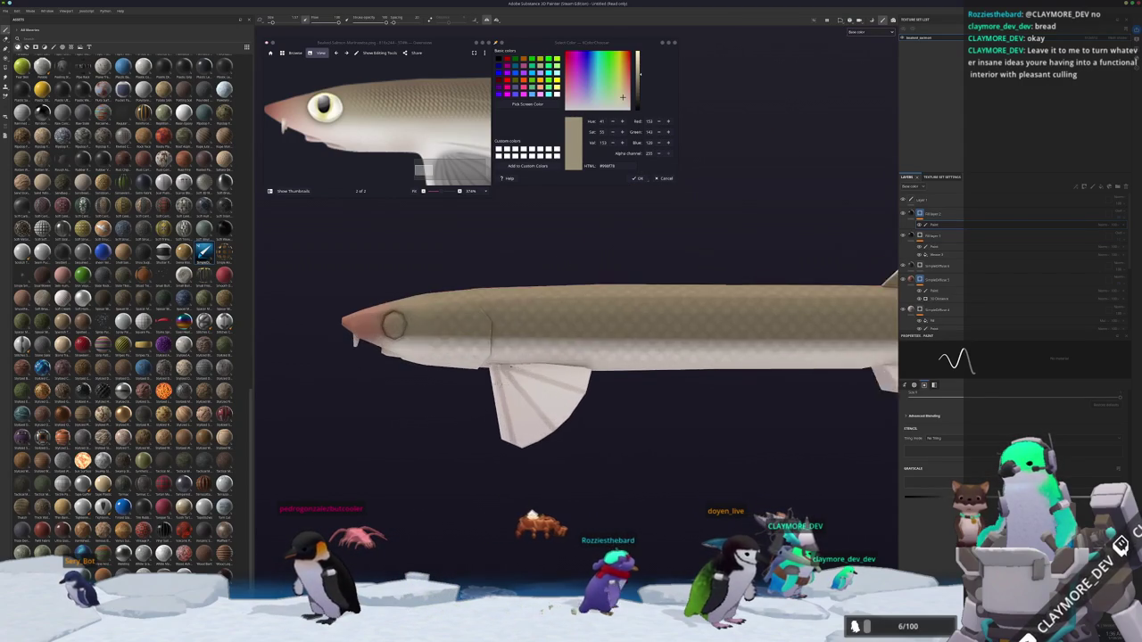
pyautogui.scroll(2, 511, 344)
pyautogui.keyDown('alt'); pyautogui.moveTo(510, 343); pyautogui.dragTo(562, 367); pyautogui.keyUp('alt')
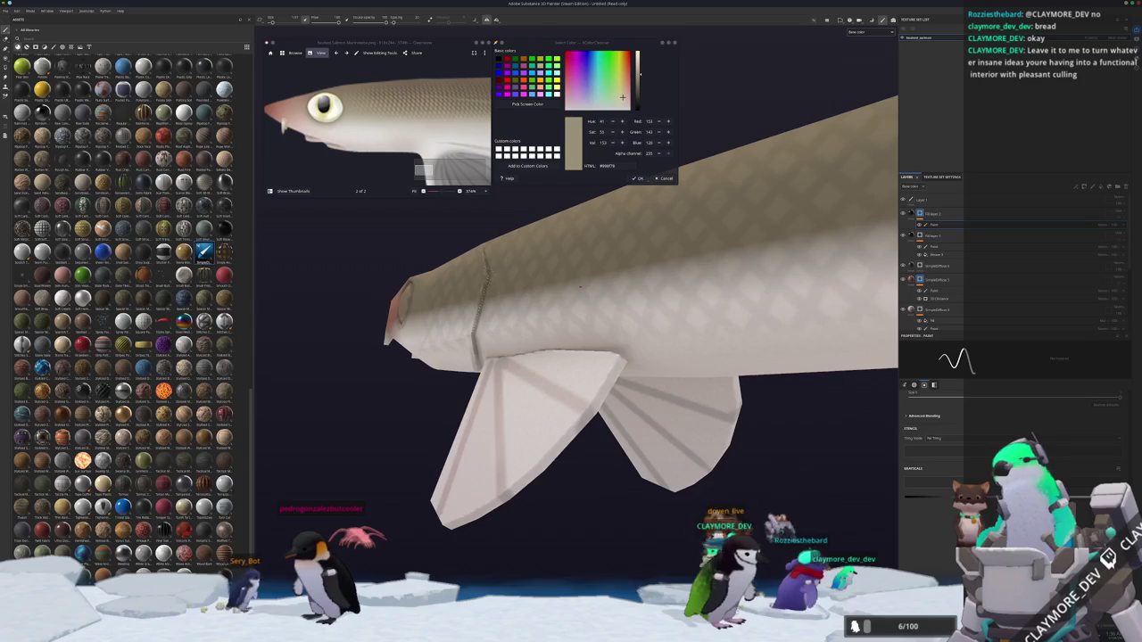
pyautogui.keyDown('alt'); pyautogui.moveTo(560, 259); pyautogui.dragTo(660, 281); pyautogui.keyUp('alt')
pyautogui.scroll(-3, 379, 134)
pyautogui.scroll(-1, 379, 134)
pyautogui.keyDown('alt'); pyautogui.moveTo(437, 219); pyautogui.dragTo(479, 232, button='middle'); pyautogui.keyUp('alt')
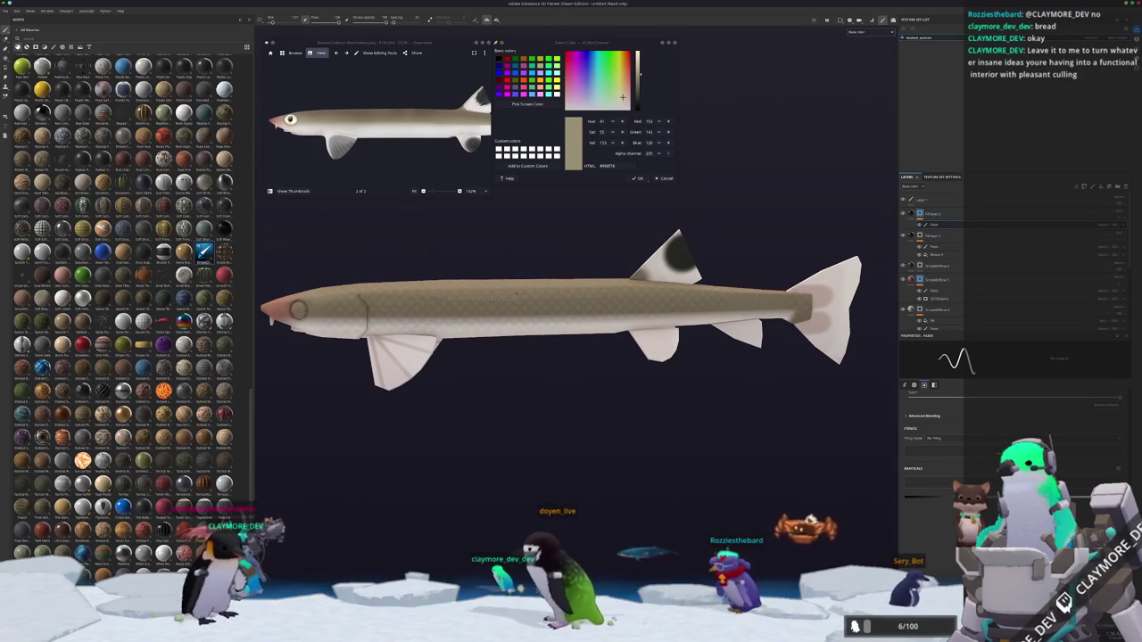
pyautogui.scroll(2, 729, 343)
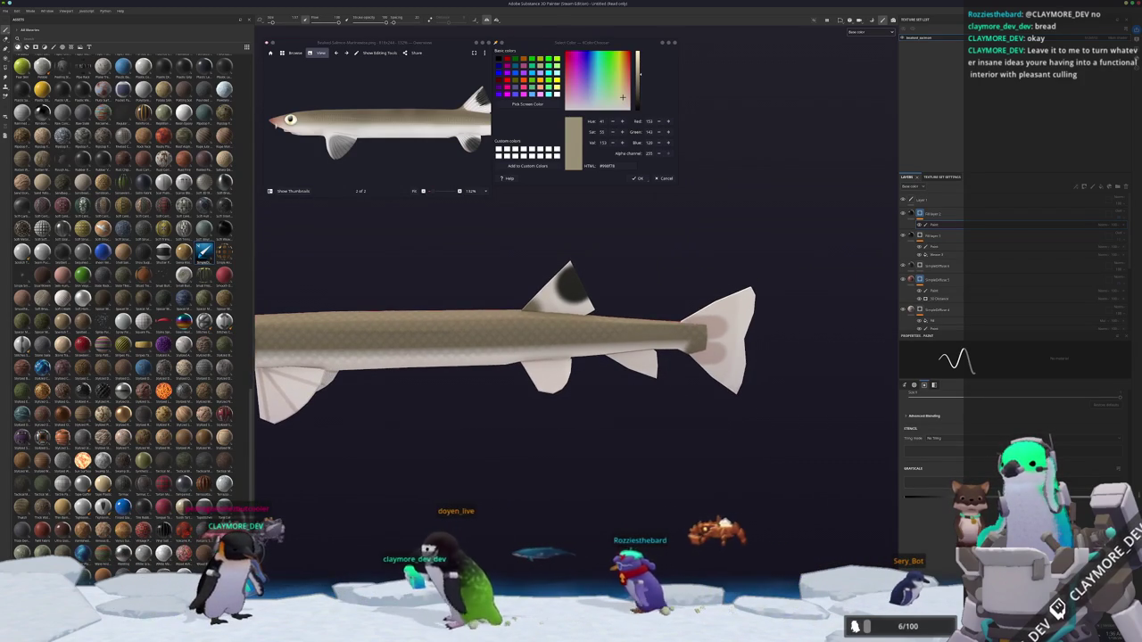
pyautogui.scroll(1, 496, 313)
pyautogui.scroll(2, 495, 313)
pyautogui.scroll(1, 496, 313)
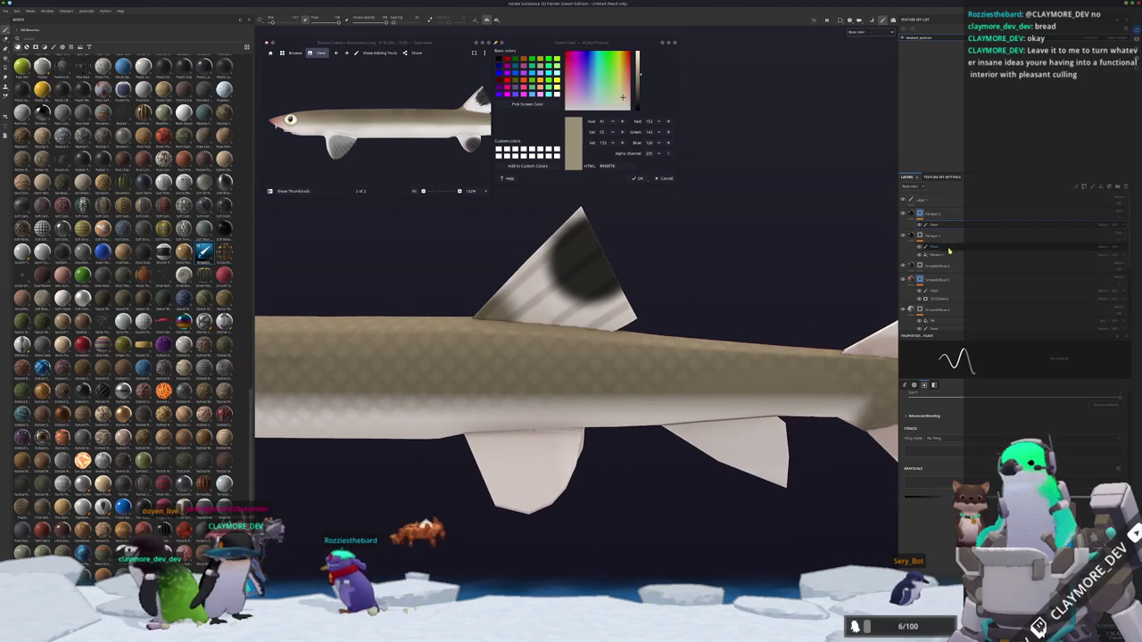
pyautogui.keyDown('alt'); pyautogui.moveTo(571, 420); pyautogui.dragTo(592, 393); pyautogui.keyUp('alt')
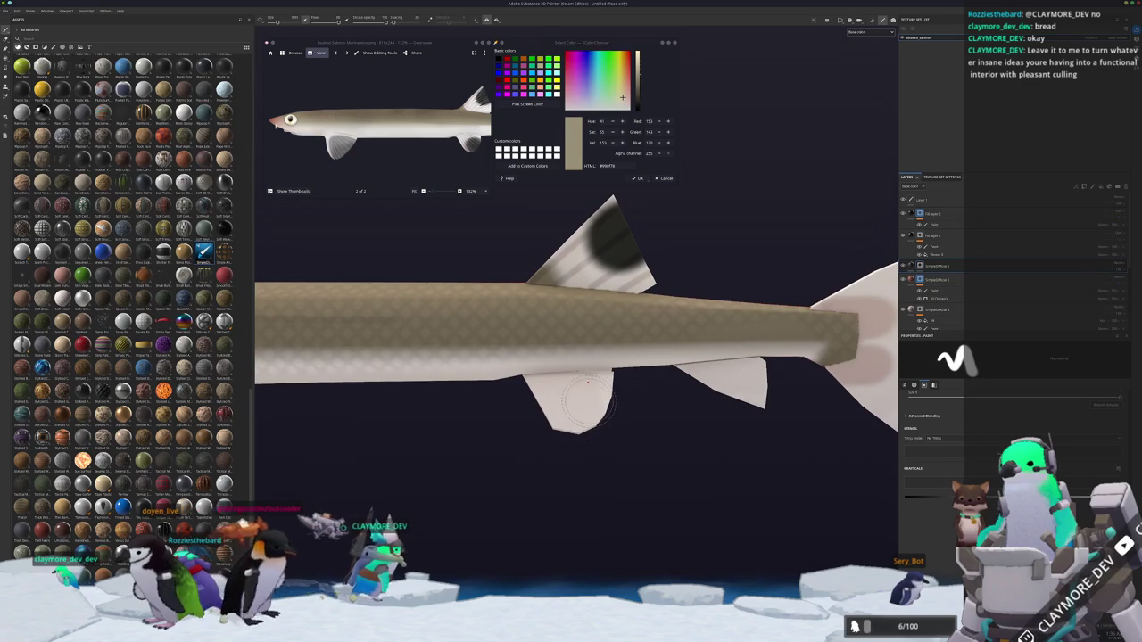
pyautogui.click(586, 403)
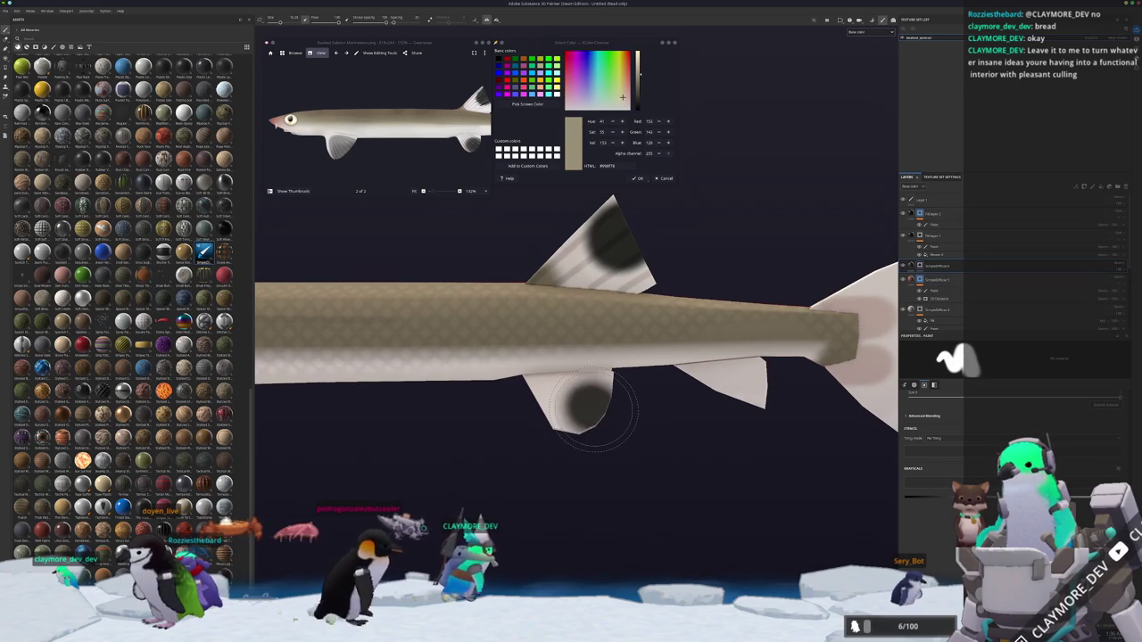
pyautogui.keyDown('alt'); pyautogui.moveTo(605, 414); pyautogui.dragTo(625, 410); pyautogui.keyUp('alt')
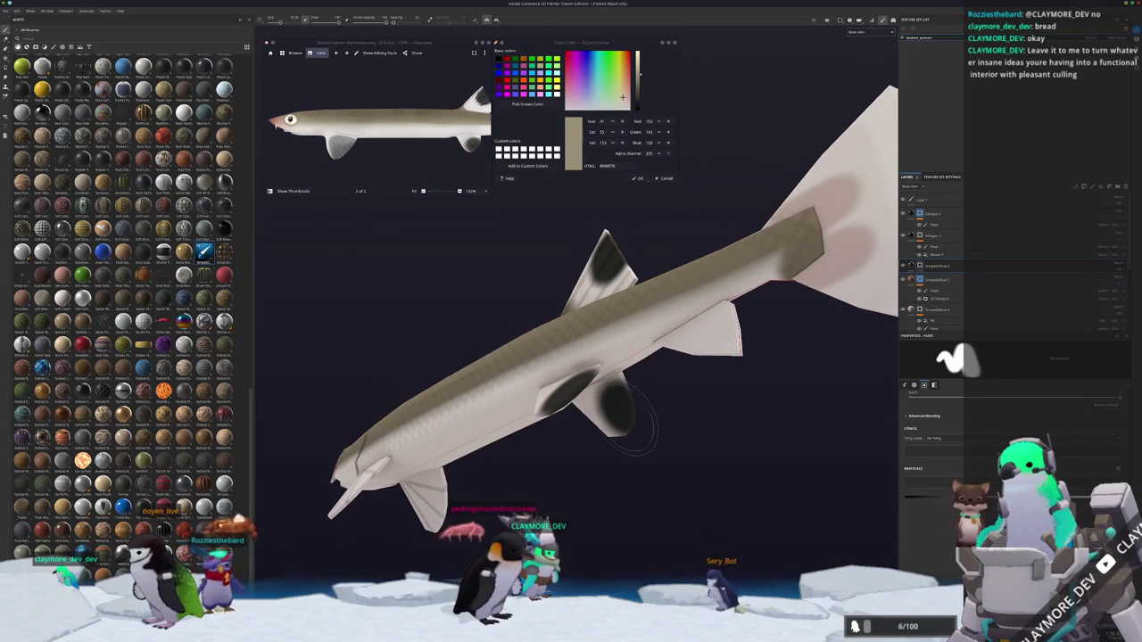
pyautogui.keyDown('alt'); pyautogui.moveTo(630, 409); pyautogui.dragTo(706, 455); pyautogui.keyUp('alt')
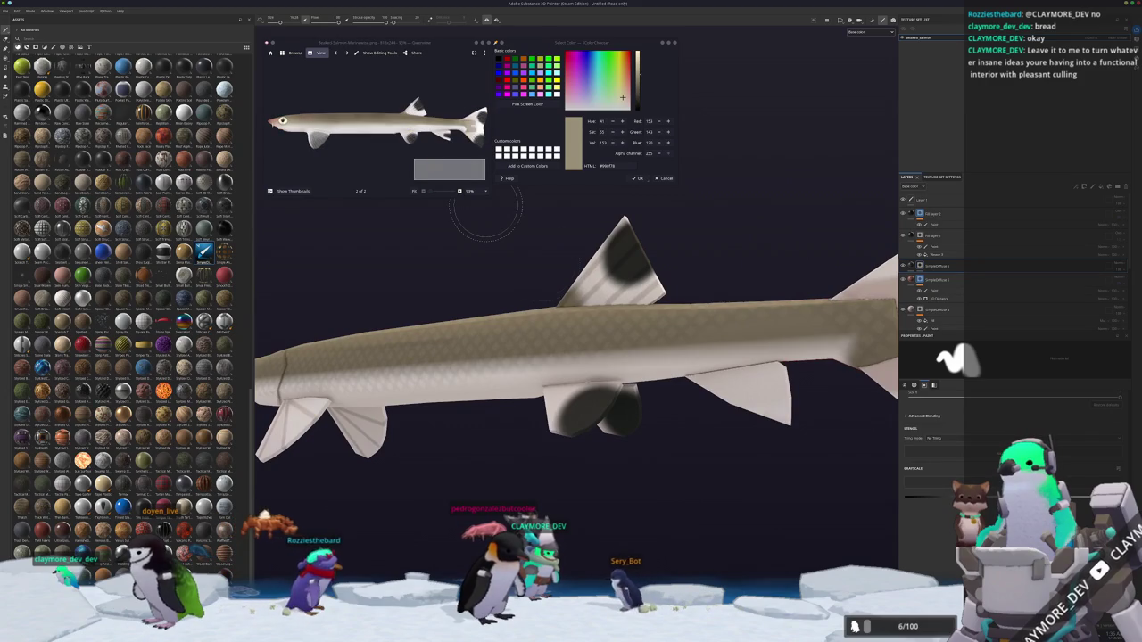
pyautogui.keyDown('alt'); pyautogui.moveTo(484, 216); pyautogui.dragTo(719, 382); pyautogui.keyUp('alt')
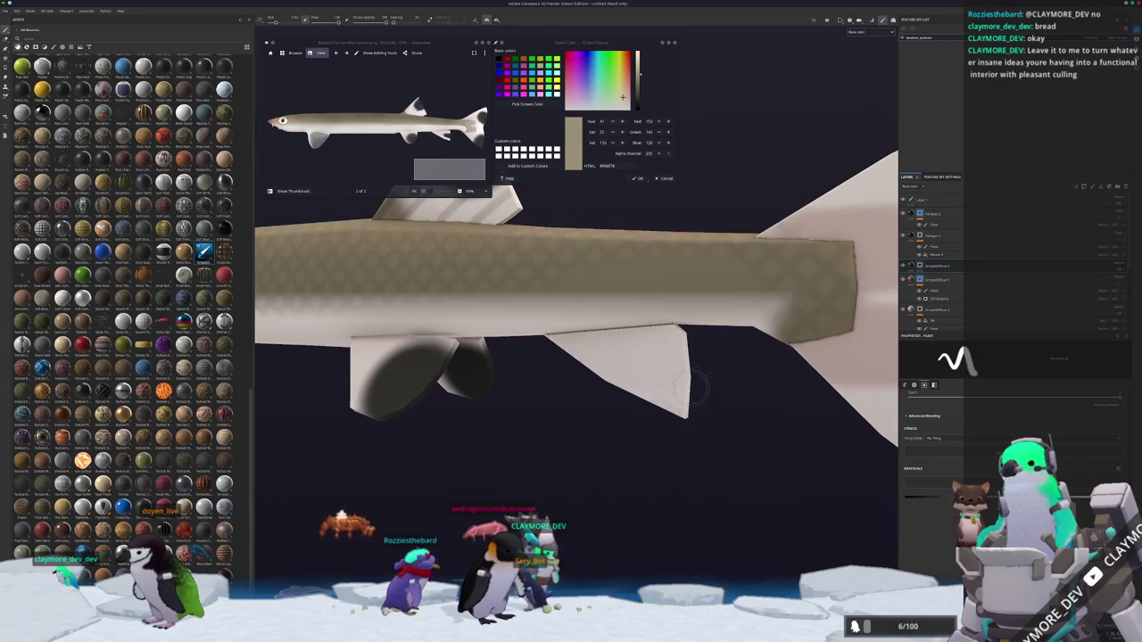
pyautogui.keyDown('alt'); pyautogui.moveTo(703, 373); pyautogui.dragTo(639, 362); pyautogui.keyUp('alt')
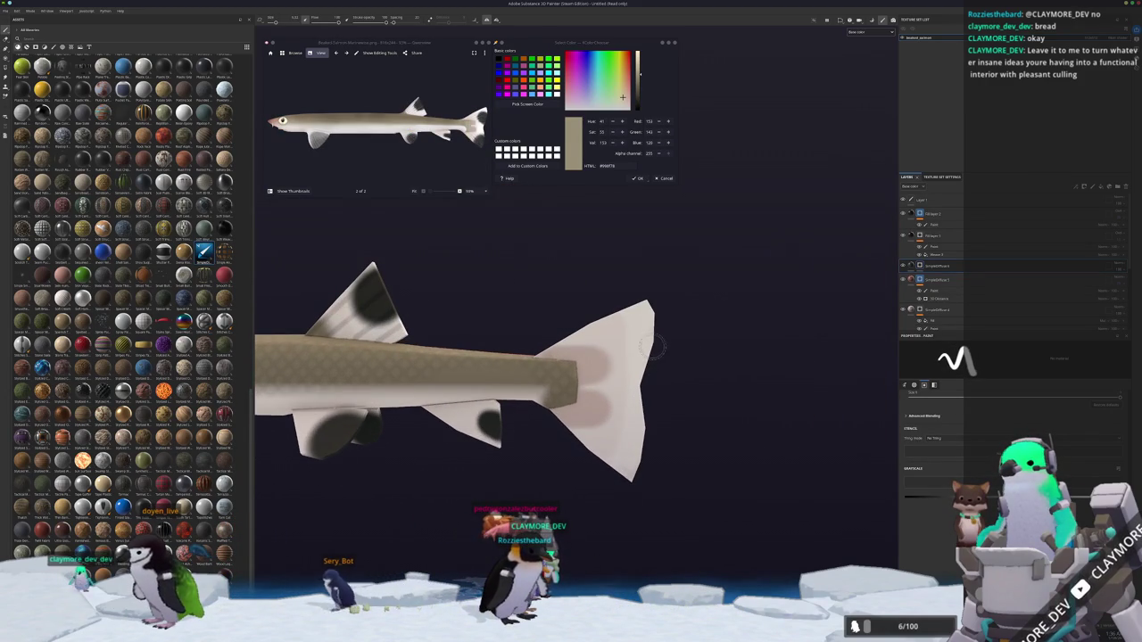
pyautogui.click(632, 345)
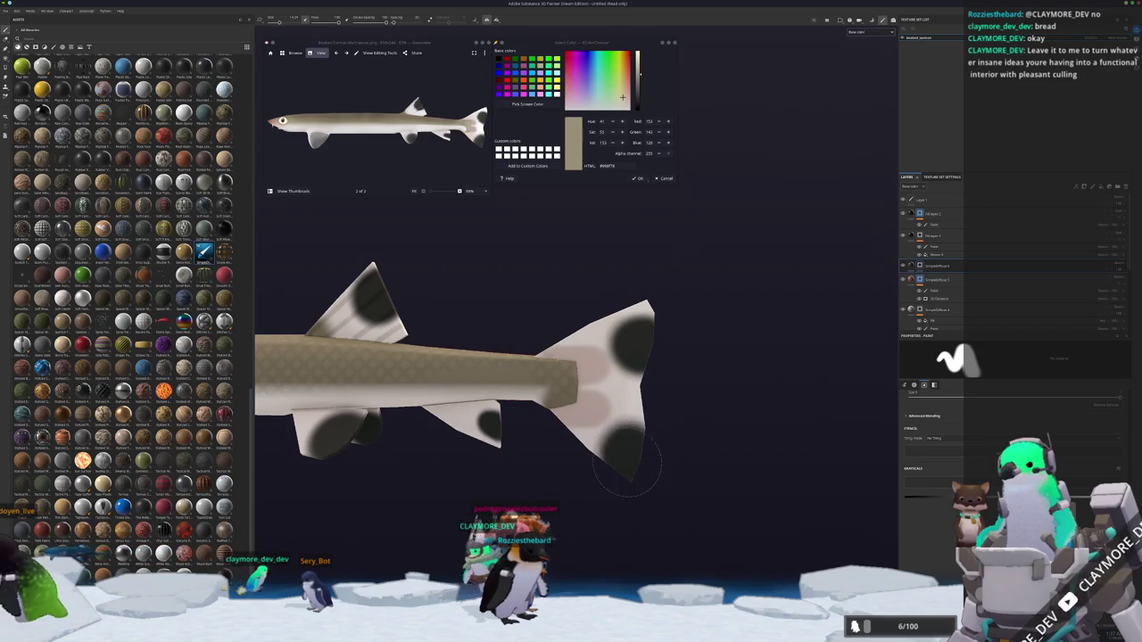
pyautogui.moveTo(619, 480)
pyautogui.keyDown('alt'); pyautogui.mouseDown()
pyautogui.moveTo(321, 482)
pyautogui.moveTo(500, 458)
pyautogui.moveTo(510, 433)
pyautogui.moveTo(544, 419)
pyautogui.mouseUp(); pyautogui.keyUp('alt')
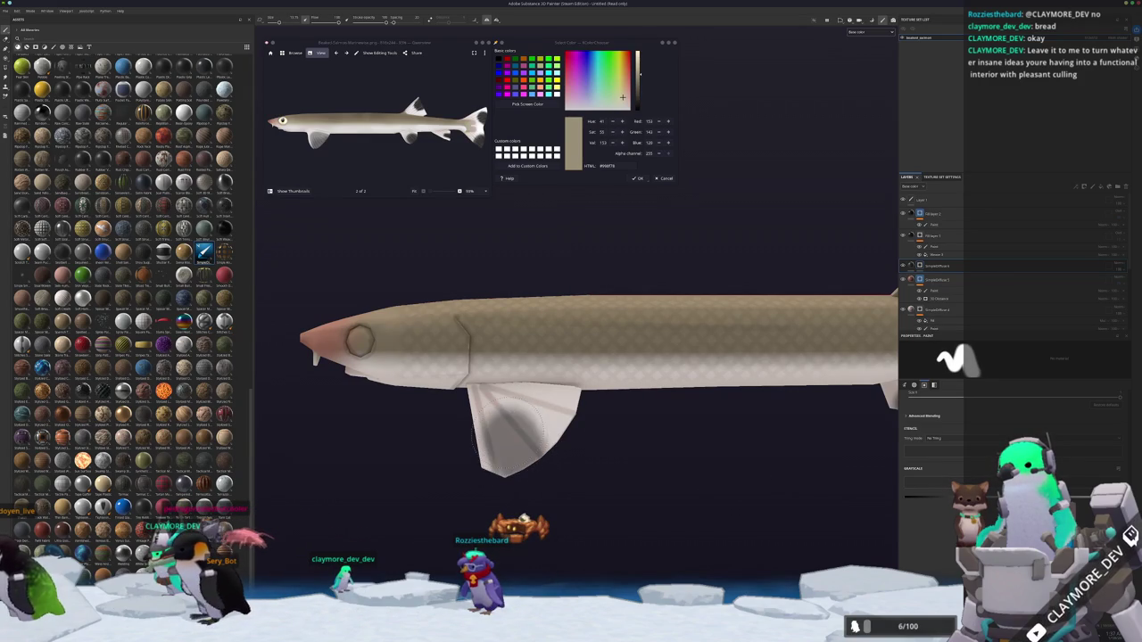
pyautogui.keyDown('alt'); pyautogui.moveTo(544, 463); pyautogui.dragTo(508, 450); pyautogui.keyUp('alt')
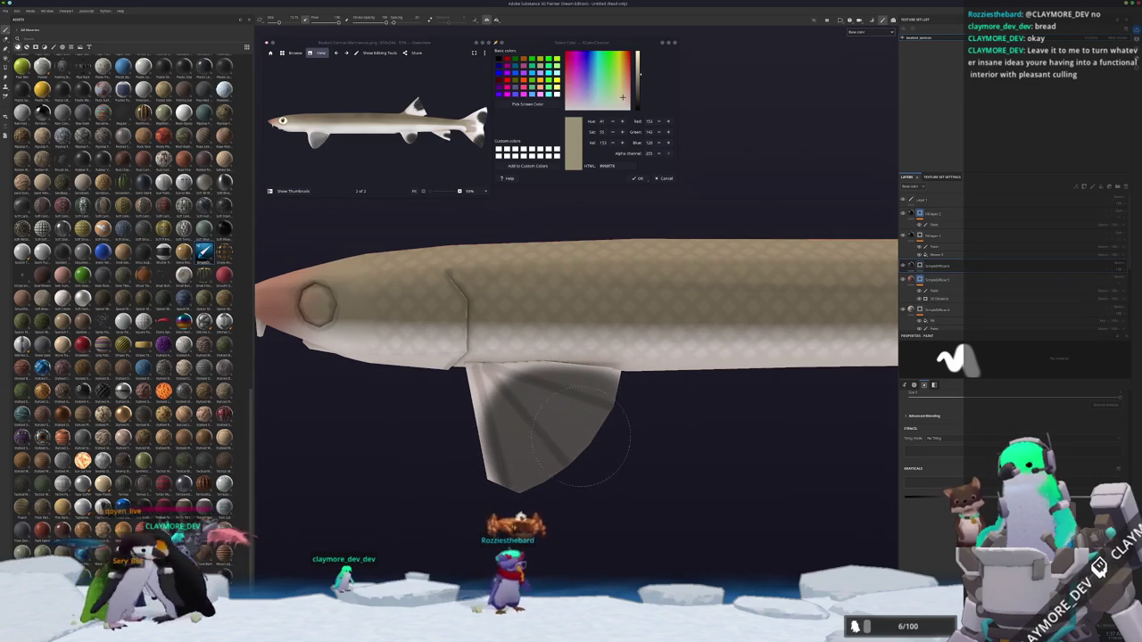
pyautogui.scroll(-2, 562, 472)
pyautogui.moveTo(588, 490)
pyautogui.keyDown('alt'); pyautogui.mouseDown()
pyautogui.moveTo(428, 416)
pyautogui.moveTo(580, 403)
pyautogui.moveTo(598, 453)
pyautogui.moveTo(693, 474)
pyautogui.mouseUp(); pyautogui.keyUp('alt')
pyautogui.scroll(-3, 590, 443)
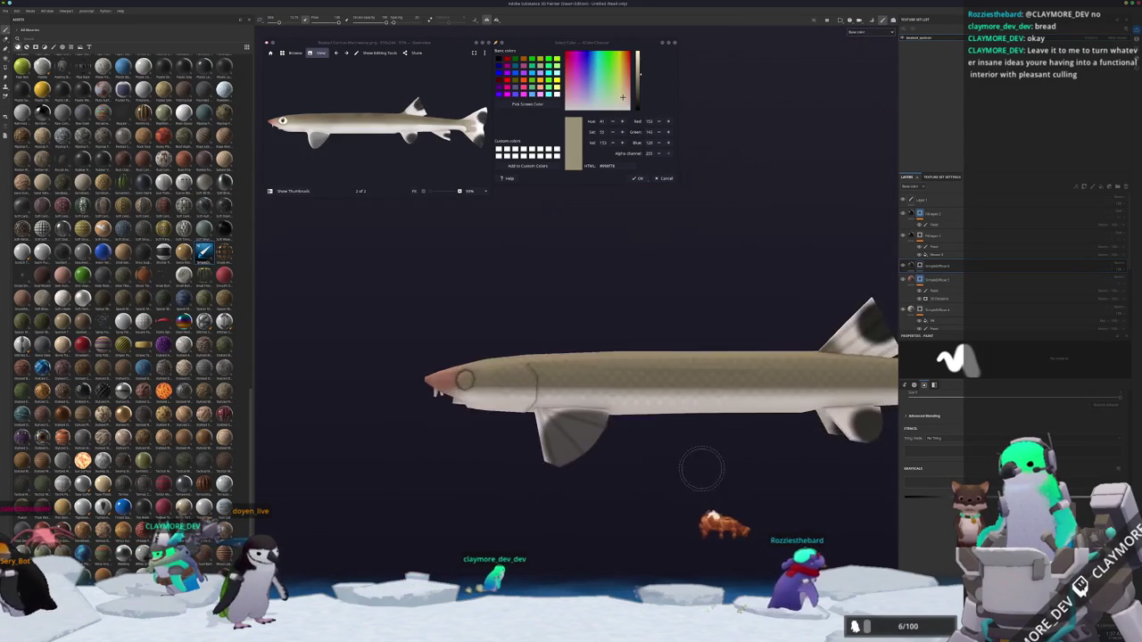
pyautogui.scroll(3, 684, 472)
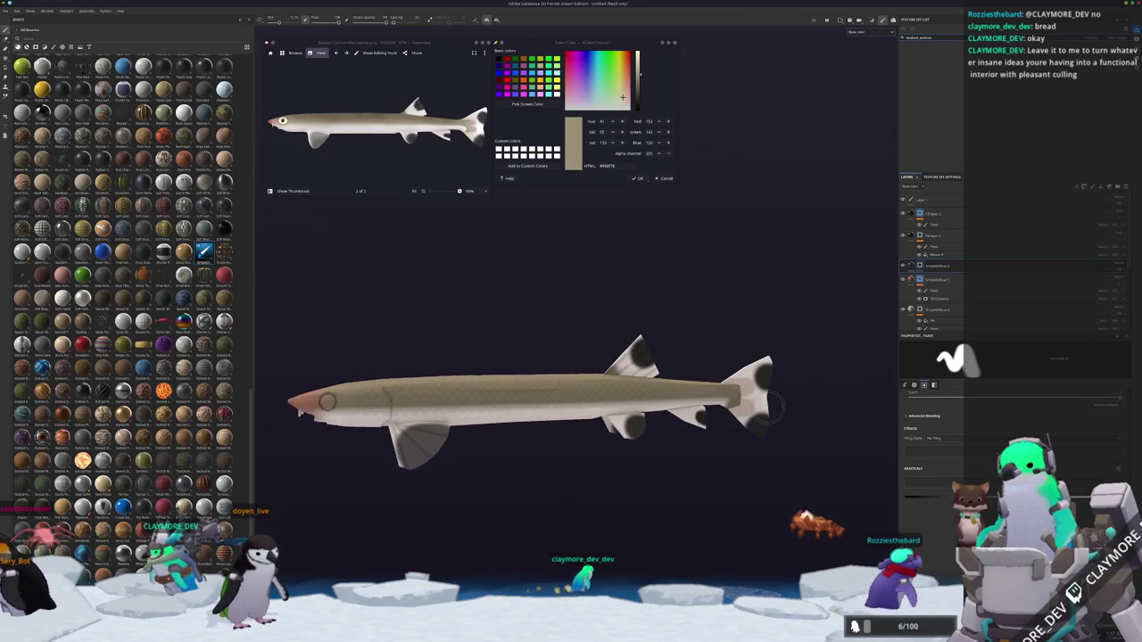
pyautogui.scroll(3, 811, 387)
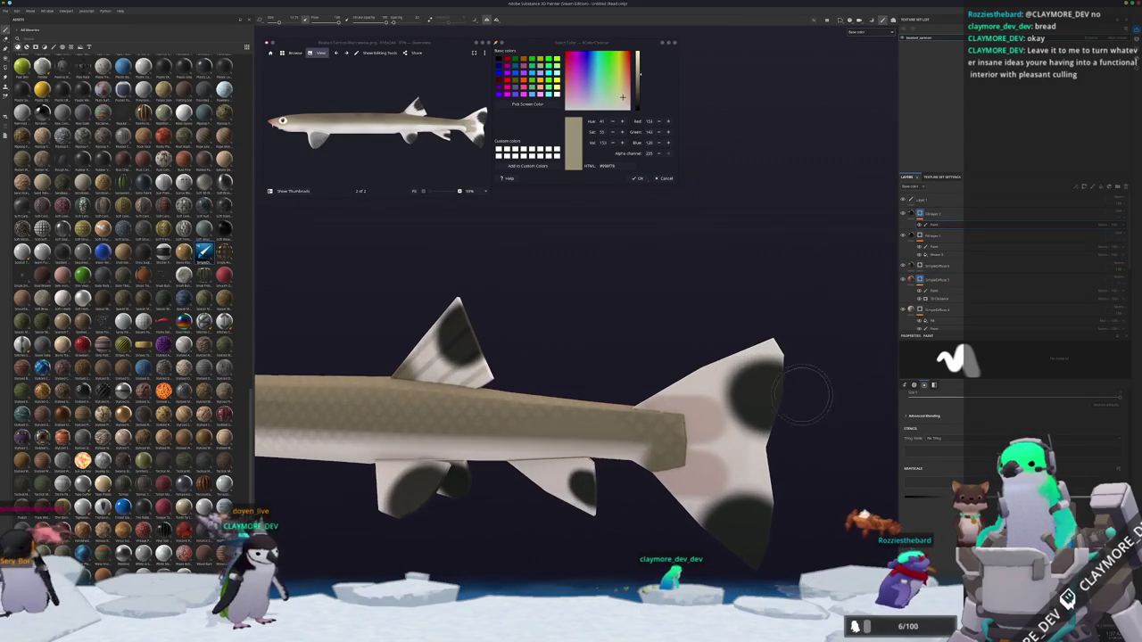
pyautogui.scroll(2, 580, 384)
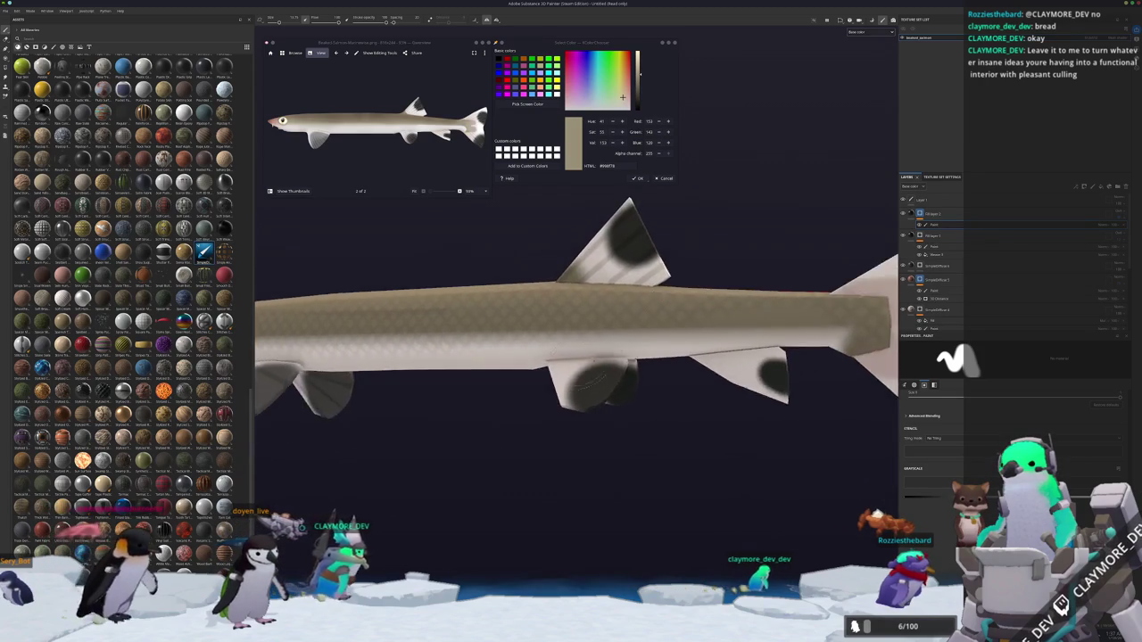
pyautogui.scroll(2, 580, 384)
pyautogui.moveTo(580, 383)
pyautogui.keyDown('alt'); pyautogui.mouseDown()
pyautogui.moveTo(532, 346)
pyautogui.moveTo(691, 437)
pyautogui.moveTo(580, 374)
pyautogui.mouseUp(); pyautogui.keyUp('alt')
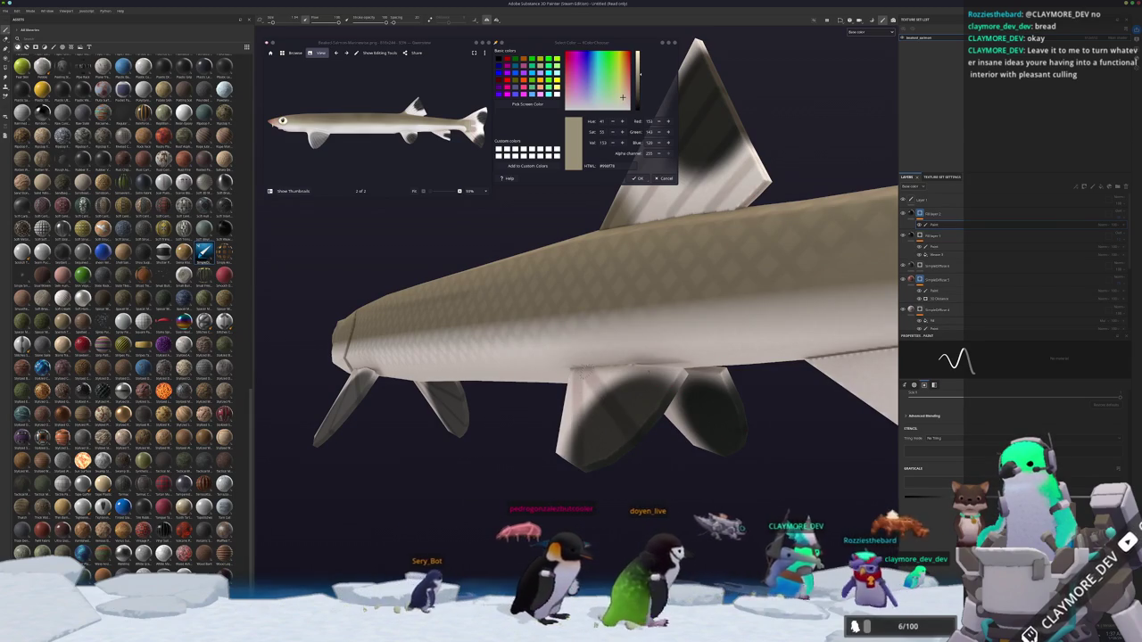
pyautogui.keyDown('alt'); pyautogui.moveTo(676, 390); pyautogui.dragTo(727, 414); pyautogui.keyUp('alt')
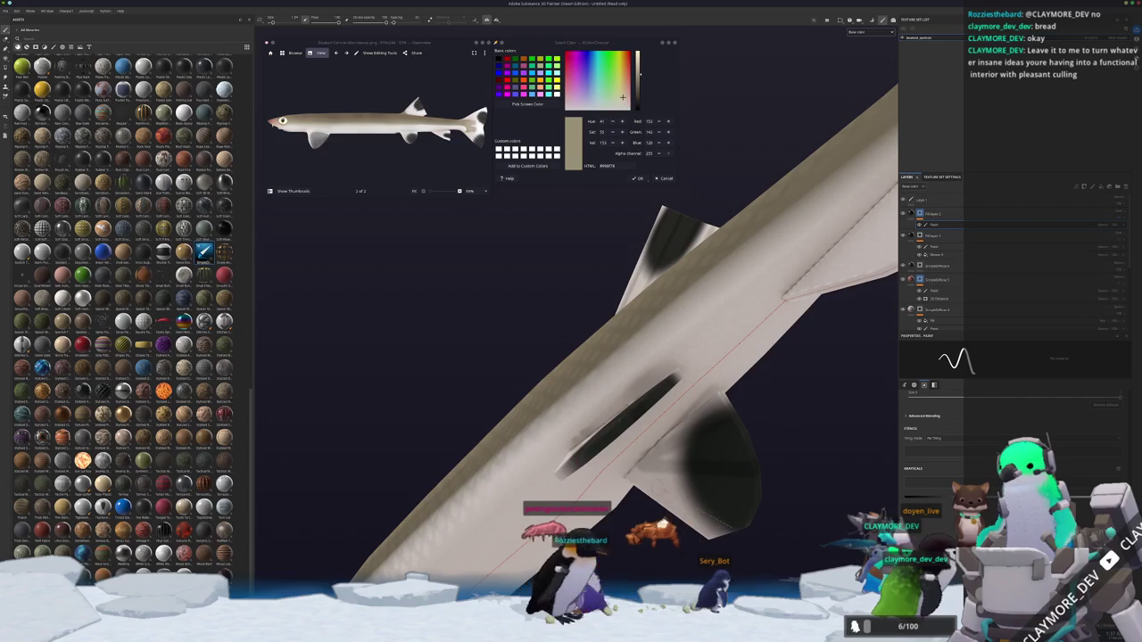
pyautogui.scroll(-2, 580, 357)
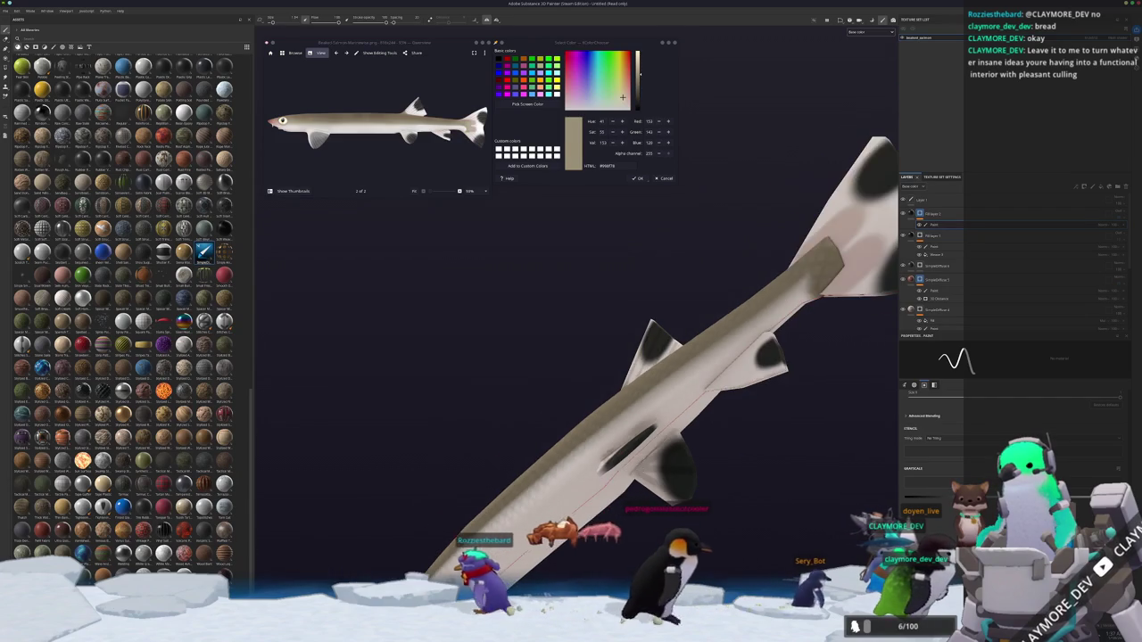
pyautogui.keyDown('alt'); pyautogui.moveTo(635, 351); pyautogui.dragTo(620, 384); pyautogui.keyUp('alt')
pyautogui.scroll(3, 608, 390)
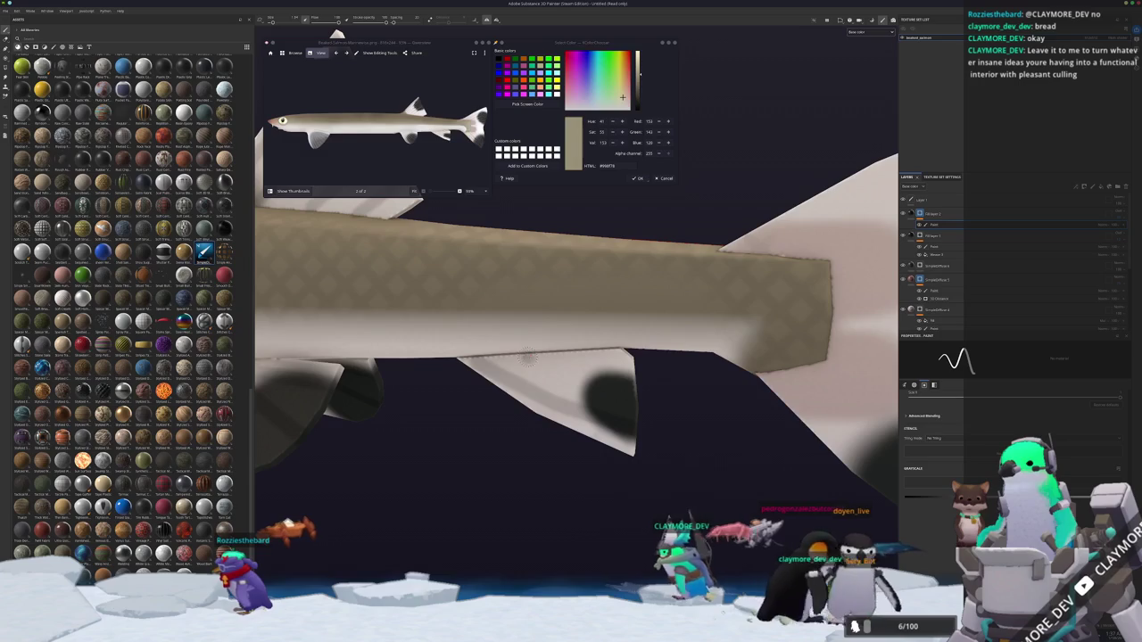
pyautogui.keyDown('alt'); pyautogui.moveTo(602, 355); pyautogui.dragTo(544, 361); pyautogui.keyUp('alt')
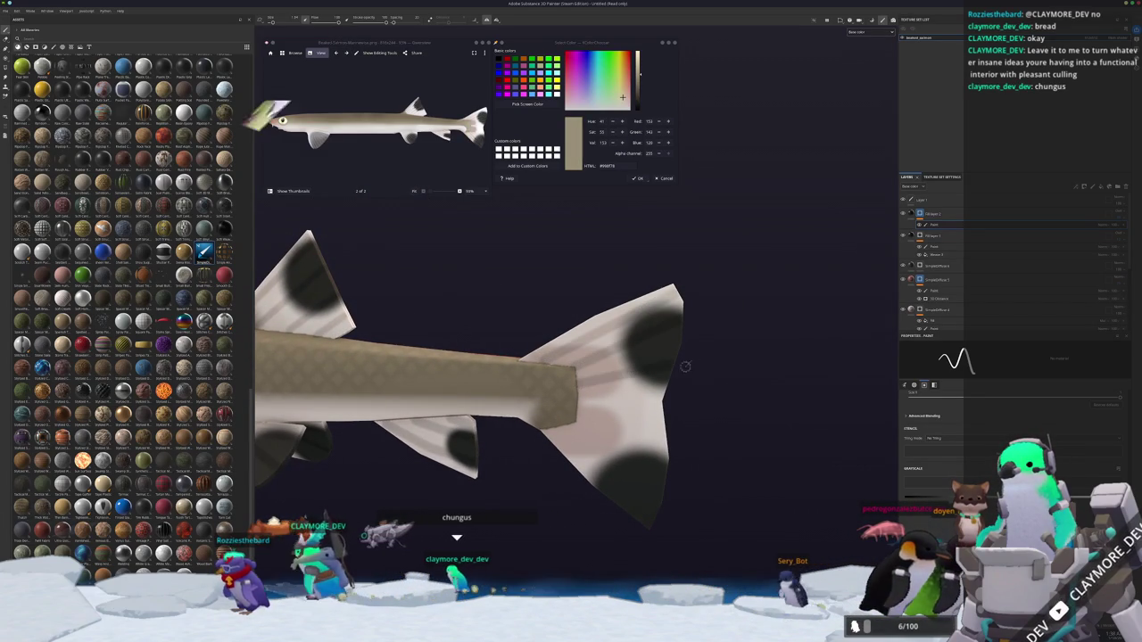
pyautogui.keyDown('alt'); pyautogui.moveTo(692, 360); pyautogui.dragTo(738, 399); pyautogui.keyUp('alt')
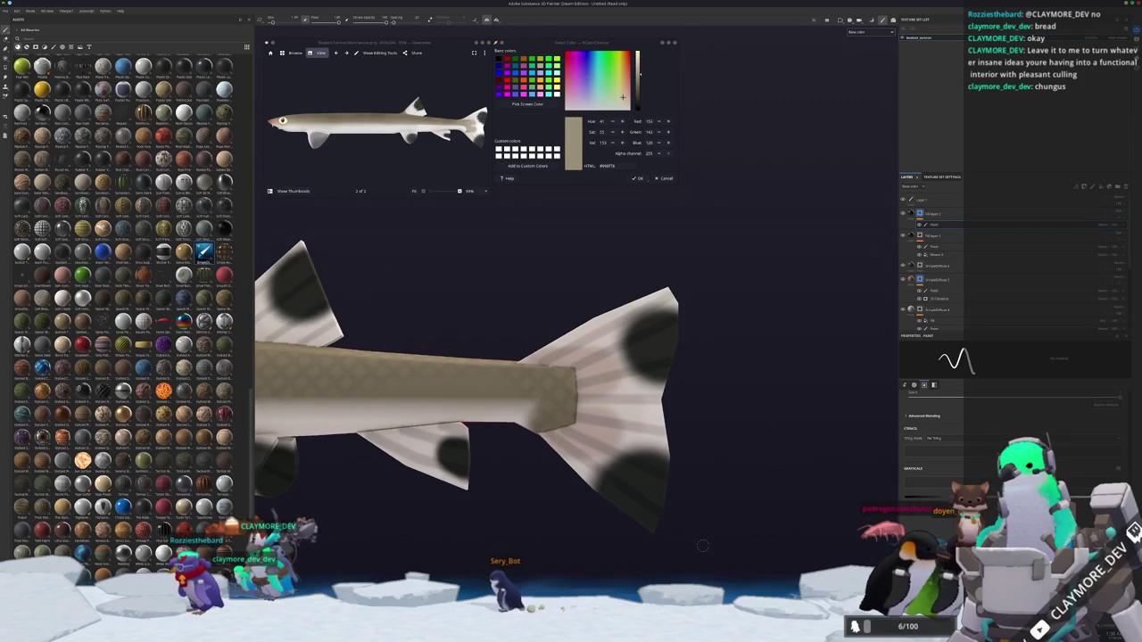
pyautogui.scroll(-5, 625, 464)
pyautogui.scroll(-2, 548, 379)
pyautogui.keyDown('alt'); pyautogui.moveTo(726, 404); pyautogui.dragTo(816, 288); pyautogui.keyUp('alt')
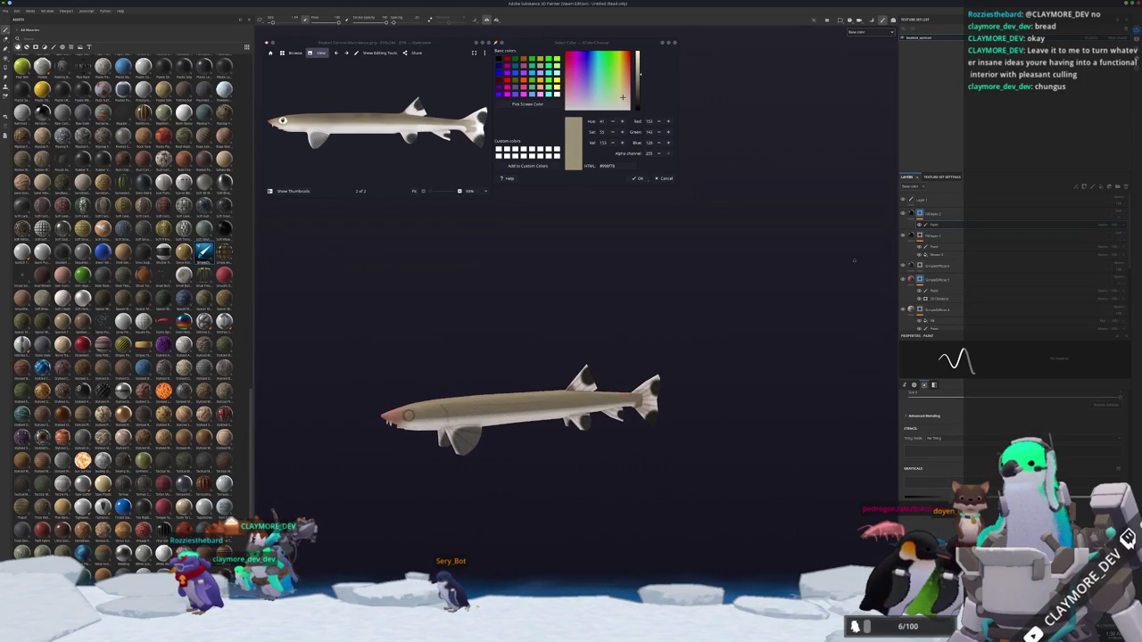
pyautogui.click(1109, 186)
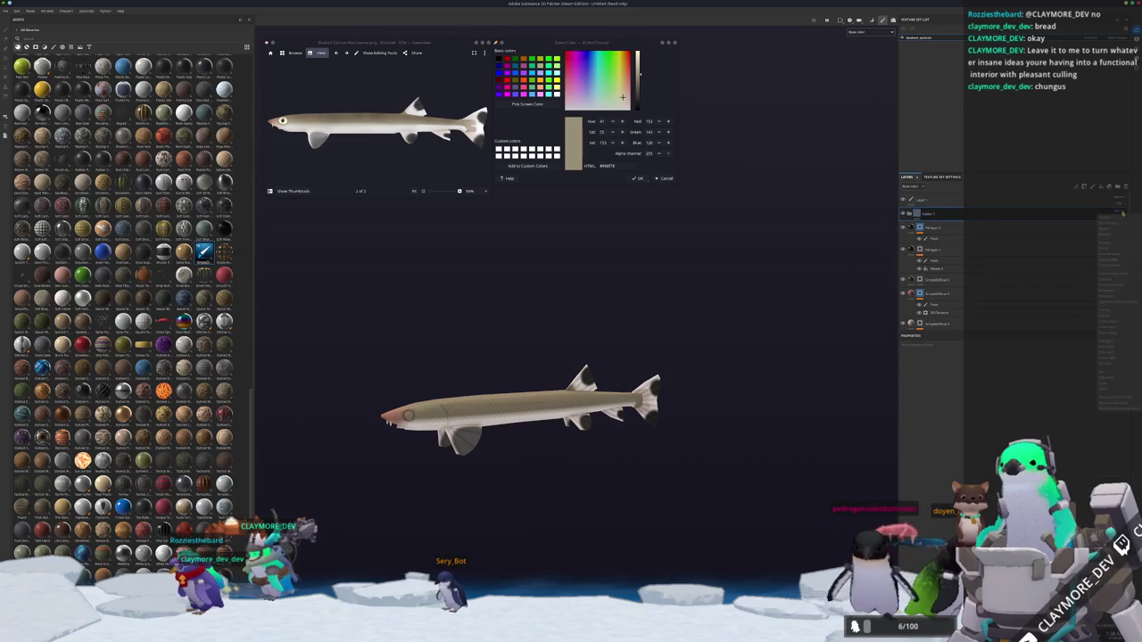
# Add a Blur Slope filter inside the new folder and zoom in on the fish.
pyautogui.click(1071, 460)
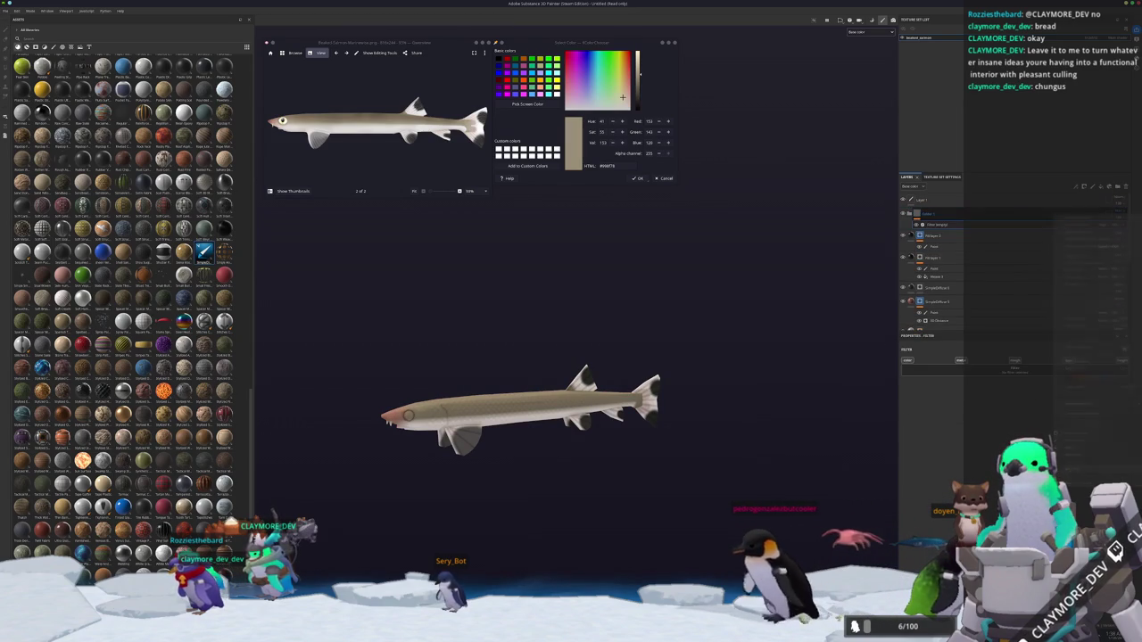
pyautogui.moveTo(731, 374)
pyautogui.keyDown('alt'); pyautogui.mouseDown()
pyautogui.moveTo(782, 436)
pyautogui.moveTo(476, 340)
pyautogui.mouseUp(); pyautogui.keyUp('alt')
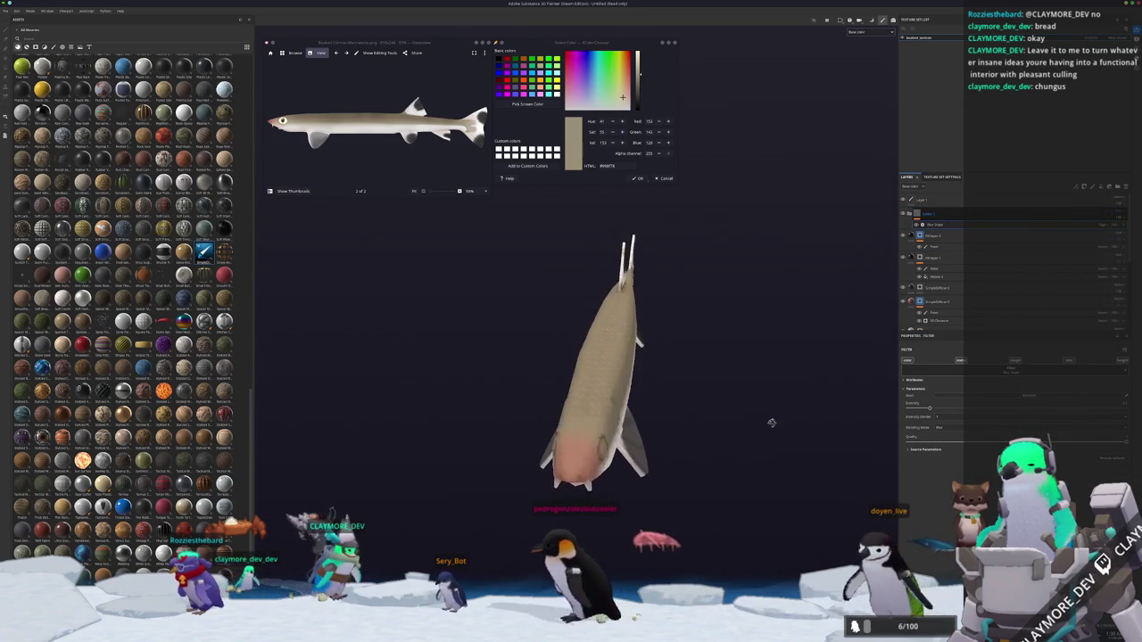
pyautogui.scroll(2, 481, 331)
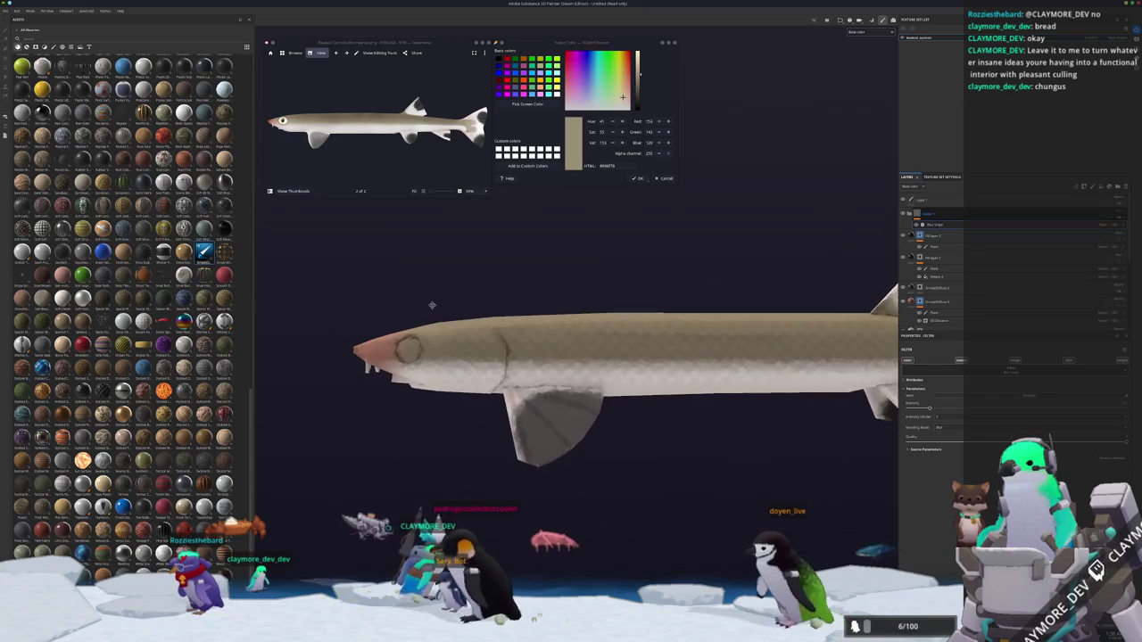
pyautogui.scroll(2, 488, 318)
pyautogui.scroll(2, 494, 304)
pyautogui.scroll(2, 500, 292)
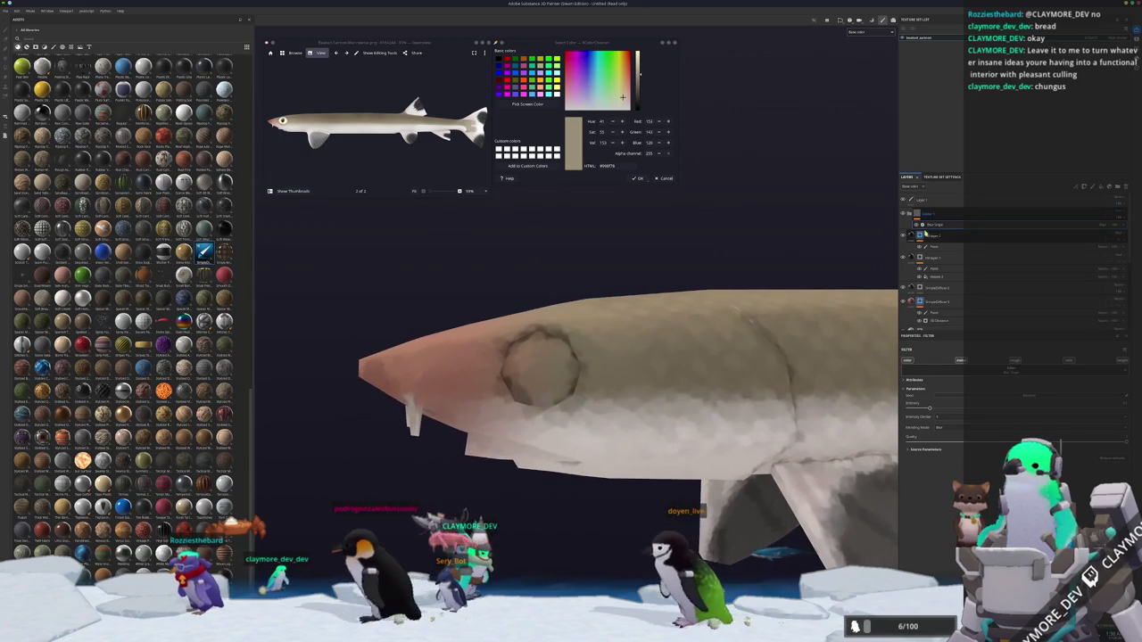
# Select the paint sub-layer, view the head in profile, and add a fill layer on top.
pyautogui.click(934, 246)
pyautogui.scroll(-2, 479, 351)
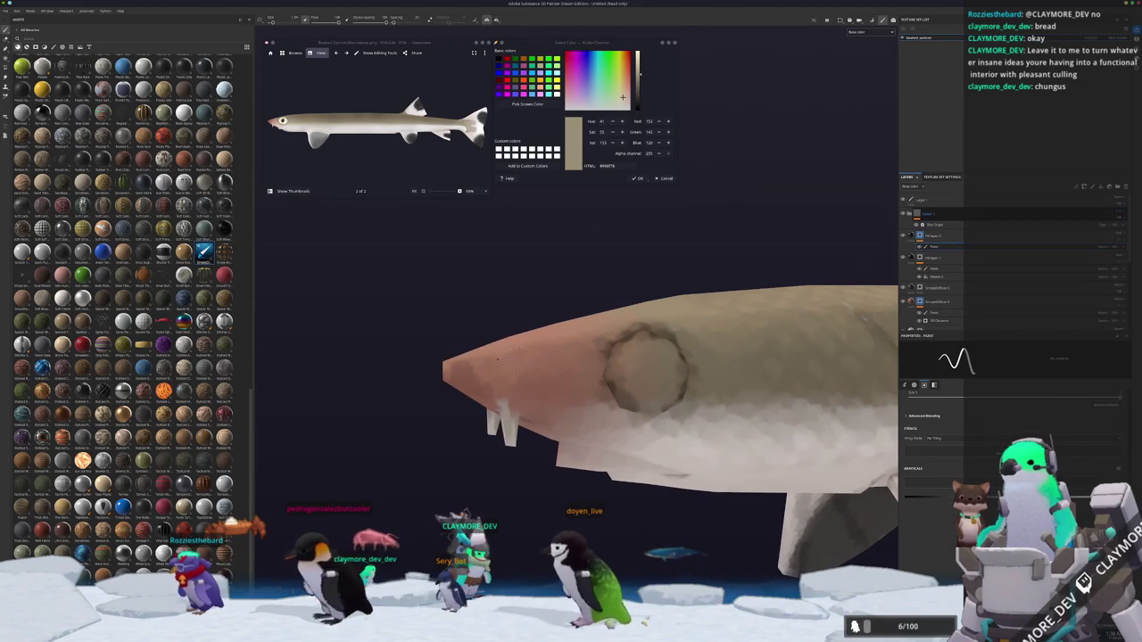
pyautogui.scroll(-2, 575, 331)
pyautogui.keyDown('alt'); pyautogui.moveTo(574, 331); pyautogui.dragTo(499, 335); pyautogui.keyUp('alt')
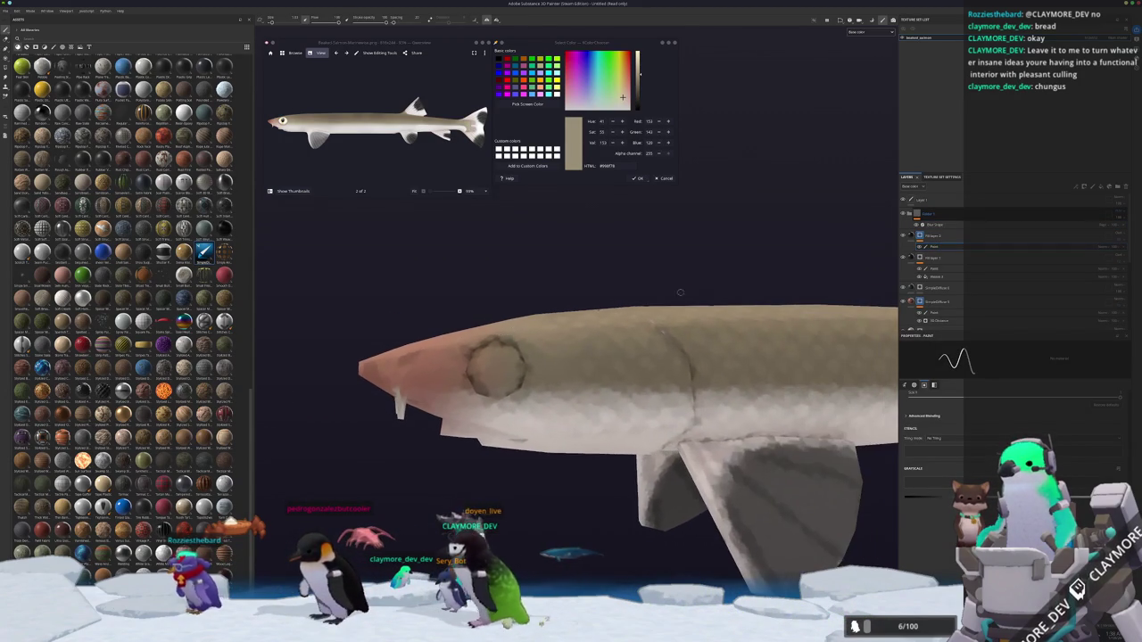
pyautogui.click(1096, 193)
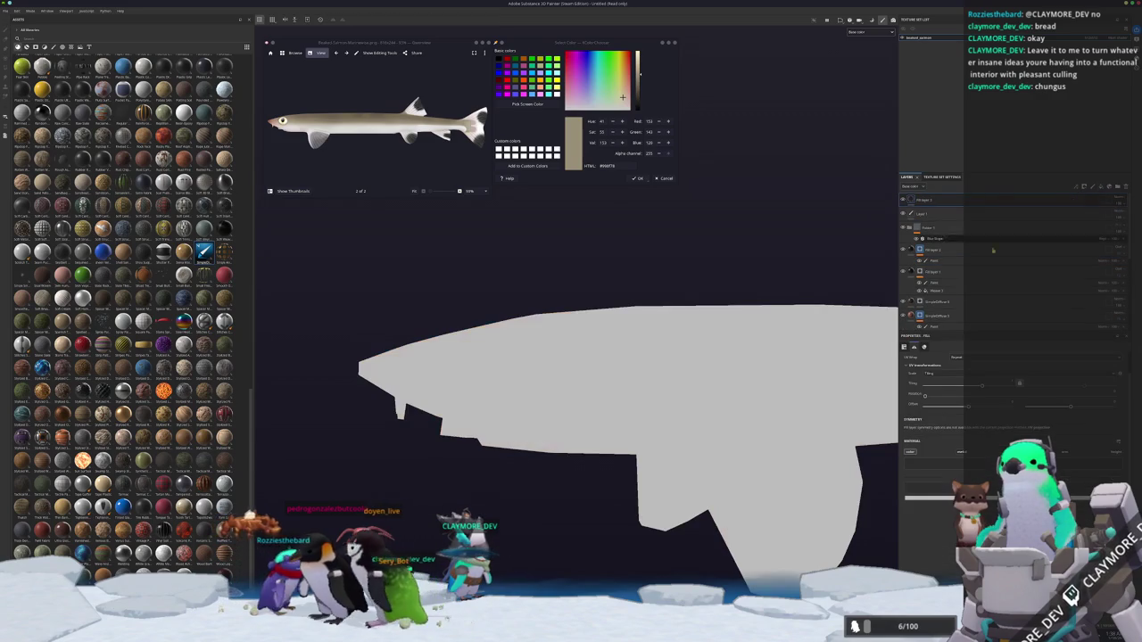
# Make the top fill layer near-white with a black paintable mask, and dismiss the crash report unsent.
pyautogui.scroll(2, 325, 134)
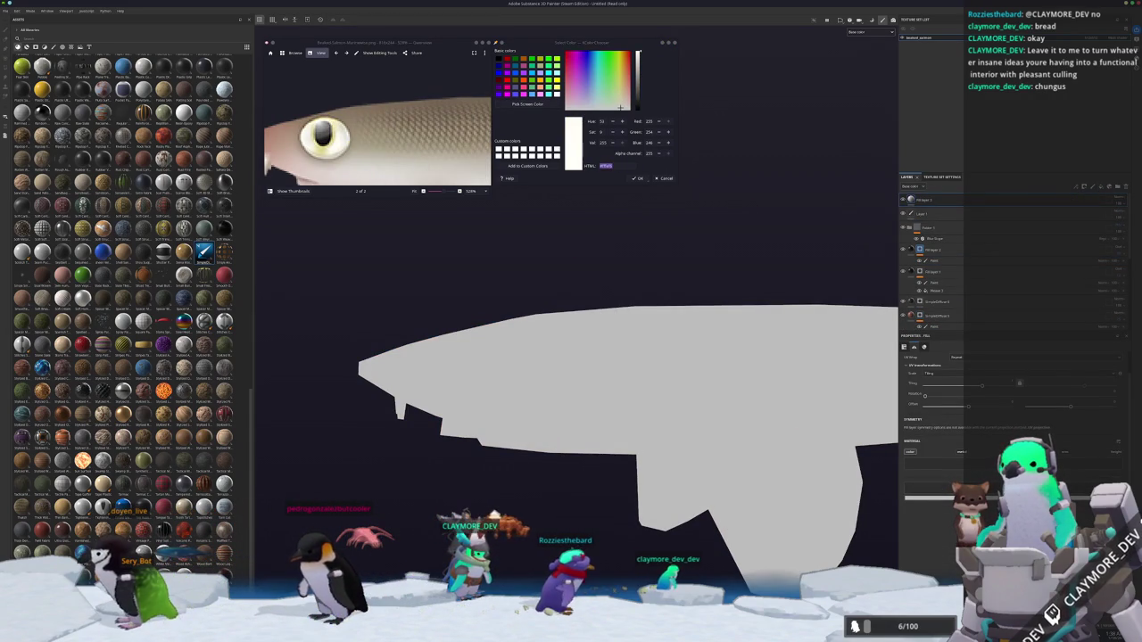
pyautogui.click(919, 202)
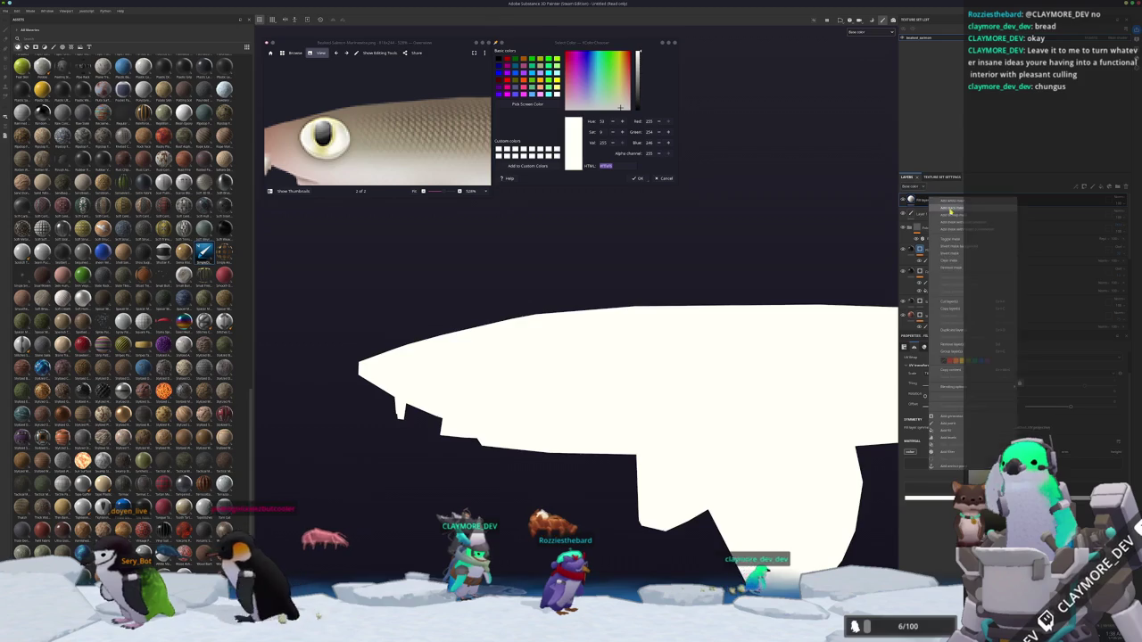
pyautogui.rightClick(919, 204)
pyautogui.click(949, 403)
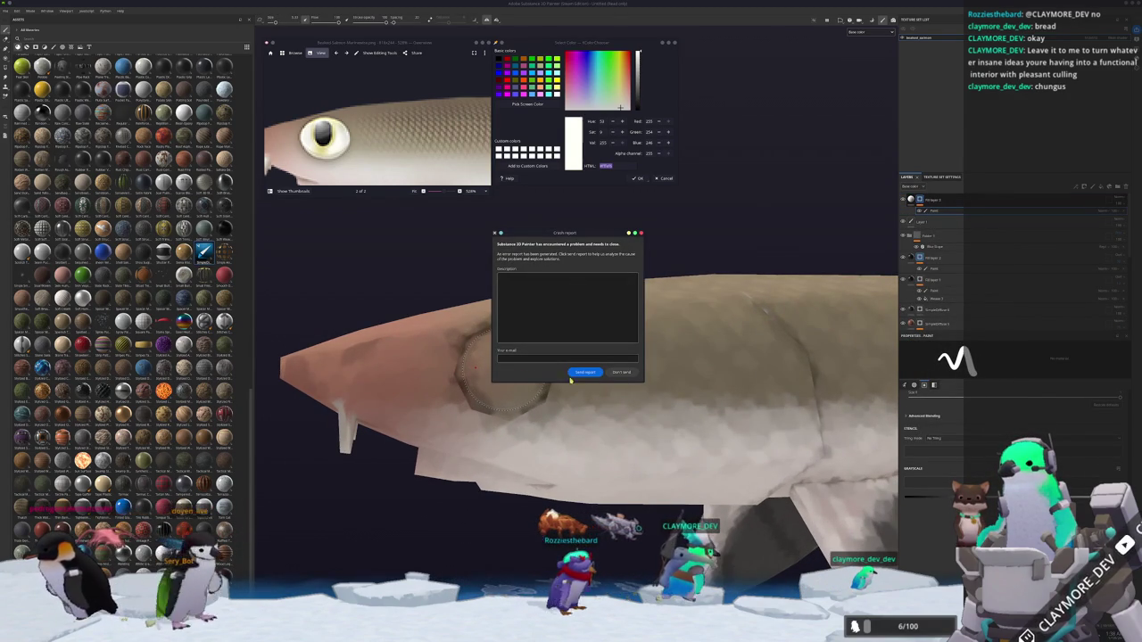
pyautogui.click(614, 374)
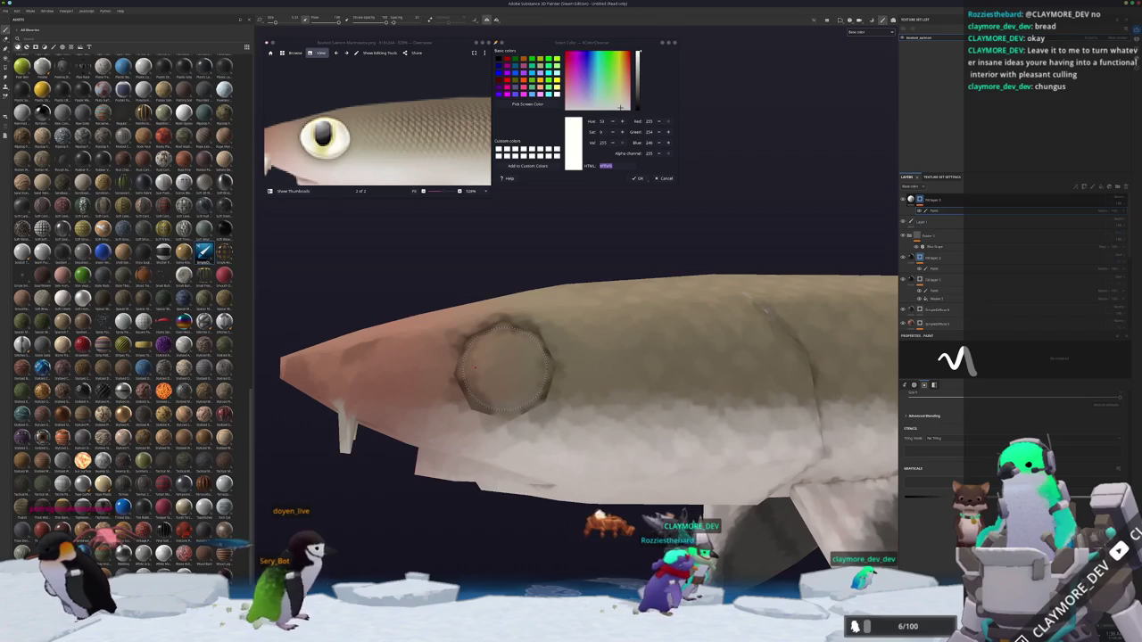
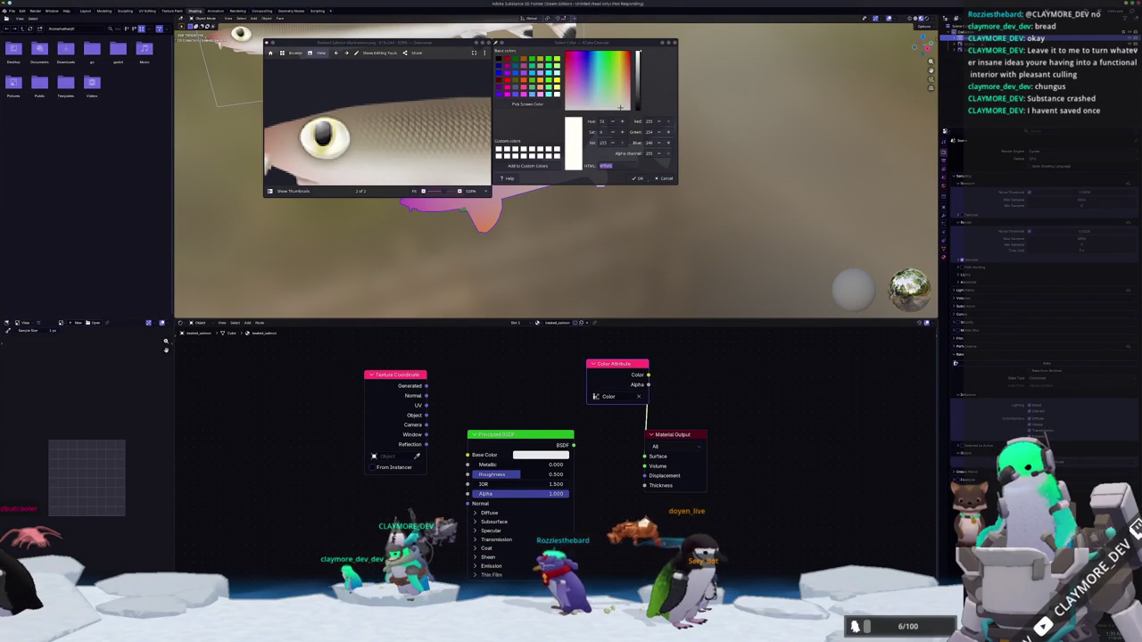
# Relaunch Substance 3D Painter from the Konsole terminal and look for the fish project among recent projects.
pyautogui.hotkey('alt', 'Tab')
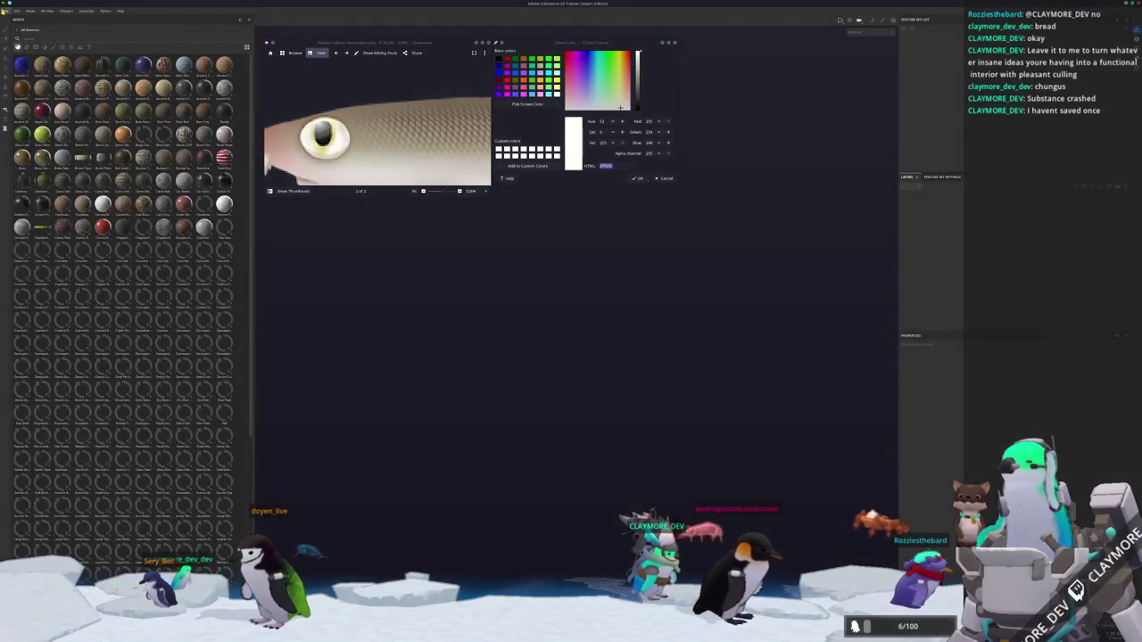
pyautogui.click(5, 10)
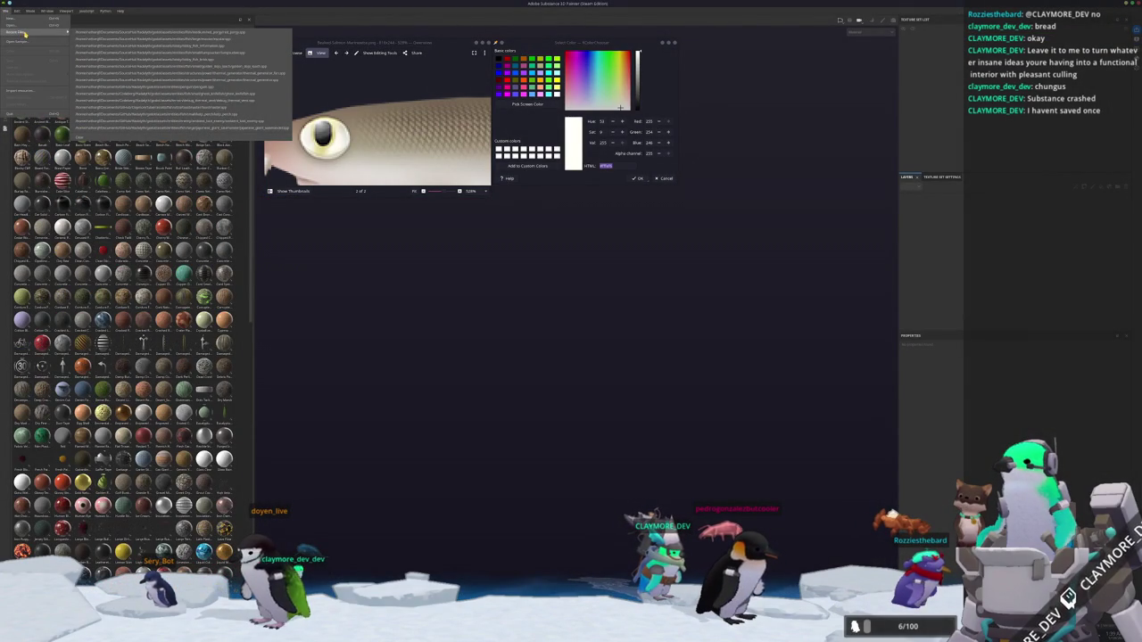
pyautogui.moveTo(120, 11)
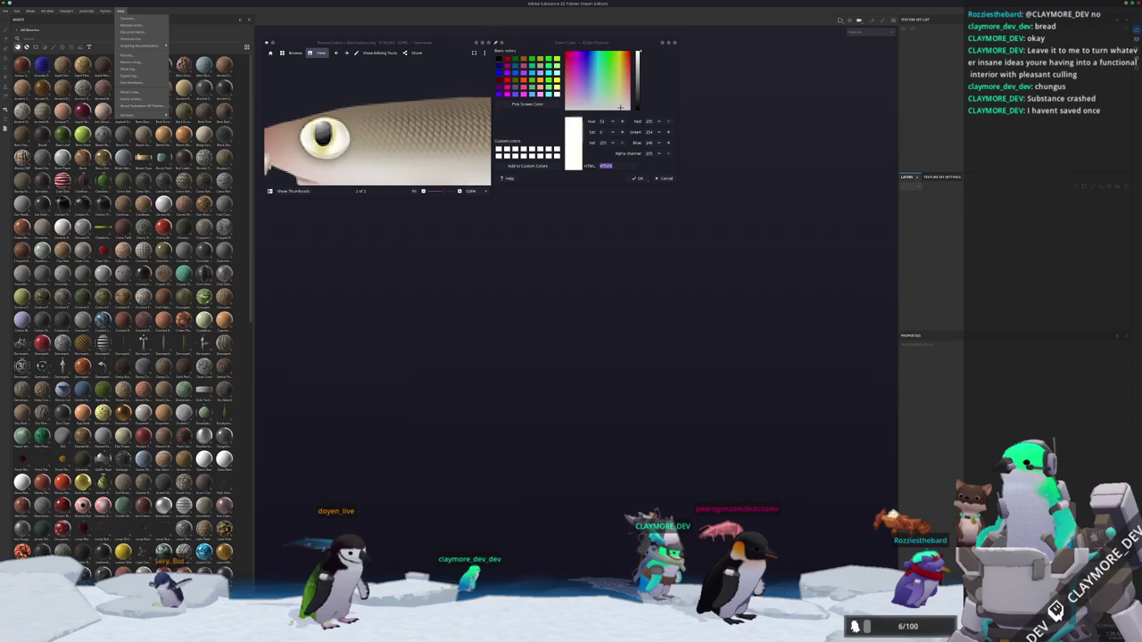
# Close the open menu and switch to the Documents folder in the Dolphin file manager.
pyautogui.press('Escape')
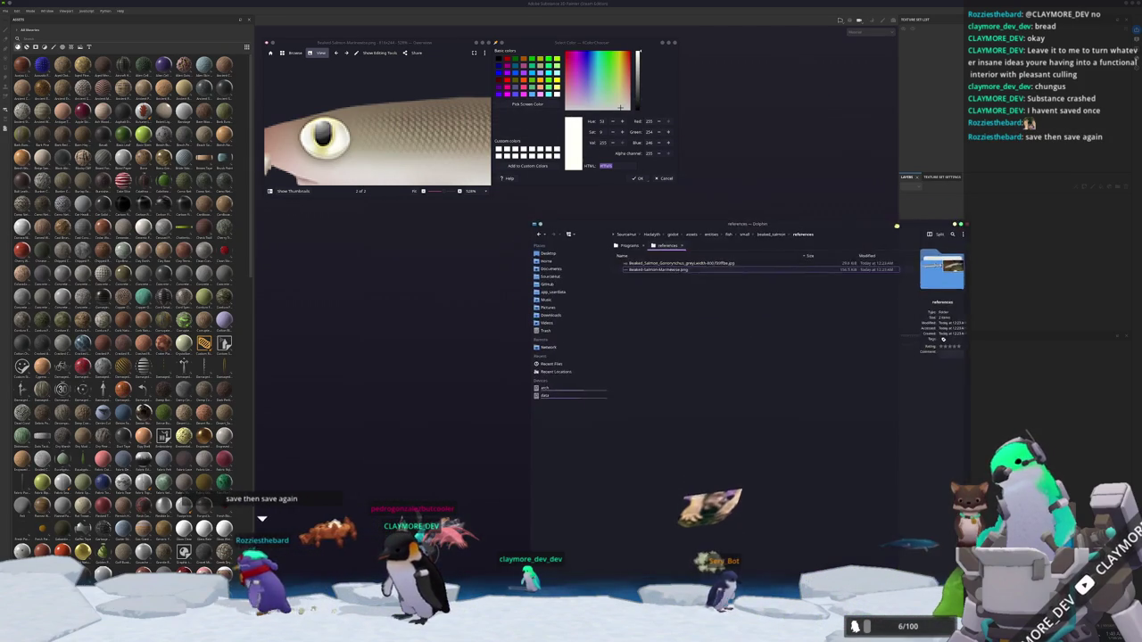
pyautogui.click(548, 271)
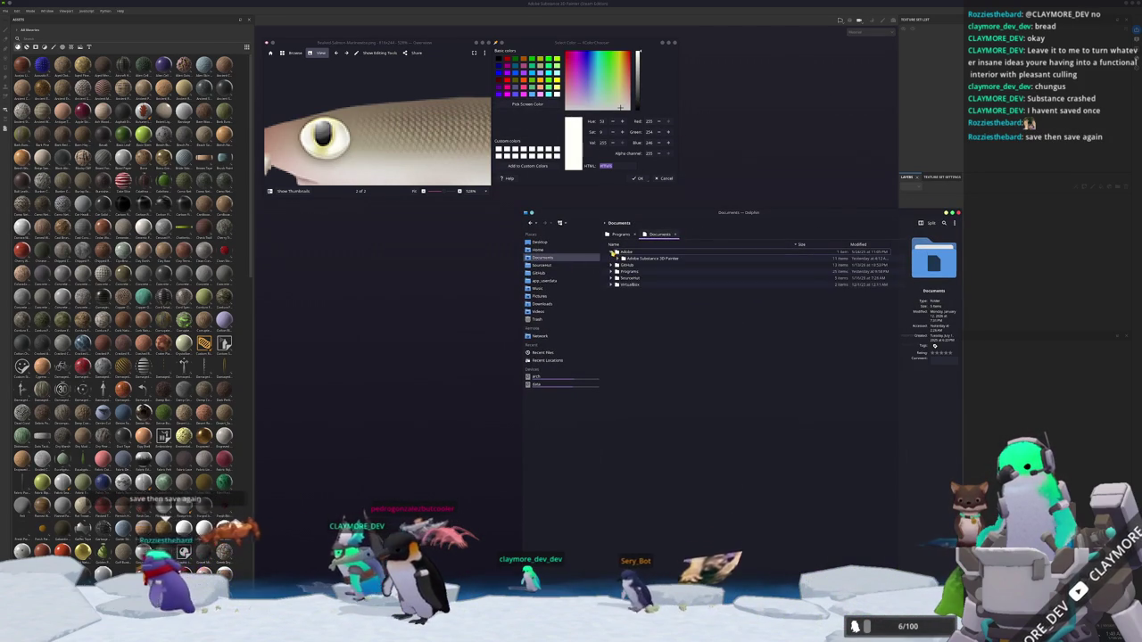
# Open the newest .spp from the Adobe Substance 3D Painter autosave folder, sorted by Modified.
pyautogui.click(617, 261)
pyautogui.click(626, 271)
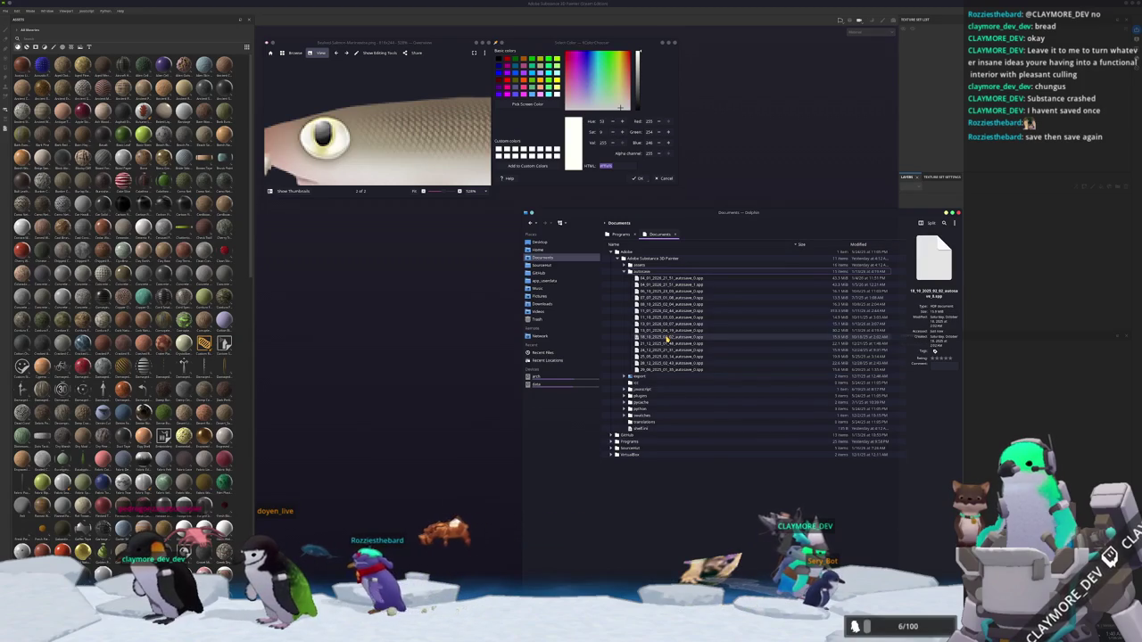
pyautogui.click(863, 245)
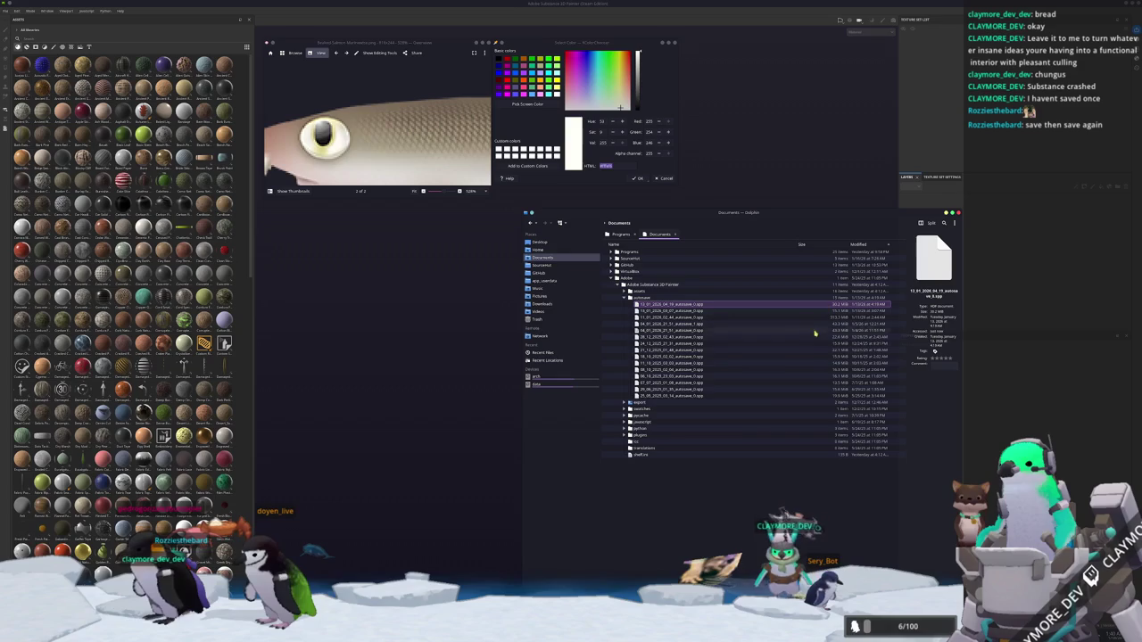
pyautogui.doubleClick(706, 305)
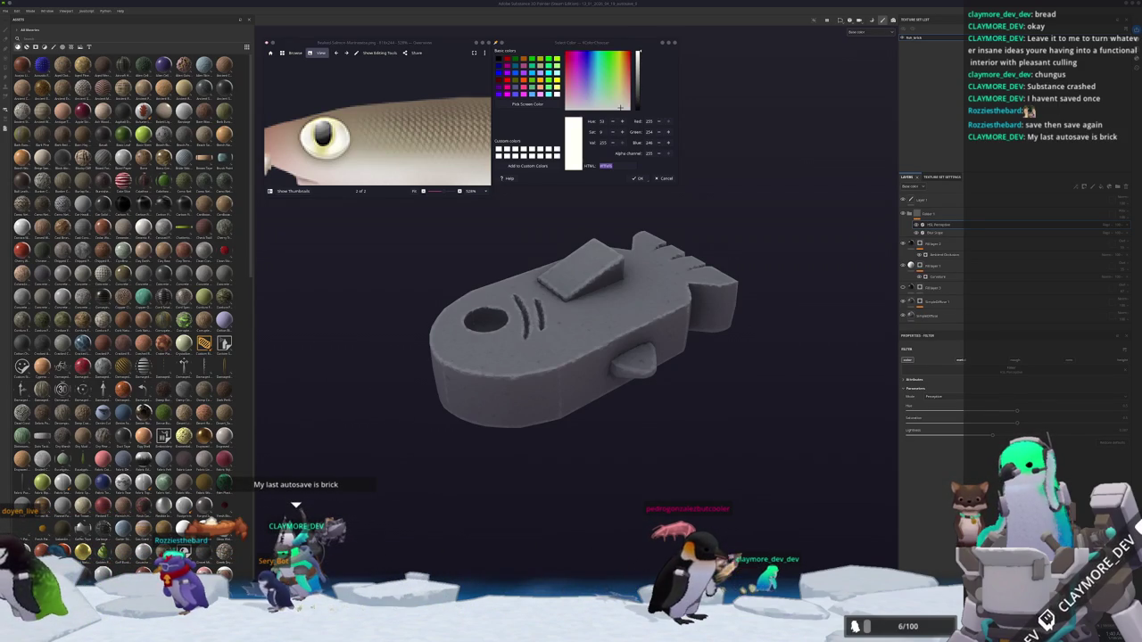
# Switch back to the Dolphin window showing the autosave folder.
pyautogui.hotkey('alt', 'Tab')
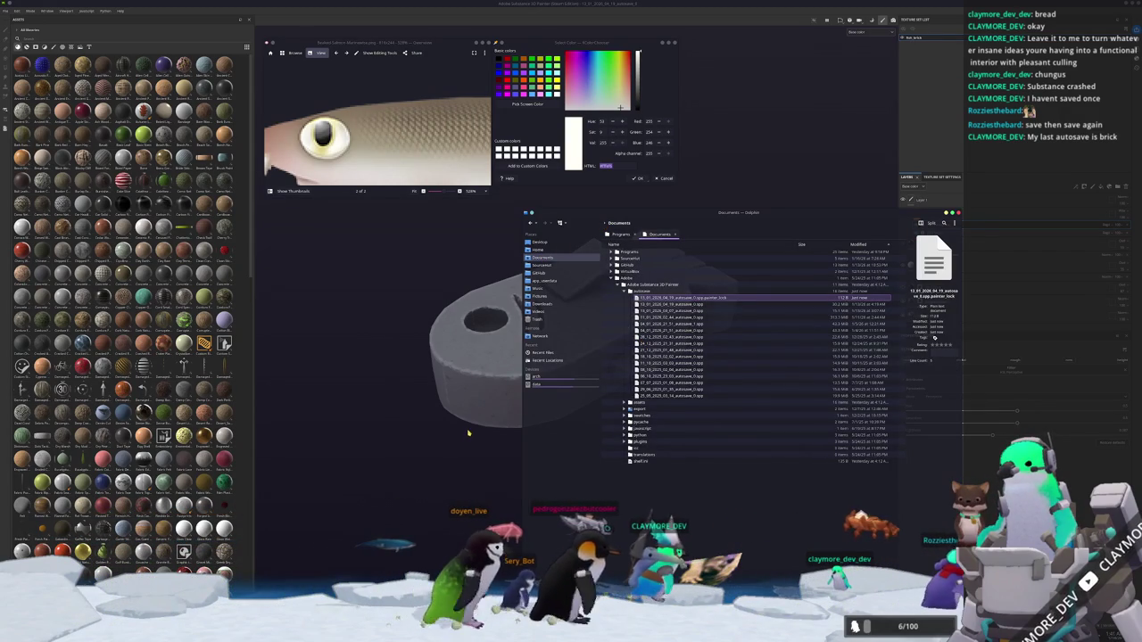
# Check the Painter assets and export folders for fish files.
pyautogui.click(625, 402)
pyautogui.click(626, 402)
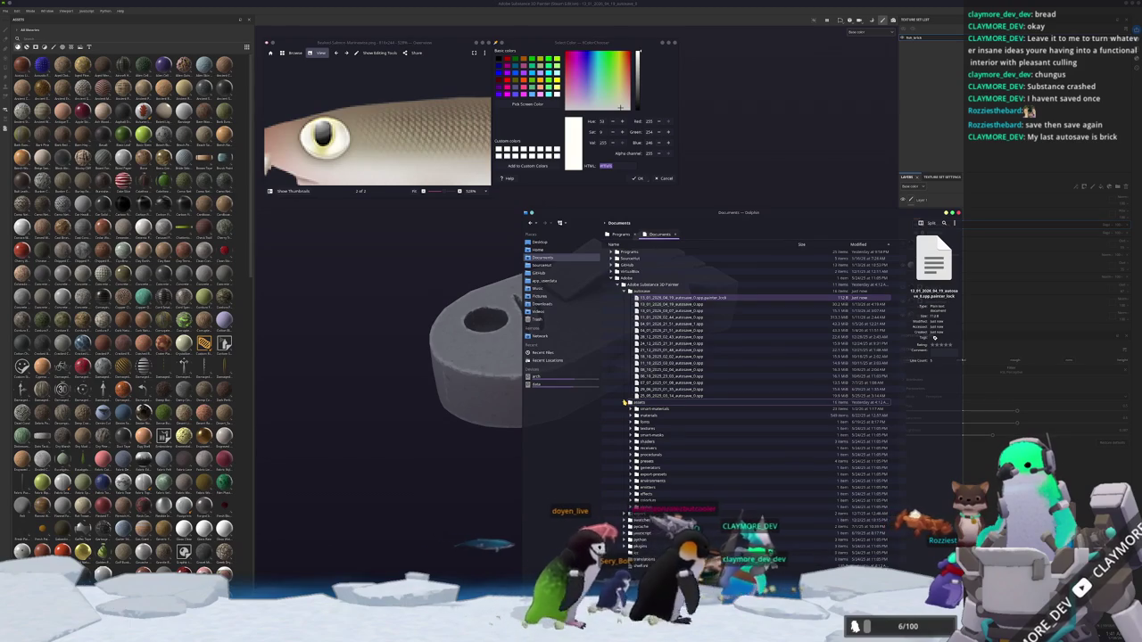
pyautogui.click(625, 409)
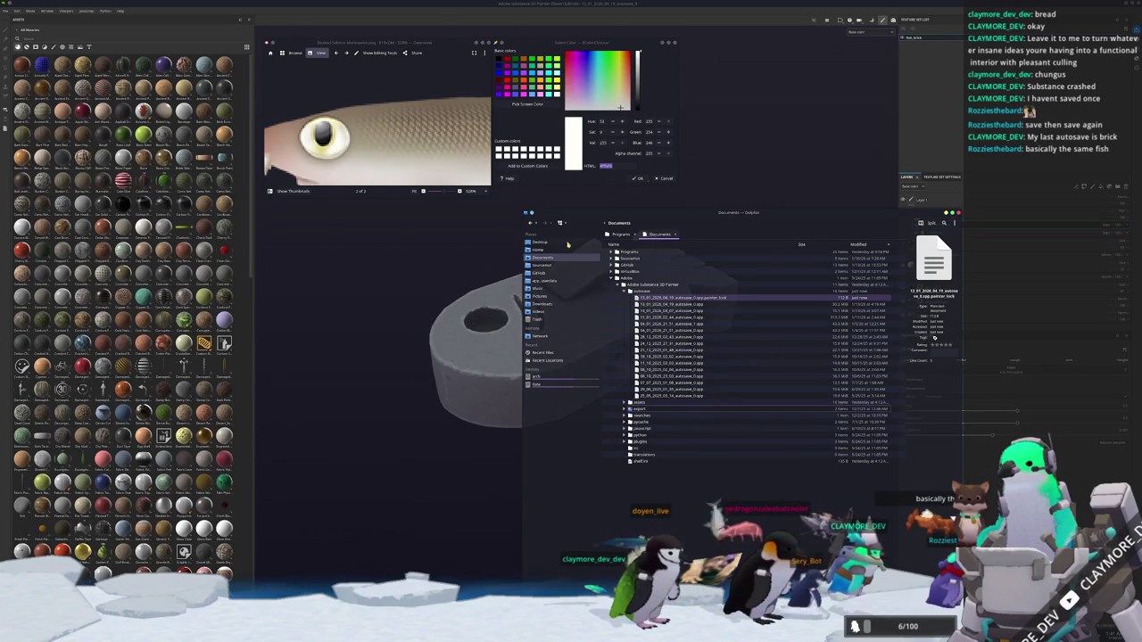
# Search the Sourcemod ClaymoreTuber and Hadalyth folders, then return to Substance Painter's File menu.
pyautogui.click(539, 266)
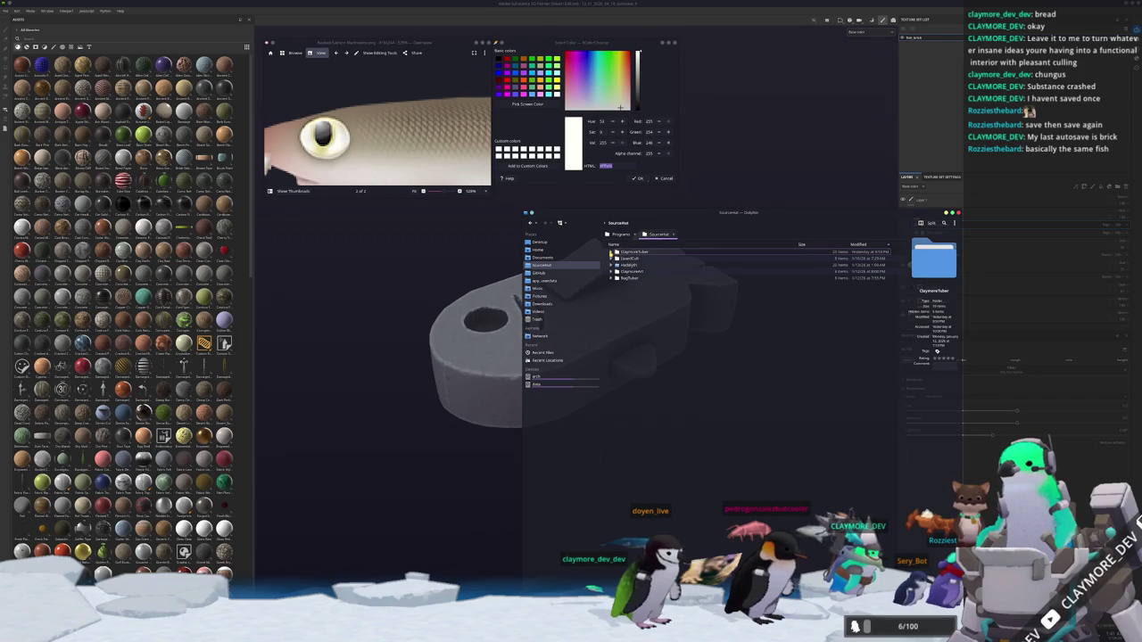
pyautogui.click(612, 252)
pyautogui.click(611, 265)
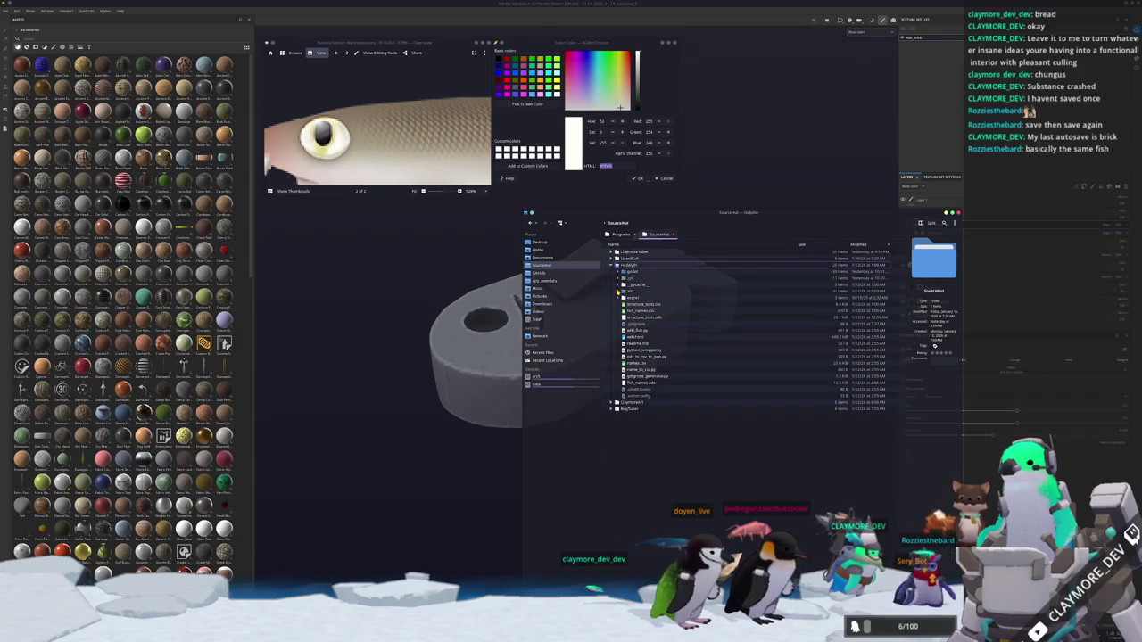
pyautogui.click(412, 322)
pyautogui.click(6, 11)
pyautogui.moveTo(18, 33)
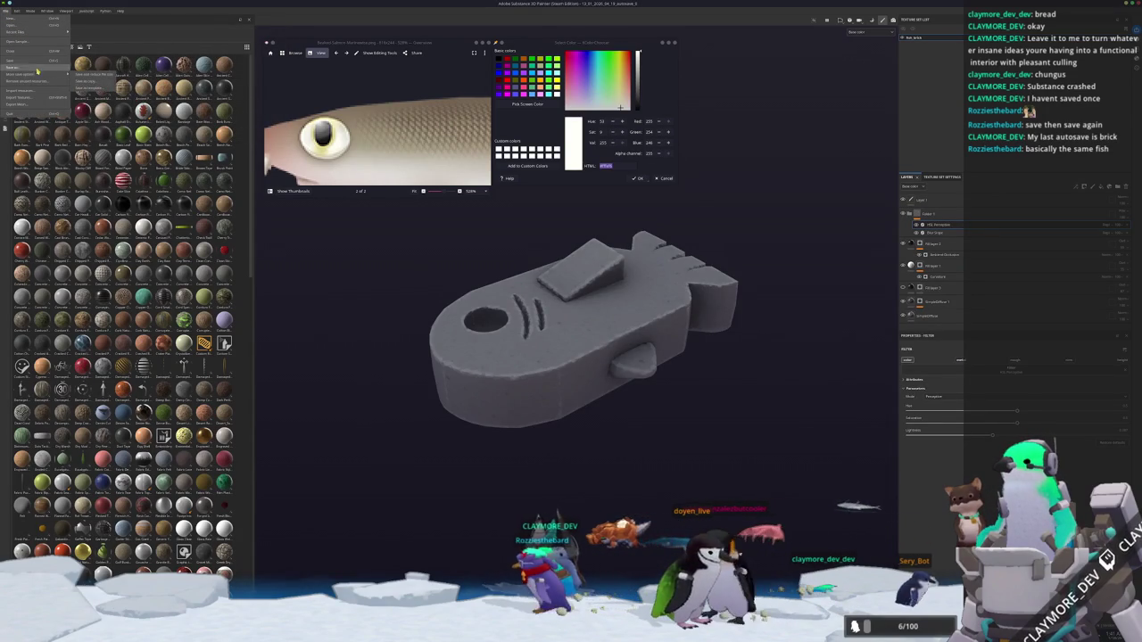
# Create a new project from the low-poly fish mesh file.
pyautogui.click(25, 19)
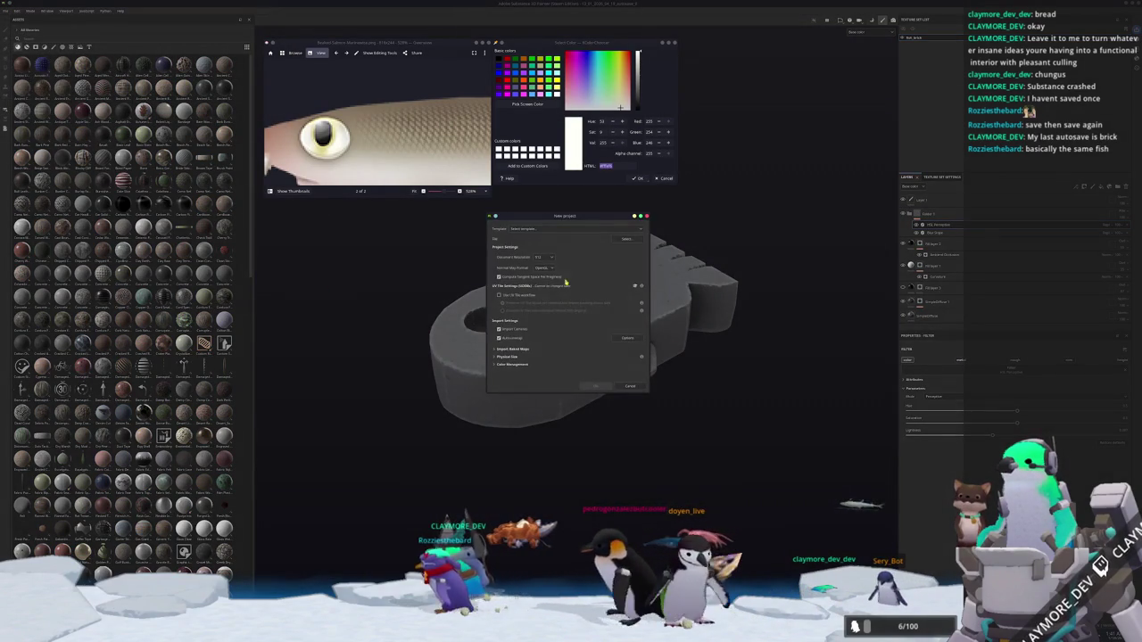
pyautogui.click(622, 240)
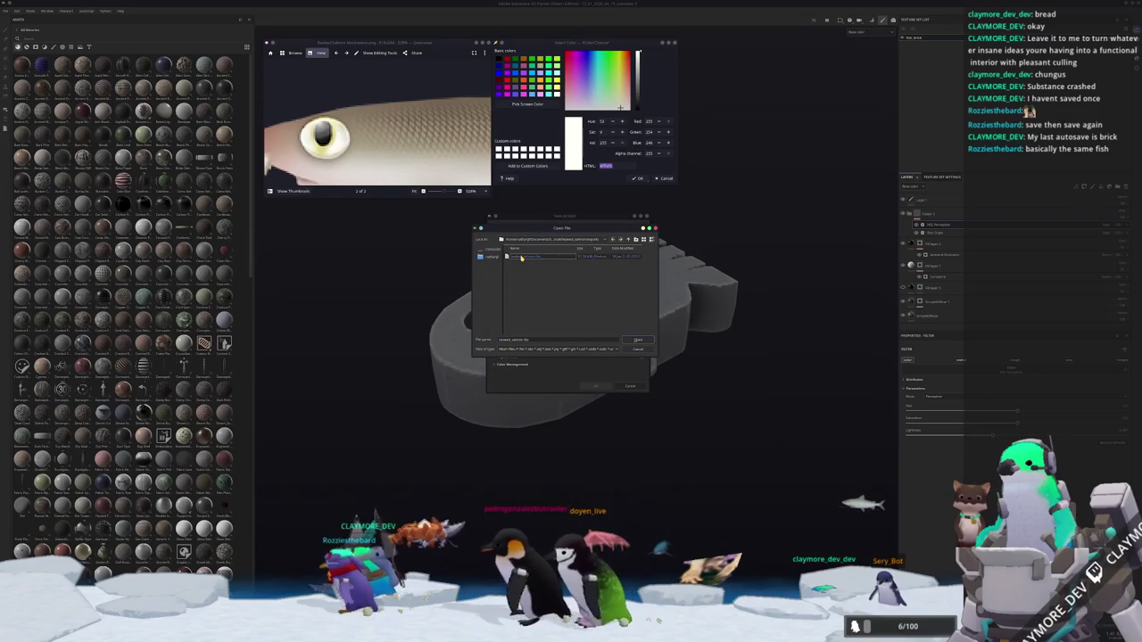
pyautogui.doubleClick(557, 312)
pyautogui.click(596, 386)
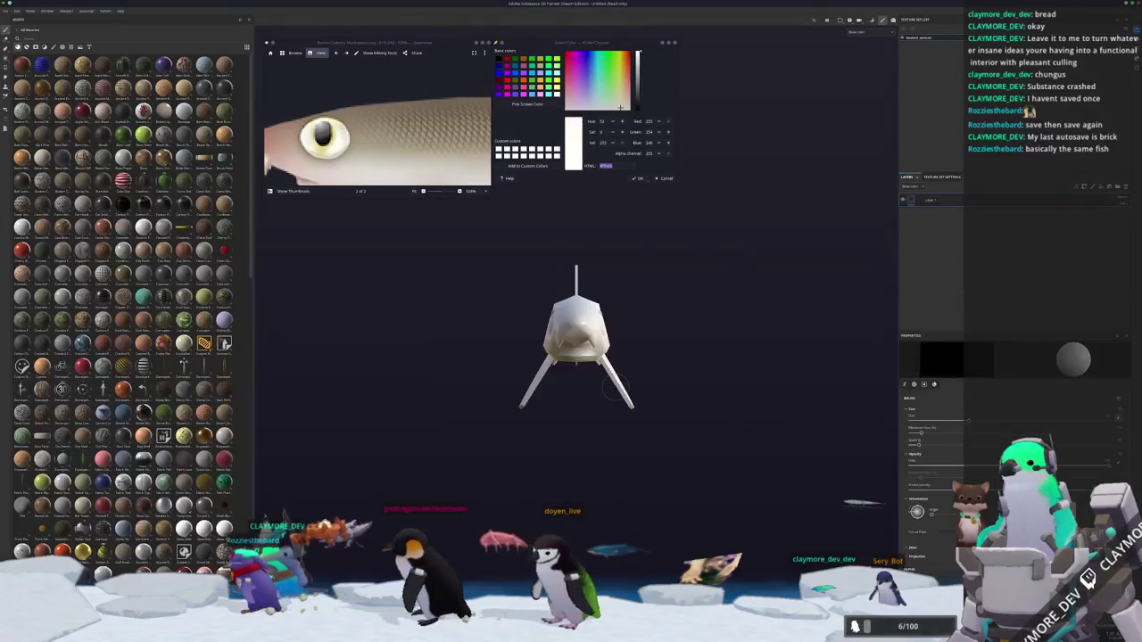
# Frame the fish in side view, show Base color only, and enter Bake Mesh Maps mode.
pyautogui.keyDown('alt'); pyautogui.moveTo(459, 408); pyautogui.dragTo(517, 428); pyautogui.keyUp('alt')
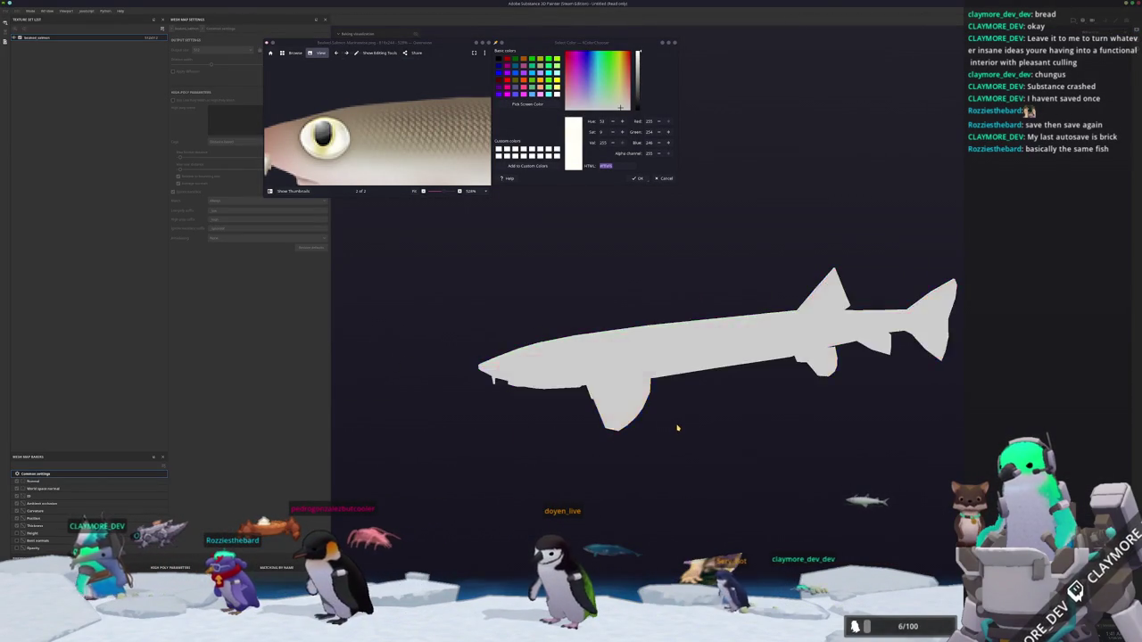
pyautogui.keyDown('alt'); pyautogui.moveTo(525, 433); pyautogui.dragTo(646, 454); pyautogui.keyUp('alt')
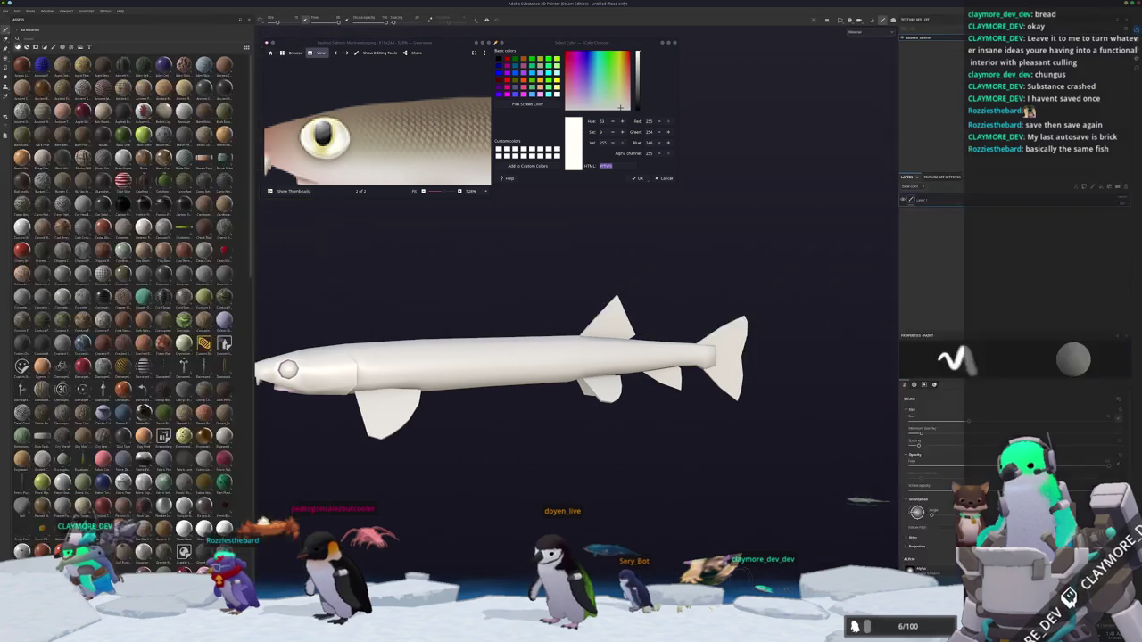
pyautogui.scroll(-5, 415, 165)
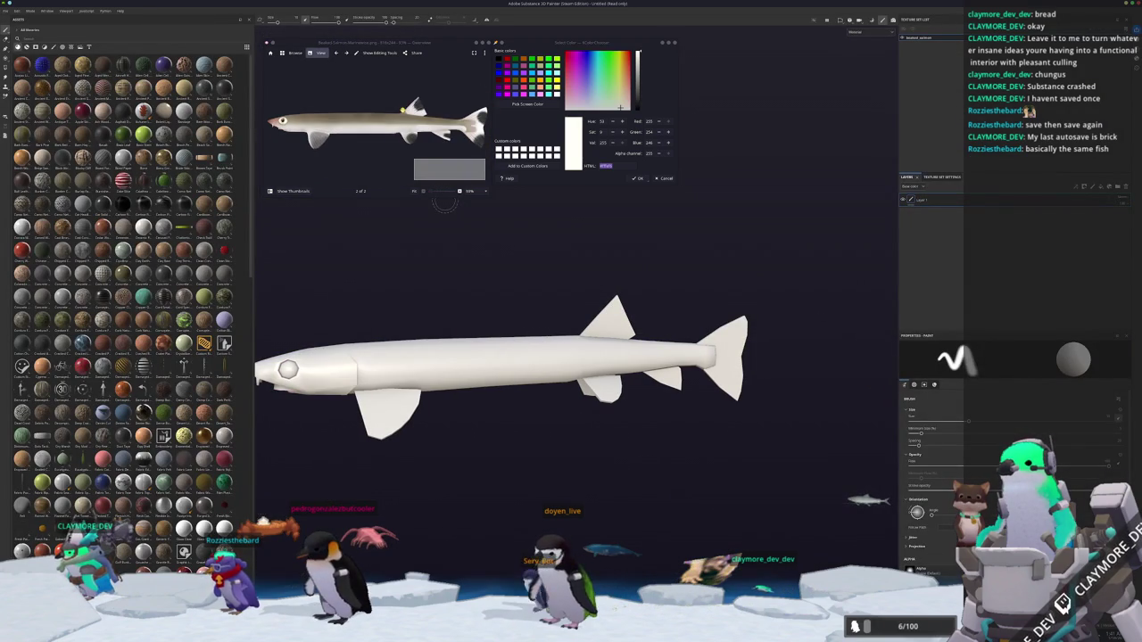
pyautogui.keyDown('alt'); pyautogui.moveTo(521, 348); pyautogui.dragTo(598, 346, button='middle'); pyautogui.keyUp('alt')
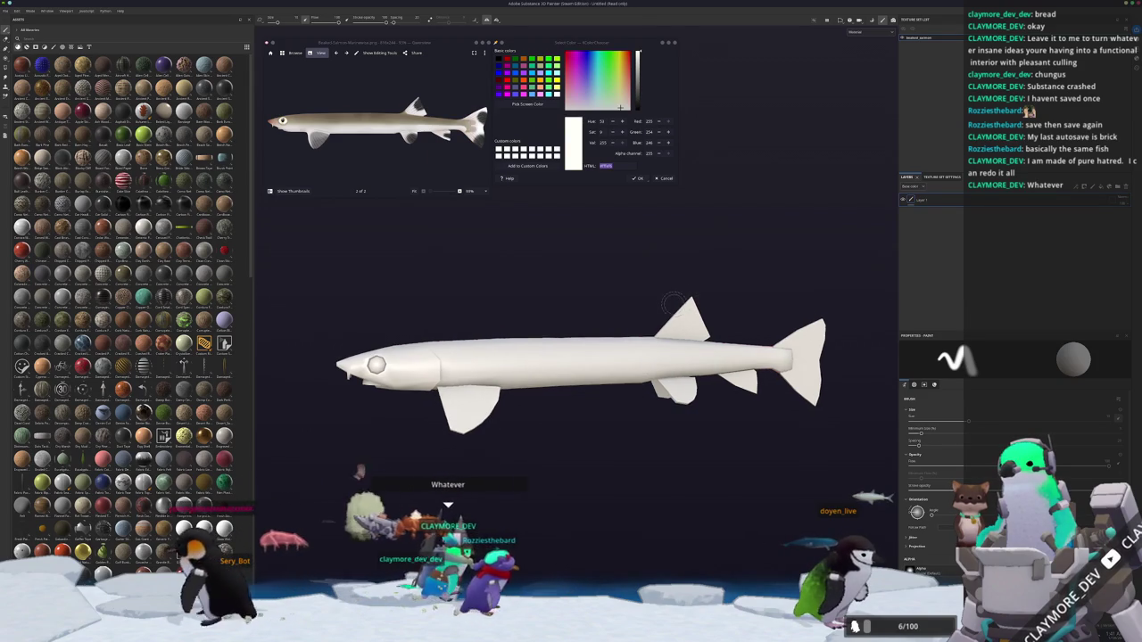
pyautogui.keyDown('alt'); pyautogui.moveTo(678, 303); pyautogui.dragTo(617, 285); pyautogui.keyUp('alt')
pyautogui.scroll(3, 617, 285)
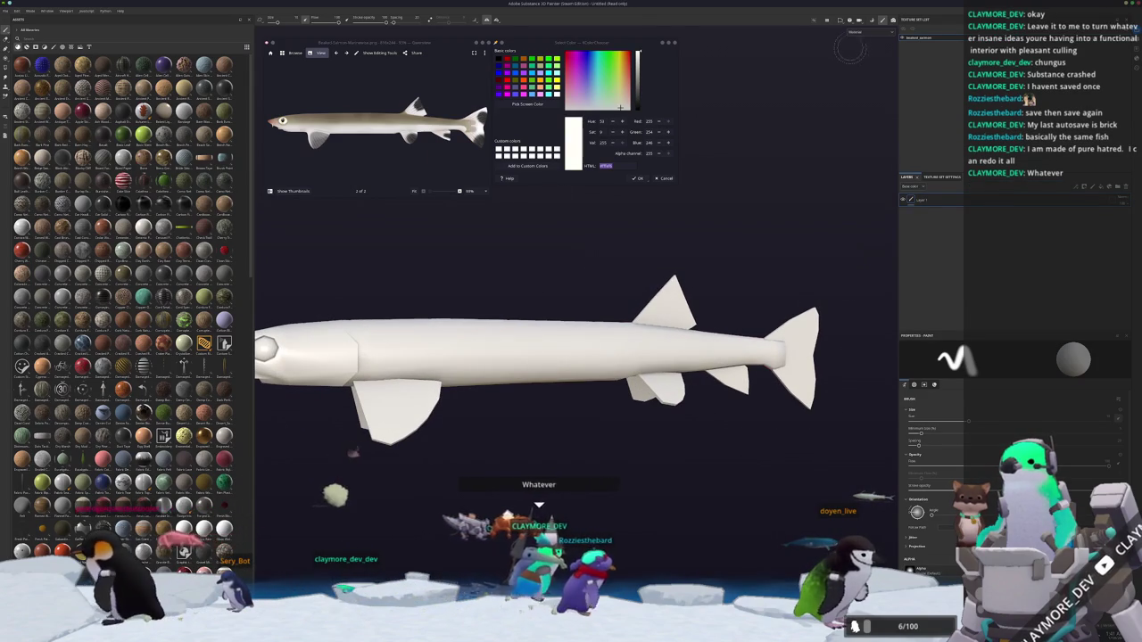
pyautogui.click(866, 37)
pyautogui.click(861, 49)
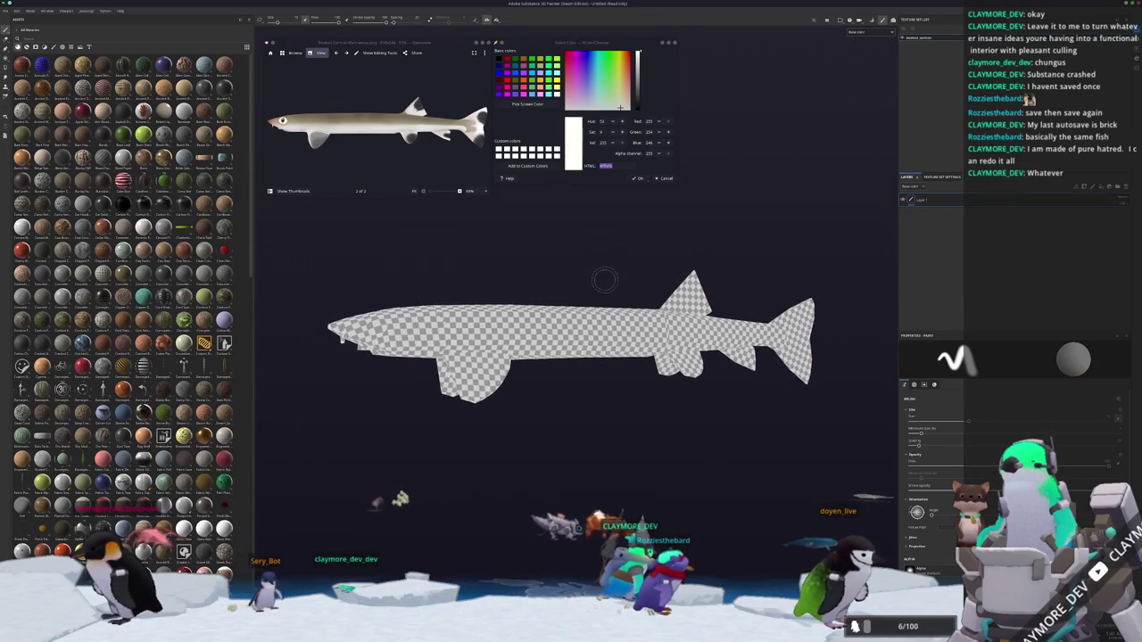
pyautogui.keyDown('alt'); pyautogui.moveTo(603, 273); pyautogui.dragTo(586, 297); pyautogui.keyUp('alt')
pyautogui.hotkey('ctrl', 'b')
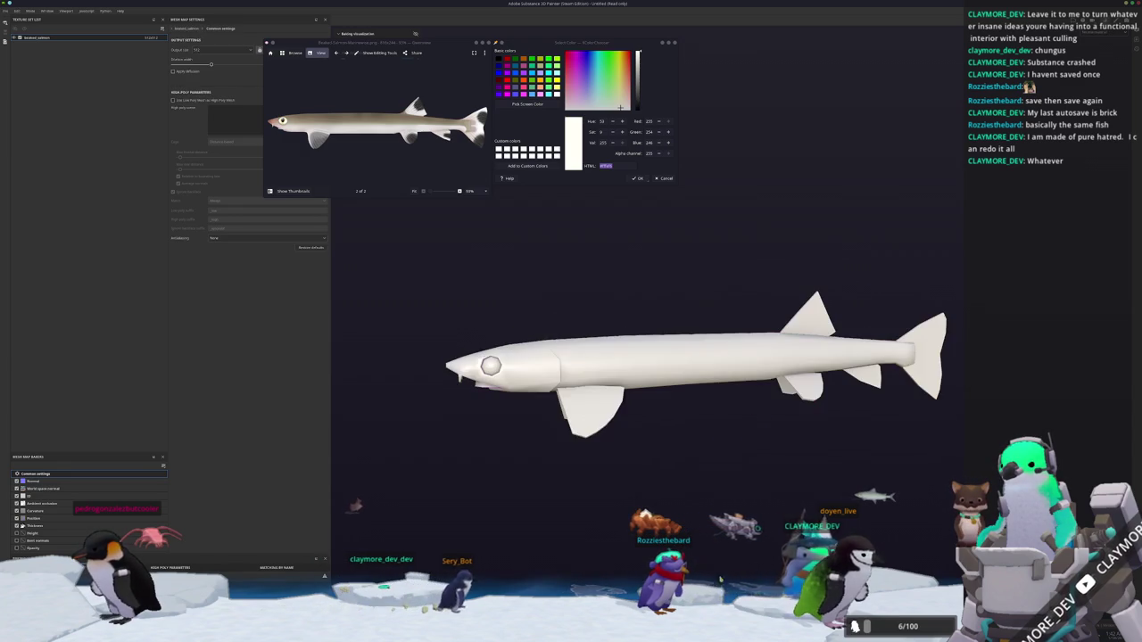
# Save the project as beaked_salmon in the fish's subfolder, then bring up the Town of Zoz store page.
pyautogui.hotkey('ctrl', 's')
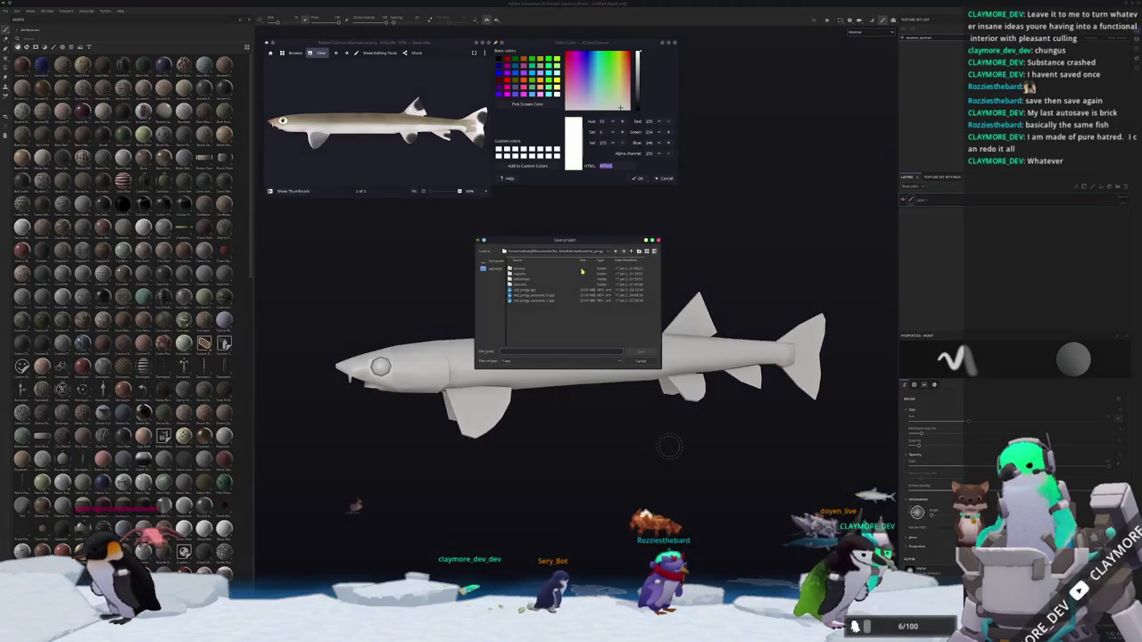
pyautogui.click(580, 258)
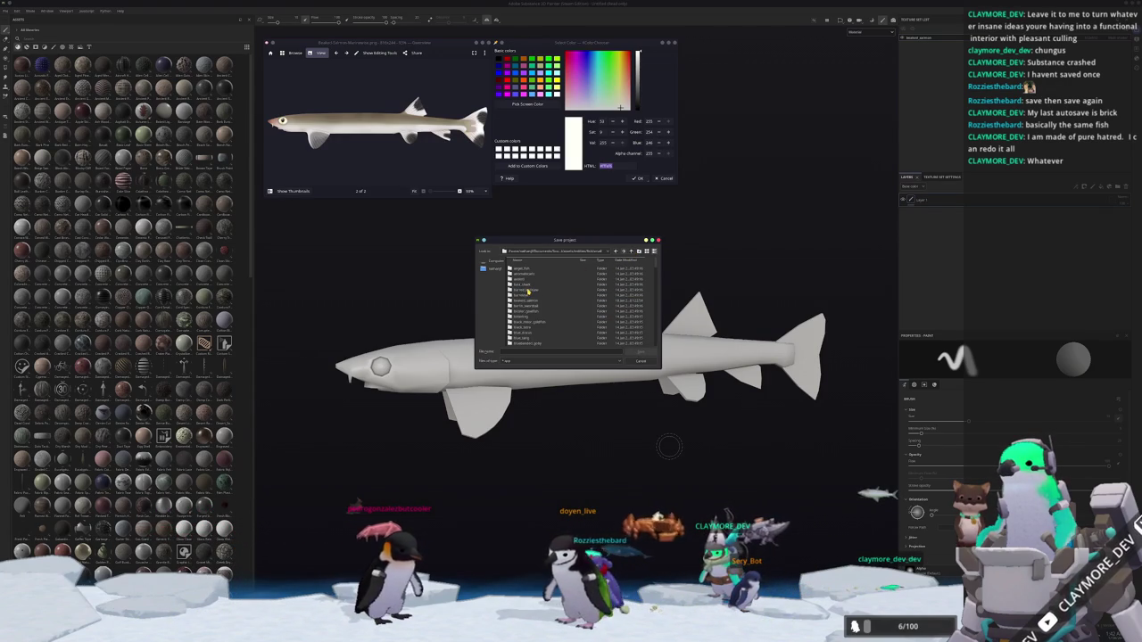
pyautogui.doubleClick(526, 303)
pyautogui.write('basked_salmon')
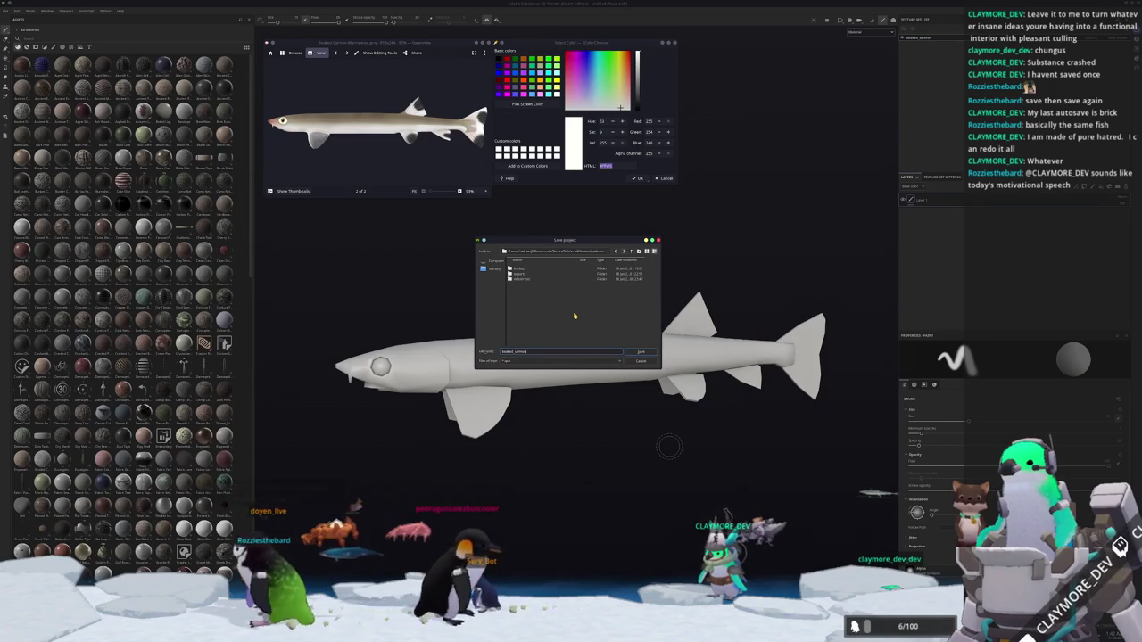
pyautogui.press('Return')
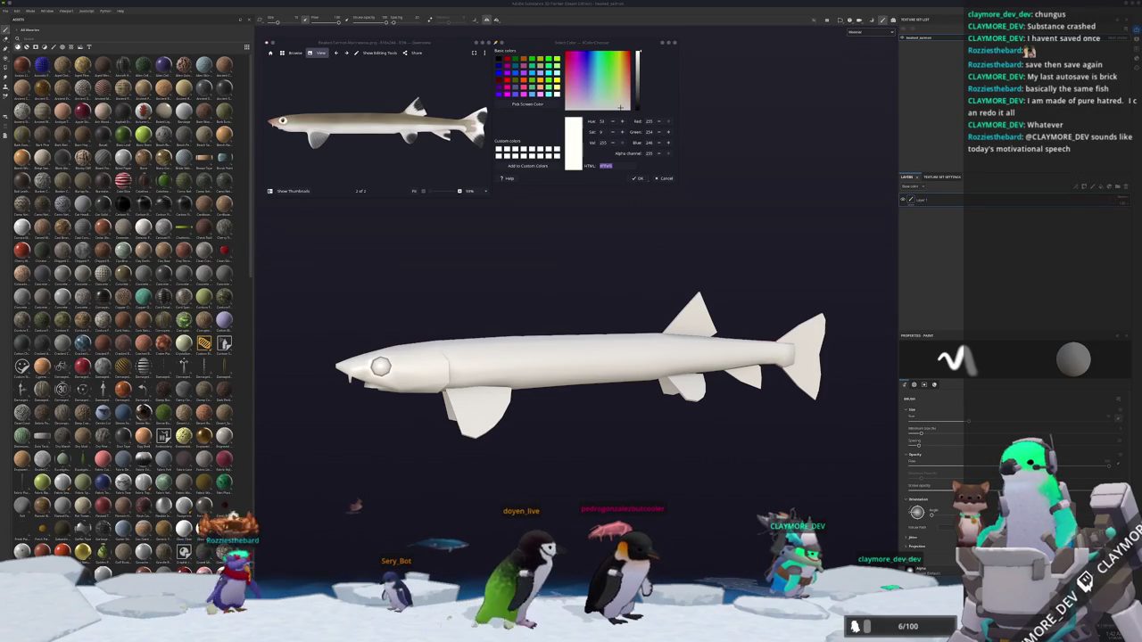
pyautogui.press('super+shift+Left')
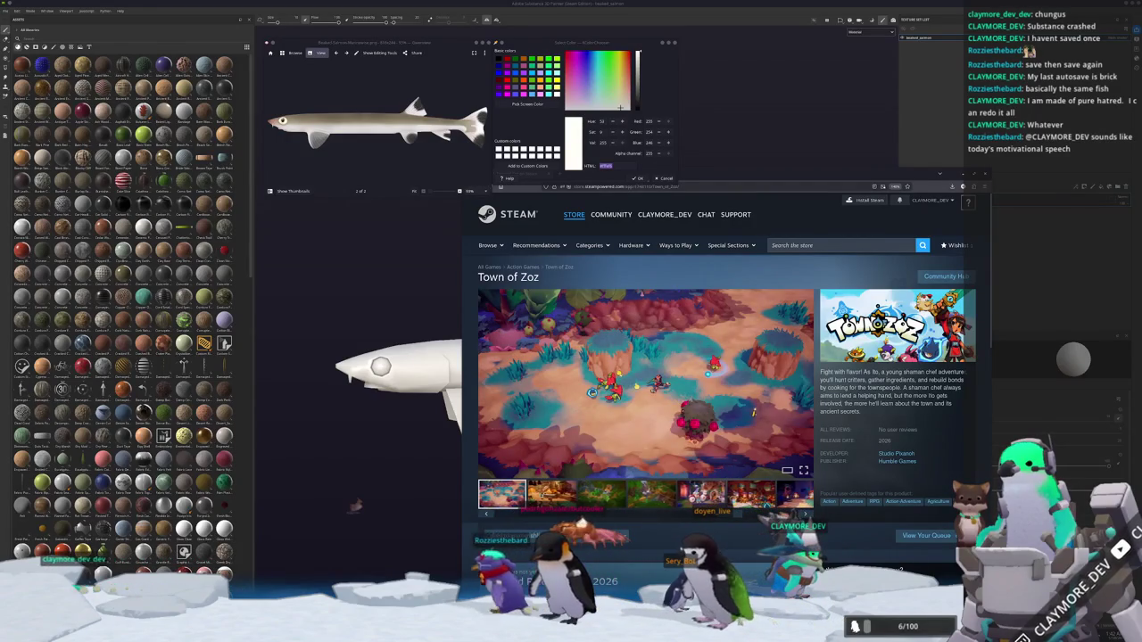
pyautogui.click(645, 384)
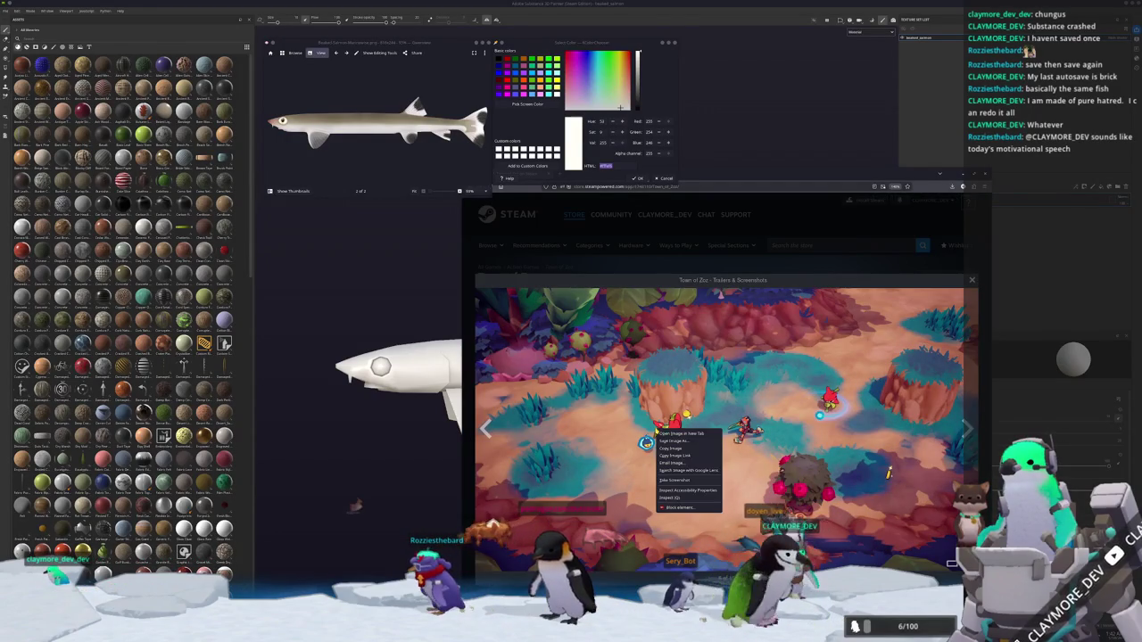
pyautogui.click(678, 441)
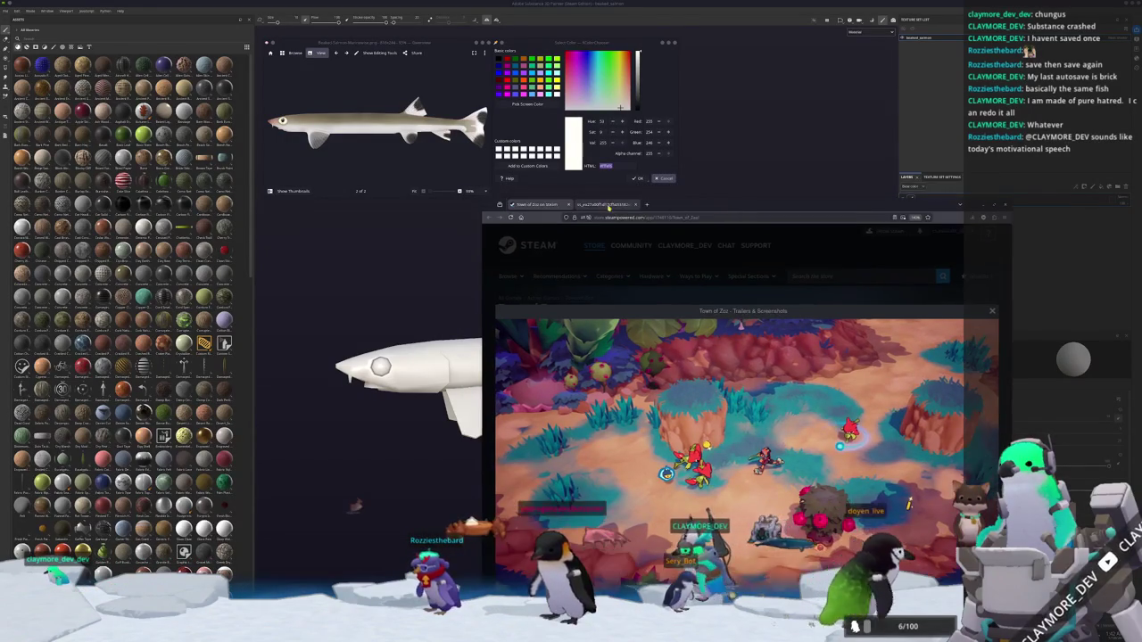
pyautogui.keyDown('ctrl'); pyautogui.scroll(3, 675, 455); pyautogui.keyUp('ctrl')
pyautogui.keyDown('ctrl'); pyautogui.scroll(2, 676, 473); pyautogui.keyUp('ctrl')
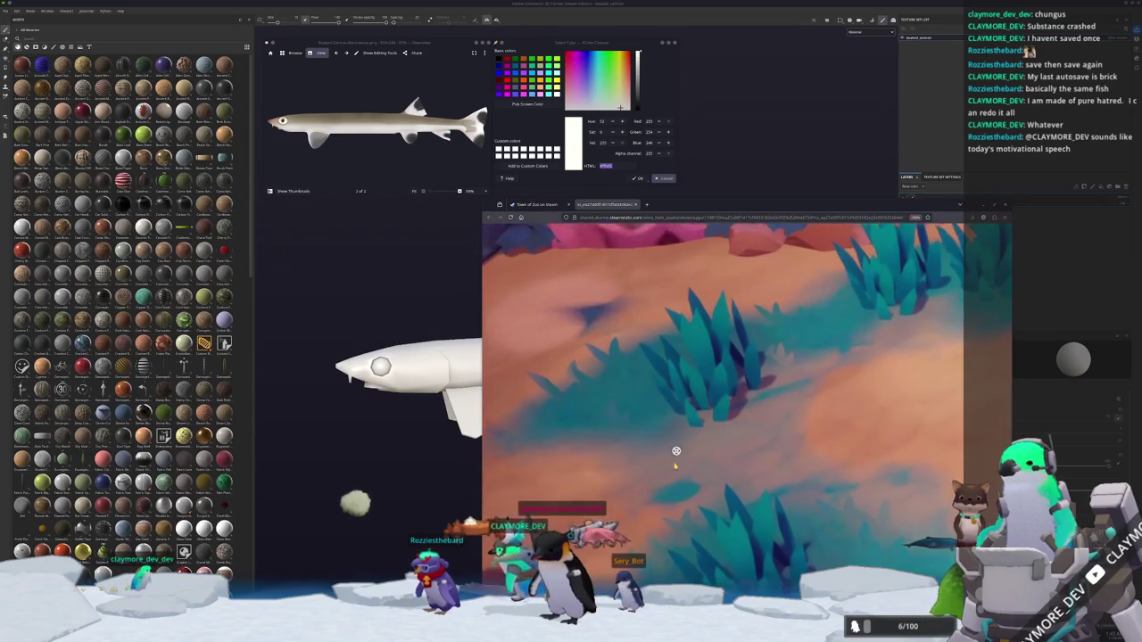
pyautogui.keyDown('ctrl'); pyautogui.scroll(2, 678, 482); pyautogui.keyUp('ctrl')
pyautogui.keyDown('ctrl'); pyautogui.scroll(2, 684, 491); pyautogui.keyUp('ctrl')
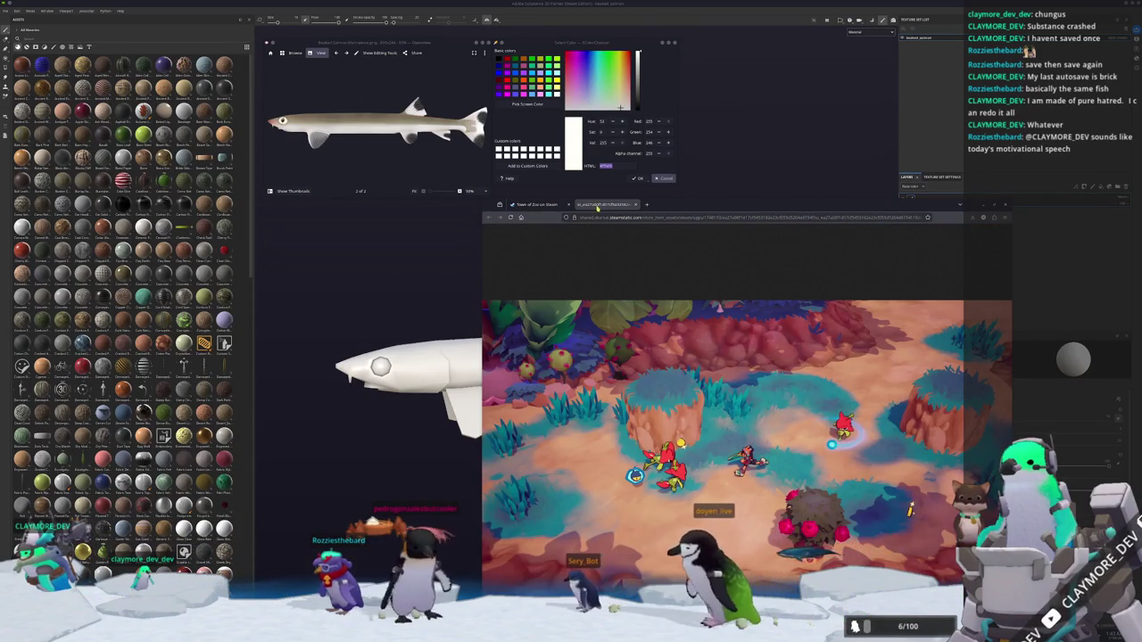
pyautogui.middleClick(598, 206)
pyautogui.press('Escape')
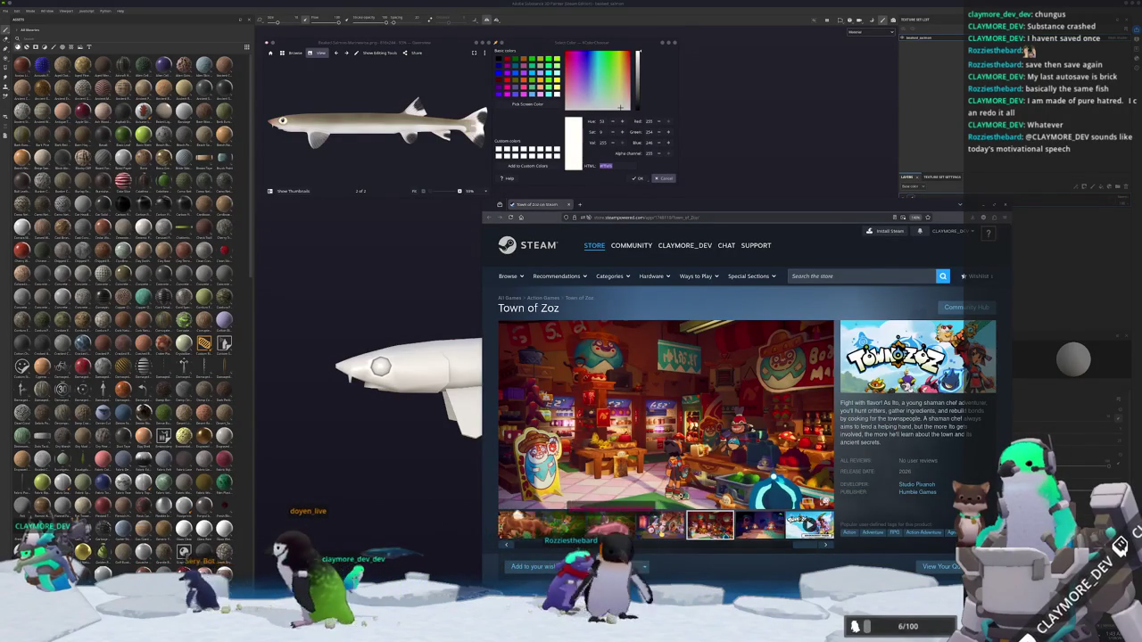
pyautogui.click(666, 413)
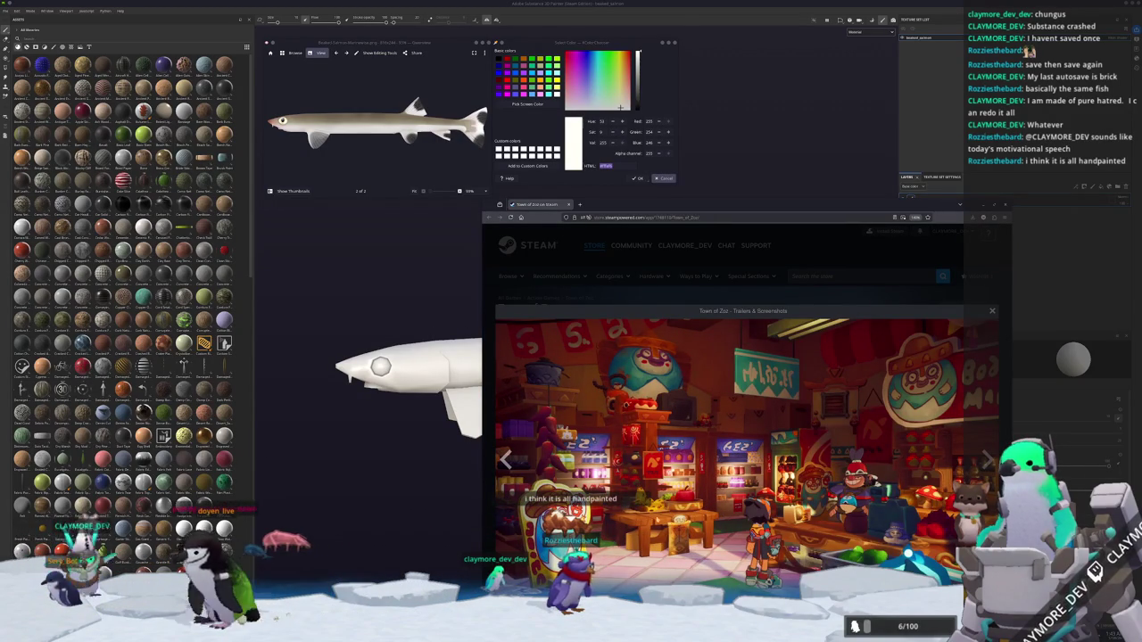
pyautogui.press('Escape')
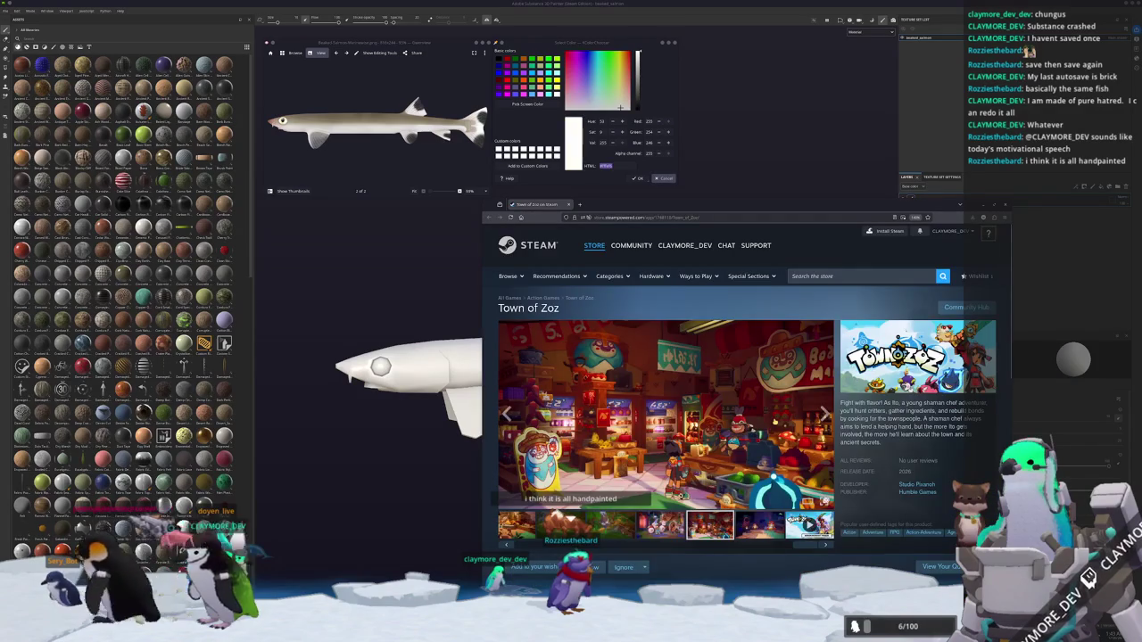
pyautogui.scroll(-3, 741, 401)
pyautogui.scroll(-2, 740, 402)
pyautogui.scroll(-3, 741, 402)
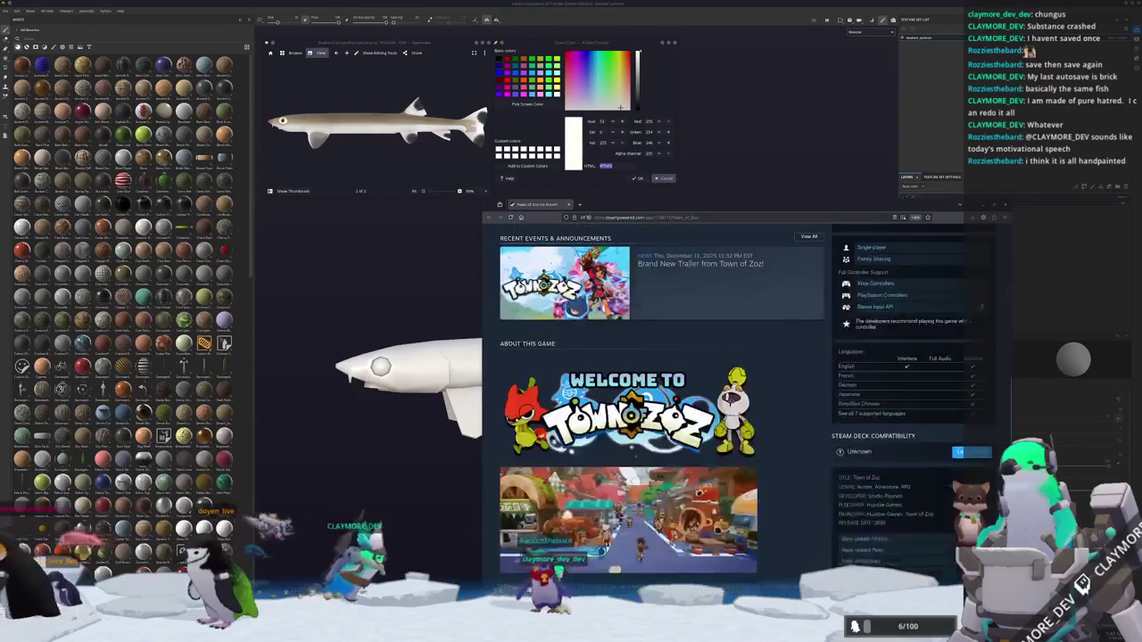
pyautogui.scroll(-2, 692, 422)
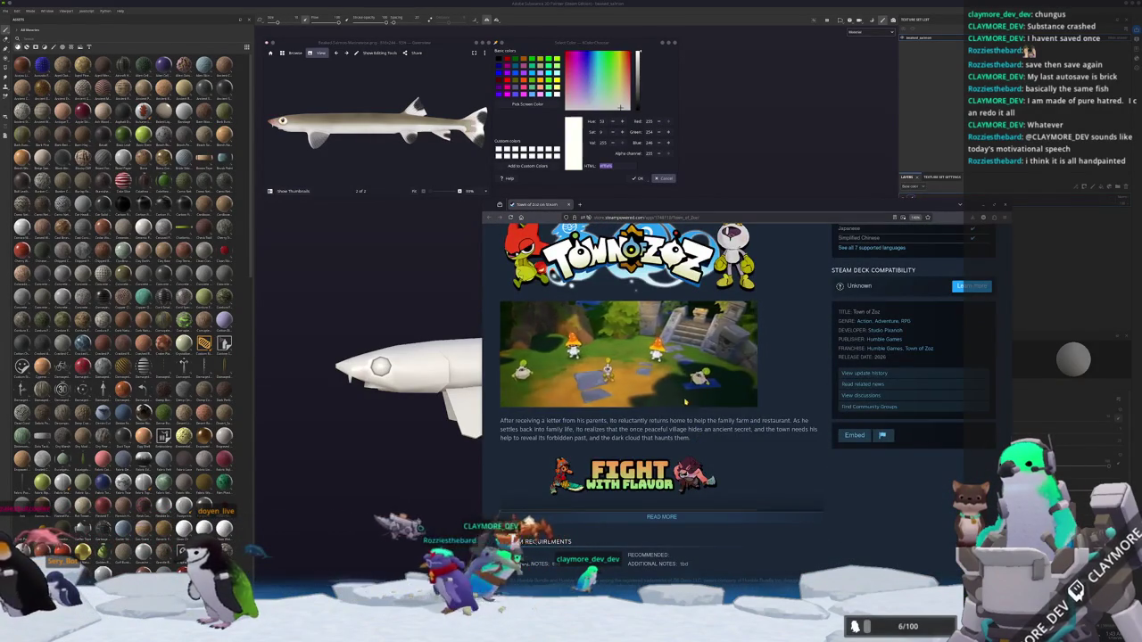
# Sample a pale colour, add a fill material layer to the fish, then undo it.
pyautogui.hotkey('alt', 'Tab')
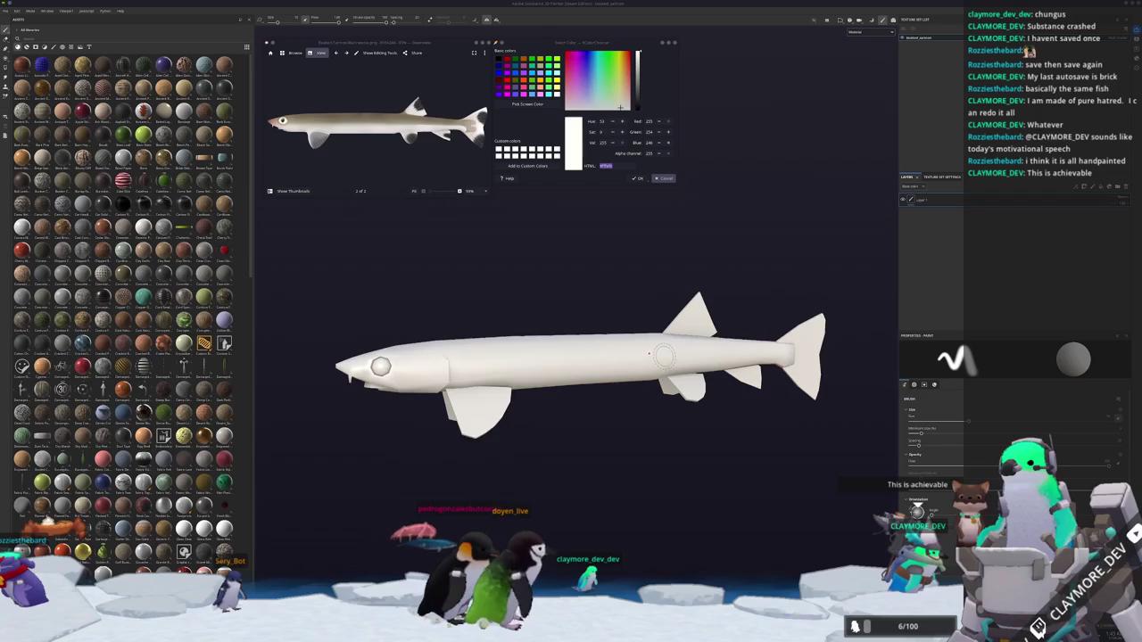
pyautogui.keyDown('alt'); pyautogui.moveTo(663, 356); pyautogui.dragTo(565, 412); pyautogui.keyUp('alt')
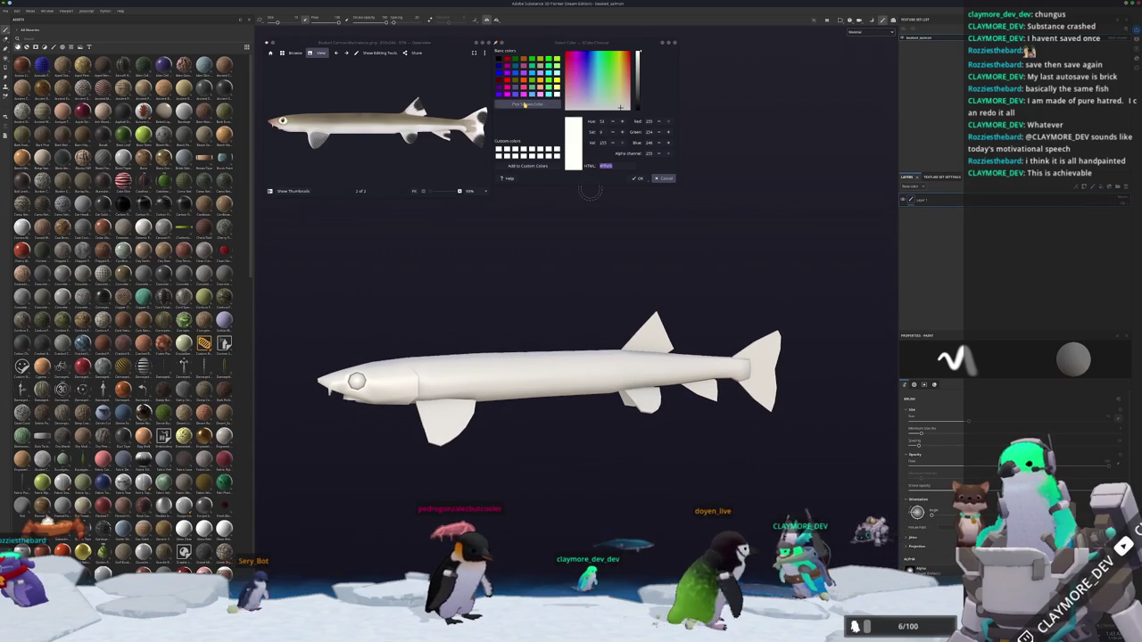
pyautogui.click(525, 104)
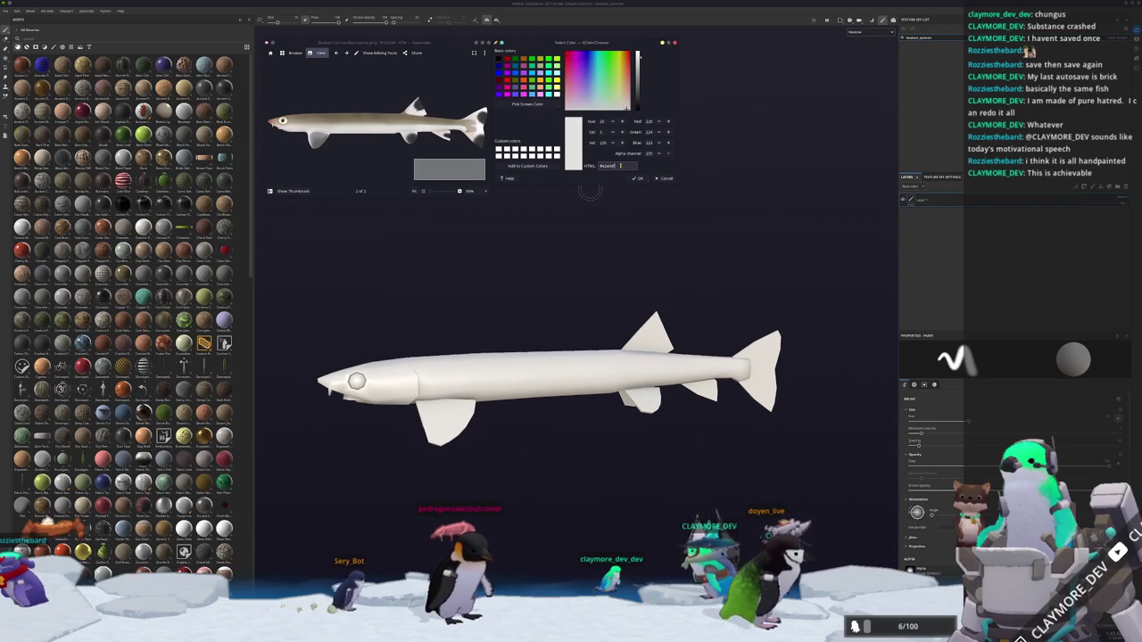
pyautogui.click(962, 201)
pyautogui.scroll(-10, 125, 313)
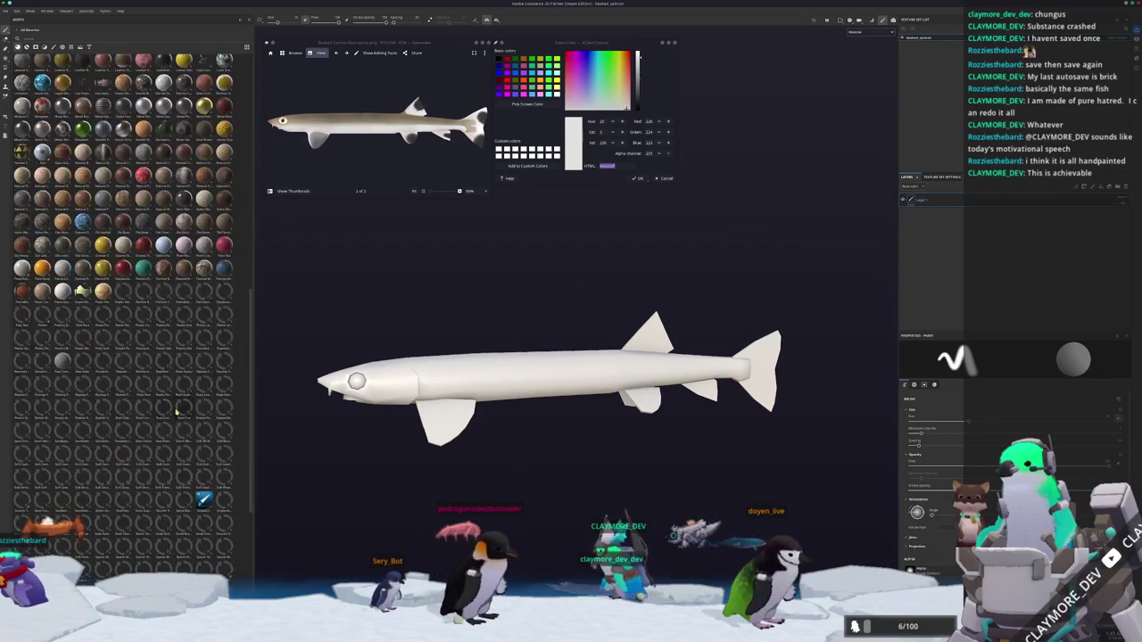
pyautogui.moveTo(996, 284); pyautogui.dragTo(996, 285)
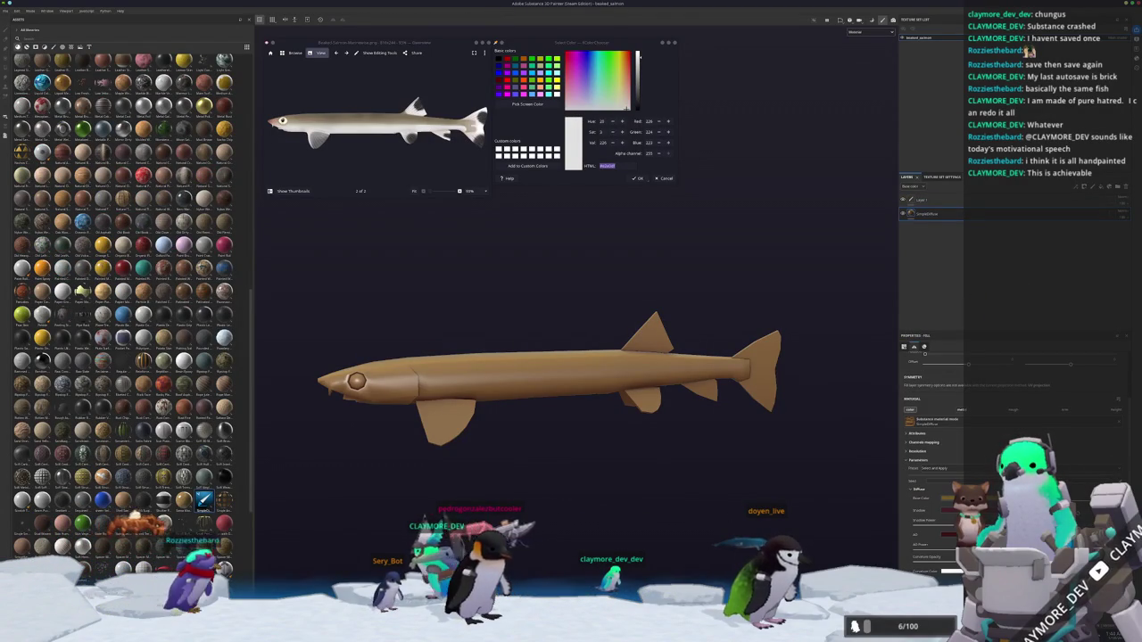
pyautogui.hotkey('ctrl', 'z')
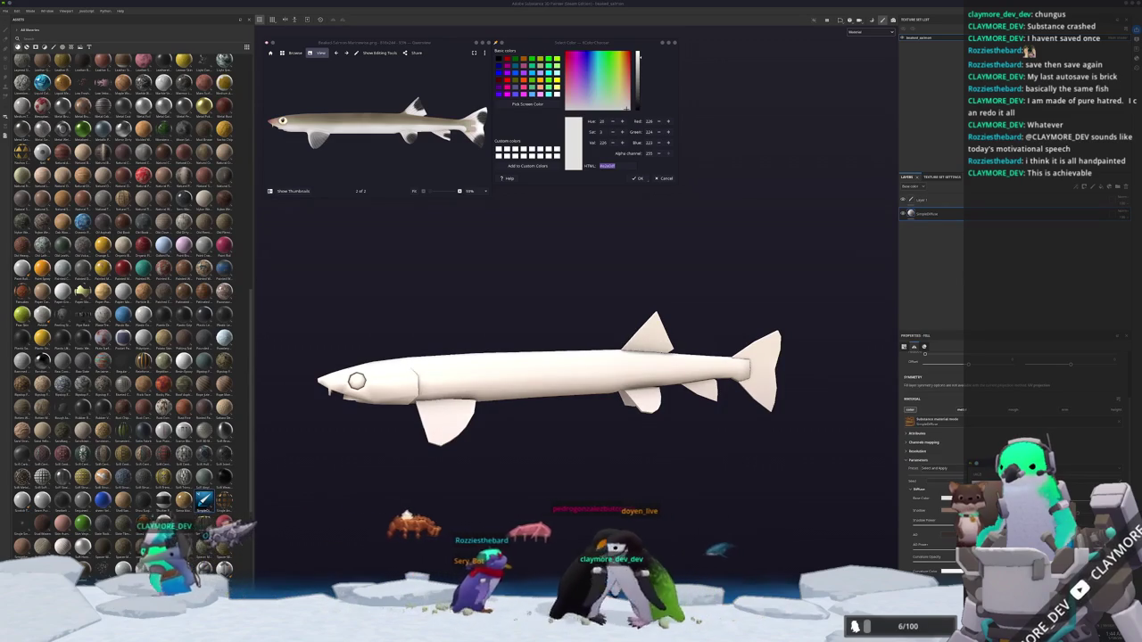
# Eyedrop the brown body colour from the reference fish into the fill layer's Base color.
pyautogui.keyDown('alt'); pyautogui.moveTo(731, 369); pyautogui.dragTo(754, 362); pyautogui.keyUp('alt')
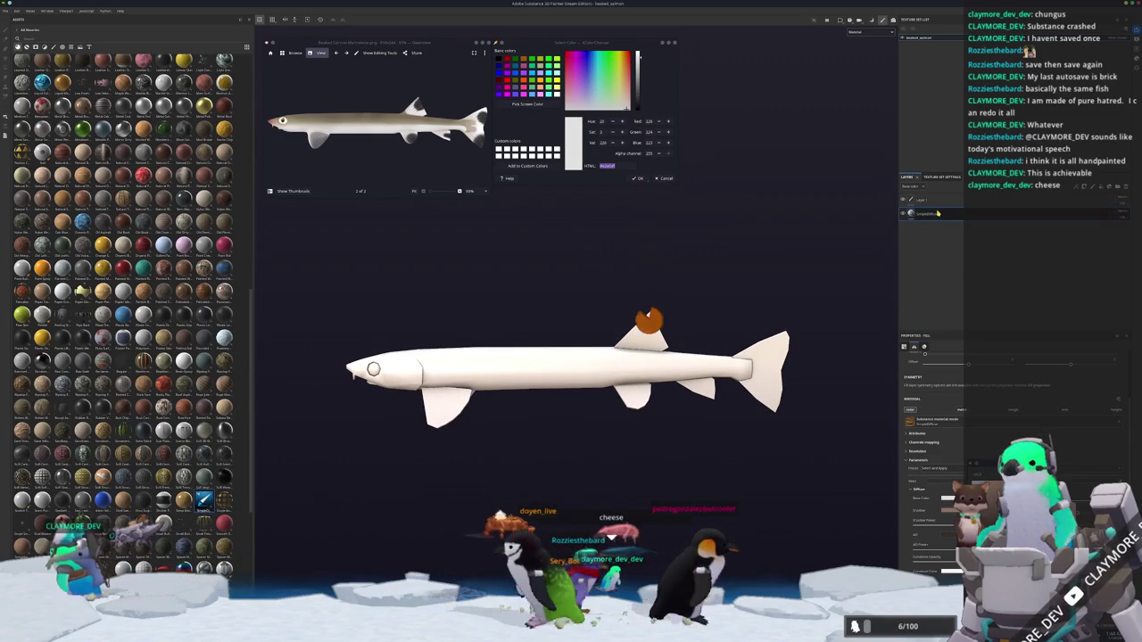
pyautogui.click(527, 104)
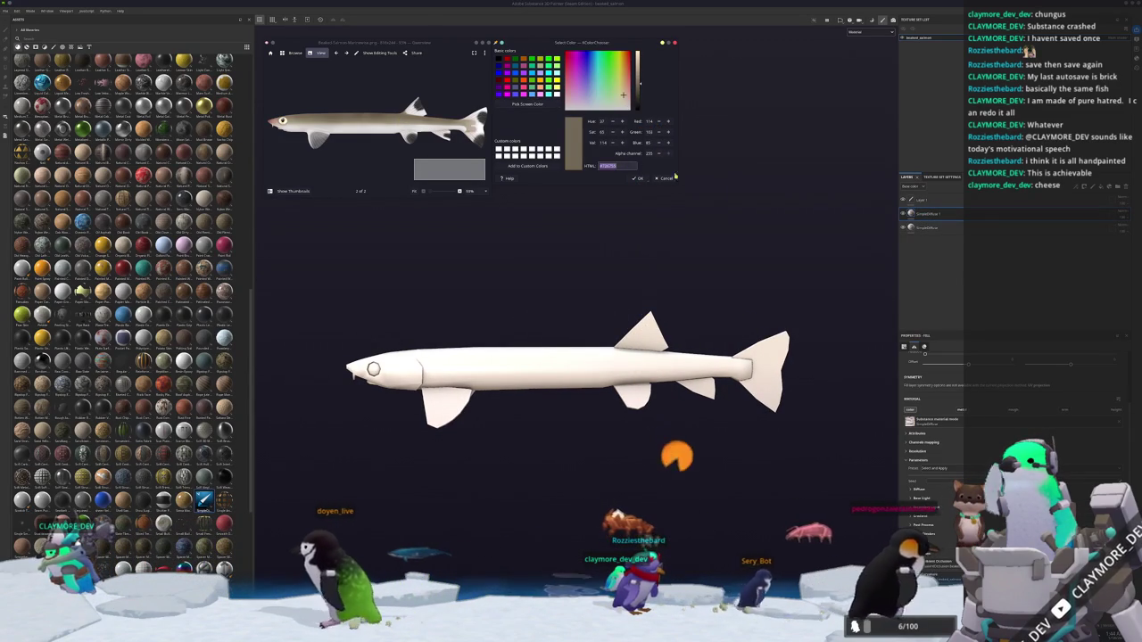
pyautogui.click(910, 415)
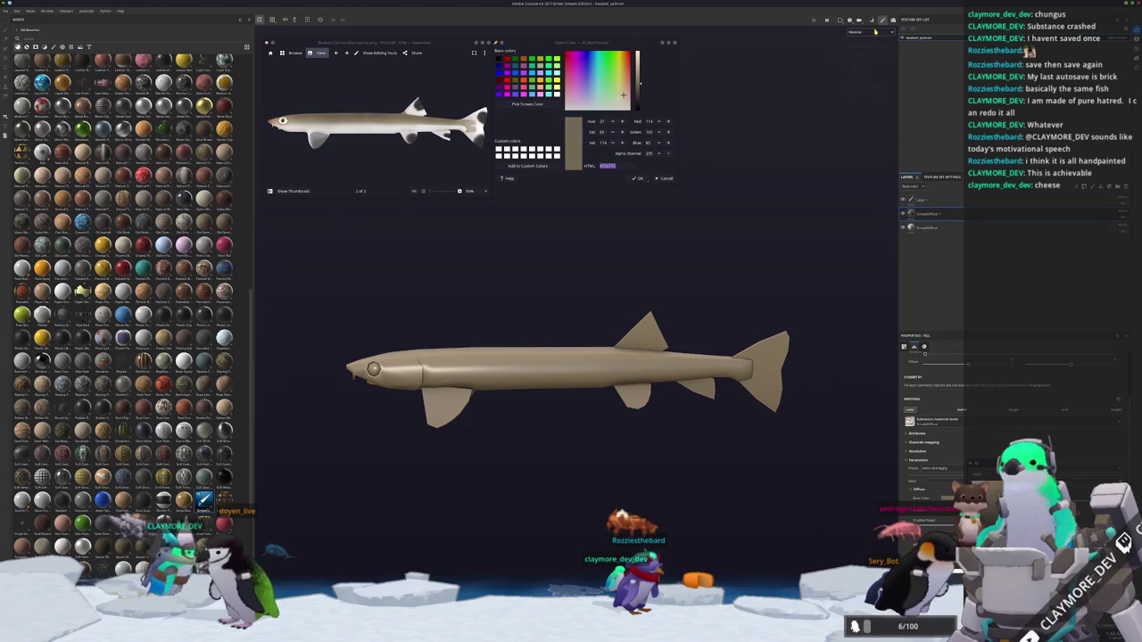
pyautogui.click(870, 57)
# Give the brown layer a black mask with a gradient generator and tune the brown-to-white fade.
pyautogui.rightClick(930, 214)
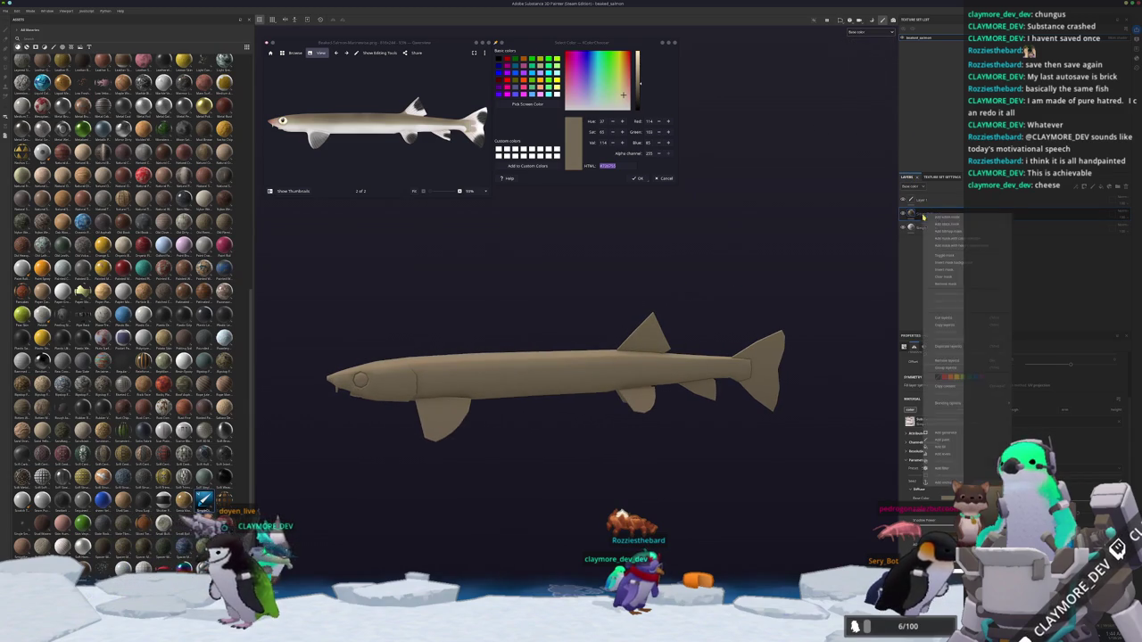
pyautogui.click(943, 223)
pyautogui.rightClick(924, 214)
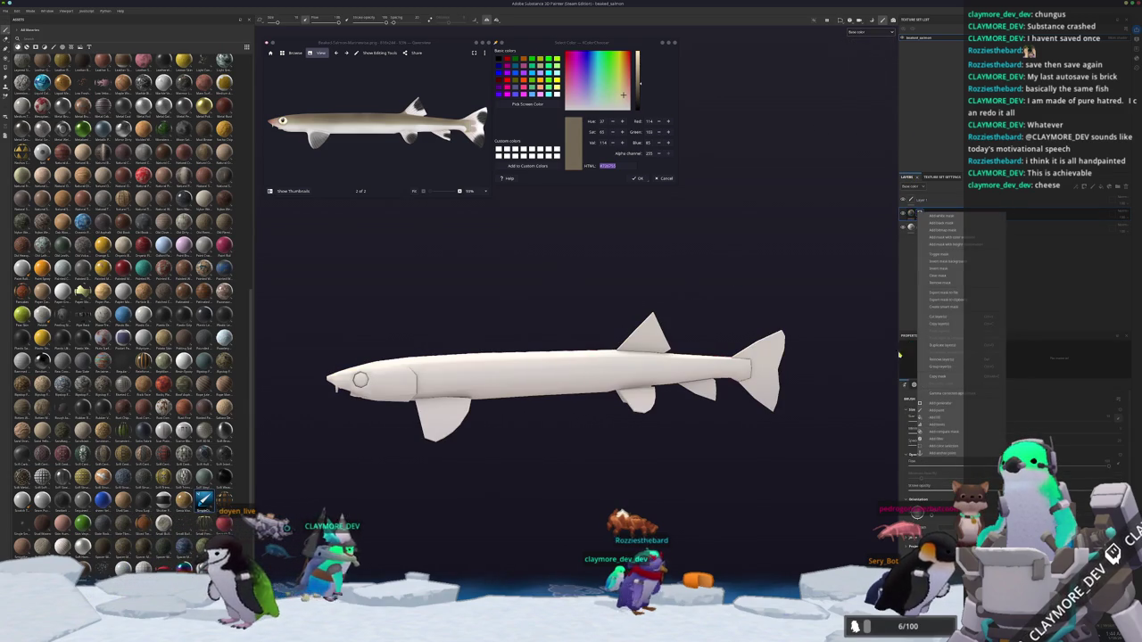
pyautogui.click(942, 403)
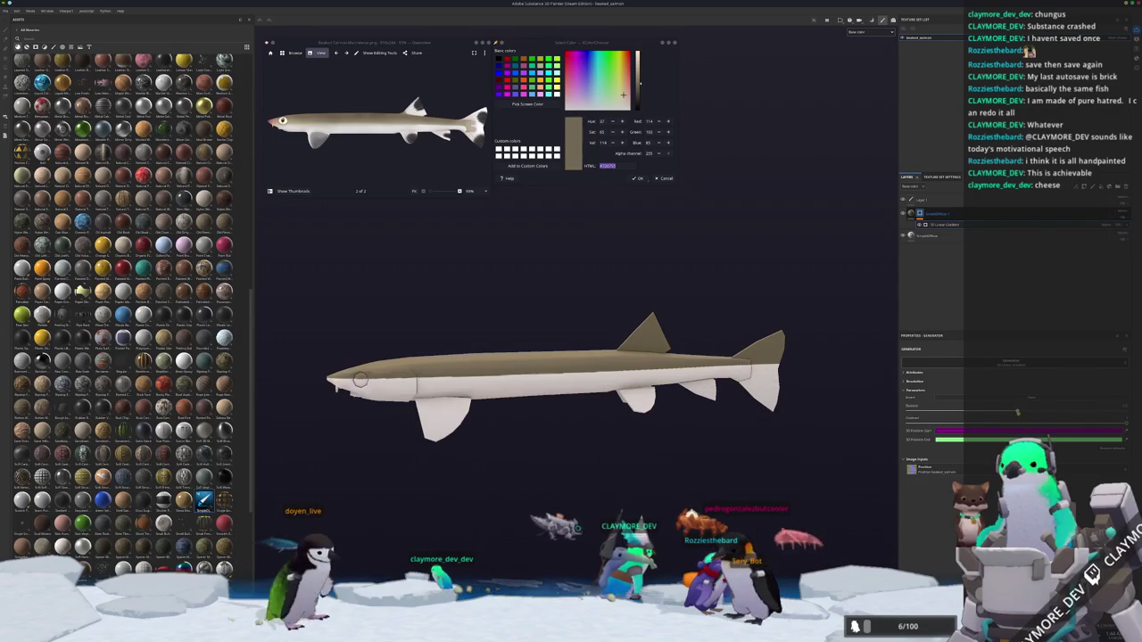
pyautogui.moveTo(1017, 416); pyautogui.dragTo(1120, 424)
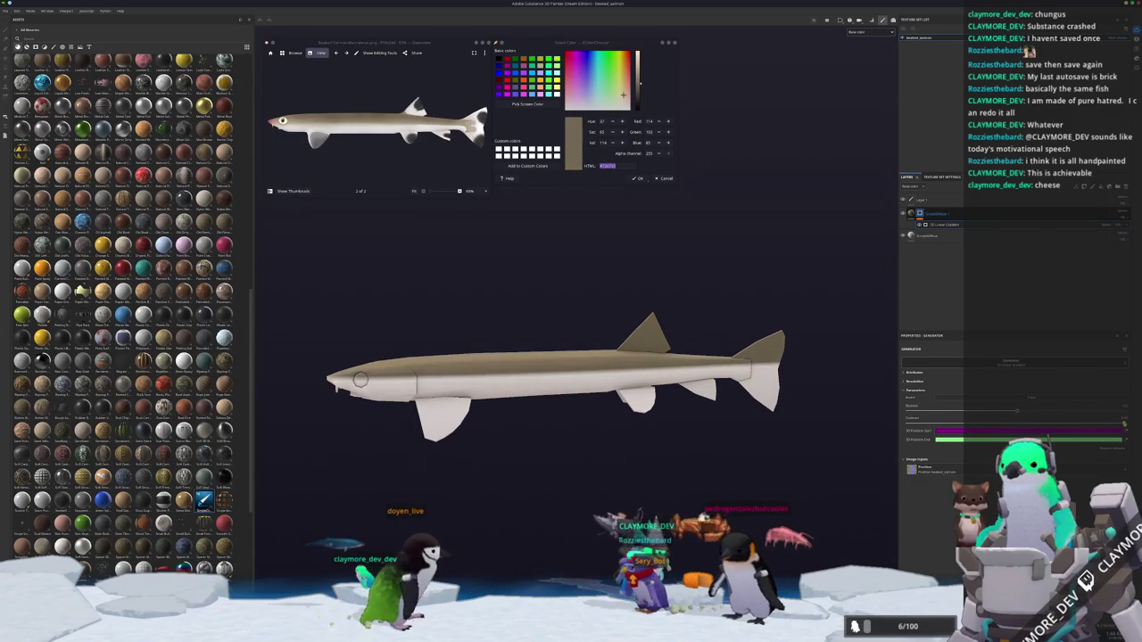
pyautogui.moveTo(1034, 416); pyautogui.dragTo(1025, 412)
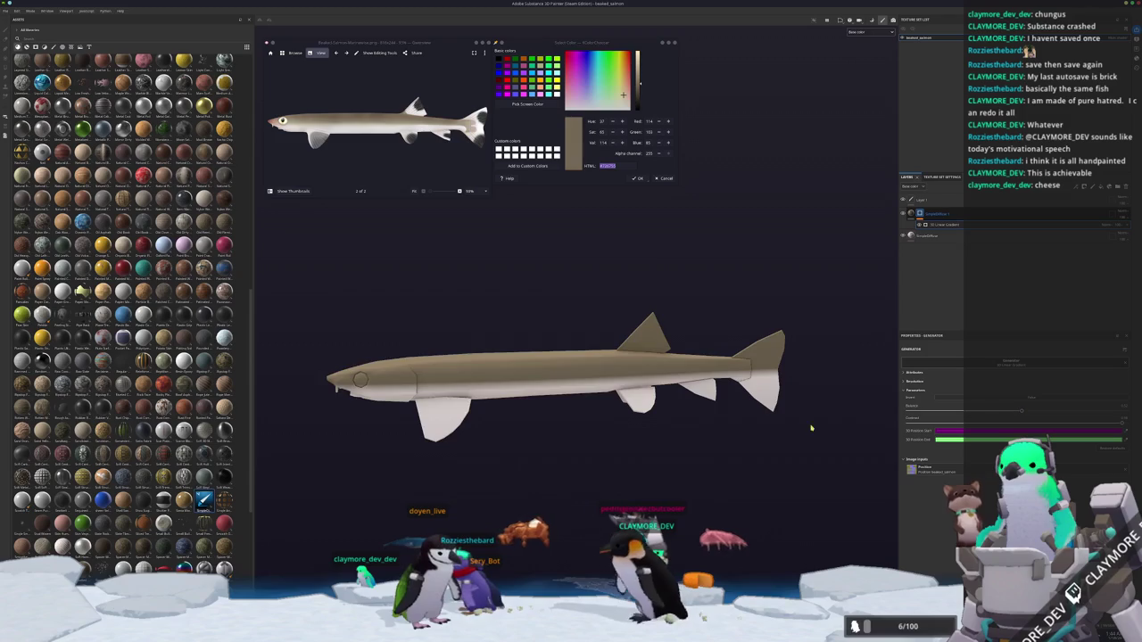
pyautogui.scroll(1, 835, 427)
pyautogui.scroll(2, 835, 428)
pyautogui.scroll(2, 835, 428)
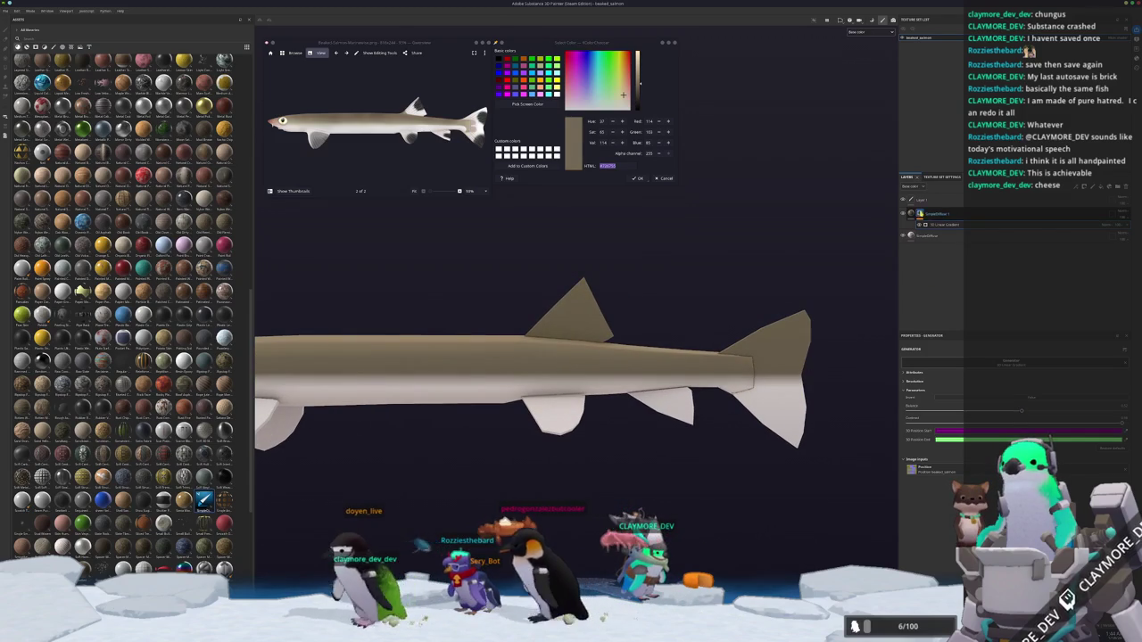
# Add a paint effect to the mask, inspect the tail fins, and select the lower fill layer.
pyautogui.rightClick(920, 213)
pyautogui.click(951, 357)
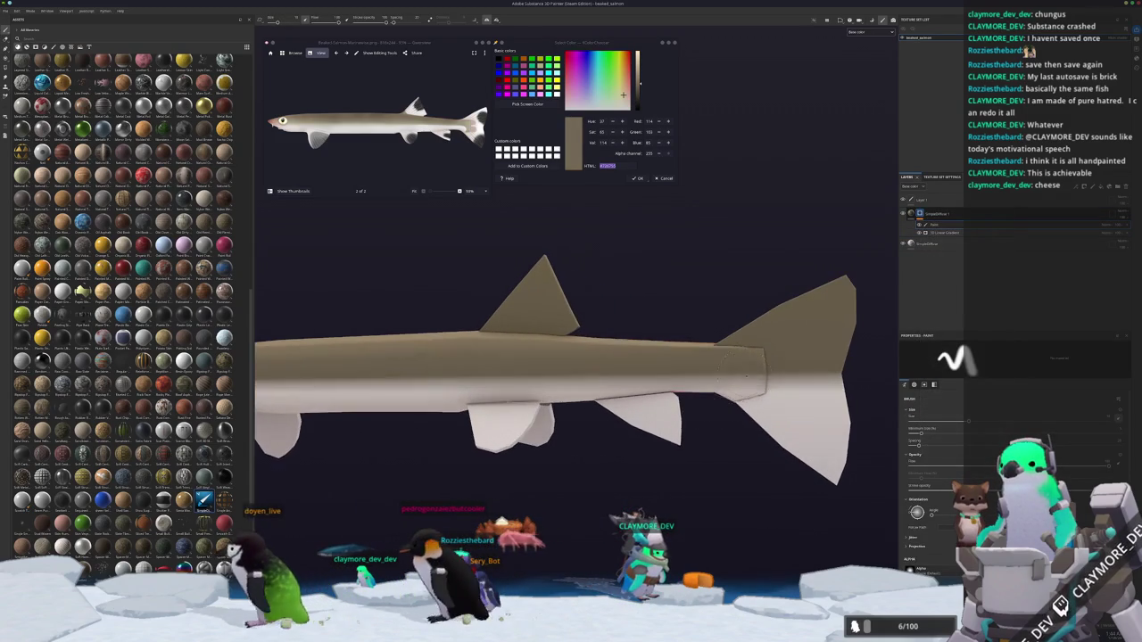
pyautogui.scroll(1, 740, 393)
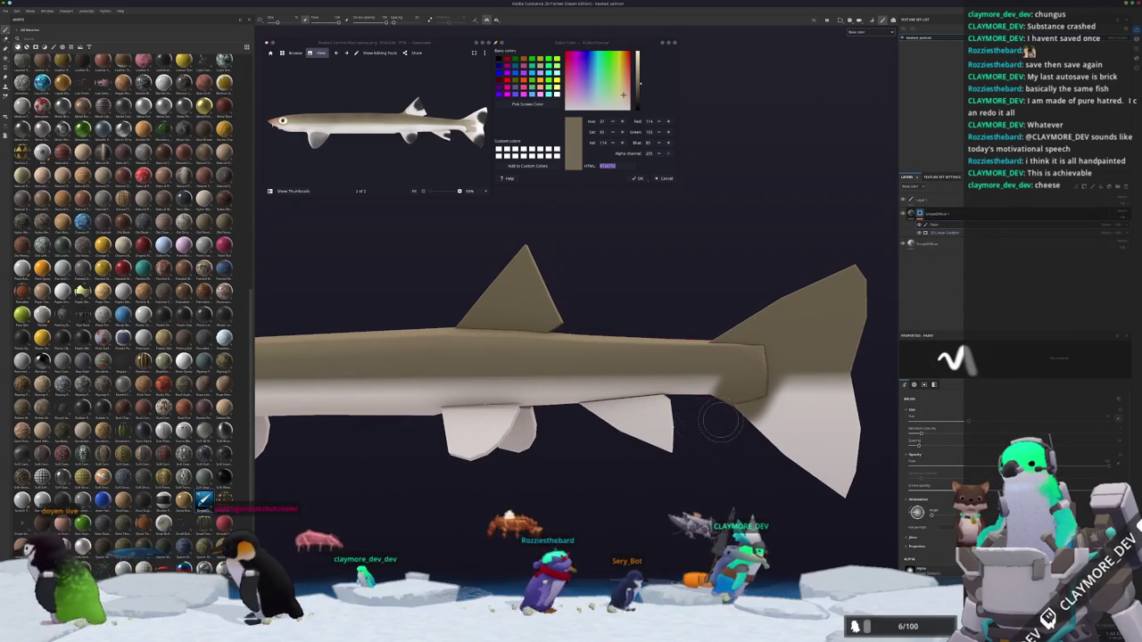
pyautogui.scroll(1, 749, 421)
pyautogui.scroll(1, 776, 424)
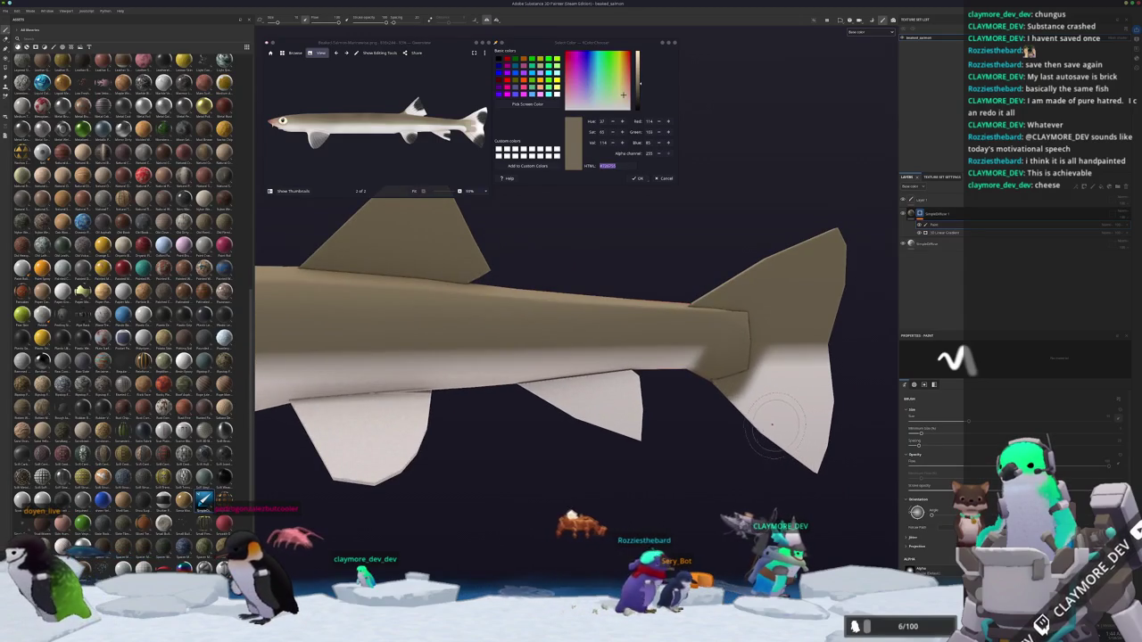
pyautogui.scroll(1, 803, 464)
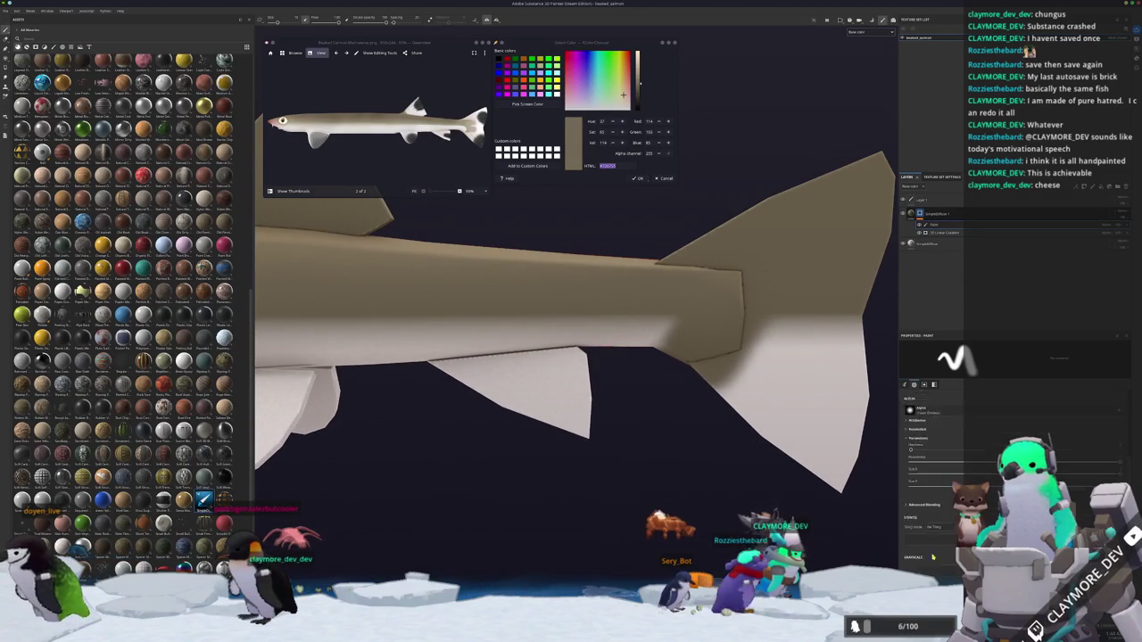
pyautogui.scroll(1, 669, 356)
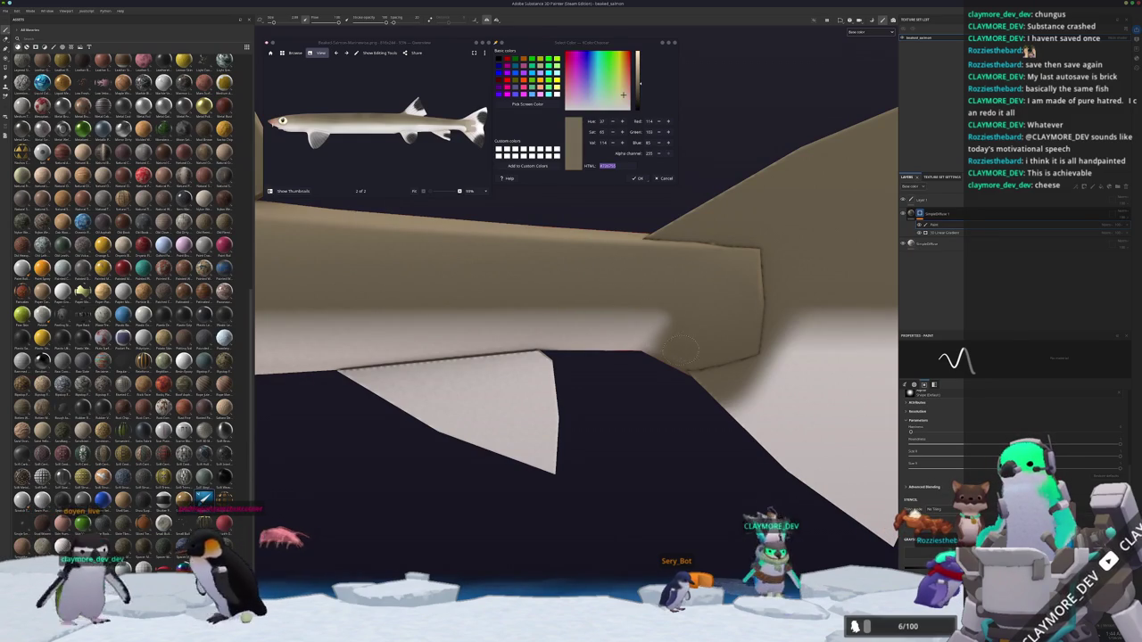
pyautogui.scroll(-2, 834, 323)
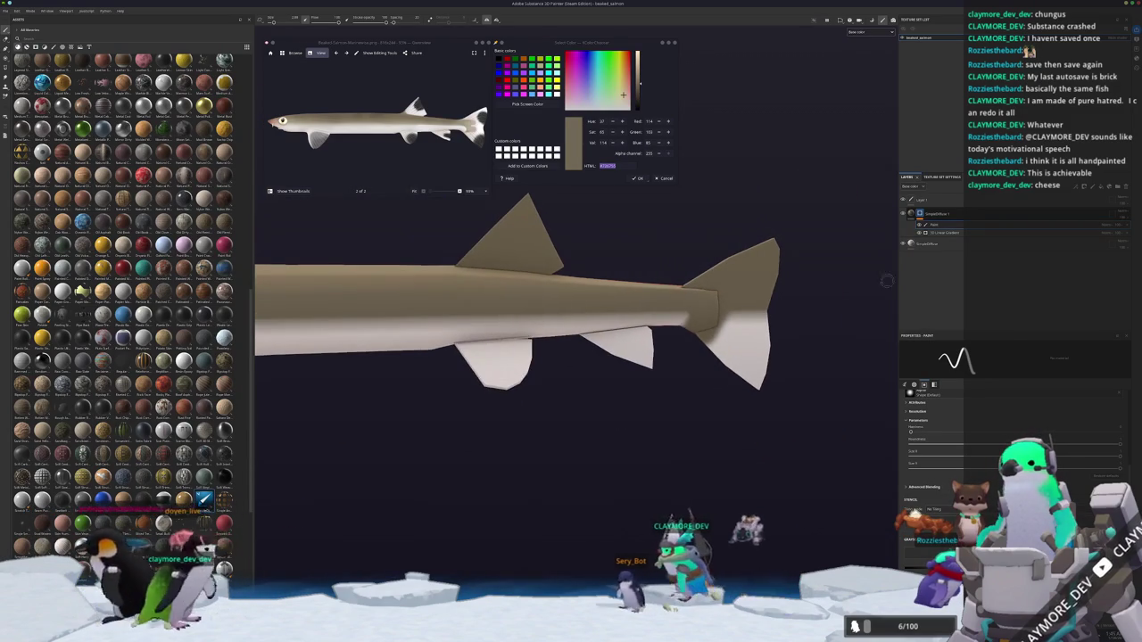
pyautogui.click(933, 244)
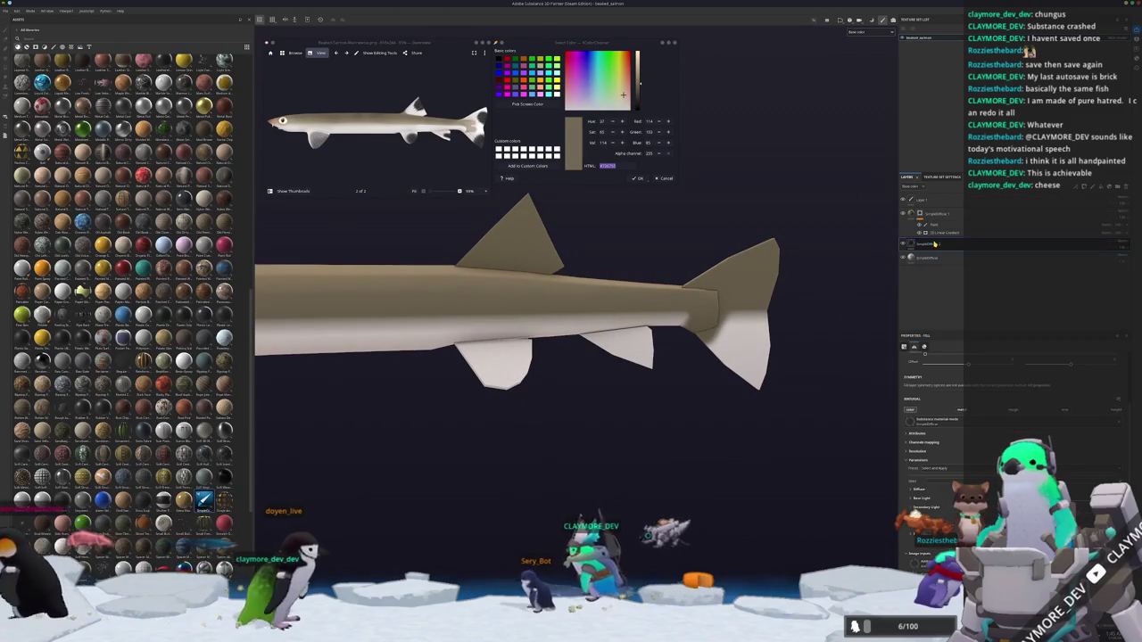
# Add a new fill layer sampled white from the fish and move it below the brown layer.
pyautogui.hotkey('ctrl', 'd')
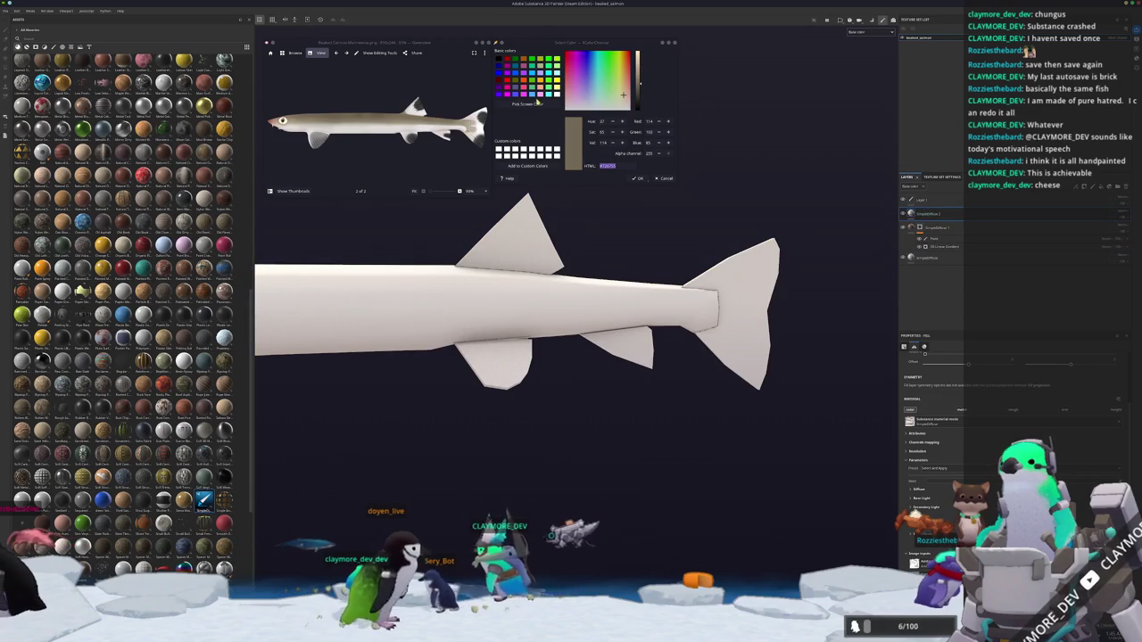
pyautogui.click(534, 103)
pyautogui.click(517, 312)
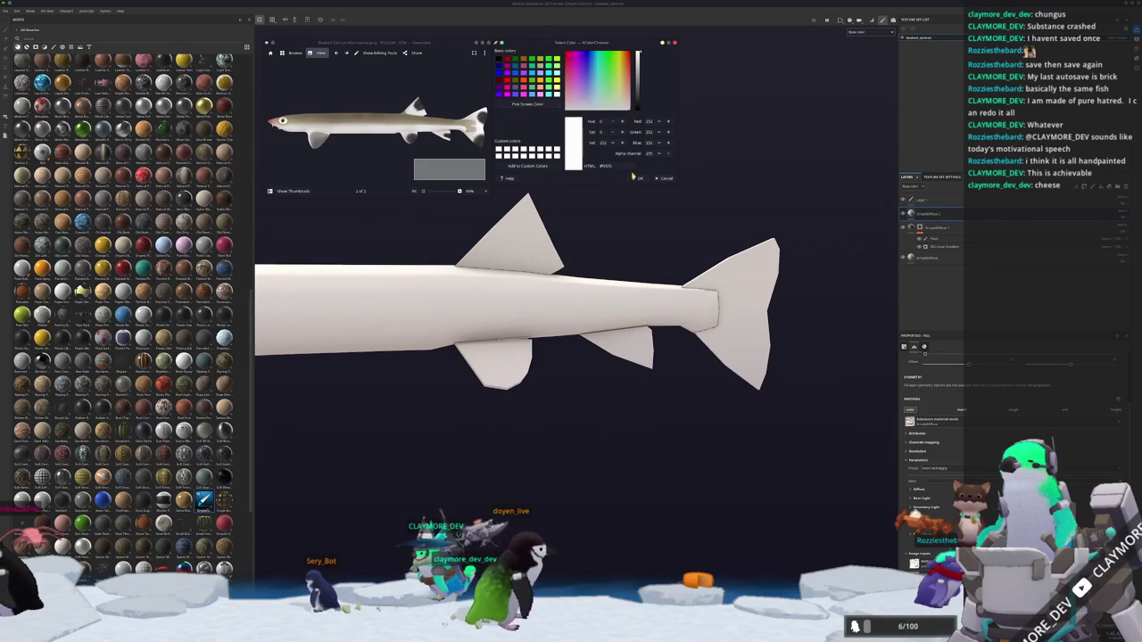
pyautogui.click(923, 216)
pyautogui.keyDown('alt'); pyautogui.moveTo(767, 383); pyautogui.dragTo(719, 414); pyautogui.keyUp('alt')
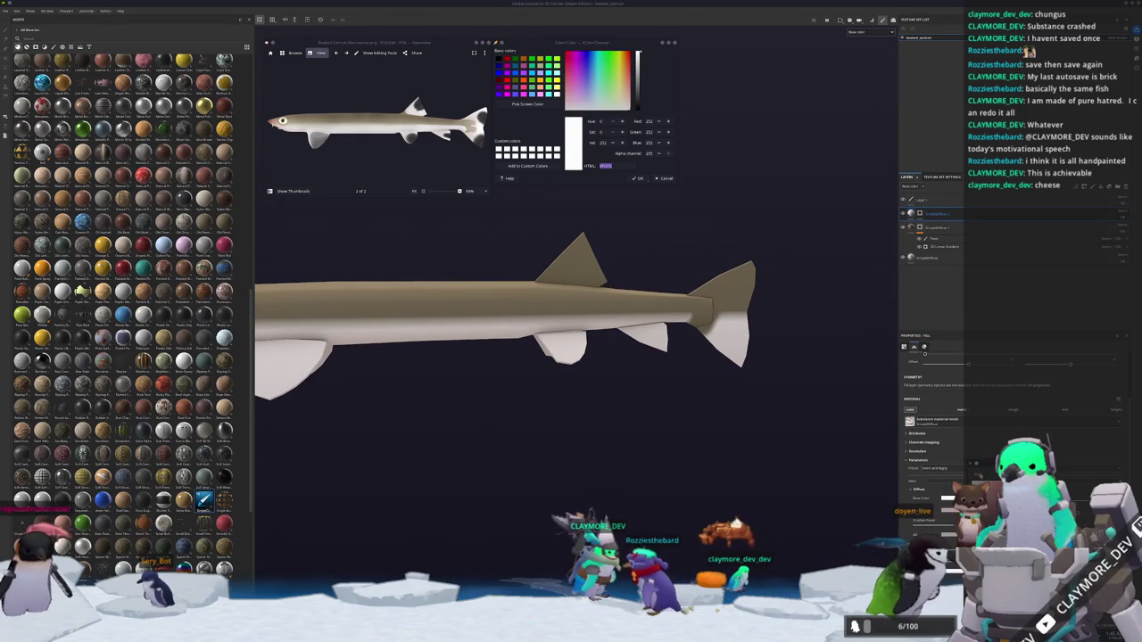
# Give the white layer a paint mask and Polygon Fill the tail and lower fins white.
pyautogui.rightClick(920, 213)
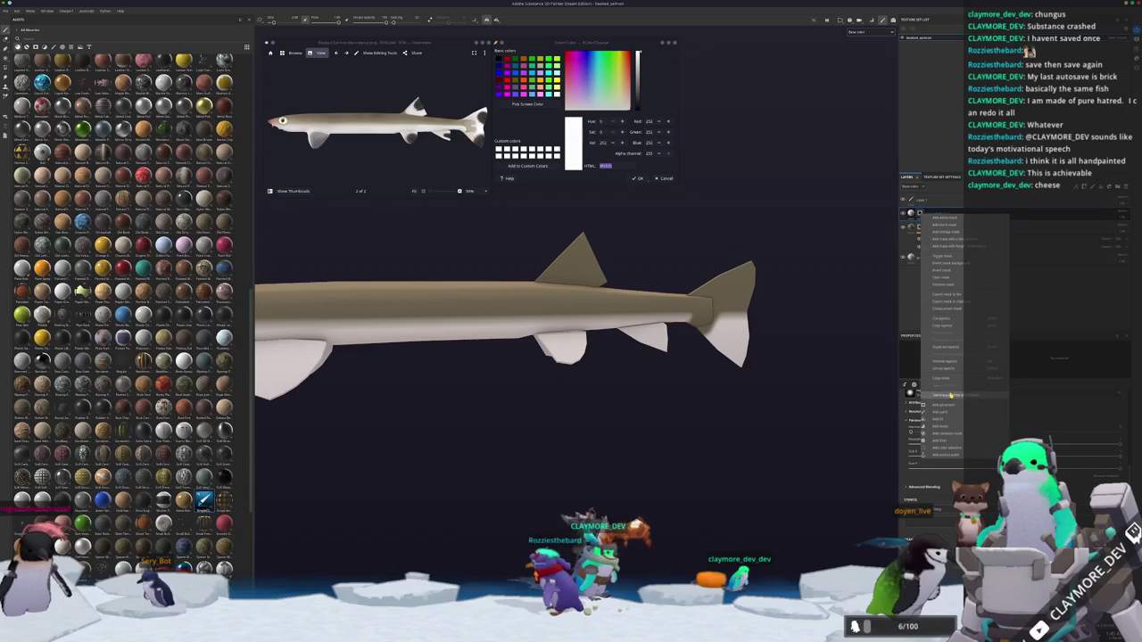
pyautogui.click(949, 412)
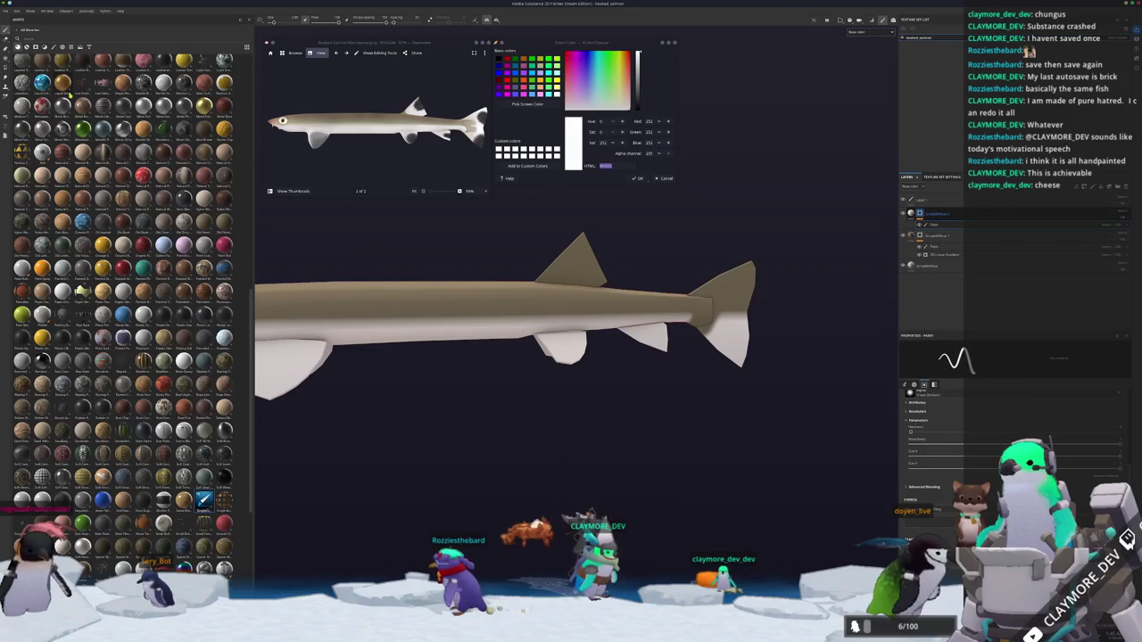
pyautogui.press('4')
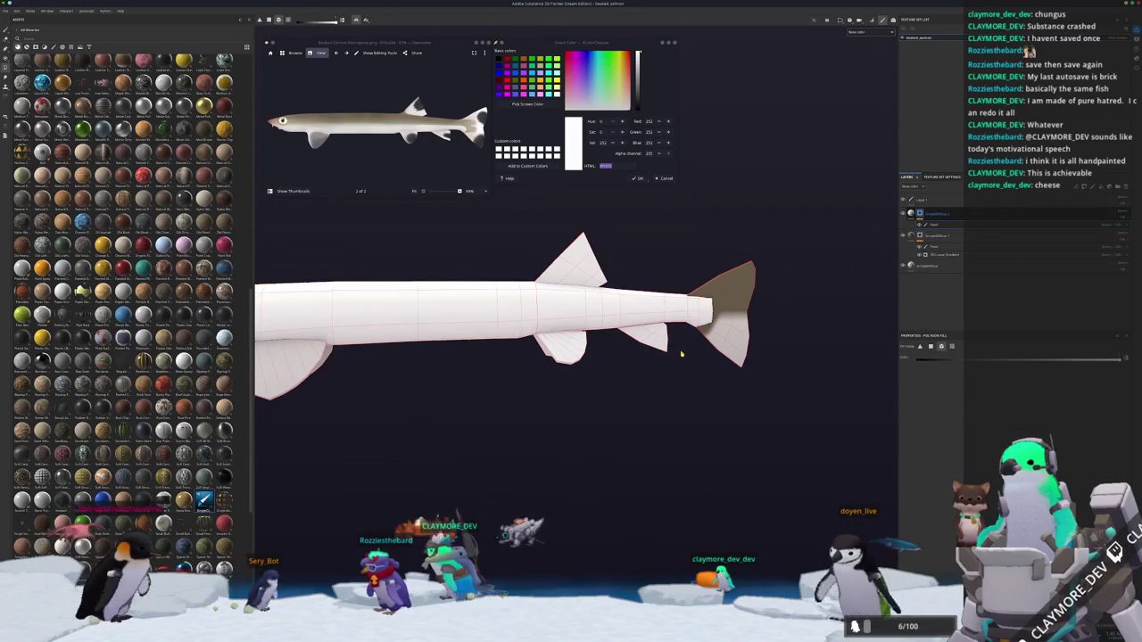
pyautogui.click(736, 350)
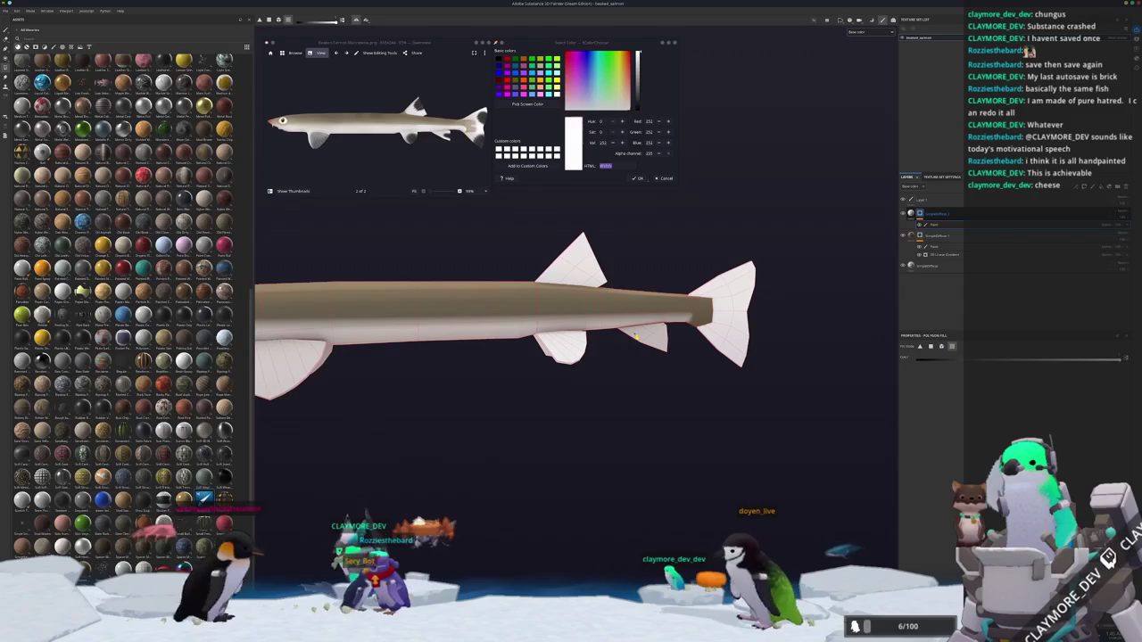
pyautogui.keyDown('alt'); pyautogui.moveTo(654, 353); pyautogui.dragTo(655, 341); pyautogui.keyUp('alt')
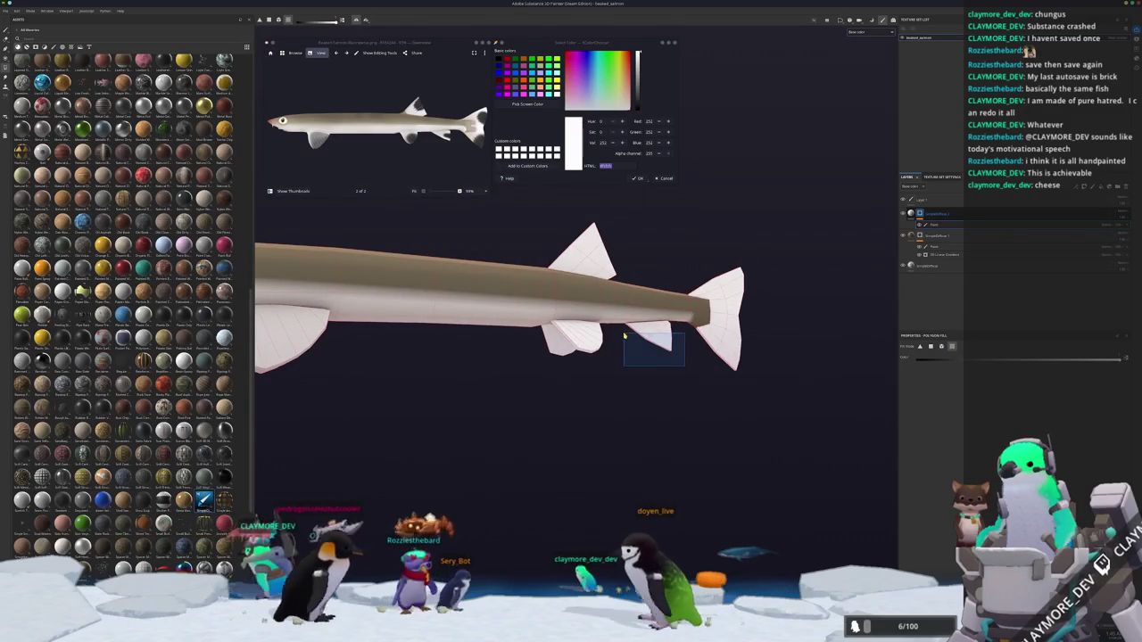
pyautogui.scroll(-3, 548, 393)
pyautogui.keyDown('alt'); pyautogui.moveTo(549, 392); pyautogui.dragTo(628, 382, button='middle'); pyautogui.keyUp('alt')
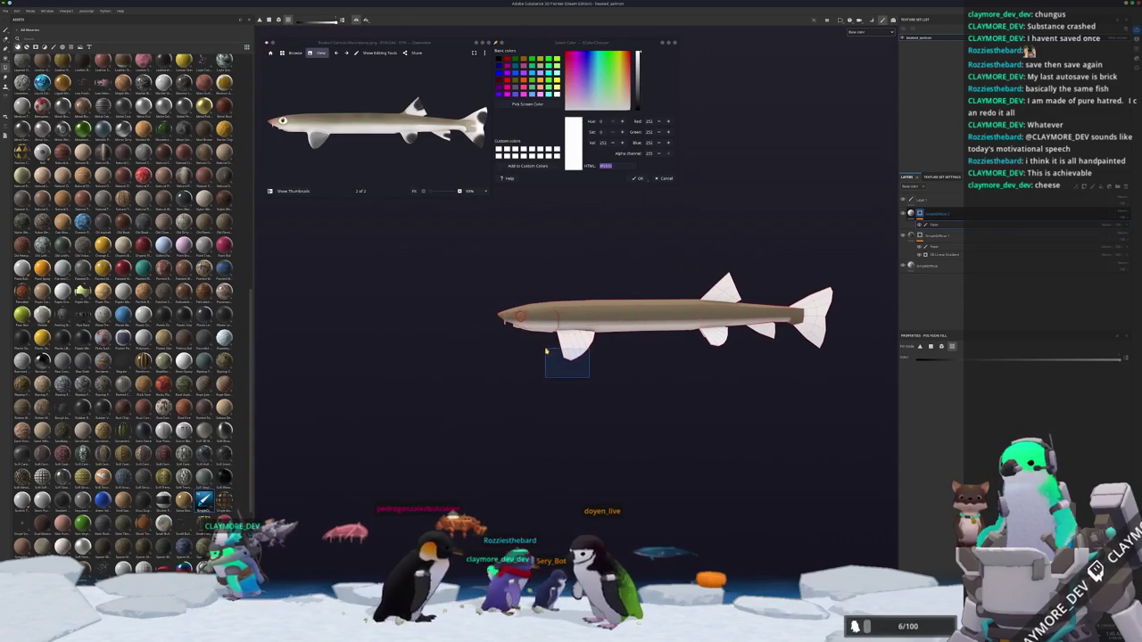
pyautogui.keyDown('alt'); pyautogui.moveTo(627, 382); pyautogui.dragTo(471, 331); pyautogui.keyUp('alt')
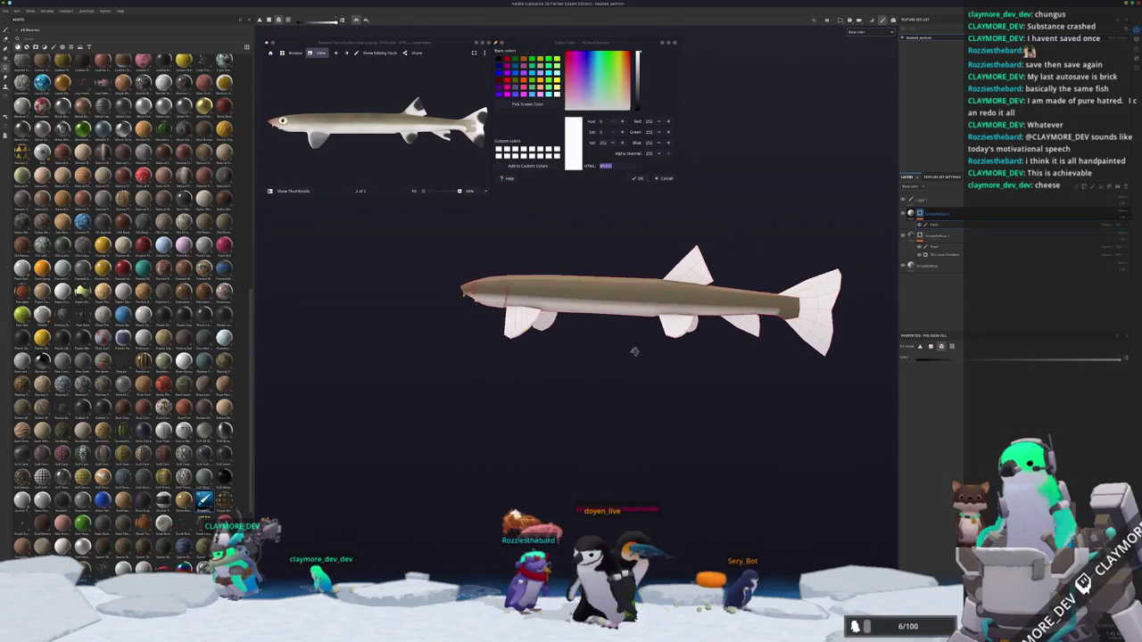
pyautogui.keyDown('alt'); pyautogui.moveTo(577, 336); pyautogui.dragTo(504, 274); pyautogui.keyUp('alt')
pyautogui.scroll(2, 504, 273)
pyautogui.scroll(2, 504, 276)
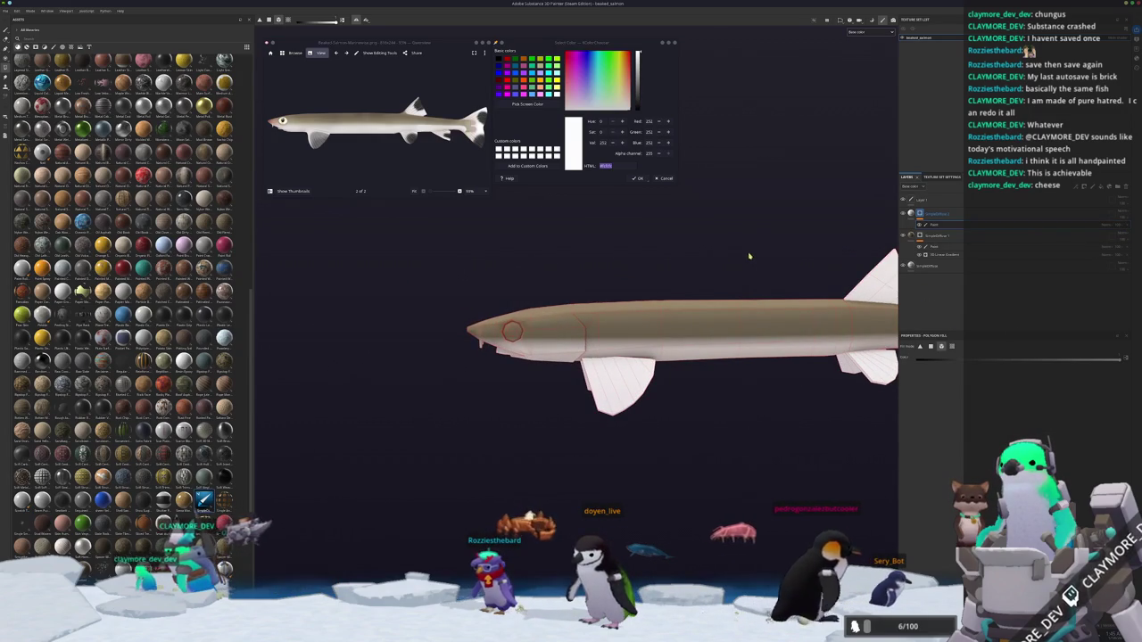
# Add a masked fill layer with the reddish-brown snout colour sampled from the reference.
pyautogui.click(923, 214)
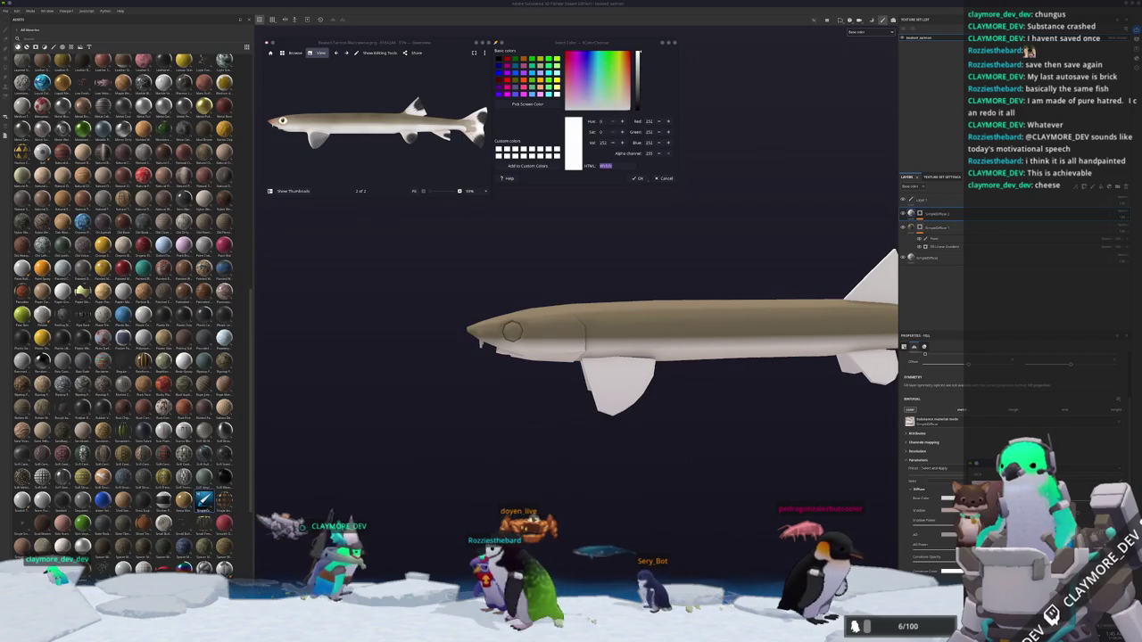
pyautogui.scroll(2, 511, 332)
pyautogui.scroll(2, 339, 125)
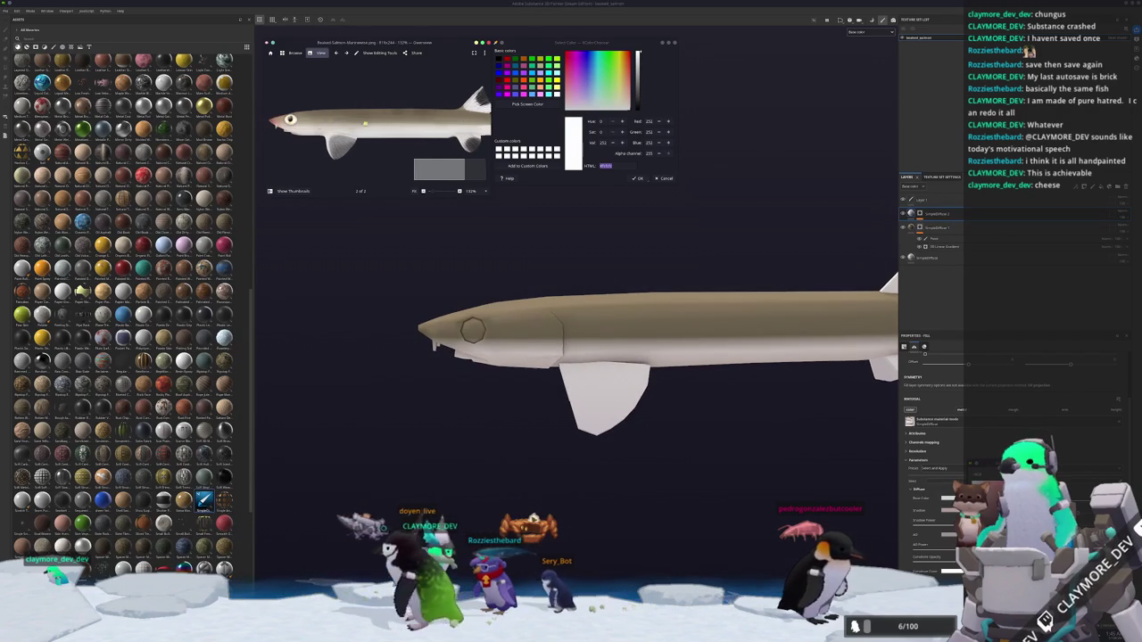
pyautogui.scroll(6, 339, 125)
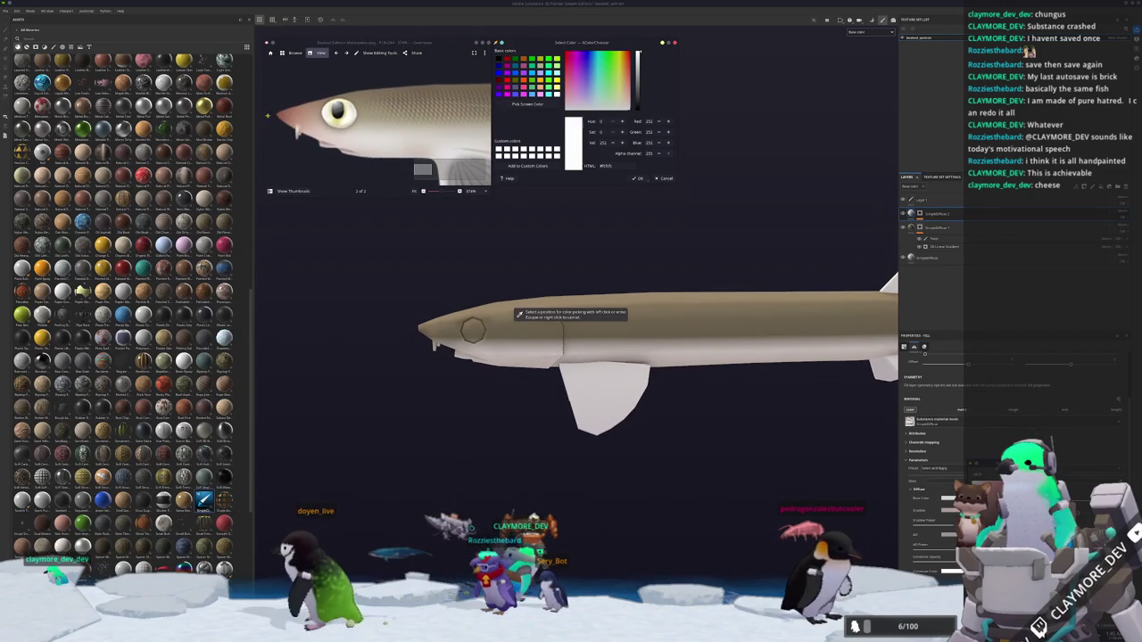
pyautogui.click(905, 212)
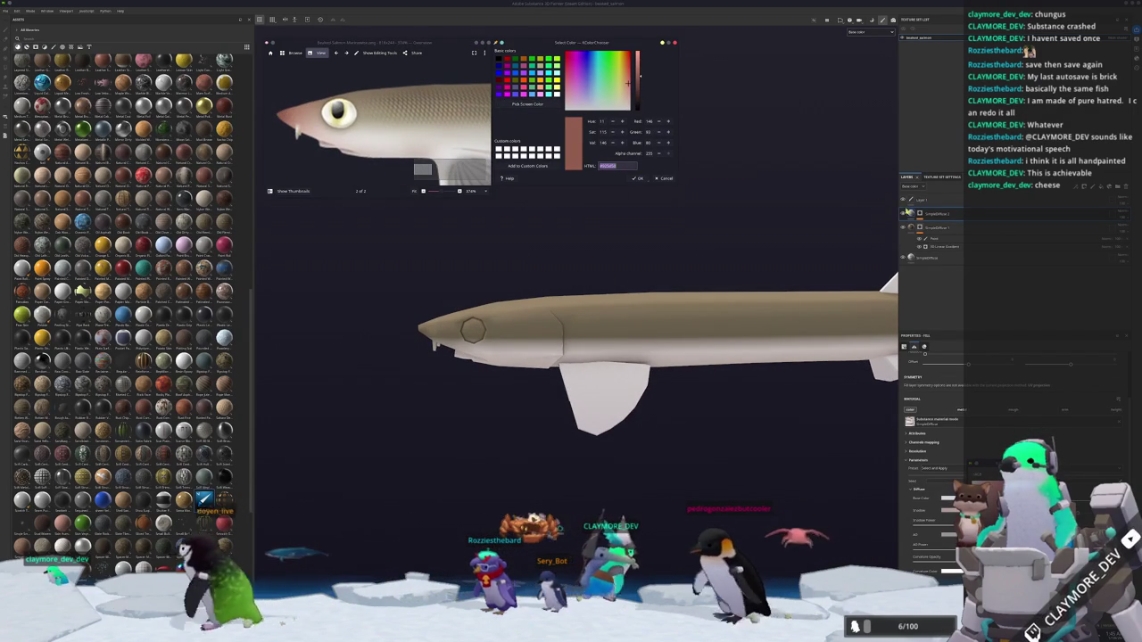
pyautogui.hotkey('ctrl', 'd')
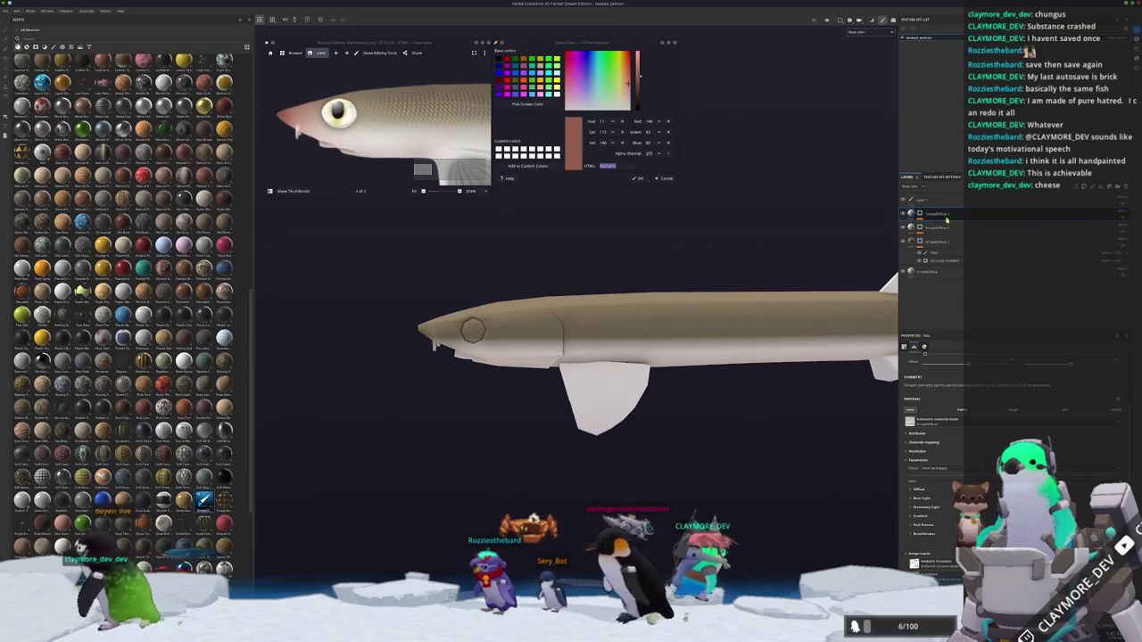
pyautogui.rightClick(927, 213)
pyautogui.click(942, 278)
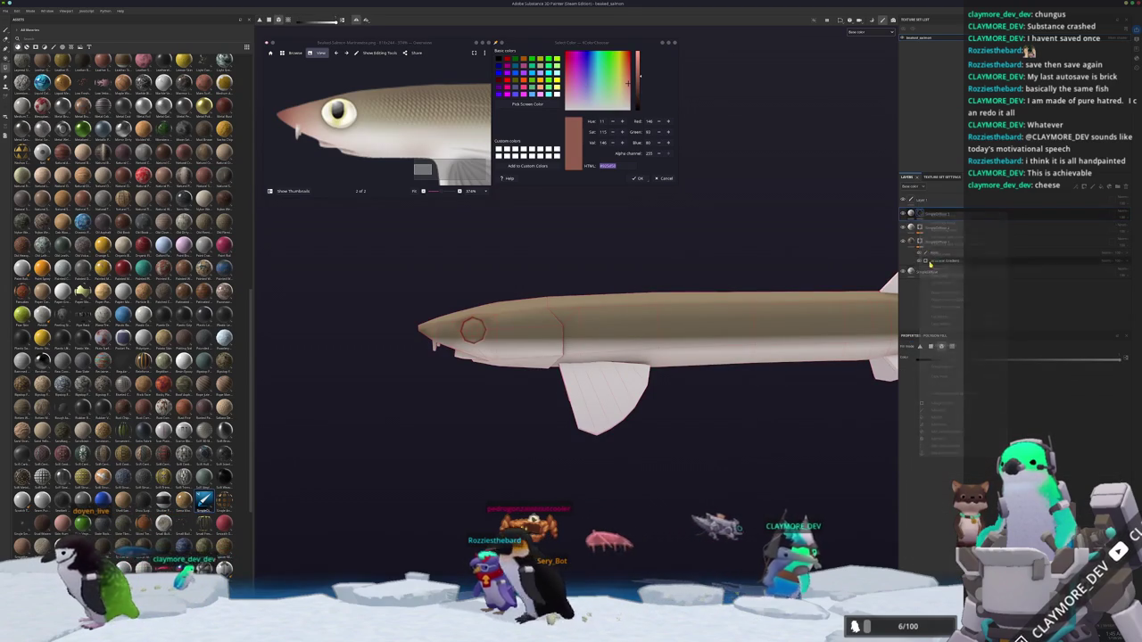
pyautogui.click(937, 242)
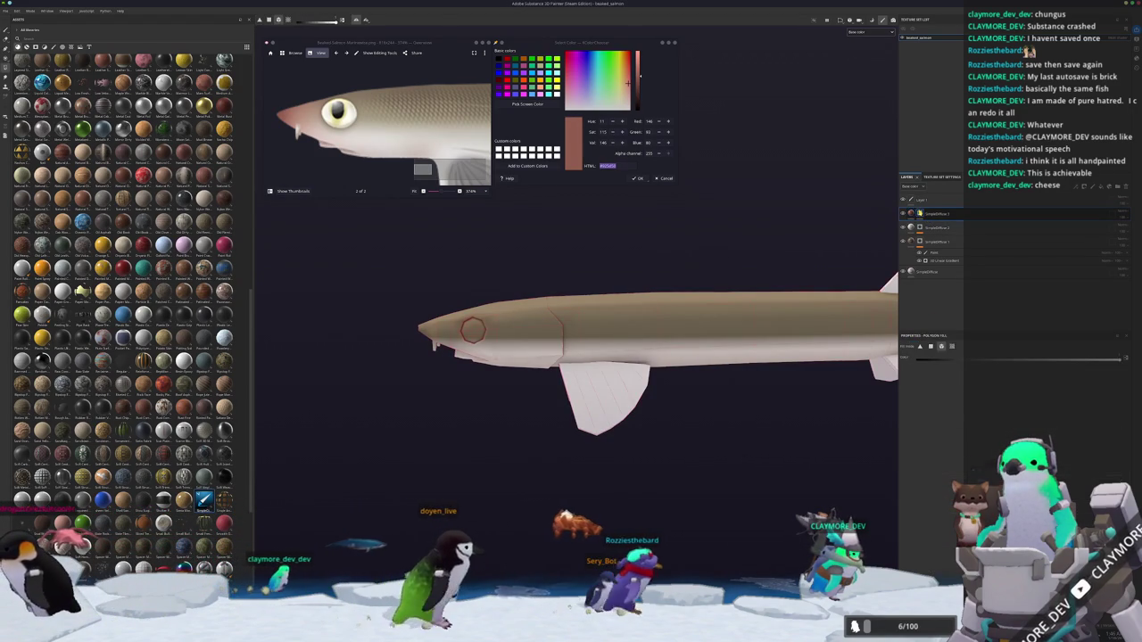
# Add a gradient generator to the pink layer's mask and shrink its radius so pink tints only the snout.
pyautogui.rightClick(919, 213)
pyautogui.click(942, 401)
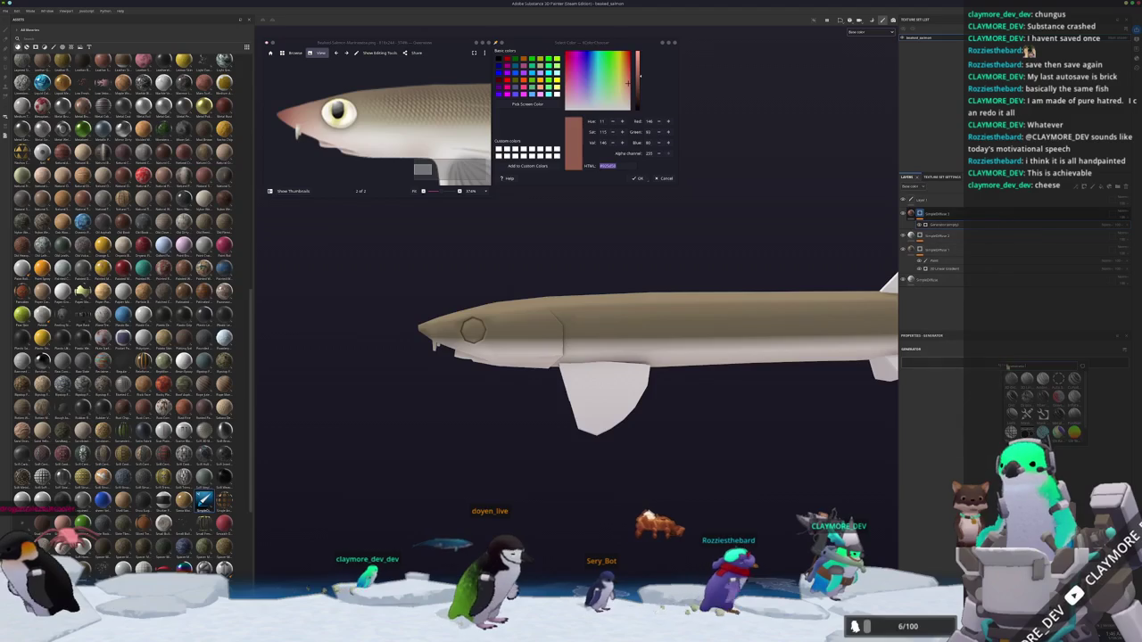
pyautogui.click(1010, 378)
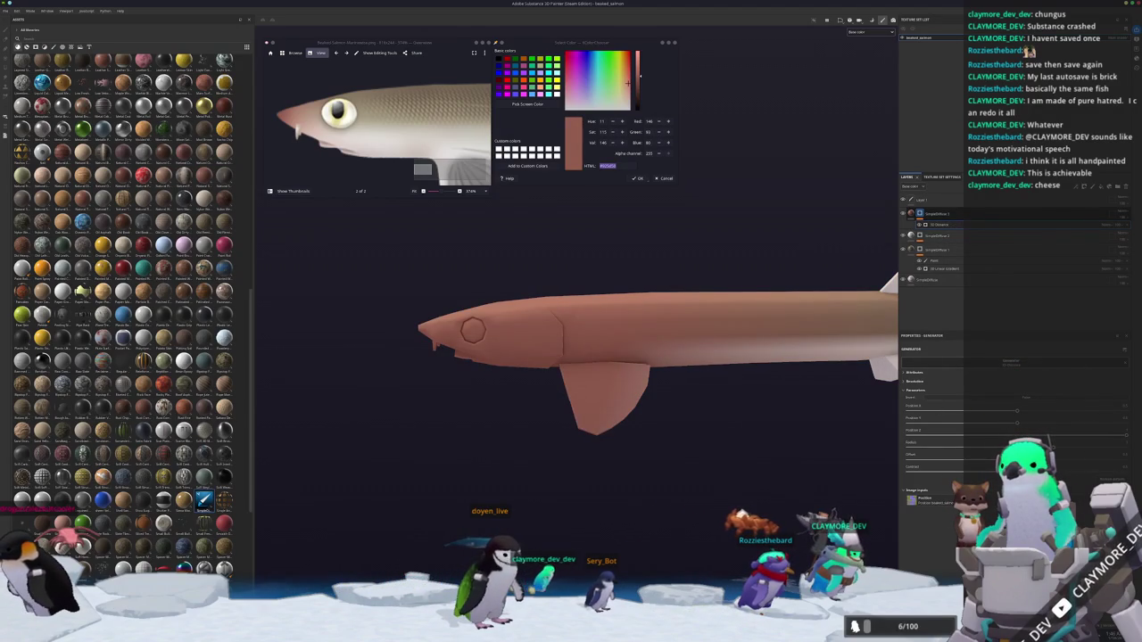
pyautogui.click(939, 450)
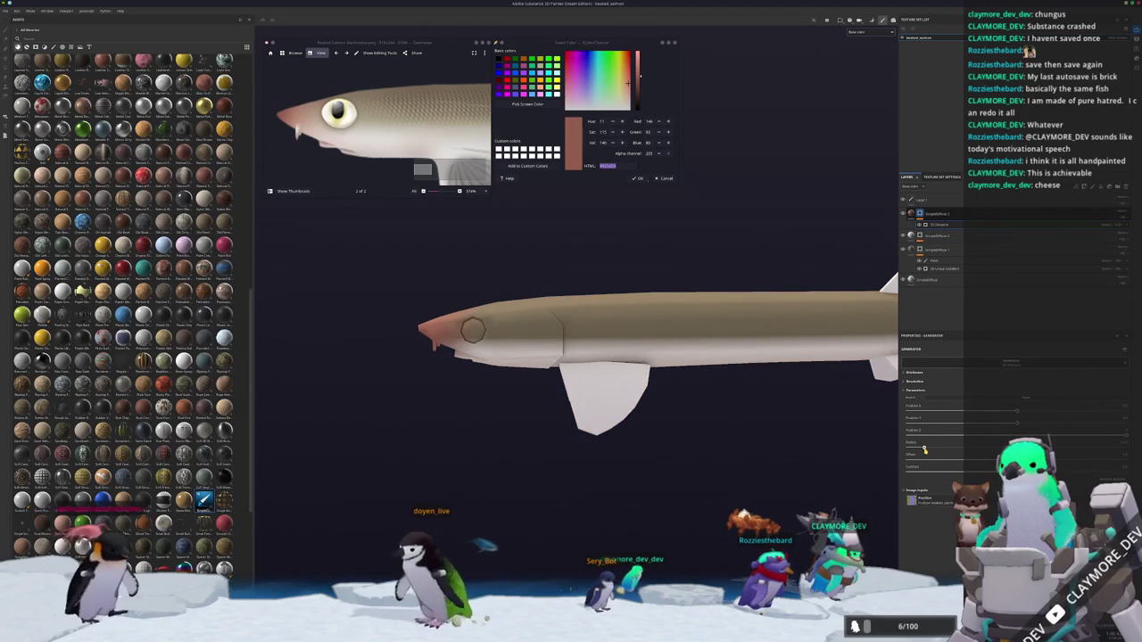
pyautogui.keyDown('alt'); pyautogui.moveTo(678, 375); pyautogui.dragTo(749, 355); pyautogui.keyUp('alt')
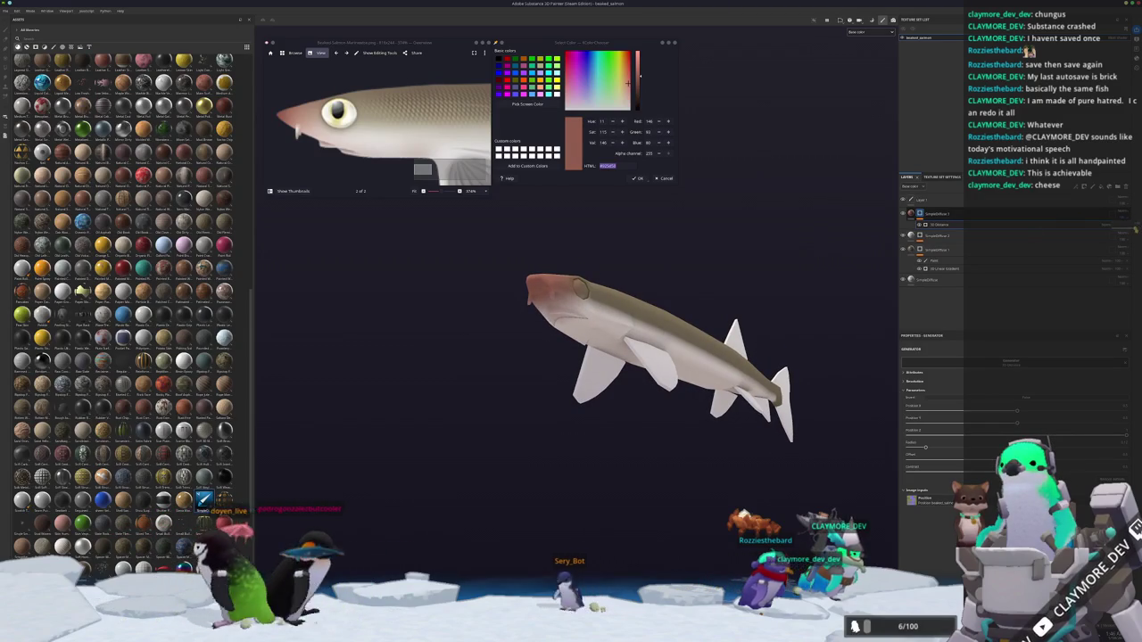
pyautogui.rightClick(919, 213)
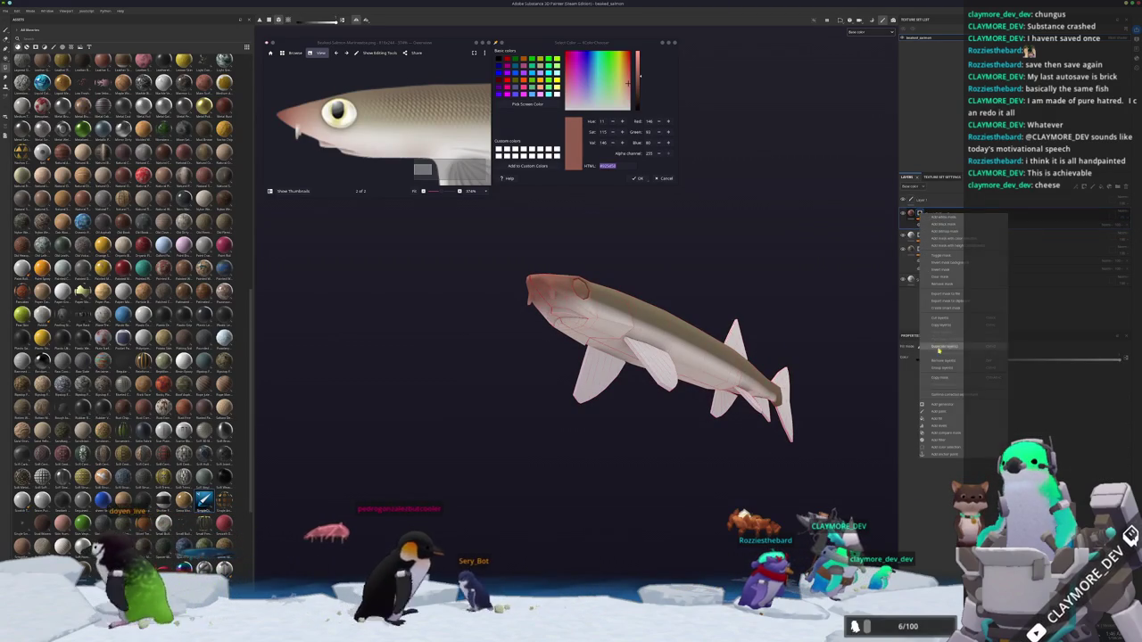
# Add a paint layer to the SimpleDiffuse 1 mask and zoom in on the fish's head.
pyautogui.click(937, 259)
pyautogui.keyDown('alt'); pyautogui.moveTo(678, 384); pyautogui.dragTo(624, 357); pyautogui.keyUp('alt')
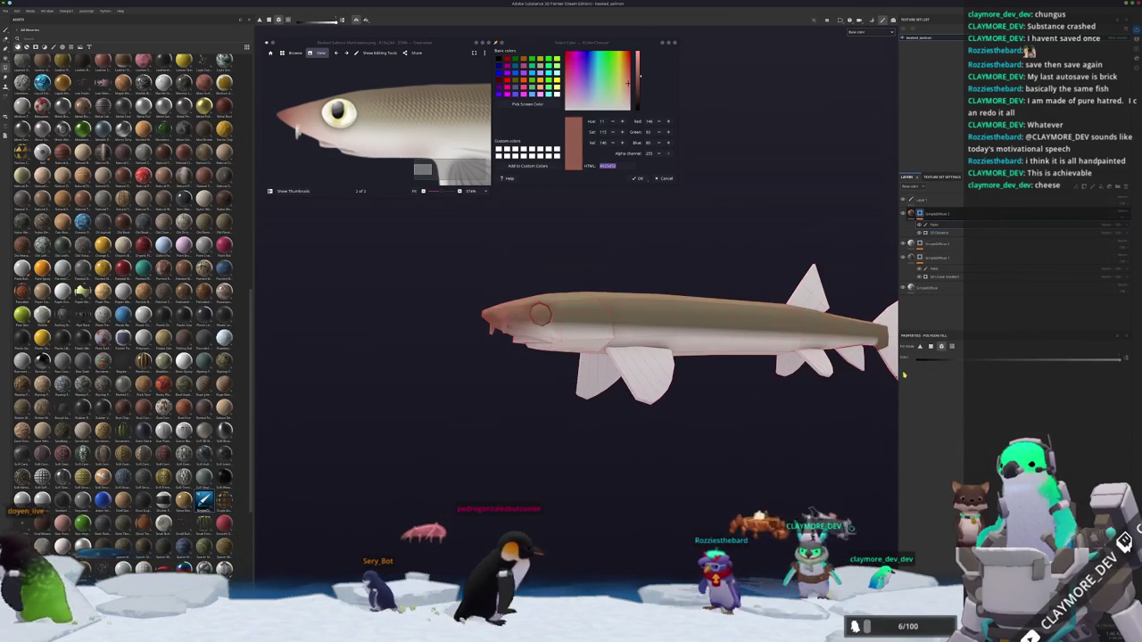
pyautogui.scroll(2, 454, 384)
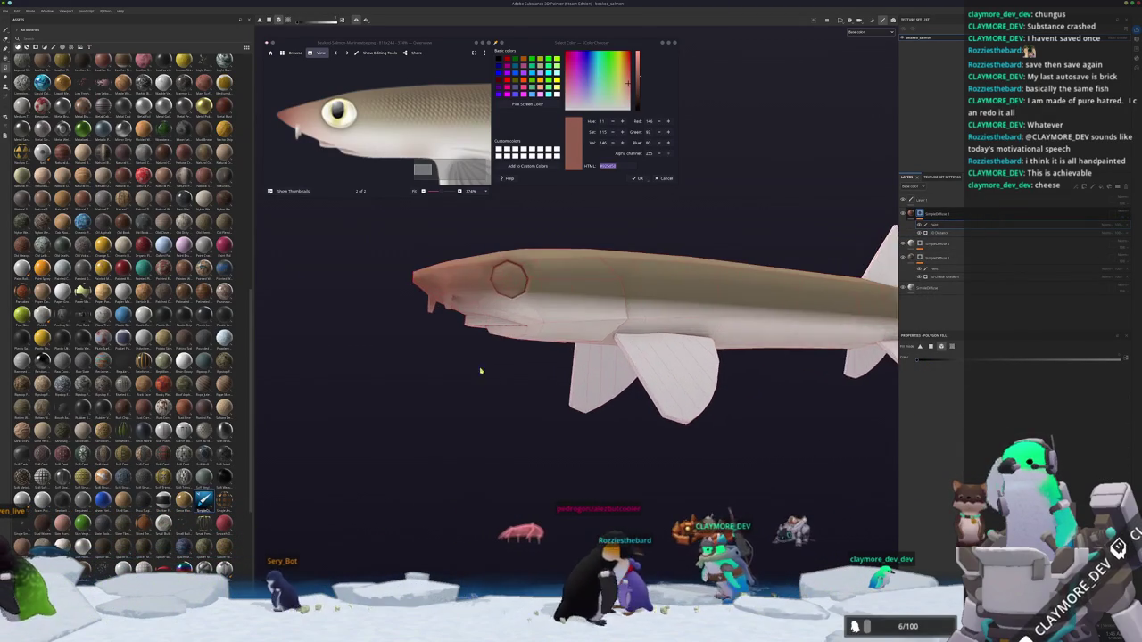
pyautogui.scroll(2, 454, 385)
pyautogui.scroll(2, 454, 385)
pyautogui.scroll(2, 454, 385)
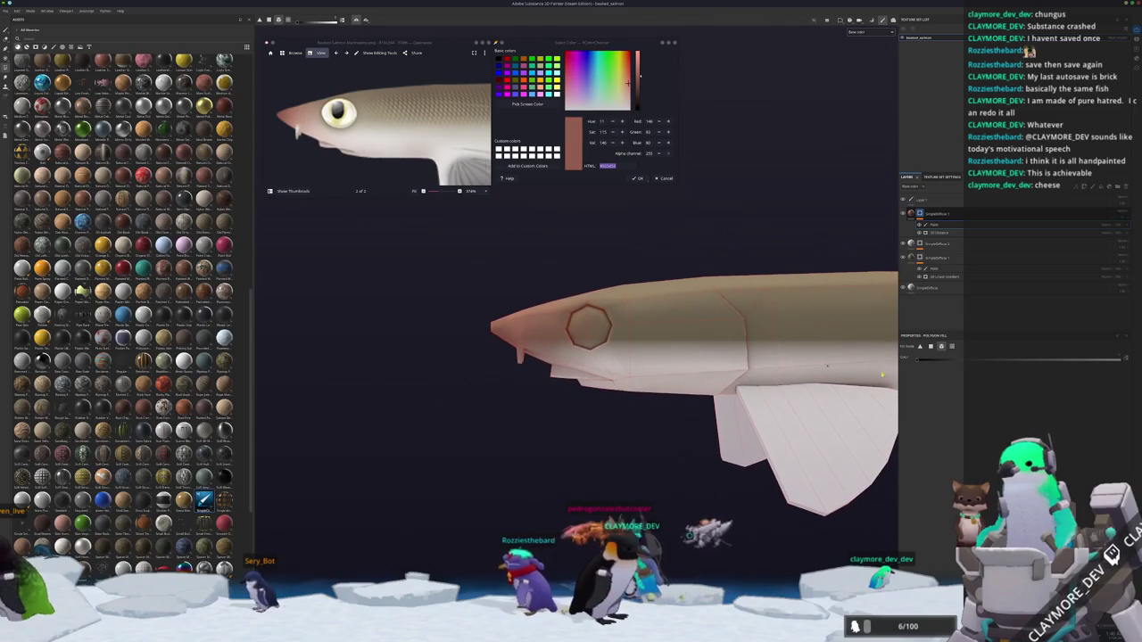
# Orbit around the head, then zoom back out to show the whole fish and reference image.
pyautogui.moveTo(511, 361)
pyautogui.keyDown('alt'); pyautogui.mouseDown()
pyautogui.moveTo(510, 405)
pyautogui.moveTo(504, 379)
pyautogui.mouseUp(); pyautogui.keyUp('alt')
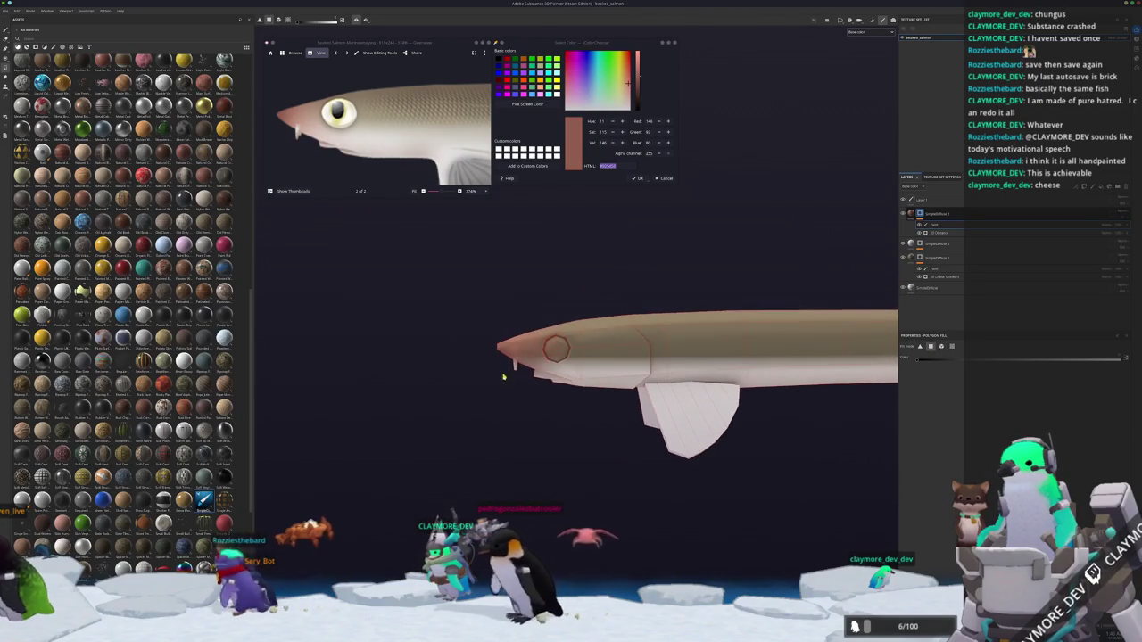
pyautogui.scroll(-2, 505, 379)
pyautogui.scroll(-2, 386, 132)
pyautogui.scroll(-2, 457, 145)
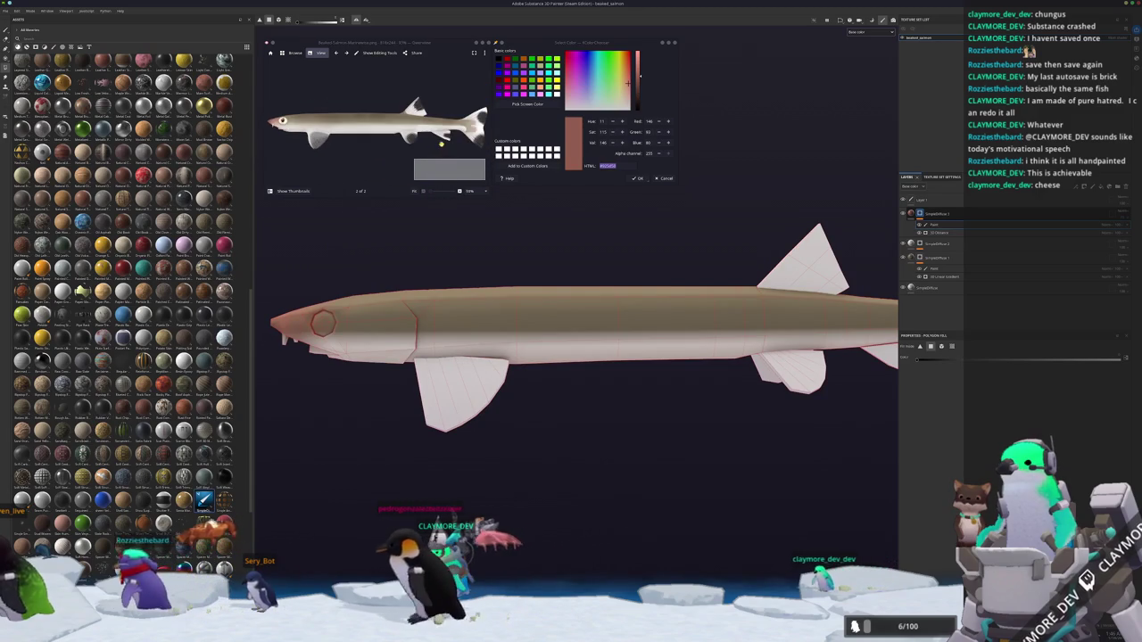
# Sample the near-black fin-spot colour from the reference fish's tail.
pyautogui.click(525, 104)
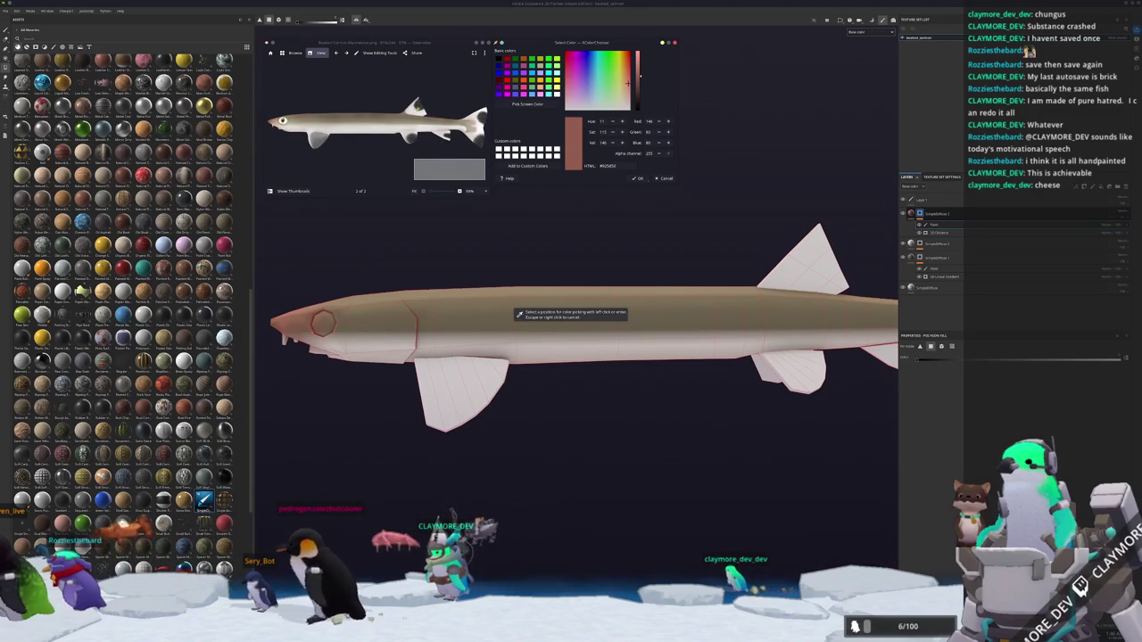
pyautogui.scroll(3, 431, 112)
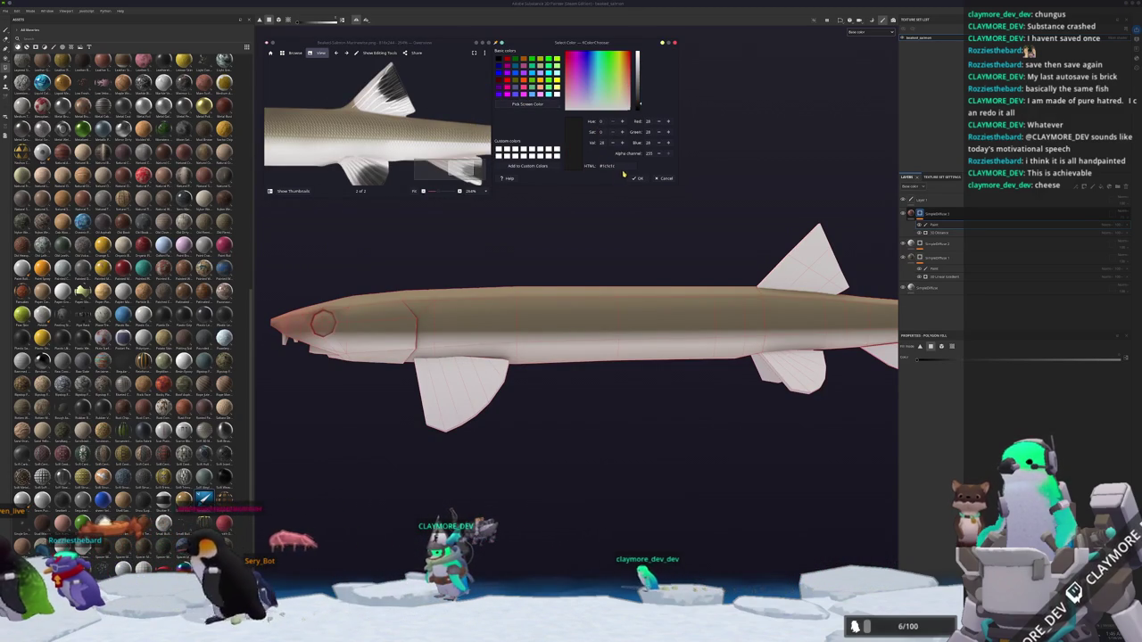
pyautogui.scroll(-4, 408, 138)
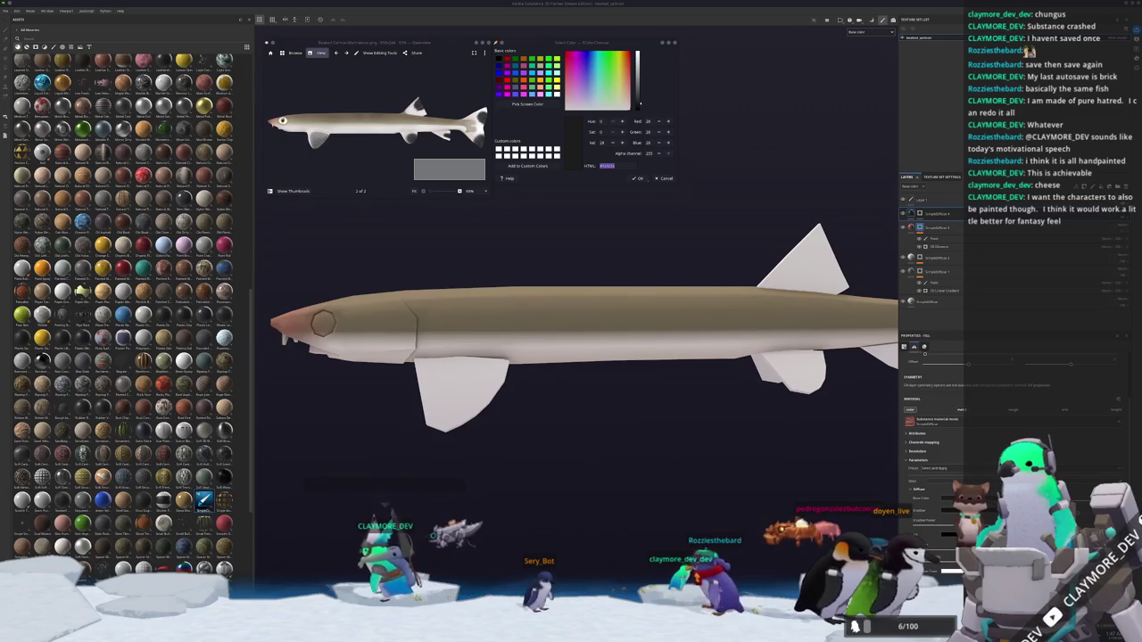
pyautogui.moveTo(730, 413); pyautogui.dragTo(617, 379, button='middle')
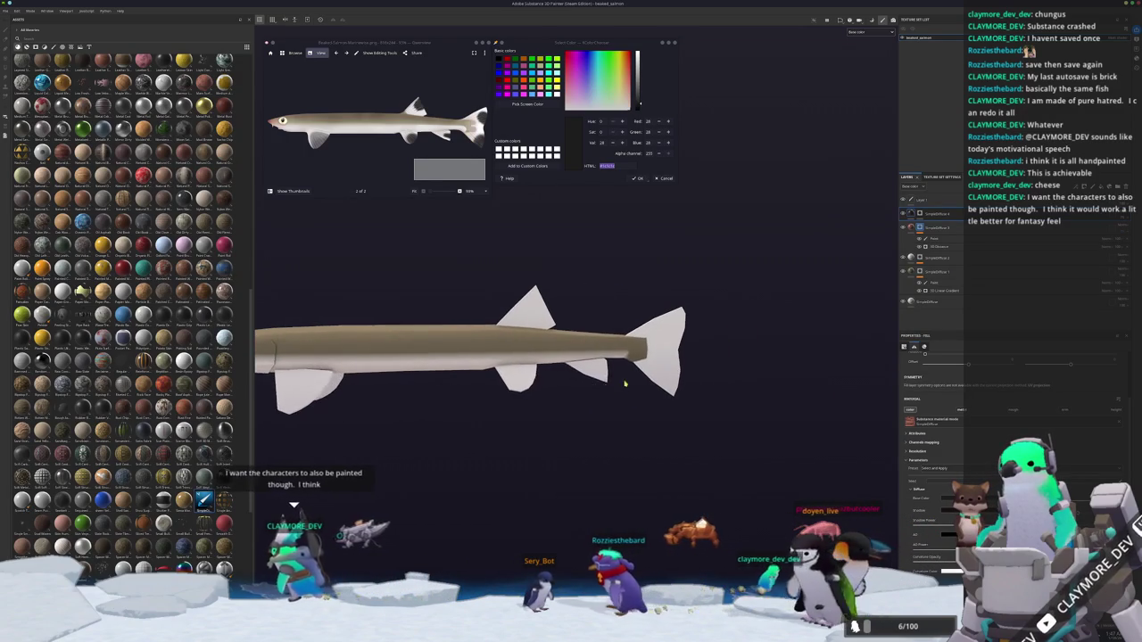
# Paint dark spots on the upper and lower tail lobes with the freehand brush.
pyautogui.keyDown('alt'); pyautogui.moveTo(740, 294); pyautogui.dragTo(631, 287); pyautogui.keyUp('alt')
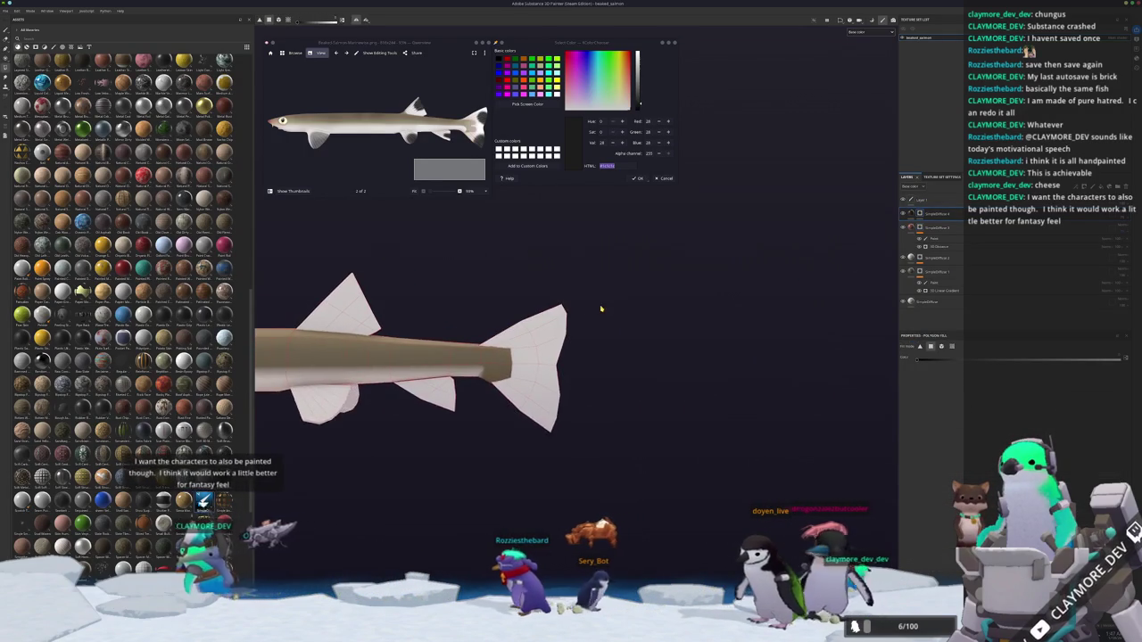
pyautogui.keyDown('alt'); pyautogui.moveTo(671, 320); pyautogui.dragTo(686, 323); pyautogui.keyUp('alt')
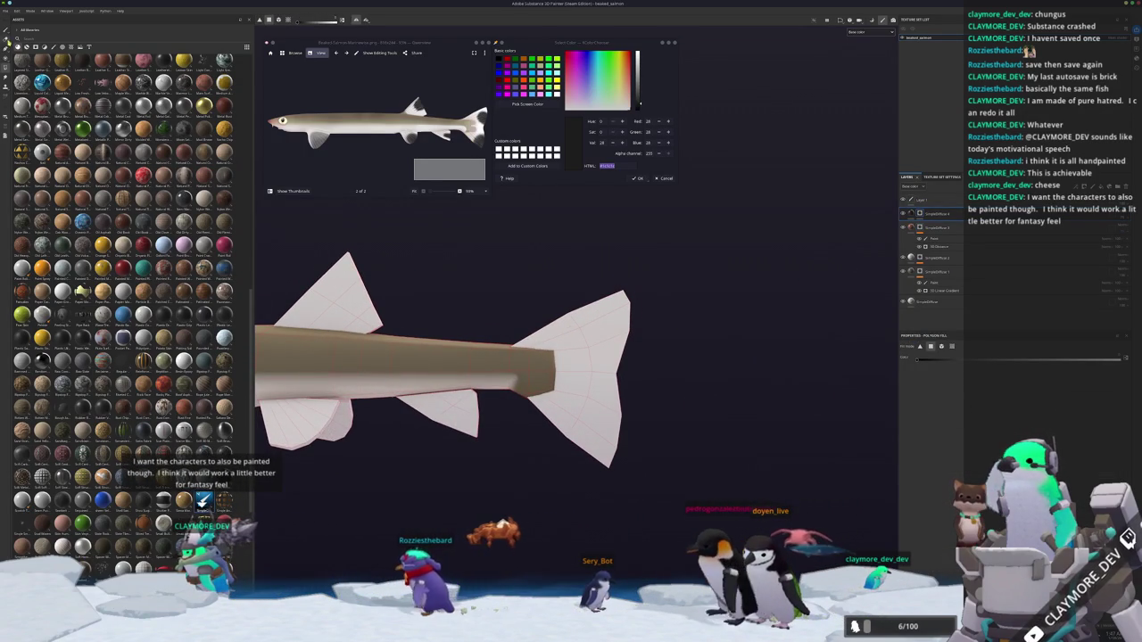
pyautogui.press('1')
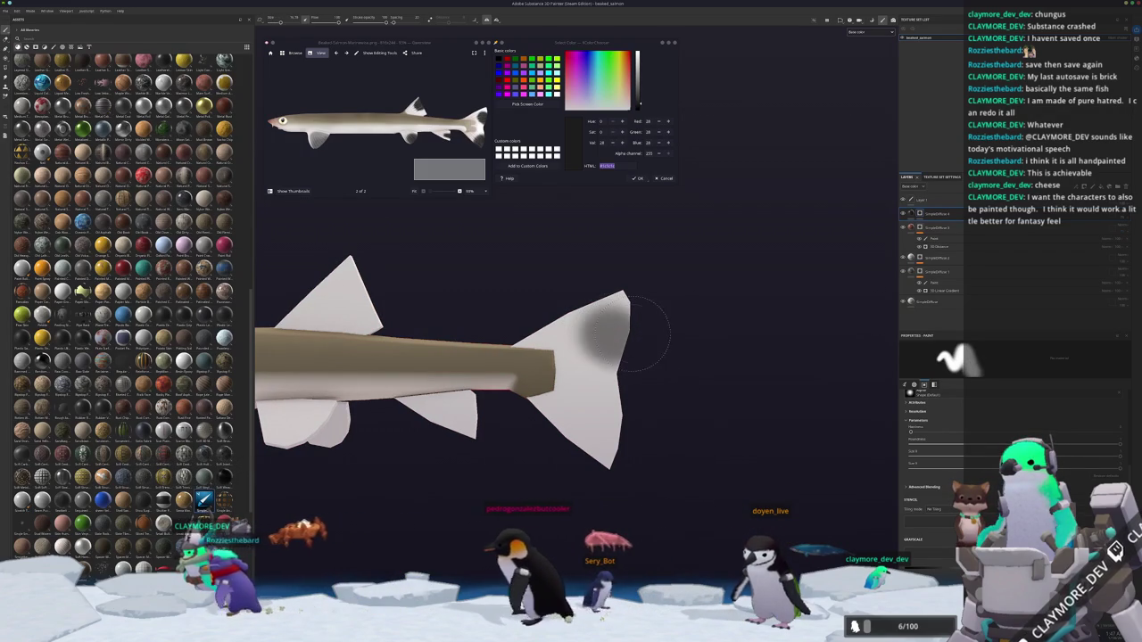
pyautogui.scroll(2, 629, 350)
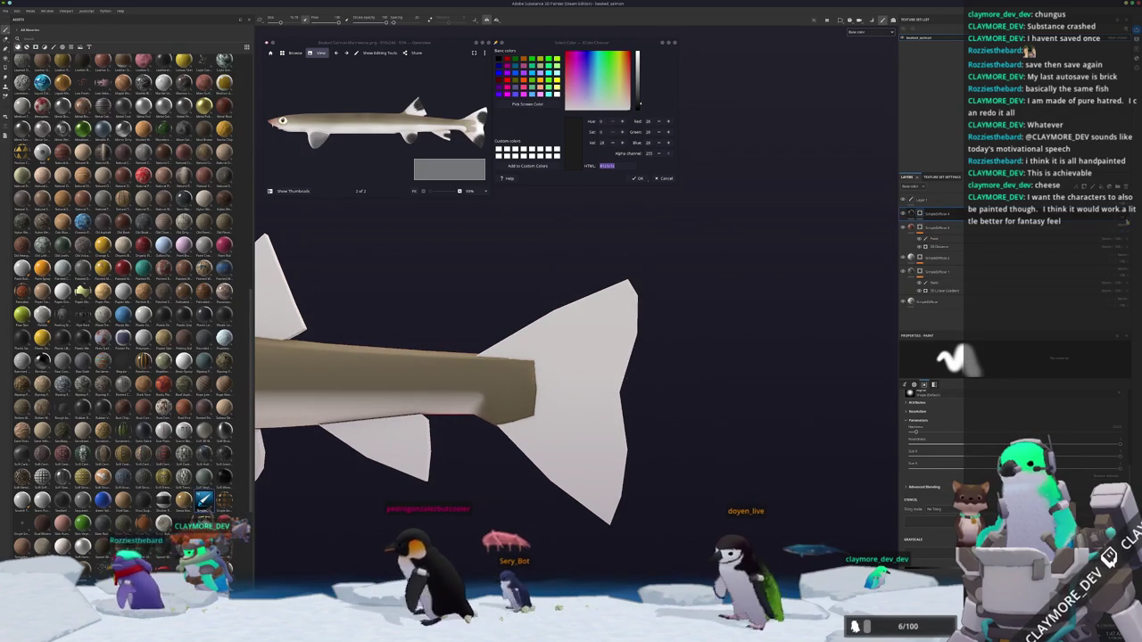
pyautogui.moveTo(650, 331)
pyautogui.mouseDown()
pyautogui.moveTo(639, 369)
pyautogui.moveTo(623, 333)
pyautogui.mouseUp()
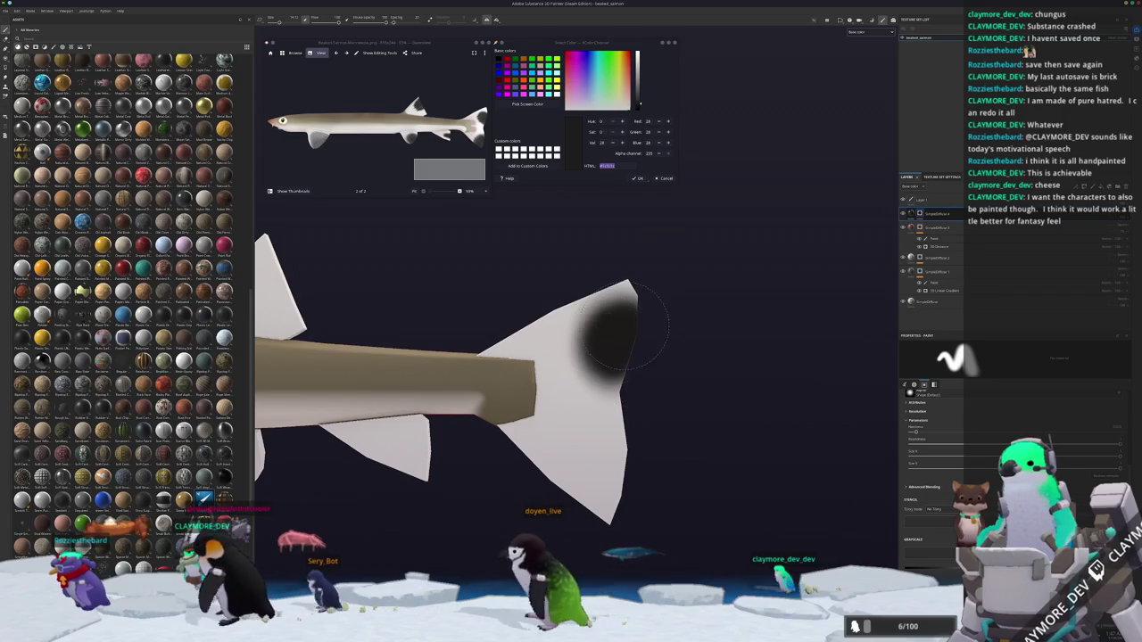
pyautogui.moveTo(615, 357); pyautogui.dragTo(606, 281, button='middle')
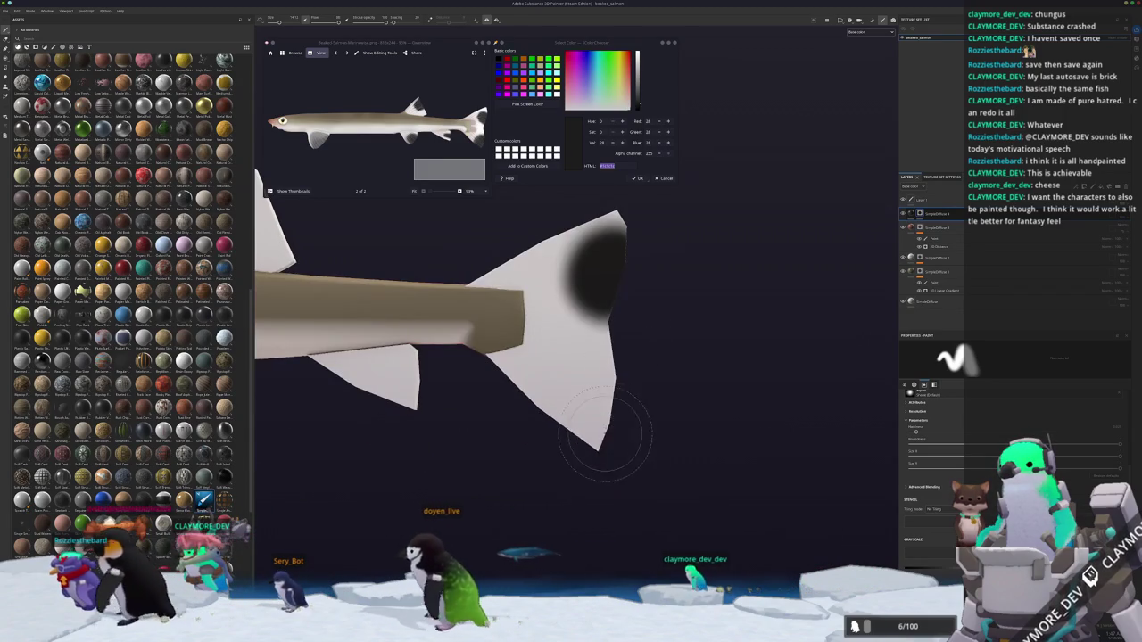
pyautogui.moveTo(604, 392); pyautogui.dragTo(611, 437)
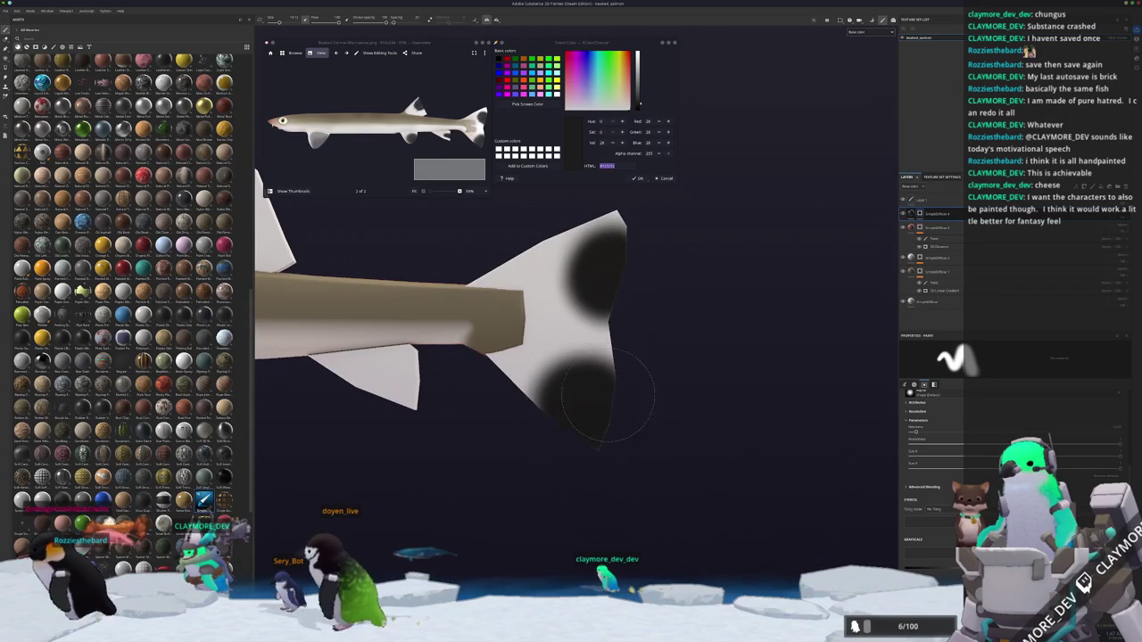
pyautogui.scroll(2, 519, 430)
pyautogui.scroll(2, 543, 395)
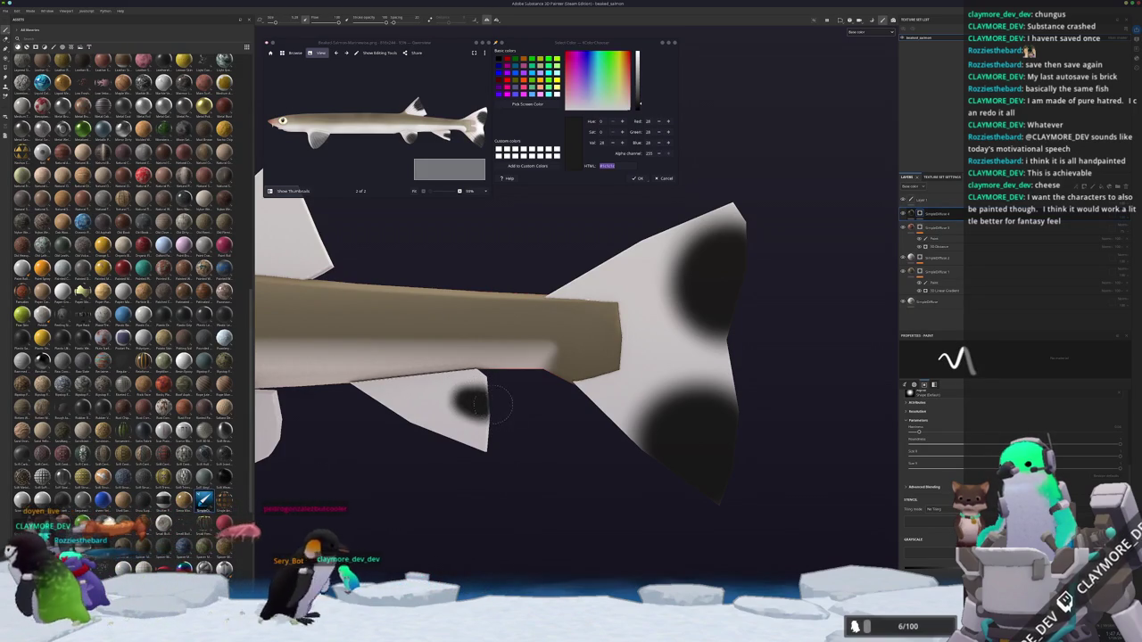
# Paint a dark spot on the dorsal fin, extending it toward the fin's base.
pyautogui.moveTo(501, 416)
pyautogui.keyDown('alt'); pyautogui.mouseDown()
pyautogui.moveTo(590, 412)
pyautogui.moveTo(559, 439)
pyautogui.mouseUp(); pyautogui.keyUp('alt')
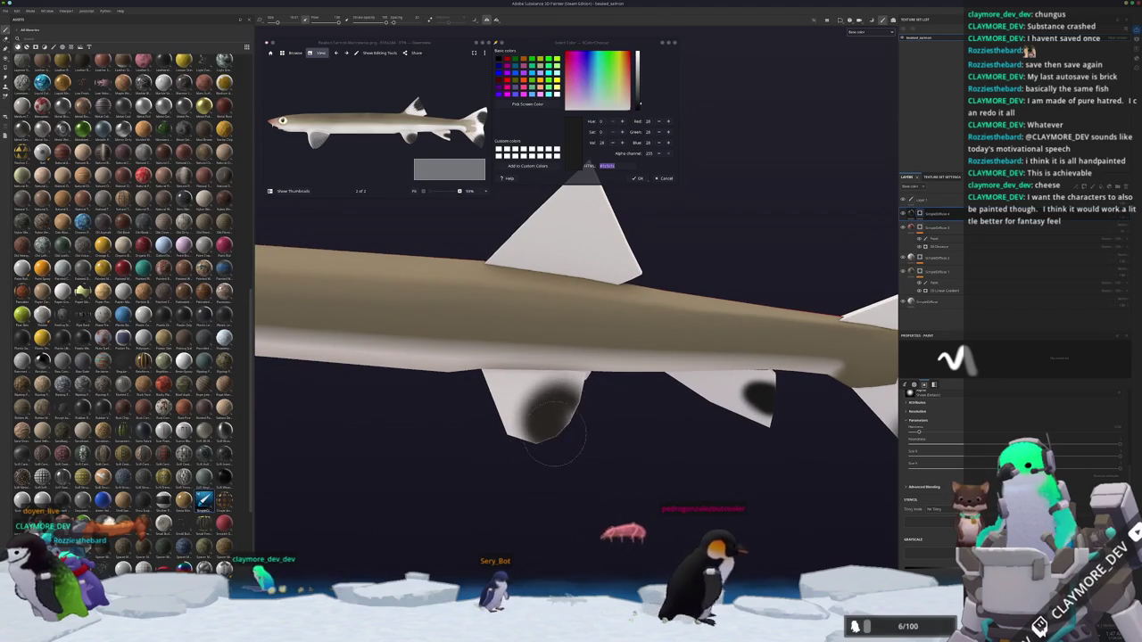
pyautogui.moveTo(586, 479)
pyautogui.keyDown('alt'); pyautogui.mouseDown()
pyautogui.moveTo(614, 469)
pyautogui.moveTo(576, 411)
pyautogui.mouseUp(); pyautogui.keyUp('alt')
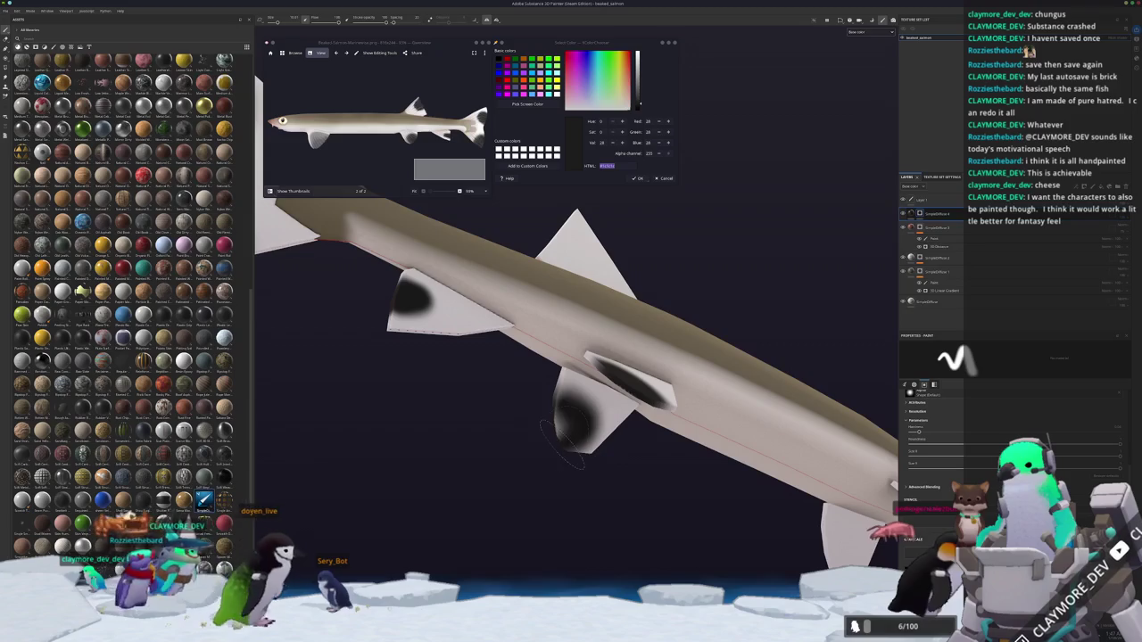
pyautogui.keyDown('alt'); pyautogui.moveTo(553, 415); pyautogui.dragTo(560, 252); pyautogui.keyUp('alt')
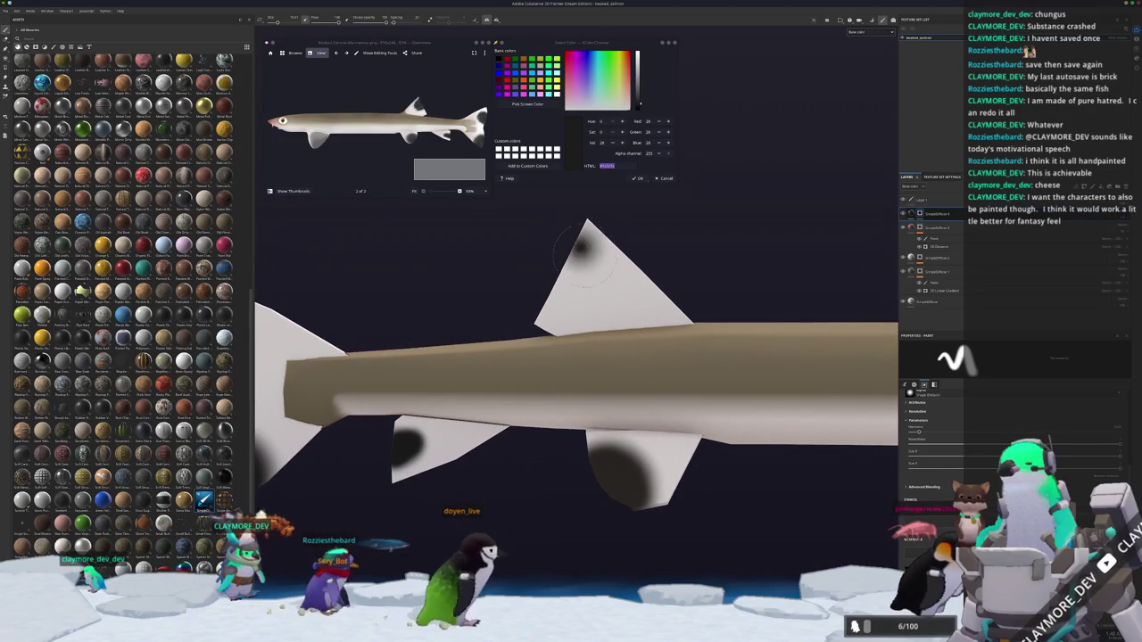
pyautogui.click(562, 257)
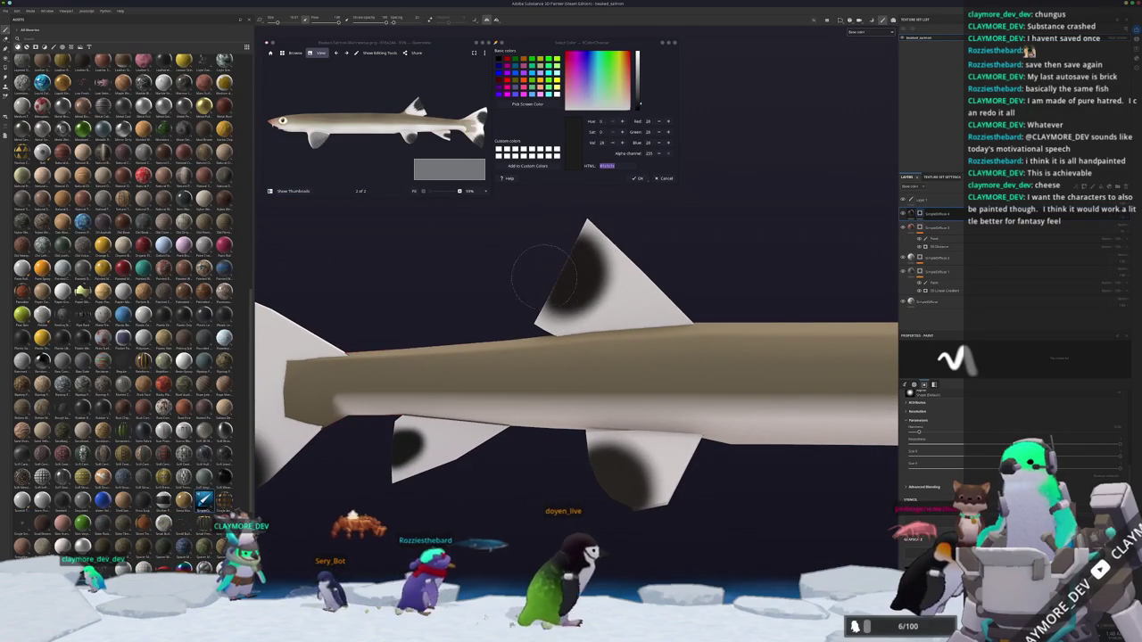
pyautogui.moveTo(562, 249)
pyautogui.mouseDown()
pyautogui.moveTo(564, 287)
pyautogui.moveTo(565, 230)
pyautogui.moveTo(624, 366)
pyautogui.mouseUp()
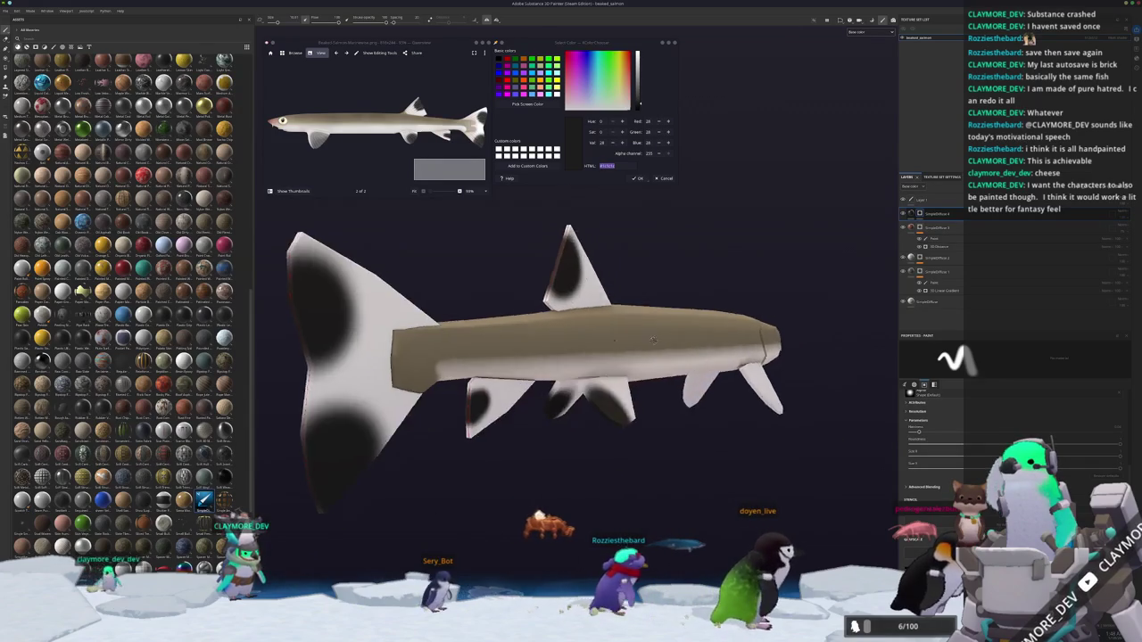
pyautogui.keyDown('alt'); pyautogui.moveTo(625, 365); pyautogui.dragTo(653, 371, button='right'); pyautogui.keyUp('alt')
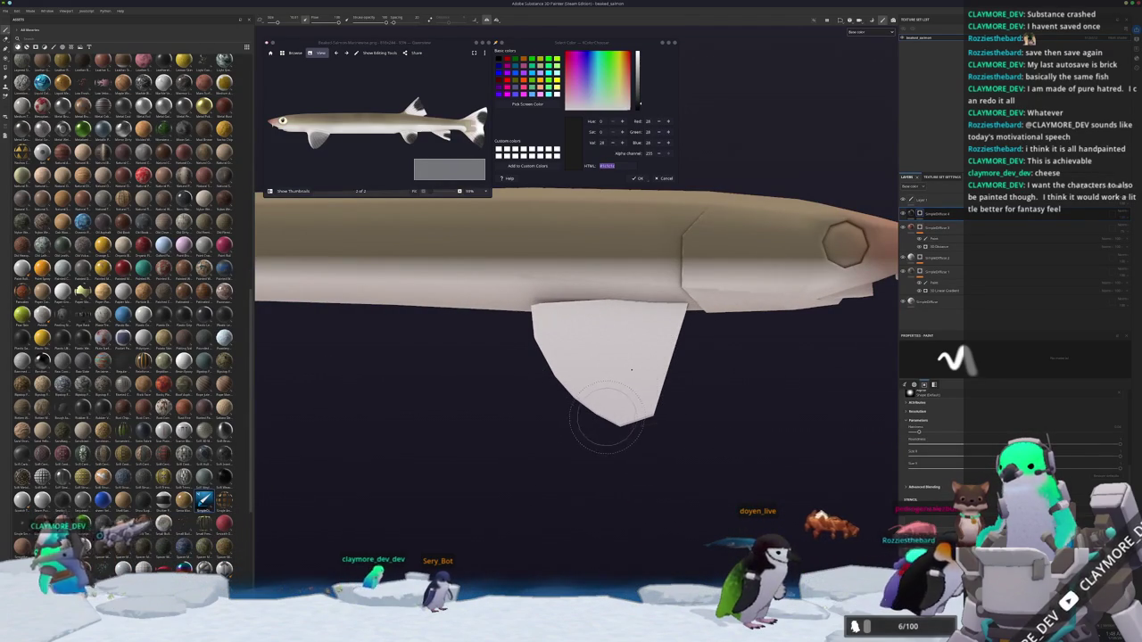
# Build up a soft dark grey patch on the pale front lower fin, redoing the first stroke.
pyautogui.moveTo(614, 402); pyautogui.dragTo(635, 359)
pyautogui.hotkey('ctrl', 'z')
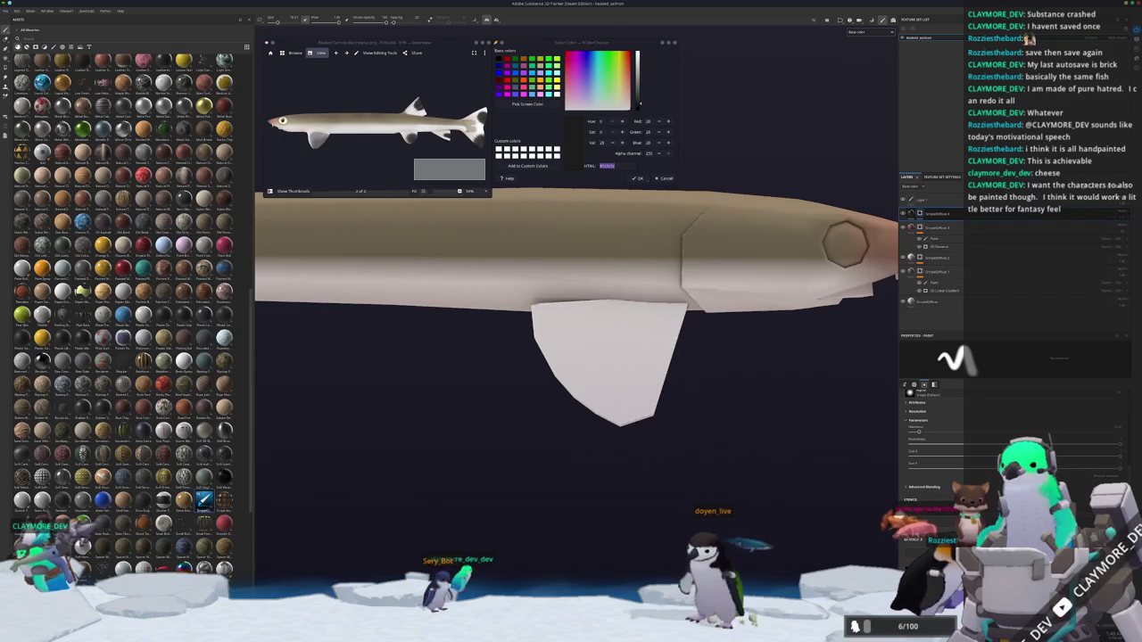
pyautogui.moveTo(612, 381)
pyautogui.mouseDown()
pyautogui.moveTo(554, 332)
pyautogui.moveTo(580, 357)
pyautogui.mouseUp()
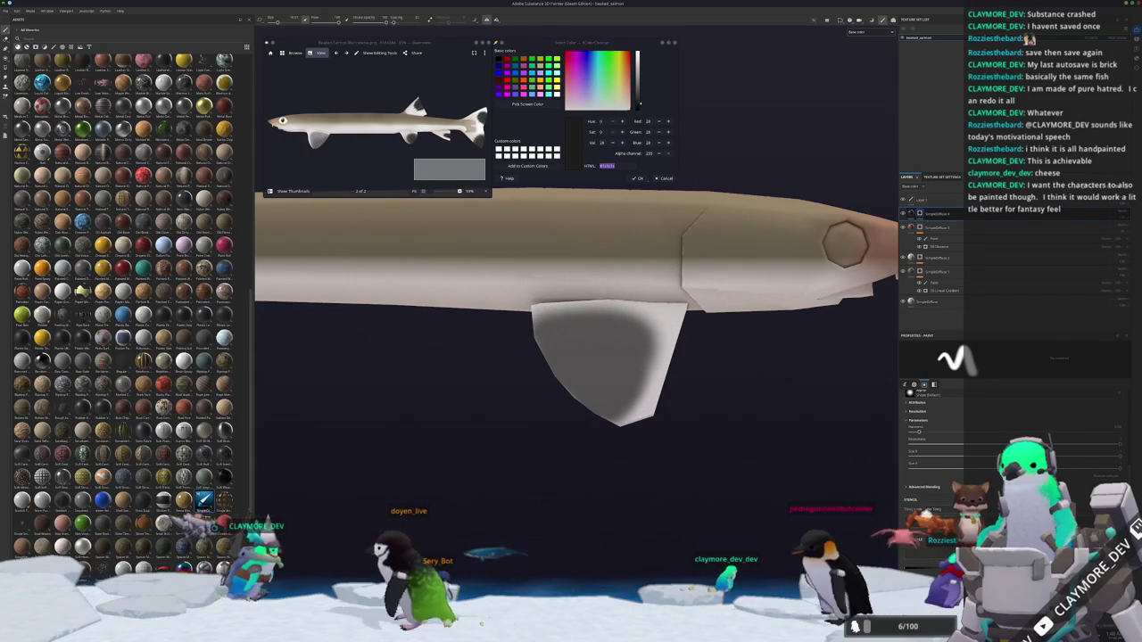
pyautogui.moveTo(614, 379); pyautogui.dragTo(555, 332)
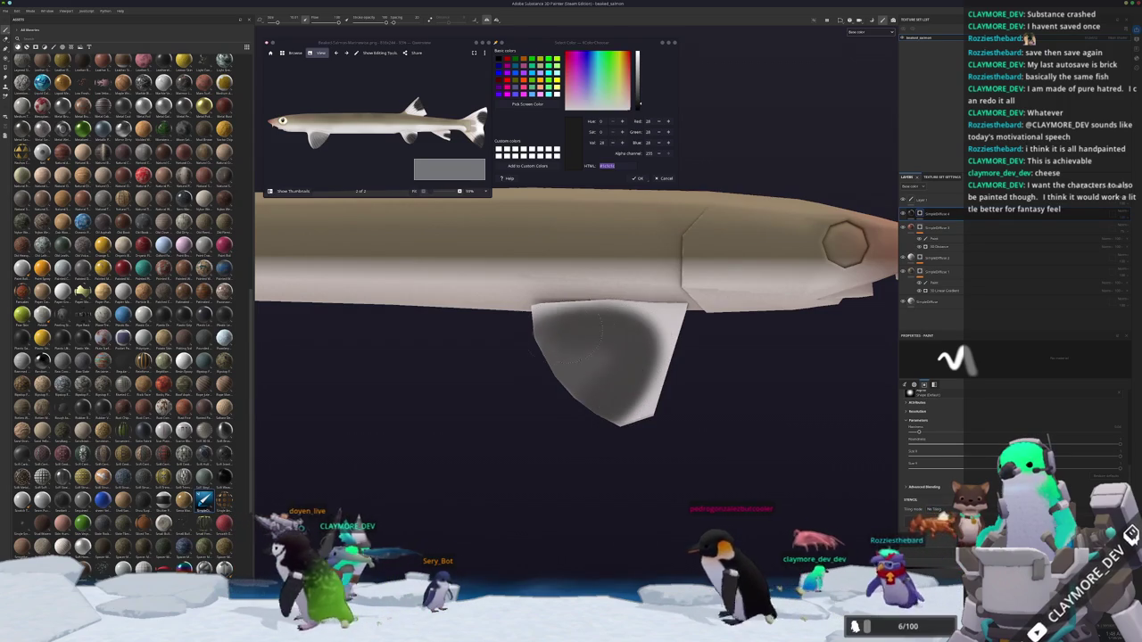
pyautogui.keyDown('alt'); pyautogui.moveTo(585, 384); pyautogui.dragTo(850, 428); pyautogui.keyUp('alt')
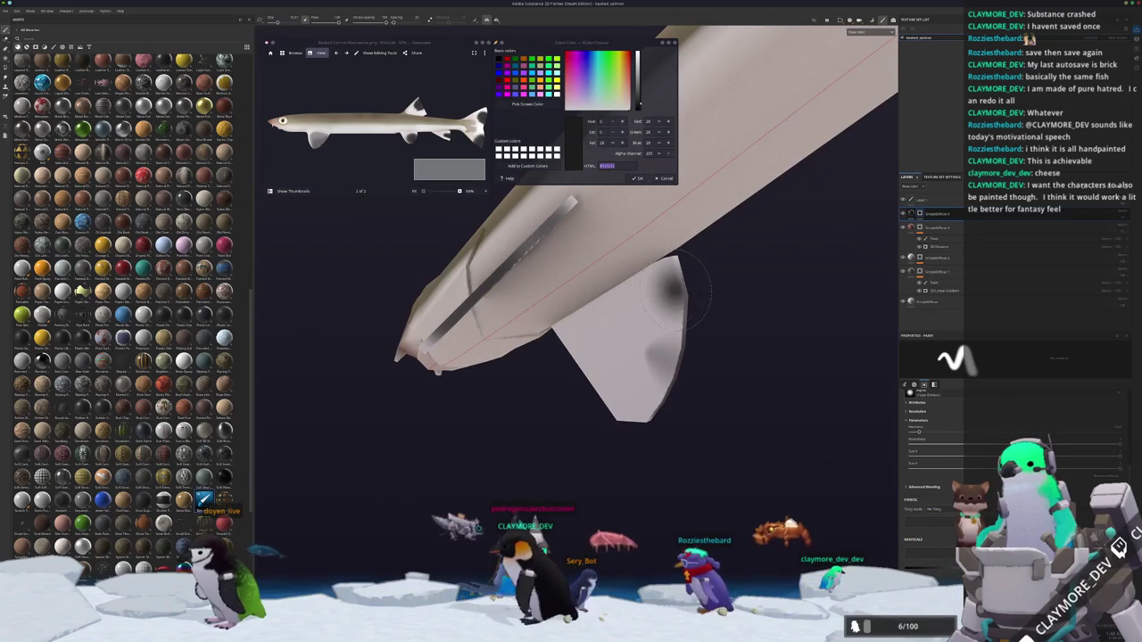